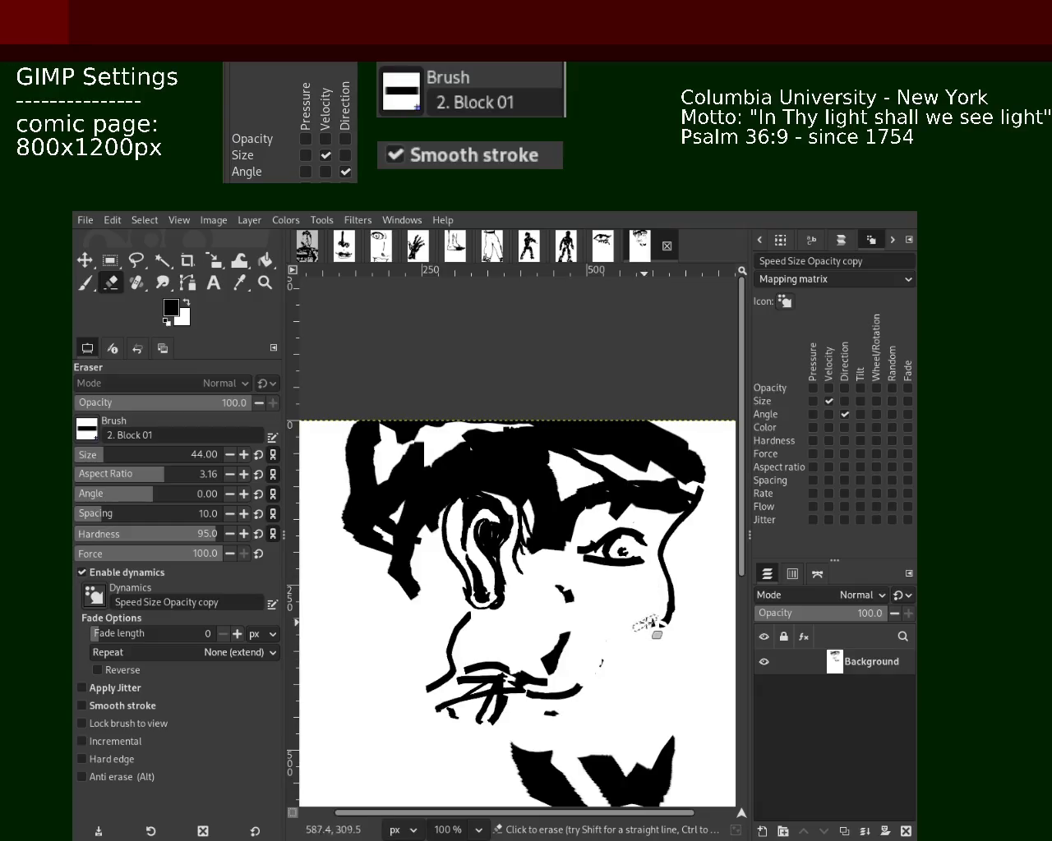
- Erase the small stray dash to the right of the mouth
left_click_drag(601, 530, 632, 540)
key("ctrl+z")
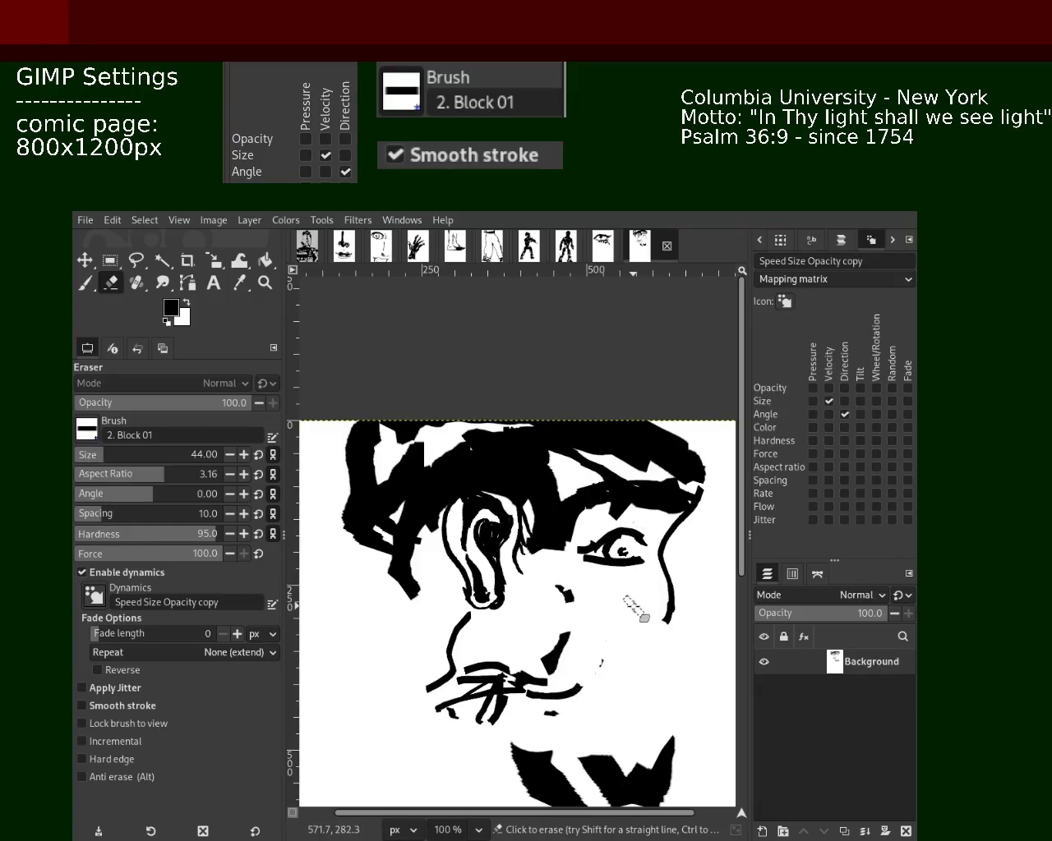
left_click(107, 284)
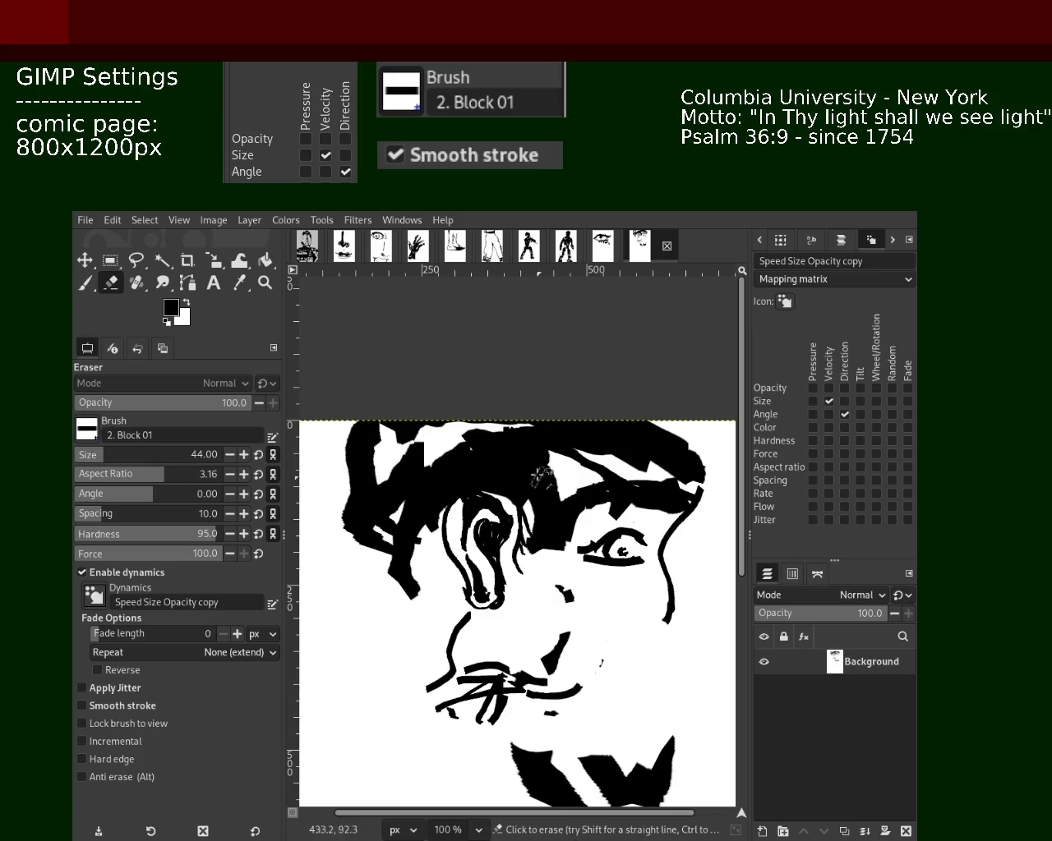
left_click_drag(631, 659, 644, 651)
- Redraw the left cheek outline as a thick black stroke down to the jaw
left_click_drag(370, 548, 517, 776)
left_click_drag(686, 775, 678, 428)
key("ctrl+z")
key("ctrl+z")
left_click_drag(355, 546, 406, 807)
key("ctrl+z")
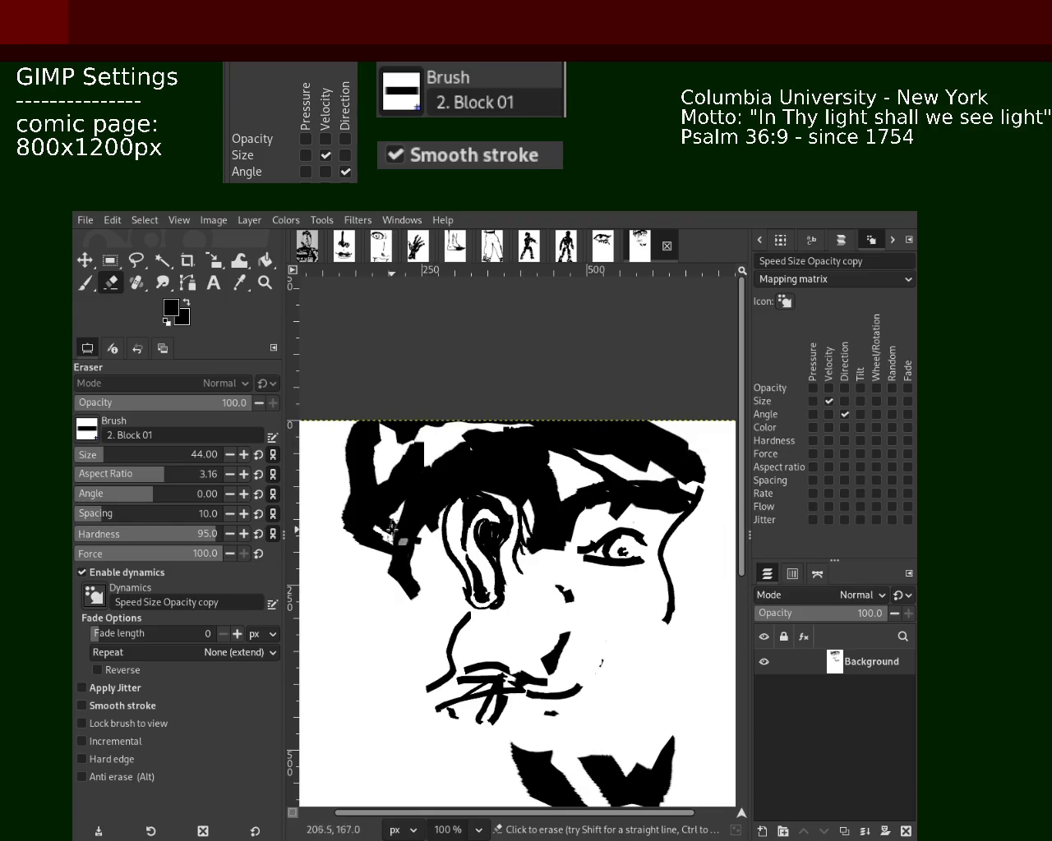
left_click_drag(403, 535, 411, 763)
left_click_drag(411, 653, 400, 761)
- With black as background colour, lay black strokes along the mouth and near the chin
left_click_drag(681, 615, 547, 732)
key("ctrl+z")
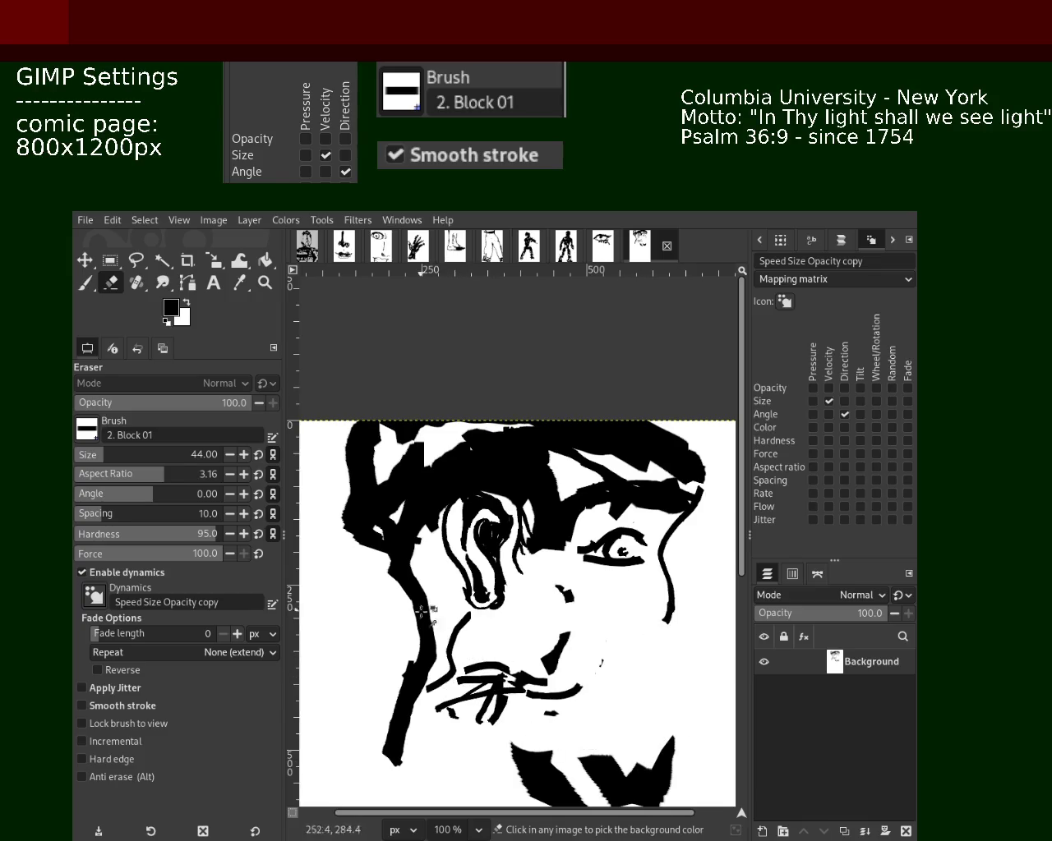
left_click(415, 632, "ctrl")
mouse_move(419, 673)
left_mouse_down()
mouse_move(567, 690)
mouse_move(645, 656)
mouse_move(456, 682)
mouse_move(623, 674)
mouse_move(653, 627)
left_mouse_up()
key("ctrl+z")
key("ctrl+z")
left_click_drag(565, 744, 467, 754)
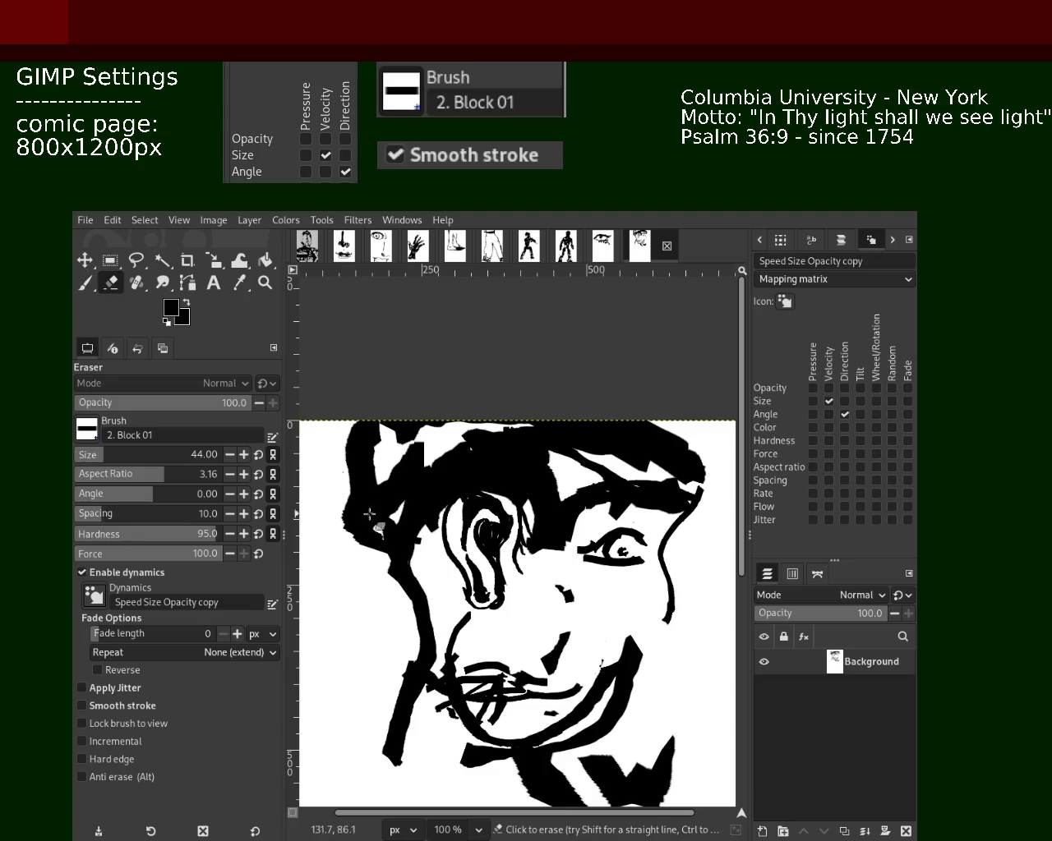
left_click_drag(526, 631, 543, 694)
key("ctrl+z")
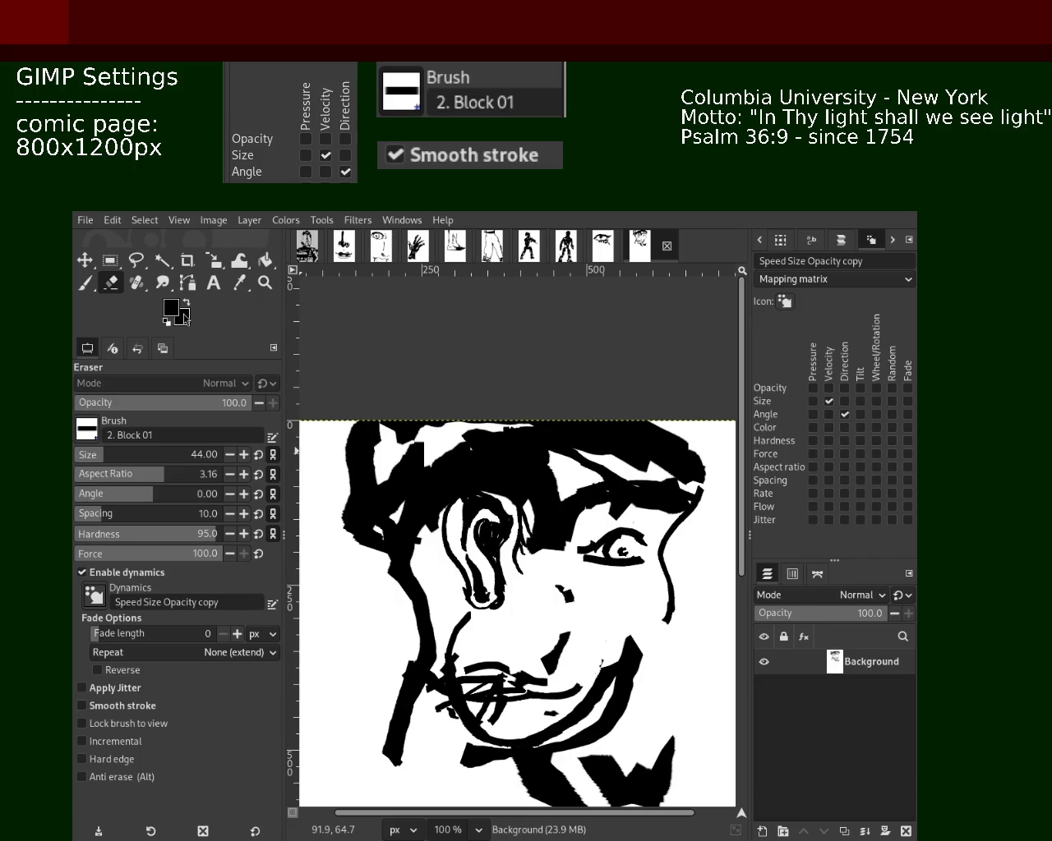
- Reset colours to default and erase stray marks on the mouth, chin and jaw lines
key("d")
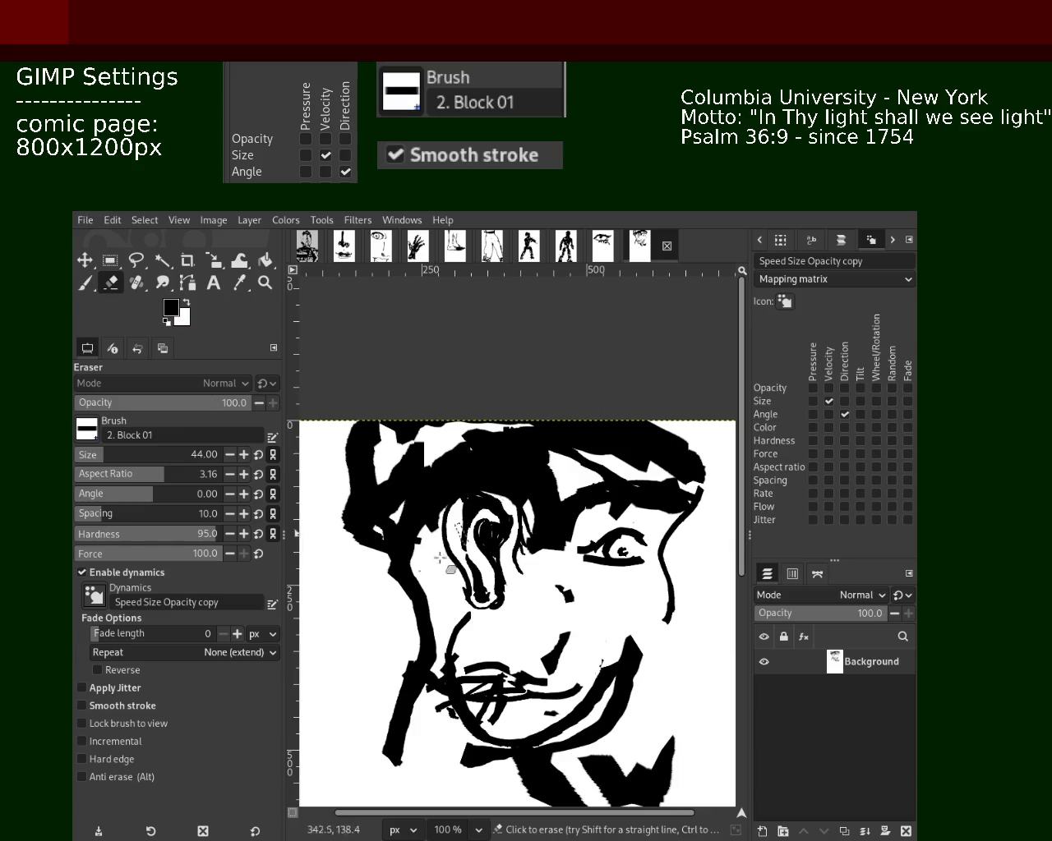
mouse_move(515, 677)
left_mouse_down()
mouse_move(522, 704)
mouse_move(457, 650)
mouse_move(530, 663)
left_mouse_up()
mouse_move(624, 636)
left_mouse_down()
mouse_move(635, 726)
mouse_move(587, 689)
mouse_move(629, 747)
mouse_move(493, 798)
mouse_move(606, 768)
mouse_move(500, 763)
mouse_move(630, 756)
mouse_move(597, 765)
left_mouse_up()
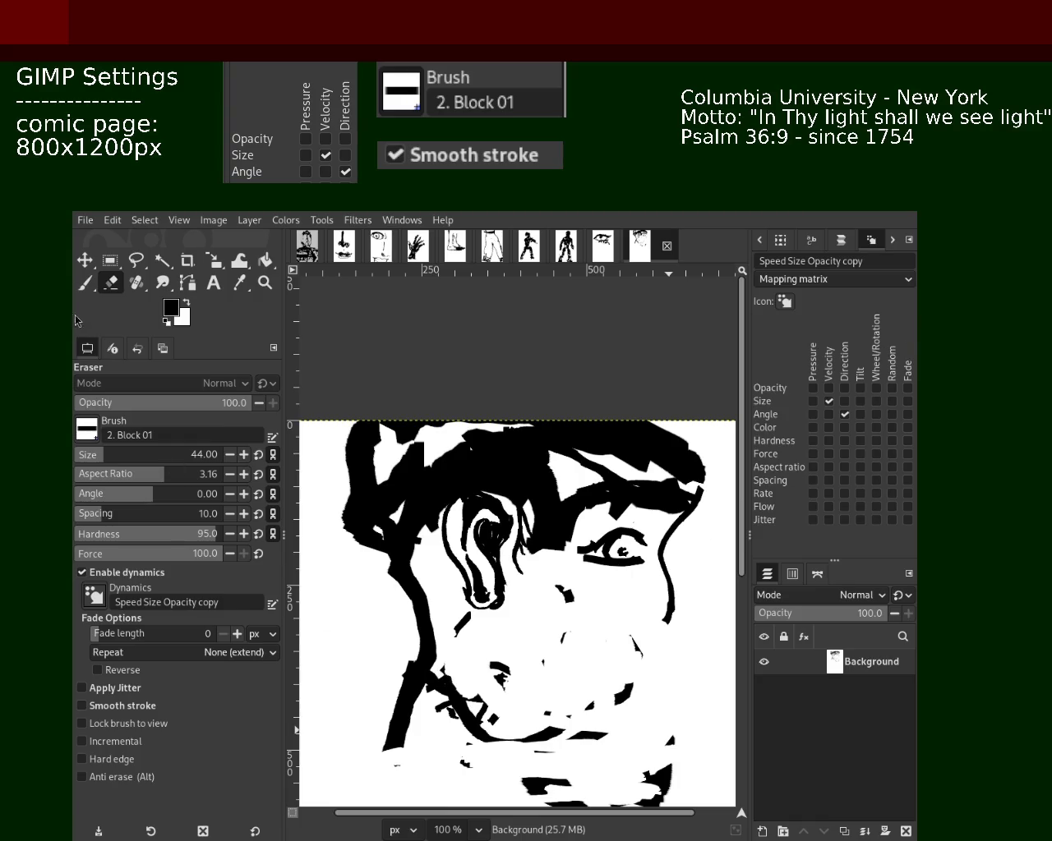
- Erase lower-face fragments near the nose and try brush strokes beside the left strand
mouse_move(612, 682)
left_mouse_down()
mouse_move(575, 713)
mouse_move(589, 746)
mouse_move(689, 753)
mouse_move(480, 784)
mouse_move(642, 799)
mouse_move(630, 805)
mouse_move(516, 802)
mouse_move(560, 796)
mouse_move(419, 768)
mouse_move(632, 752)
mouse_move(657, 786)
mouse_move(517, 723)
mouse_move(472, 686)
left_mouse_up()
mouse_move(362, 575)
left_mouse_down()
mouse_move(411, 603)
mouse_move(424, 685)
left_mouse_up()
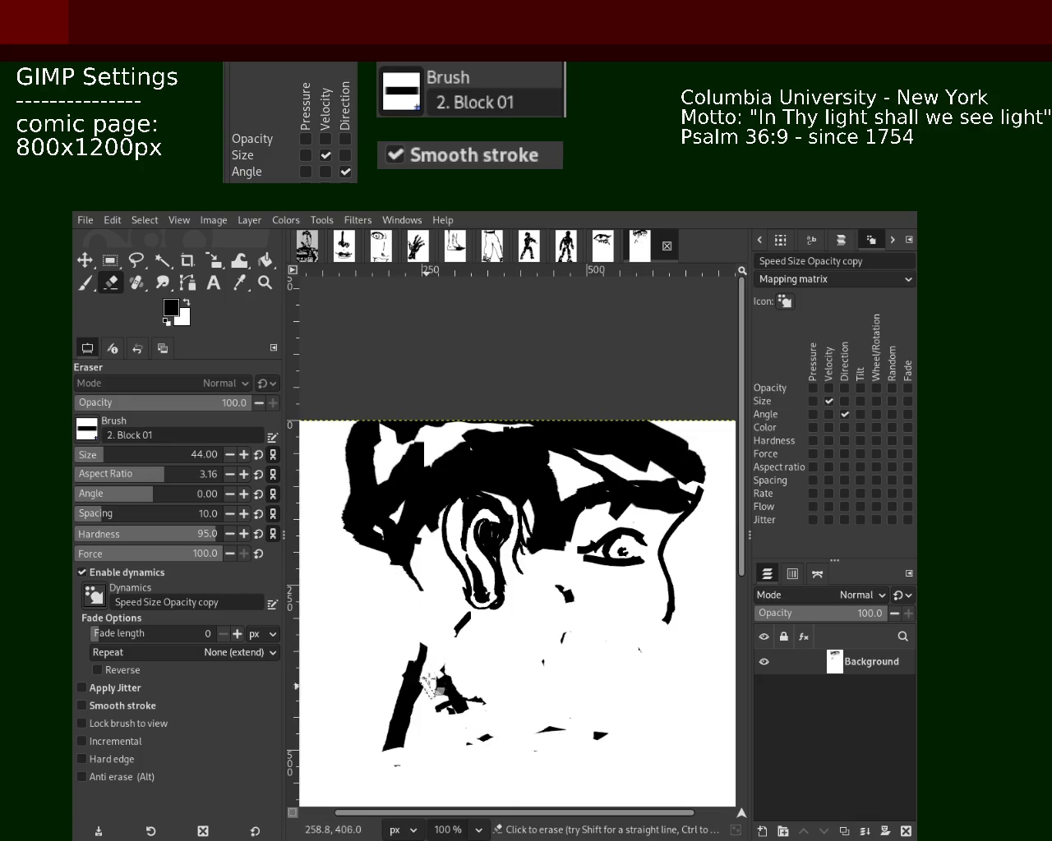
key("p")
left_click_drag(401, 538, 421, 690)
key("ctrl+z")
mouse_move(415, 567)
left_mouse_down()
mouse_move(444, 723)
mouse_move(439, 715)
mouse_move(386, 744)
left_mouse_up()
key("ctrl+z")
- Paint vertical and curved black strokes below the face toward the lower right
key("ctrl+z")
left_click_drag(428, 650, 404, 813)
key("ctrl+z")
left_click_drag(473, 673, 460, 760)
key("ctrl+z")
mouse_move(618, 680)
left_mouse_down()
mouse_move(584, 780)
mouse_move(440, 719)
left_mouse_up()
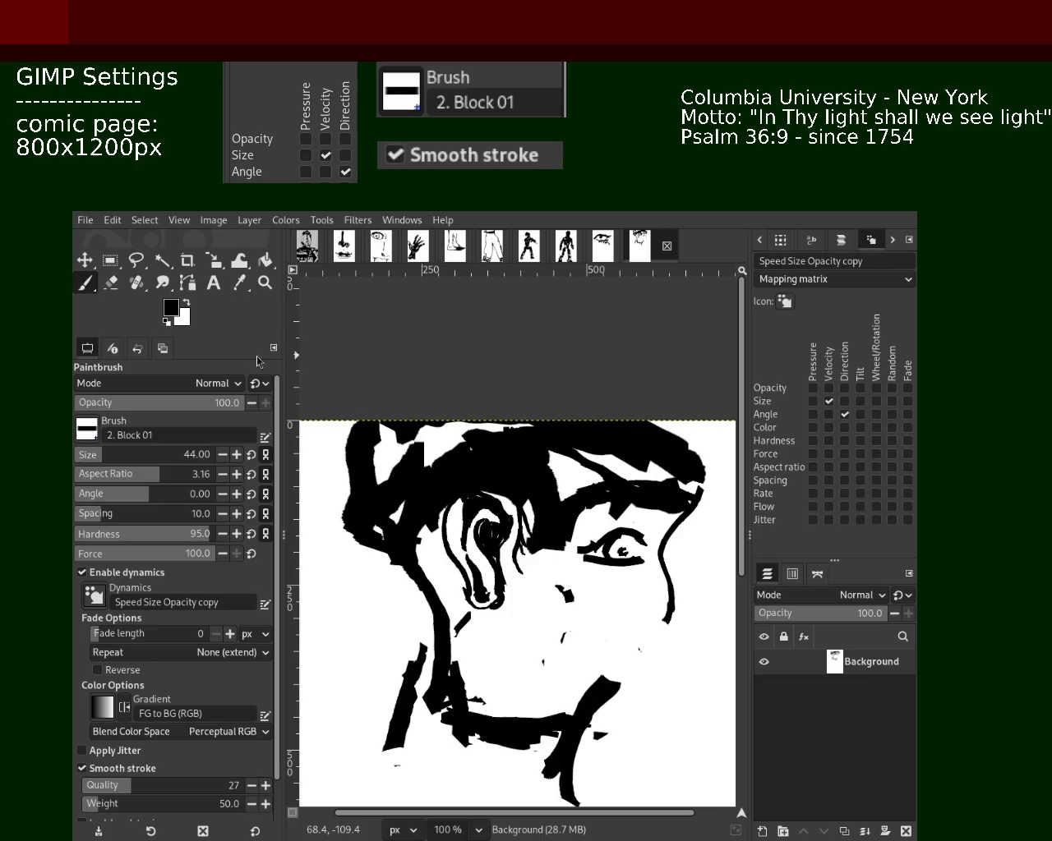
- Zoom out to the whole page and back to 100%, then paint vertical neck strokes
left_click(264, 282)
left_click(520, 655, "ctrl")
left_click(520, 655)
left_click(85, 283)
mouse_move(477, 559)
left_mouse_down()
mouse_move(503, 708)
mouse_move(481, 801)
left_mouse_up()
left_click_drag(518, 608, 563, 744)
- Paint a wedge extending right from the neck and hatch across it
mouse_move(497, 649)
left_mouse_down()
mouse_move(543, 551)
mouse_move(670, 618)
left_mouse_up()
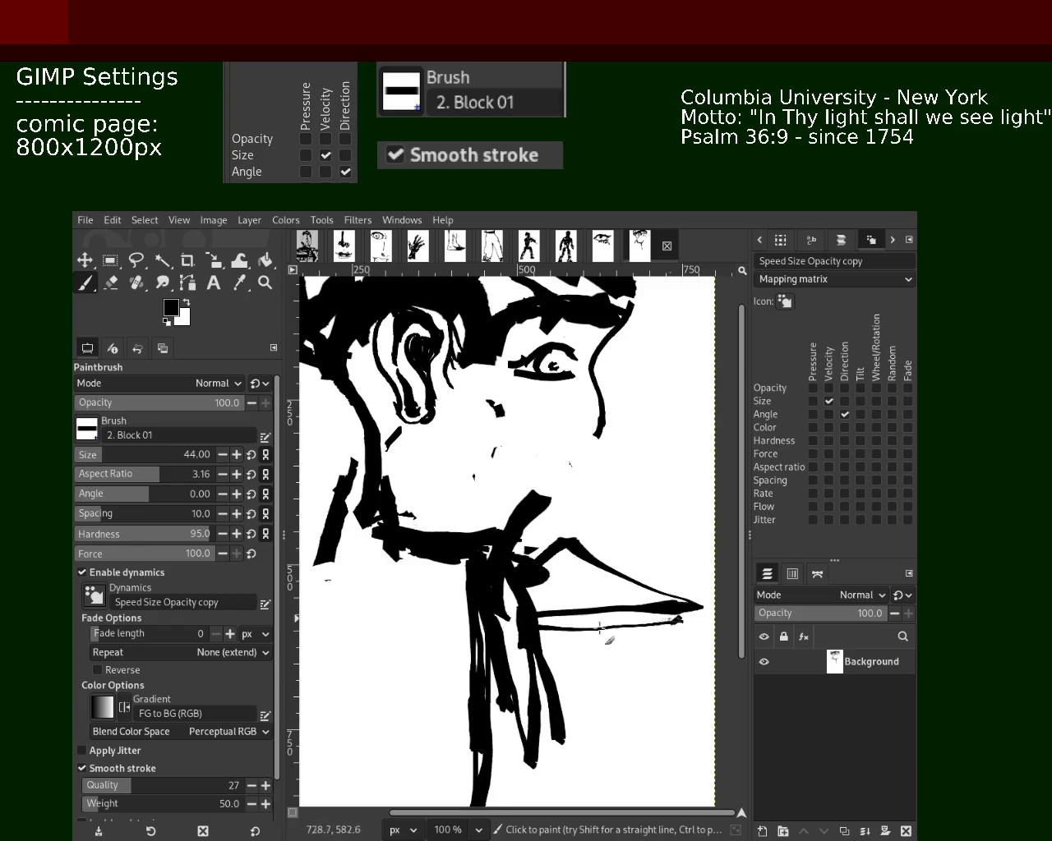
left_click_drag(538, 633, 687, 616)
left_click_drag(567, 585, 580, 667)
left_click_drag(620, 583, 685, 669)
left_click_drag(655, 618, 654, 707)
mouse_move(567, 658)
left_mouse_down()
mouse_move(386, 575)
mouse_move(294, 689)
mouse_move(444, 650)
left_mouse_up()
left_click_drag(434, 661, 299, 700)
left_click(265, 283)
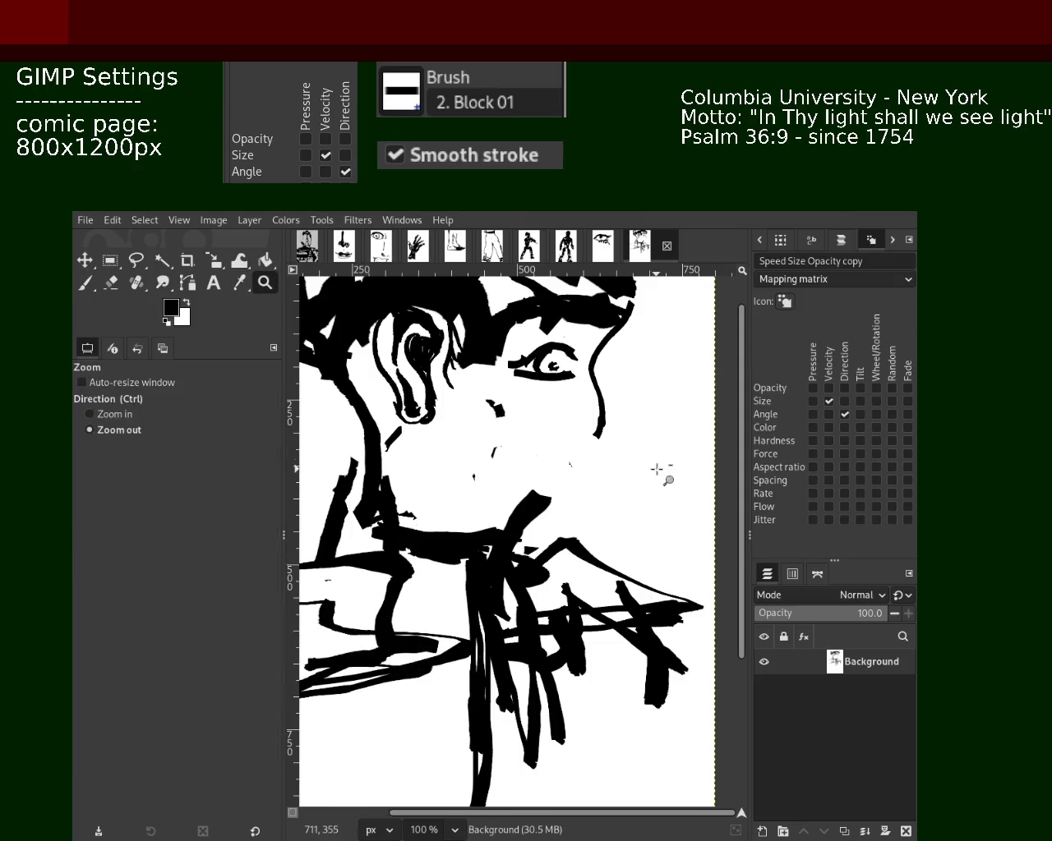
- Zoom to 66.7% and paint a short stroke at the left page edge
left_click(657, 470)
left_click(575, 522, "ctrl")
key("p")
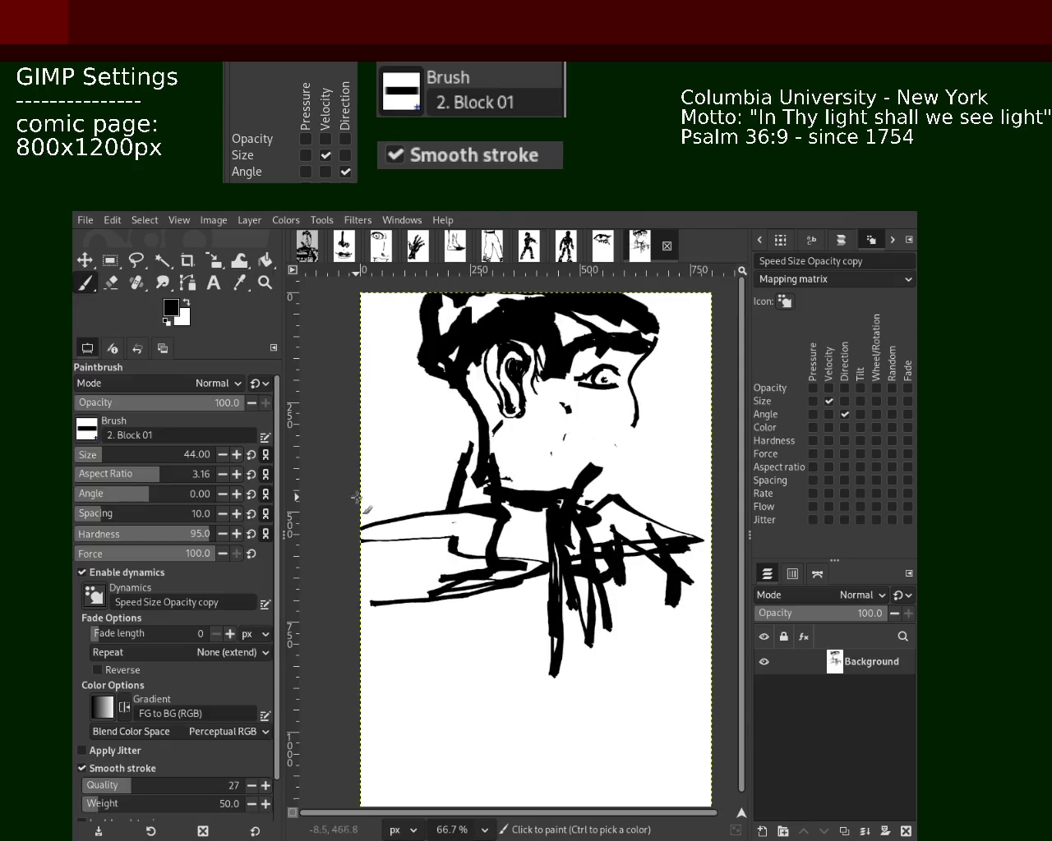
left_click_drag(391, 503, 362, 539)
left_click_drag(485, 644, 464, 795)
key("ctrl+z")
- Paint a long line down to the page bottom, view at 50%, and save the image
left_click_drag(609, 595, 631, 801)
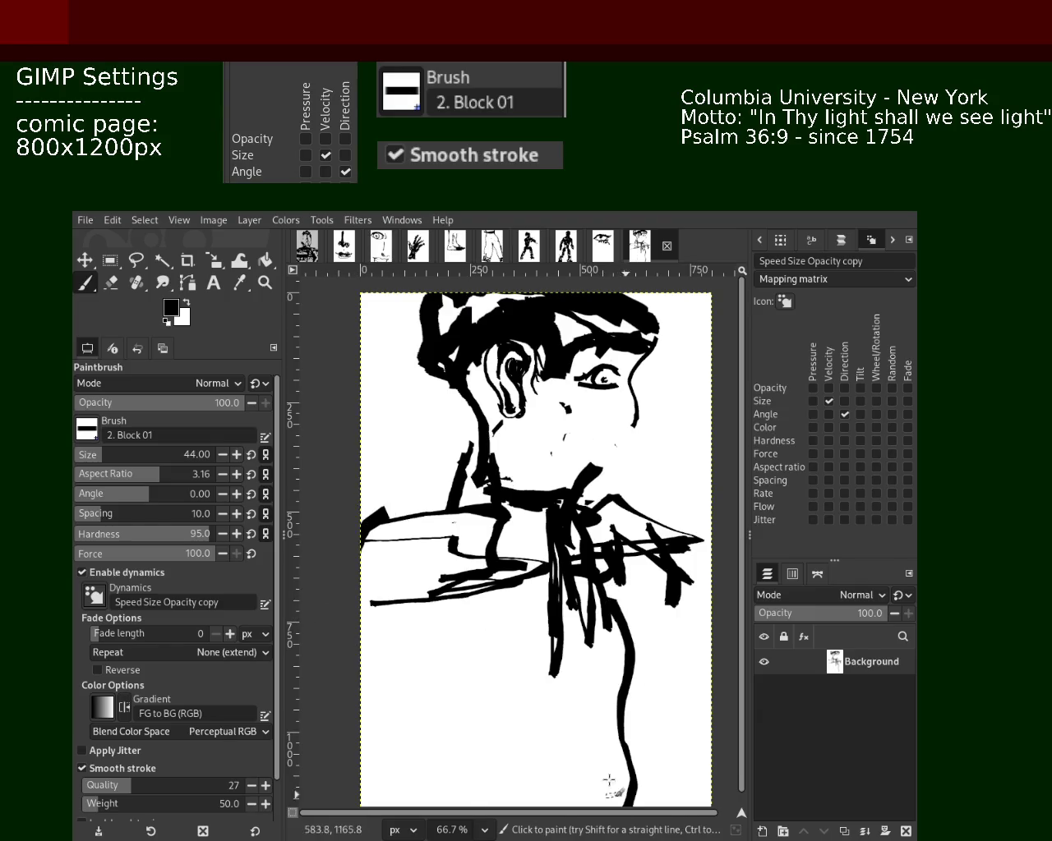
left_click(265, 283)
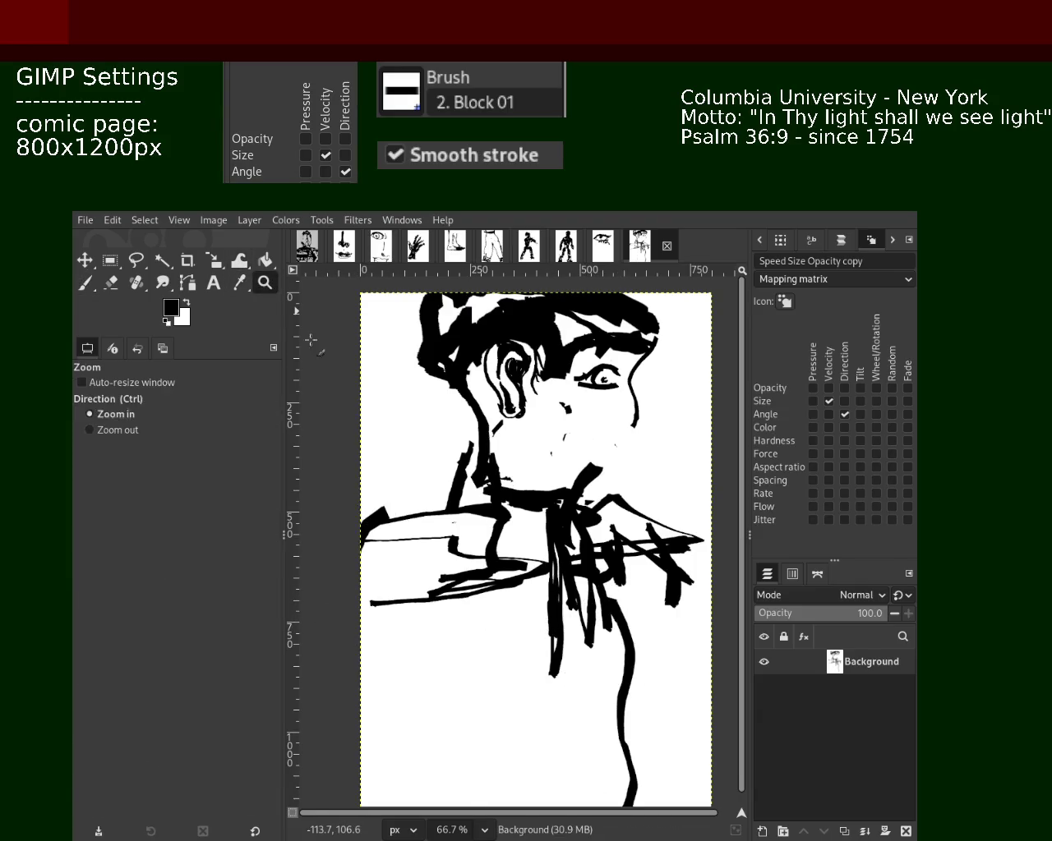
left_click(567, 543, "ctrl")
left_click(566, 542, "ctrl")
left_click(575, 551)
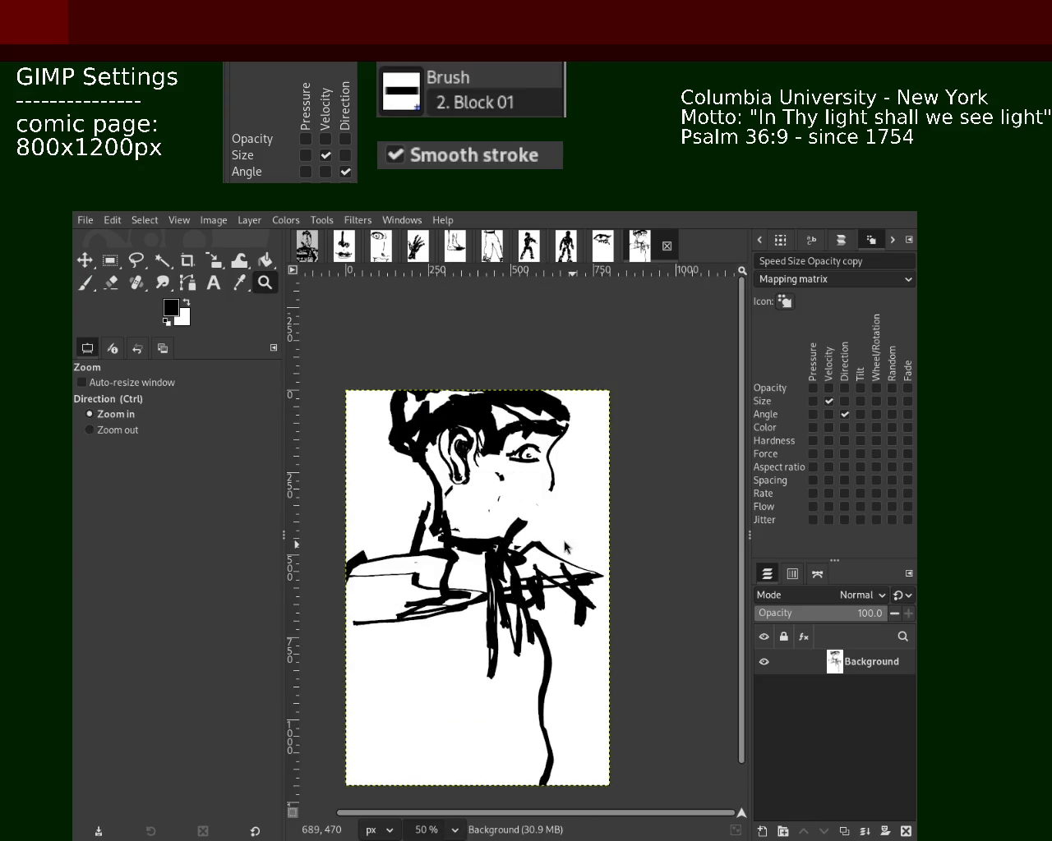
key("ctrl+s")
left_click(563, 538)
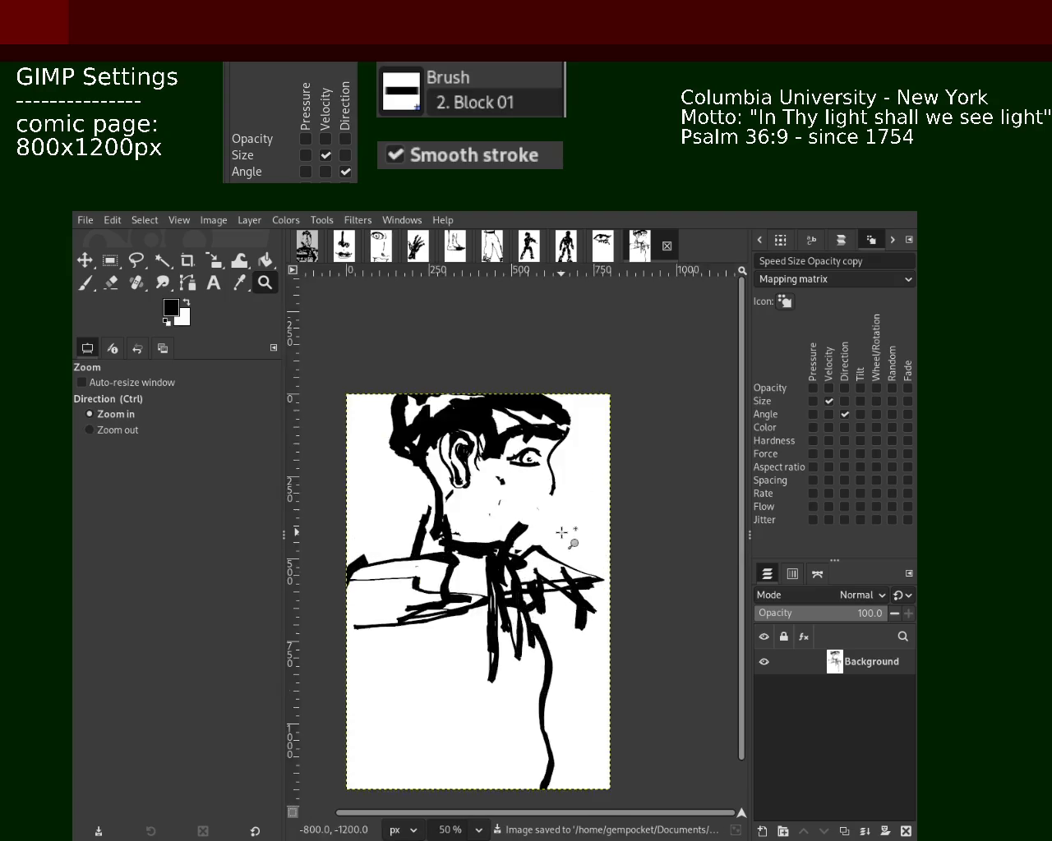
left_click(626, 532, "ctrl")
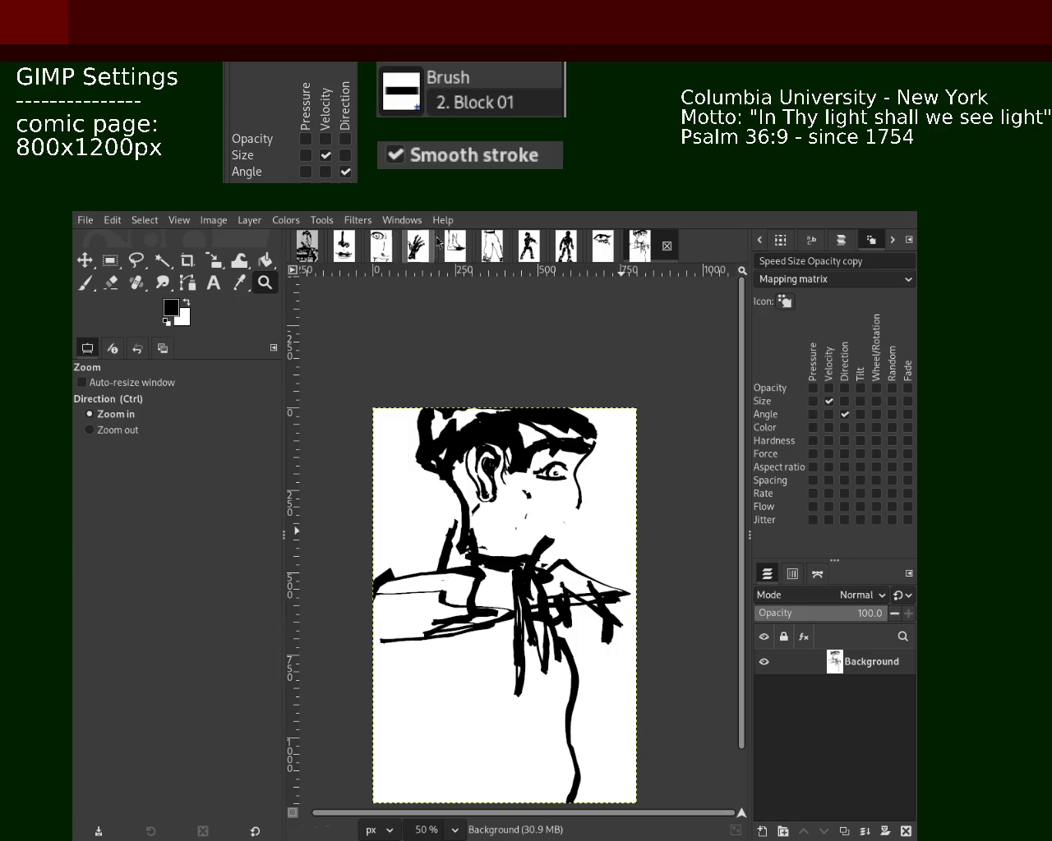
- Create a new blank page, zoom in to 200%, and test curved brush strokes
key("ctrl+n")
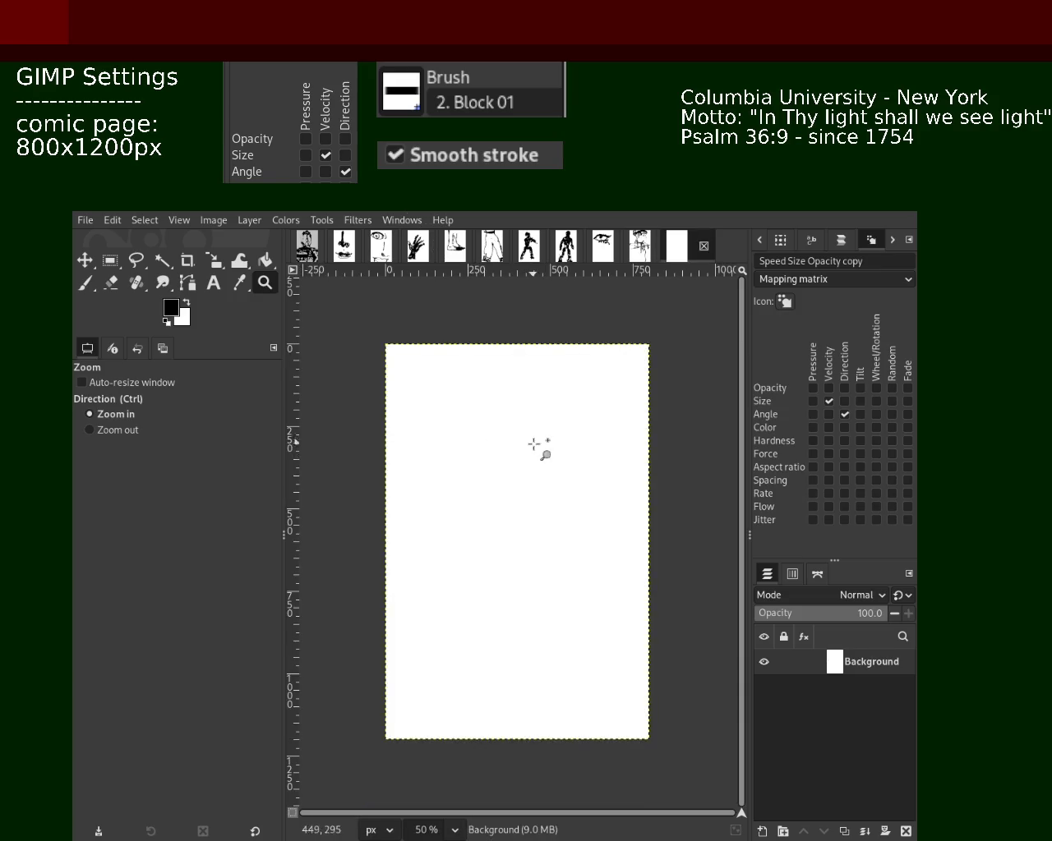
left_click_drag(531, 414, 508, 505)
left_click(534, 441, "ctrl")
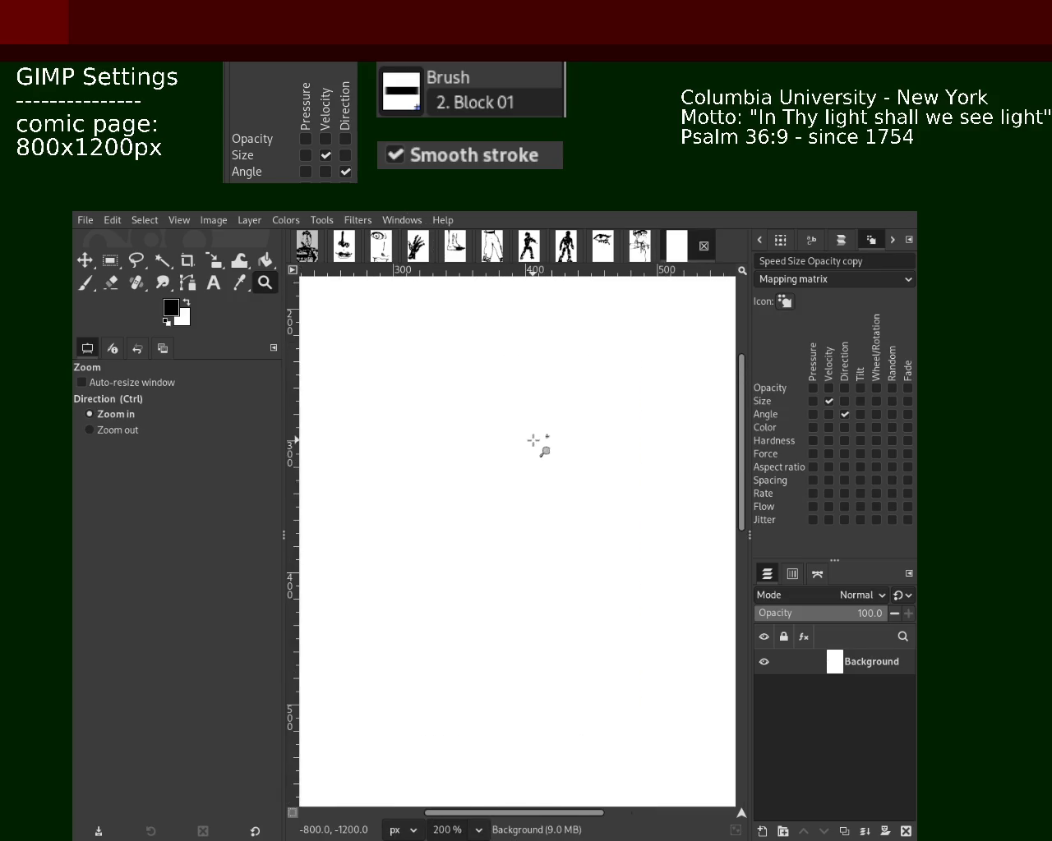
key("p")
mouse_move(526, 425)
left_mouse_down()
mouse_move(534, 415)
mouse_move(398, 337)
mouse_move(418, 504)
left_mouse_up()
key("ctrl+z")
mouse_move(567, 415)
left_mouse_down()
mouse_move(505, 304)
mouse_move(391, 386)
mouse_move(417, 545)
mouse_move(534, 768)
left_mouse_up()
key("ctrl+z")
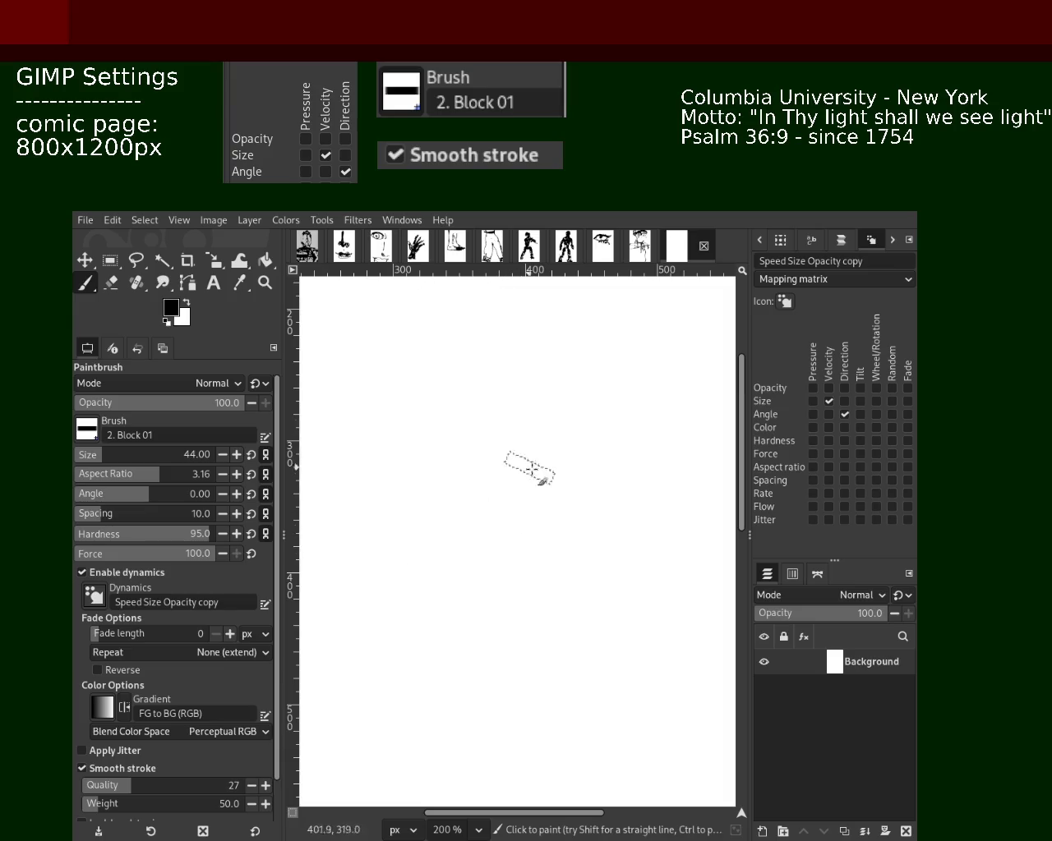
- At brush size 21, paint a large C-shaped outline with an inner diagonal and loop
left_click(99, 455)
mouse_move(534, 361)
left_mouse_down()
mouse_move(418, 327)
mouse_move(361, 501)
mouse_move(451, 627)
left_mouse_up()
left_click_drag(542, 352, 473, 335)
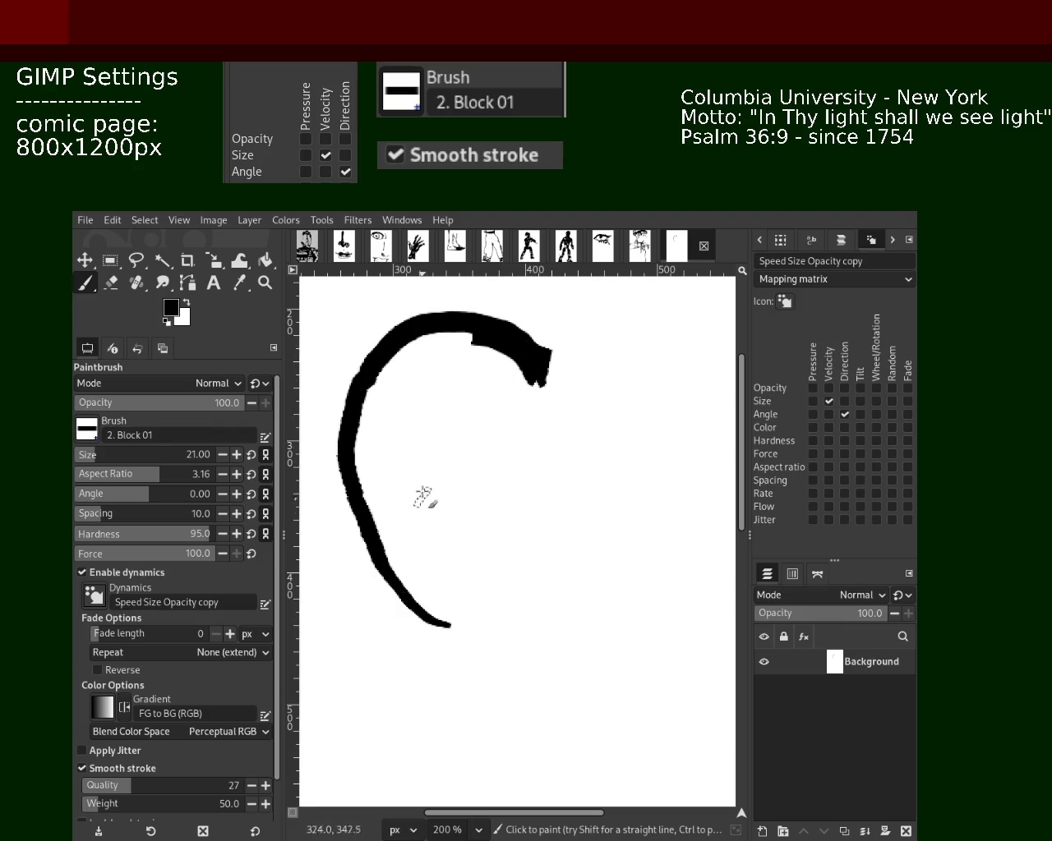
left_click_drag(462, 583, 444, 469)
mouse_move(408, 393)
left_mouse_down()
mouse_move(415, 464)
mouse_move(433, 436)
mouse_move(460, 427)
mouse_move(443, 370)
mouse_move(489, 395)
left_mouse_up()
left_click_drag(489, 394, 509, 498)
key("ctrl+z")
- Thicken the inner diagonal into a wedge and reshape its lower end into a tailed lobe
mouse_move(491, 397)
left_mouse_down()
mouse_move(545, 518)
mouse_move(502, 510)
mouse_move(489, 567)
mouse_move(547, 520)
mouse_move(480, 611)
left_mouse_up()
key("ctrl+z")
key("ctrl+z")
key("ctrl+z")
left_click_drag(431, 500, 476, 564)
mouse_move(522, 422)
left_mouse_down()
mouse_move(538, 457)
mouse_move(513, 419)
mouse_move(431, 362)
mouse_move(393, 472)
mouse_move(465, 620)
left_mouse_up()
key("ctrl+z")
left_click_drag(463, 565, 487, 610)
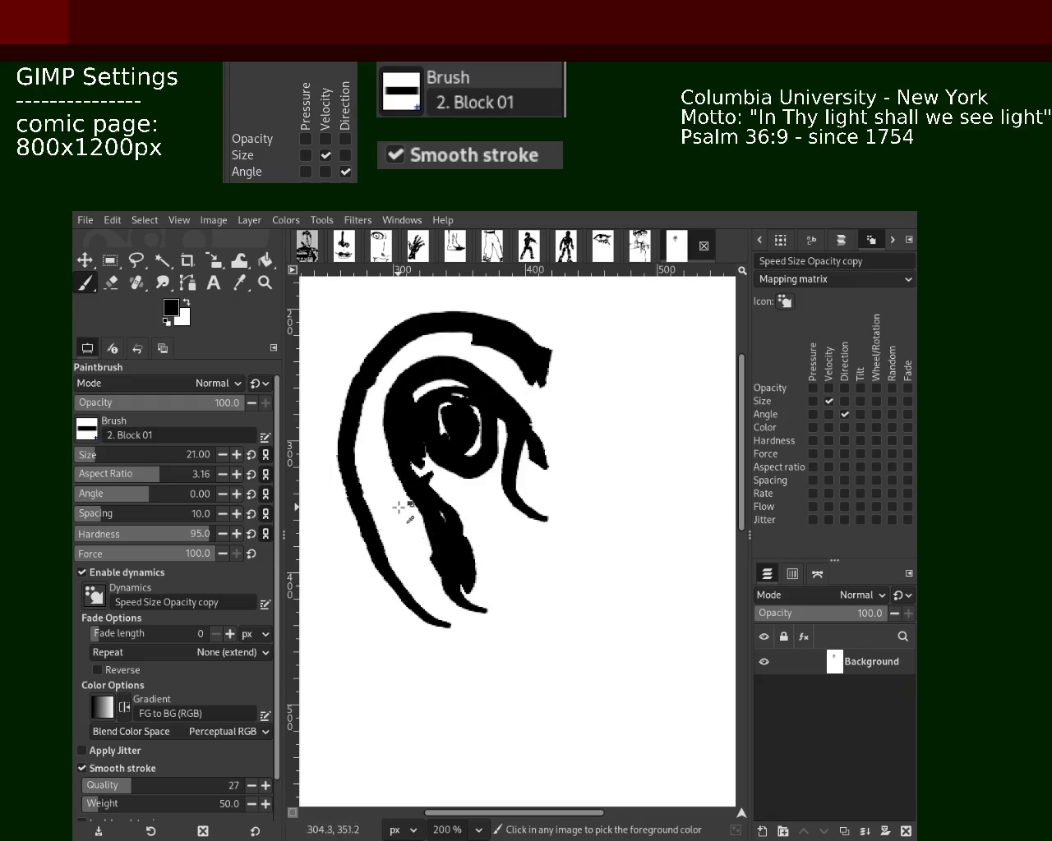
- Add strokes inside the curl and along its right outer edge
left_click_drag(481, 407, 530, 516)
mouse_move(536, 356)
left_mouse_down()
mouse_move(564, 434)
mouse_move(540, 375)
left_mouse_up()
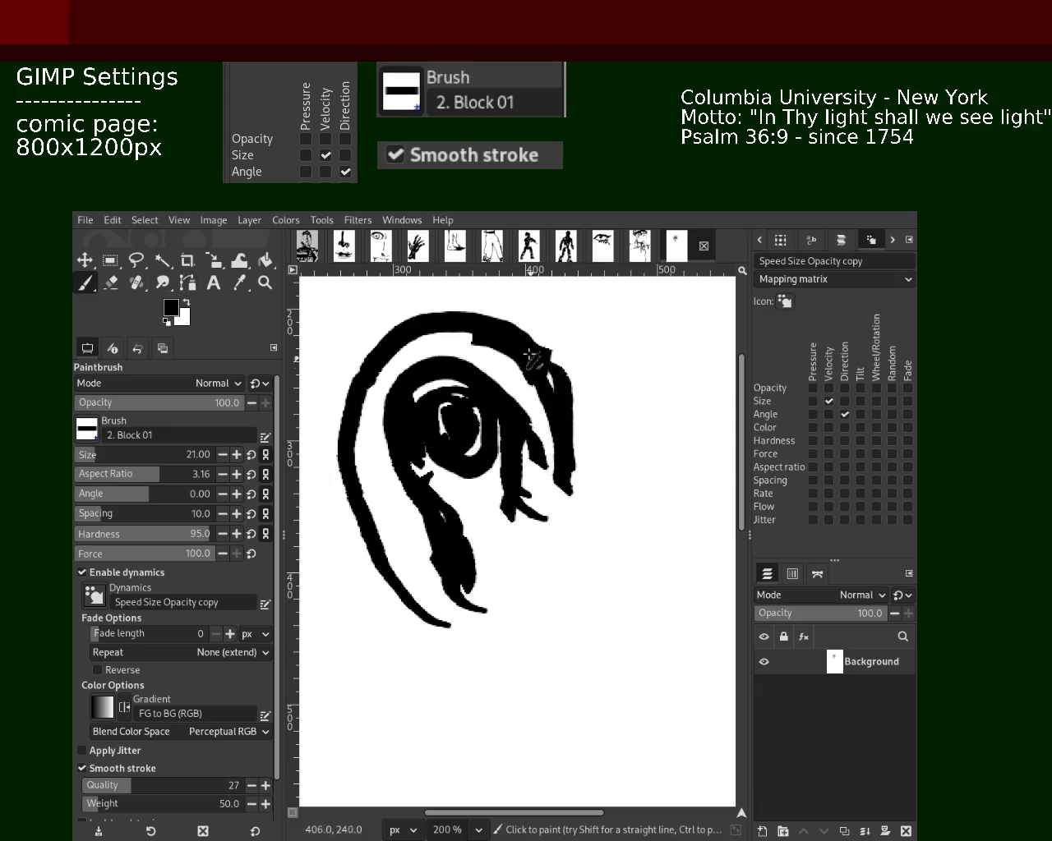
left_click_drag(430, 352, 370, 466)
key("ctrl+z")
left_click_drag(371, 399, 460, 679)
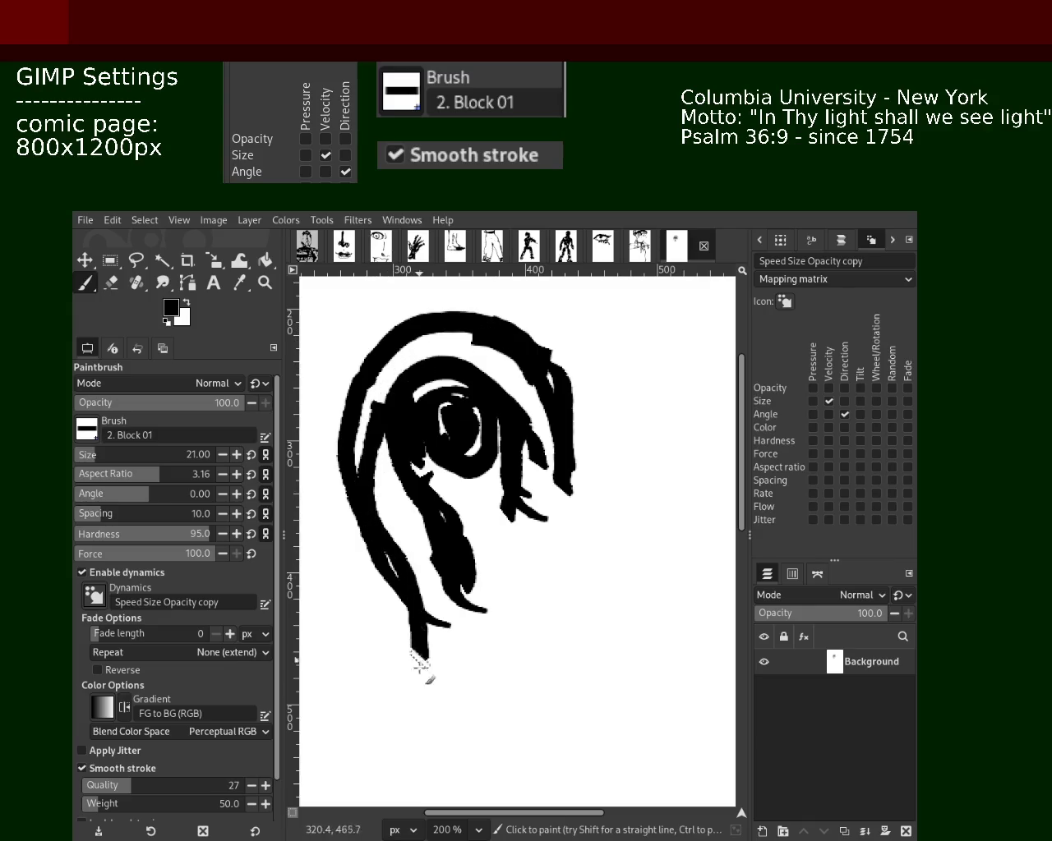
key("ctrl+z")
- Paint an upward-curving lobe at the bottom and long strokes down the right from the top
mouse_move(417, 575)
left_mouse_down()
mouse_move(465, 676)
mouse_move(535, 637)
mouse_move(534, 612)
mouse_move(608, 541)
left_mouse_up()
key("ctrl+z")
left_click_drag(570, 491, 590, 534)
mouse_move(565, 311)
left_mouse_down()
mouse_move(542, 345)
mouse_move(580, 280)
left_mouse_up()
key("ctrl+z")
key("ctrl+z")
left_click_drag(610, 278, 602, 518)
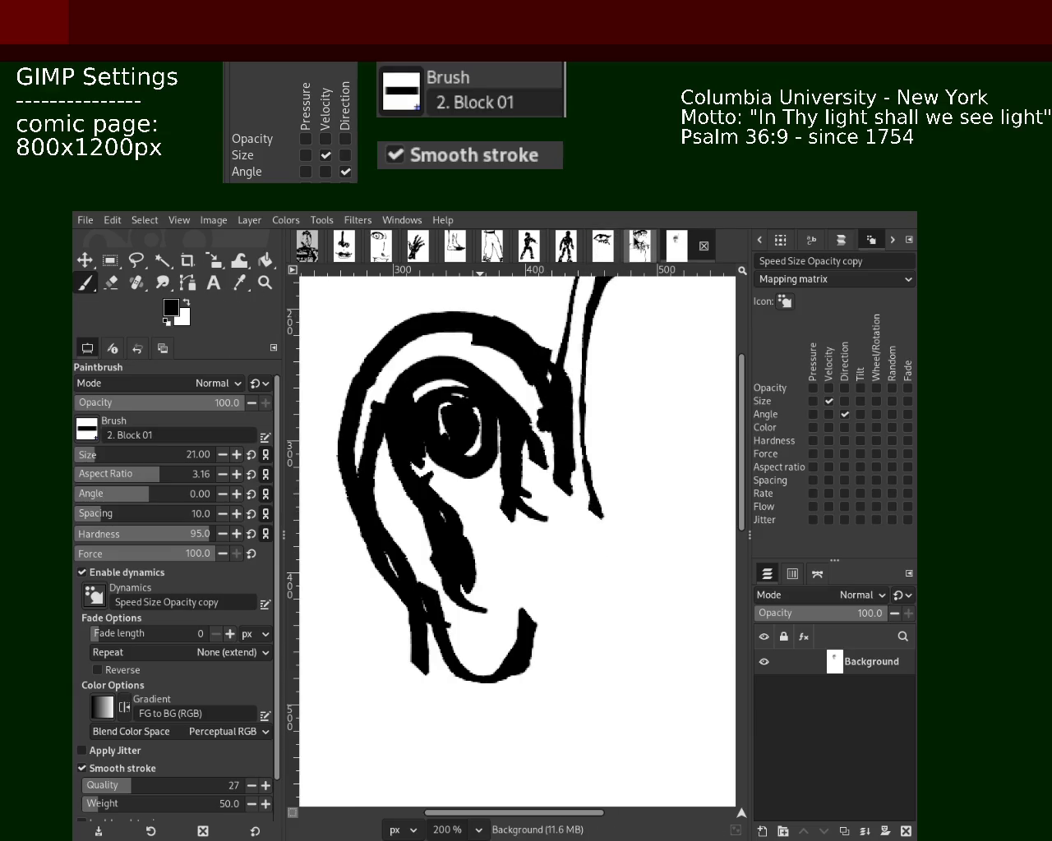
- Compare against the full comic page, then paint strokes along the inner curve of the curl
left_click(640, 245)
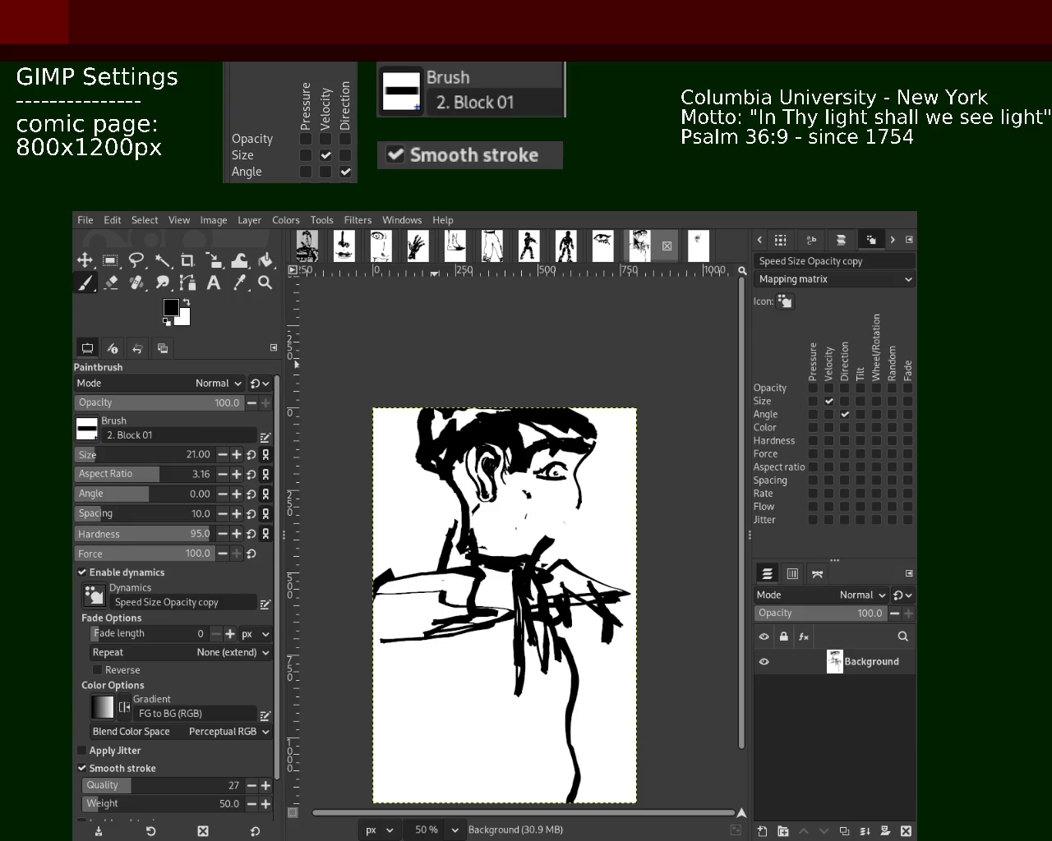
left_click(703, 260)
left_click_drag(495, 533, 519, 554)
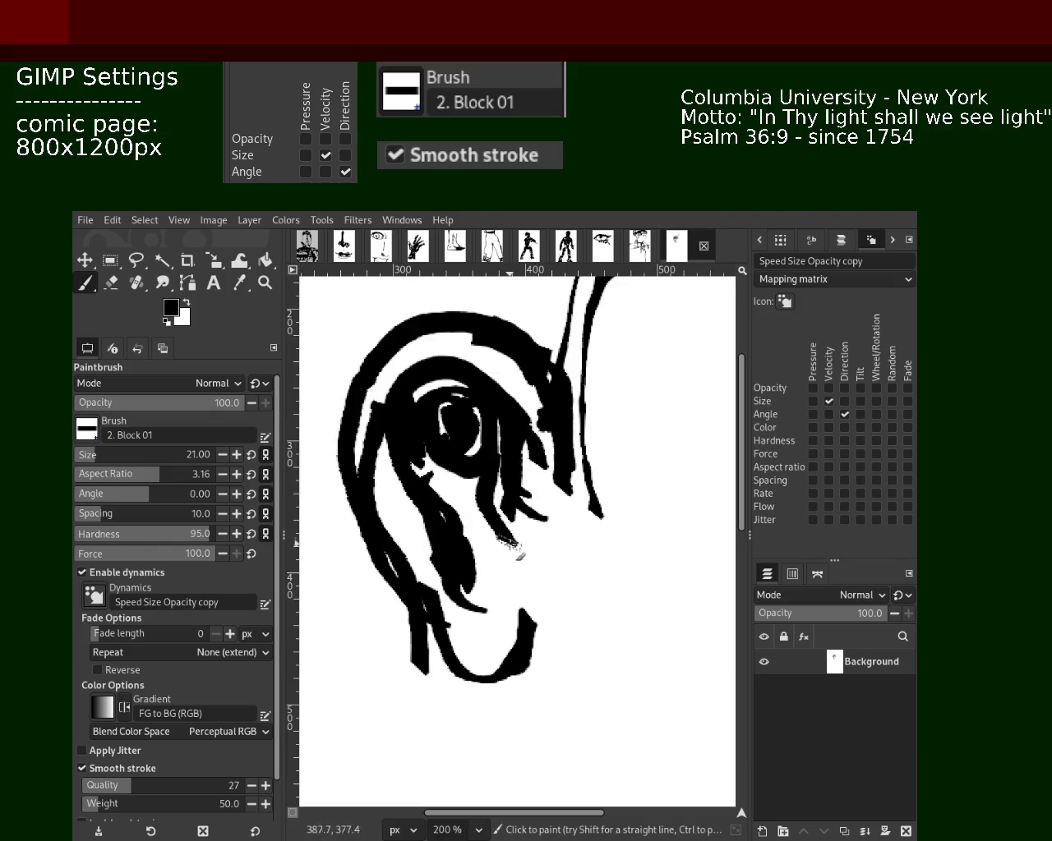
left_click_drag(485, 473, 529, 575)
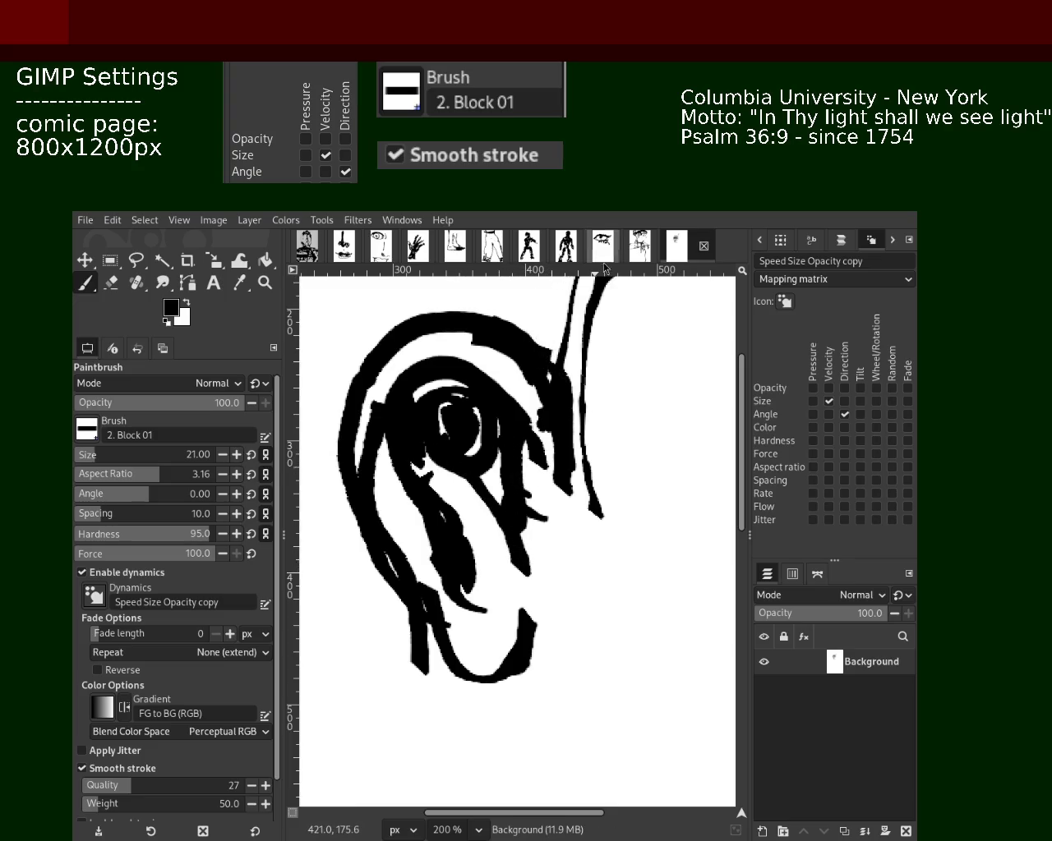
- Fill the white gaps inside the curves with black, rechecking against the full page
left_click(639, 257)
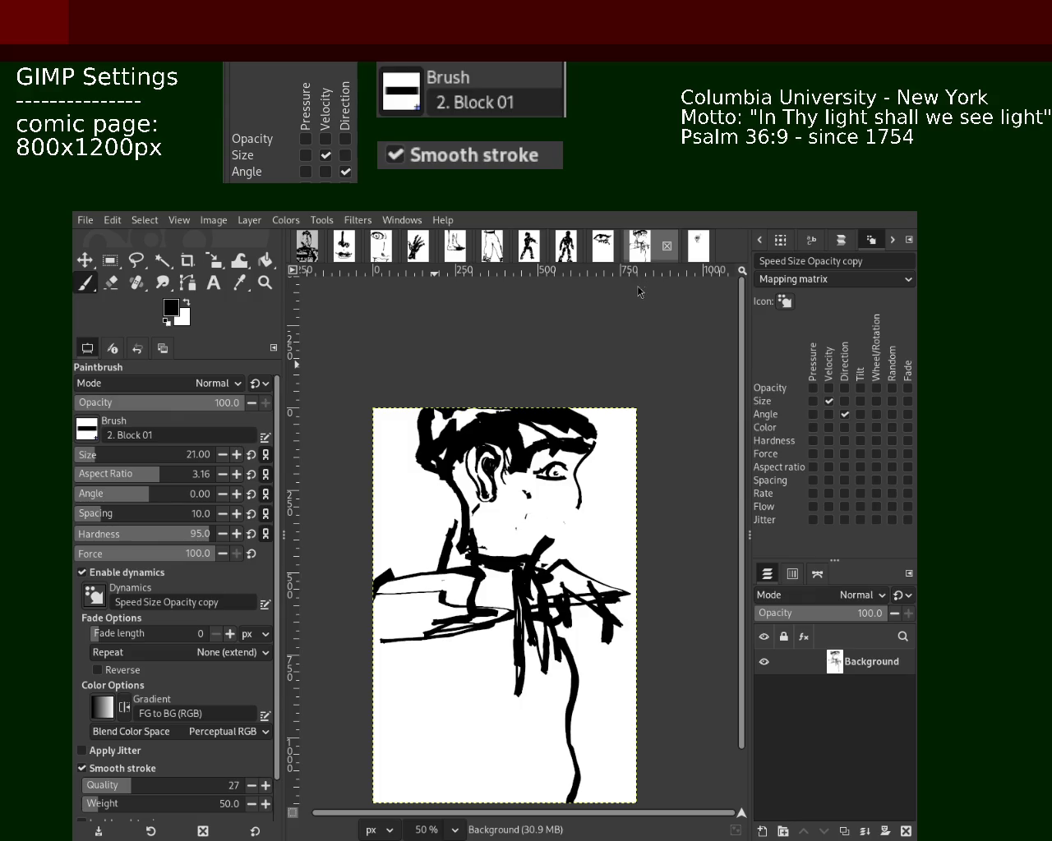
key("alt+Tab")
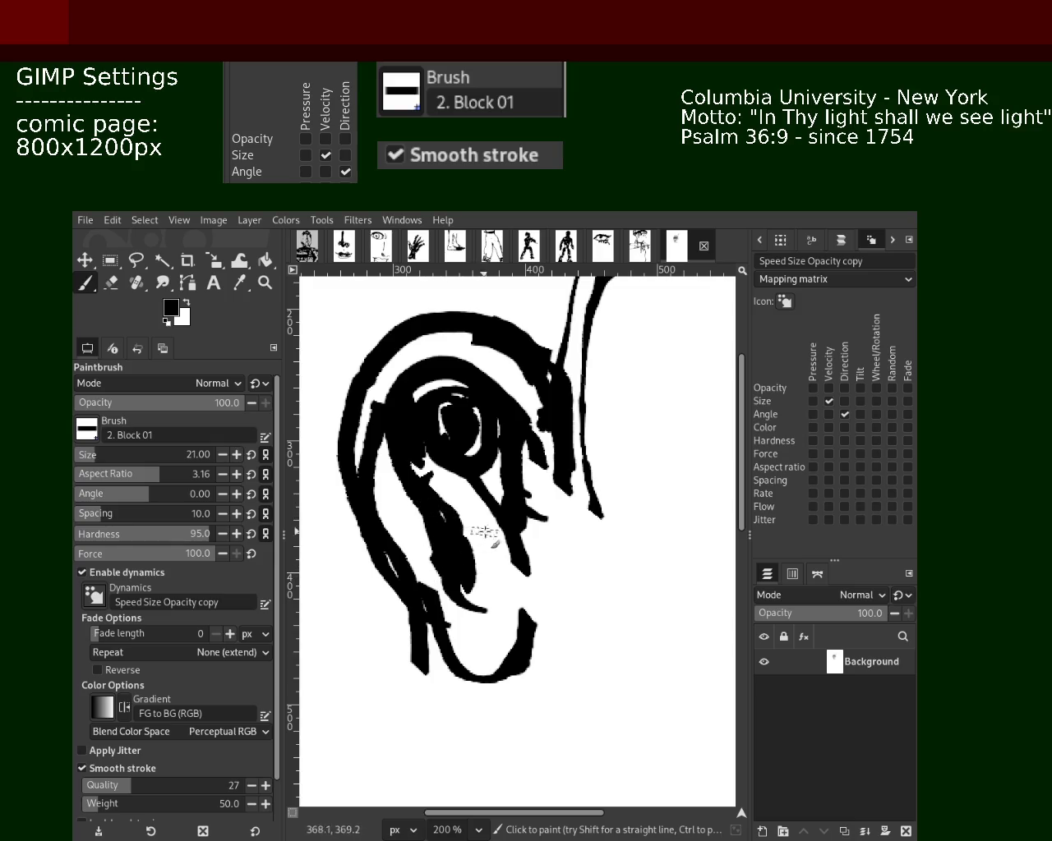
left_click_drag(498, 490, 490, 461)
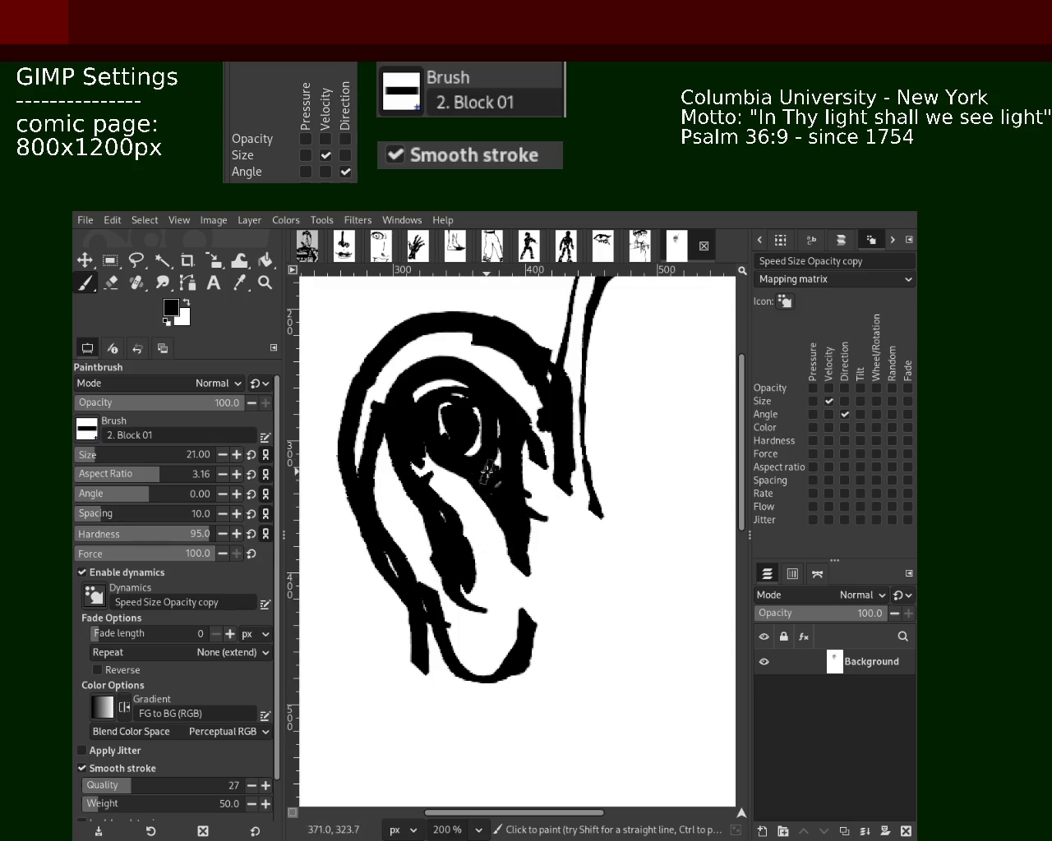
left_click(642, 249)
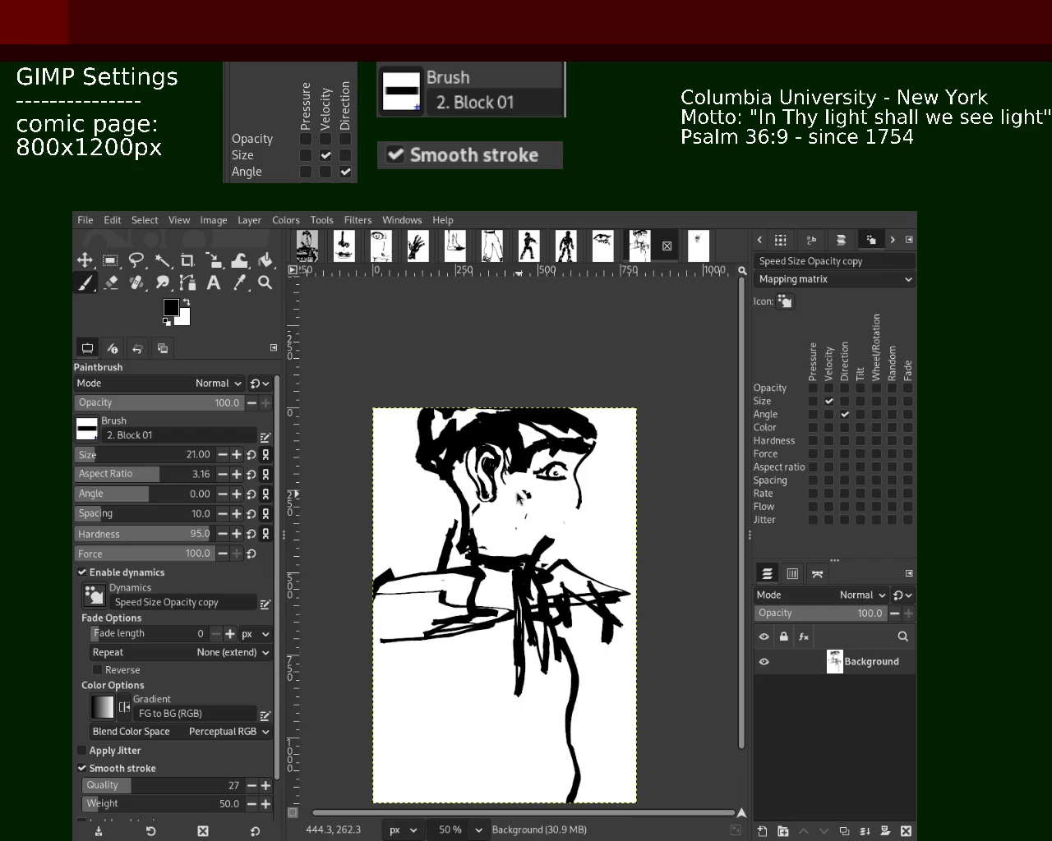
left_click(698, 245)
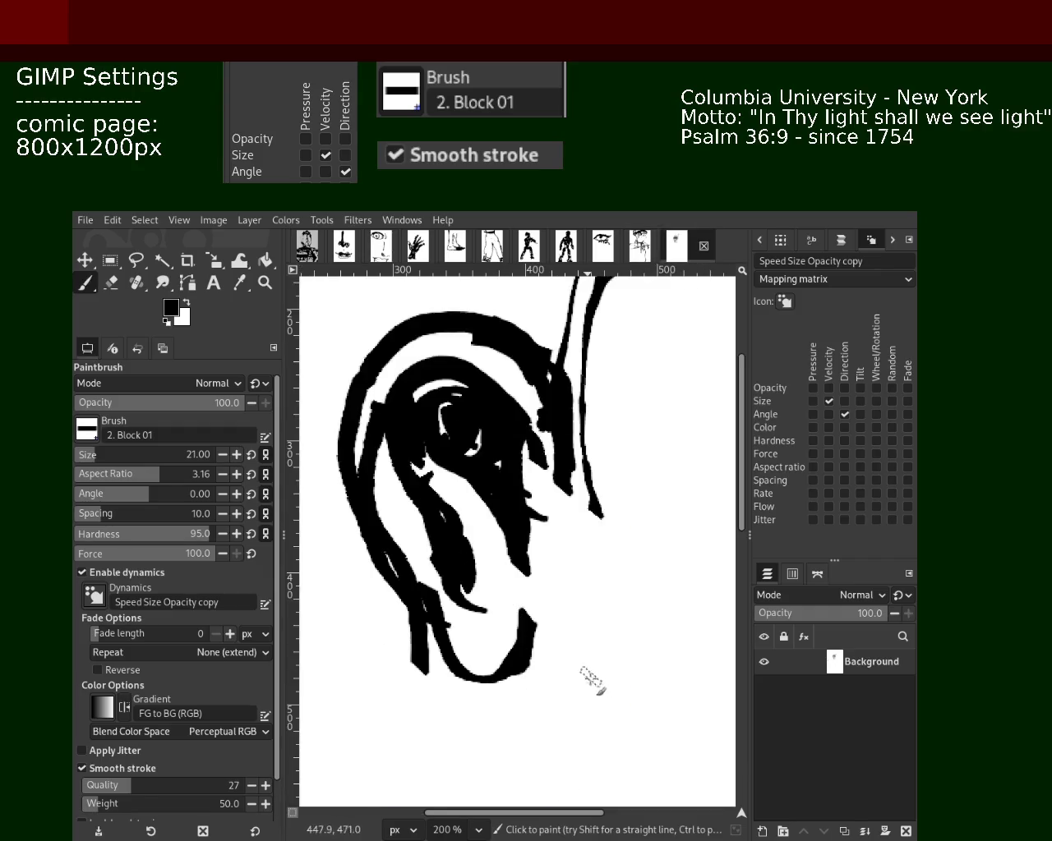
left_click_drag(530, 575, 543, 489)
key("ctrl+z")
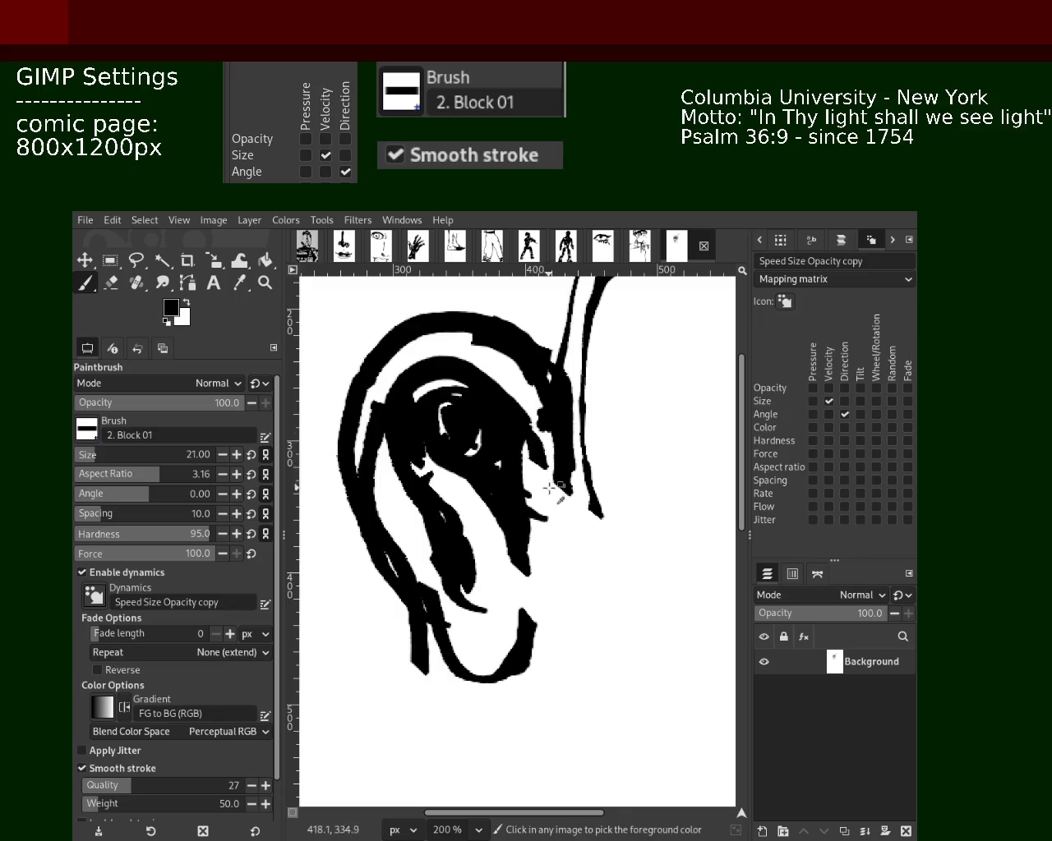
left_click(114, 284)
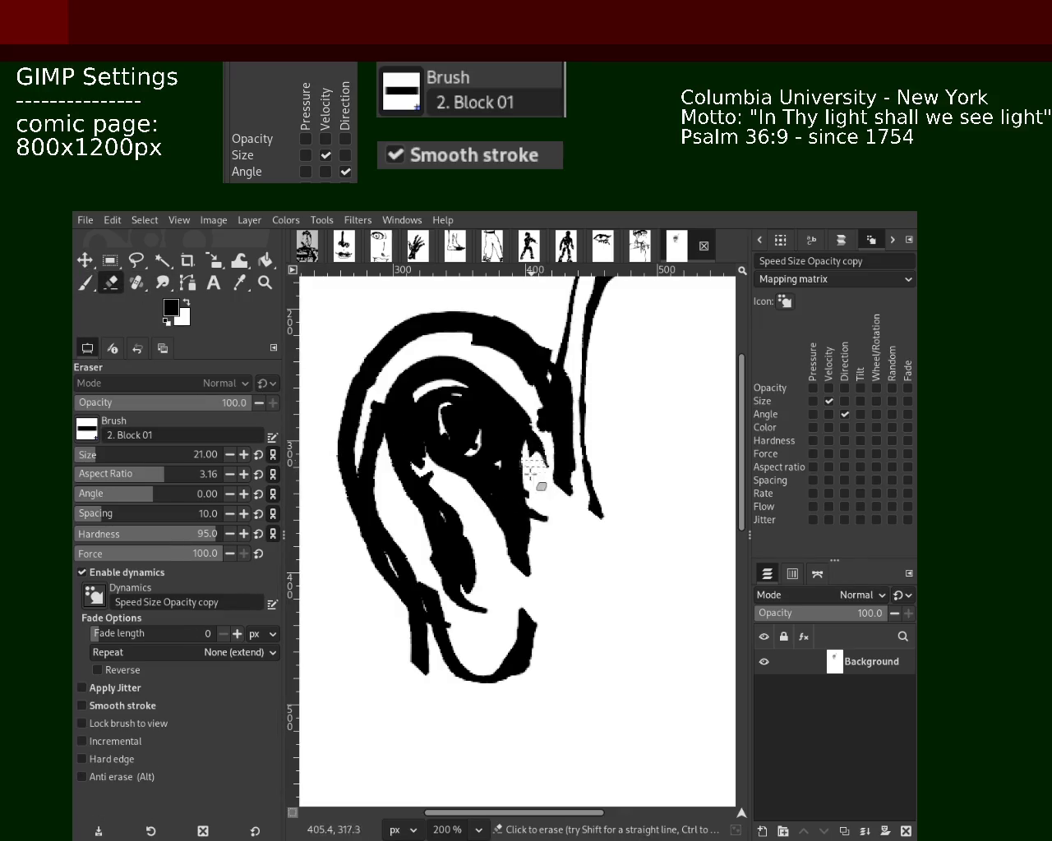
- Erase the stray mark beside the curve and cut a white line down the outer left edge
left_click_drag(532, 466, 542, 530)
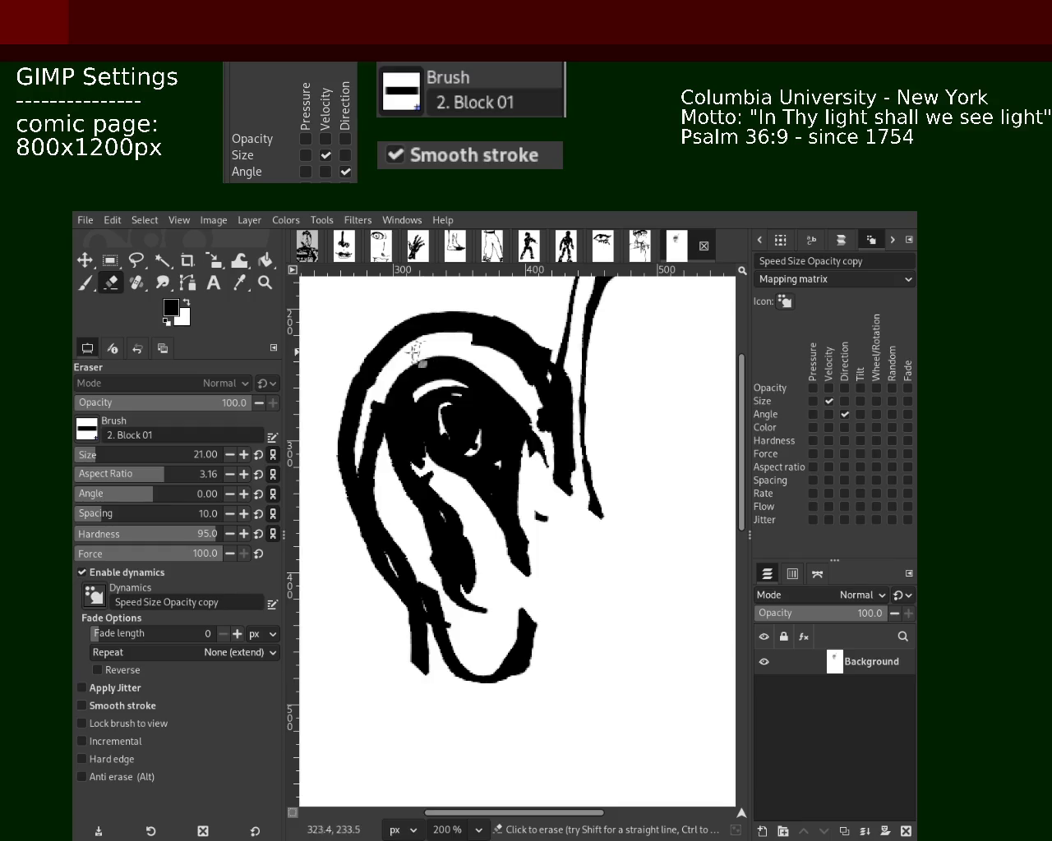
left_click_drag(386, 406, 387, 516)
key("ctrl+z")
left_click_drag(376, 404, 411, 512)
key("ctrl+z")
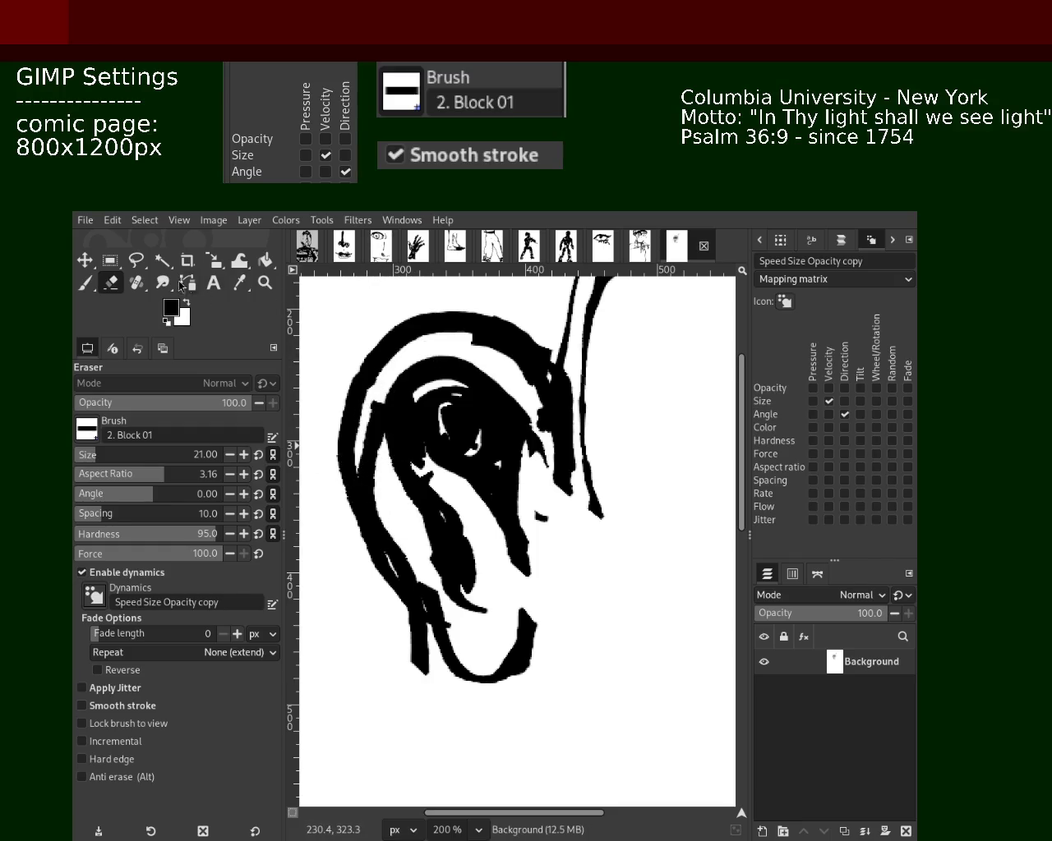
mouse_move(352, 385)
left_mouse_down()
mouse_move(370, 546)
mouse_move(419, 670)
left_mouse_up()
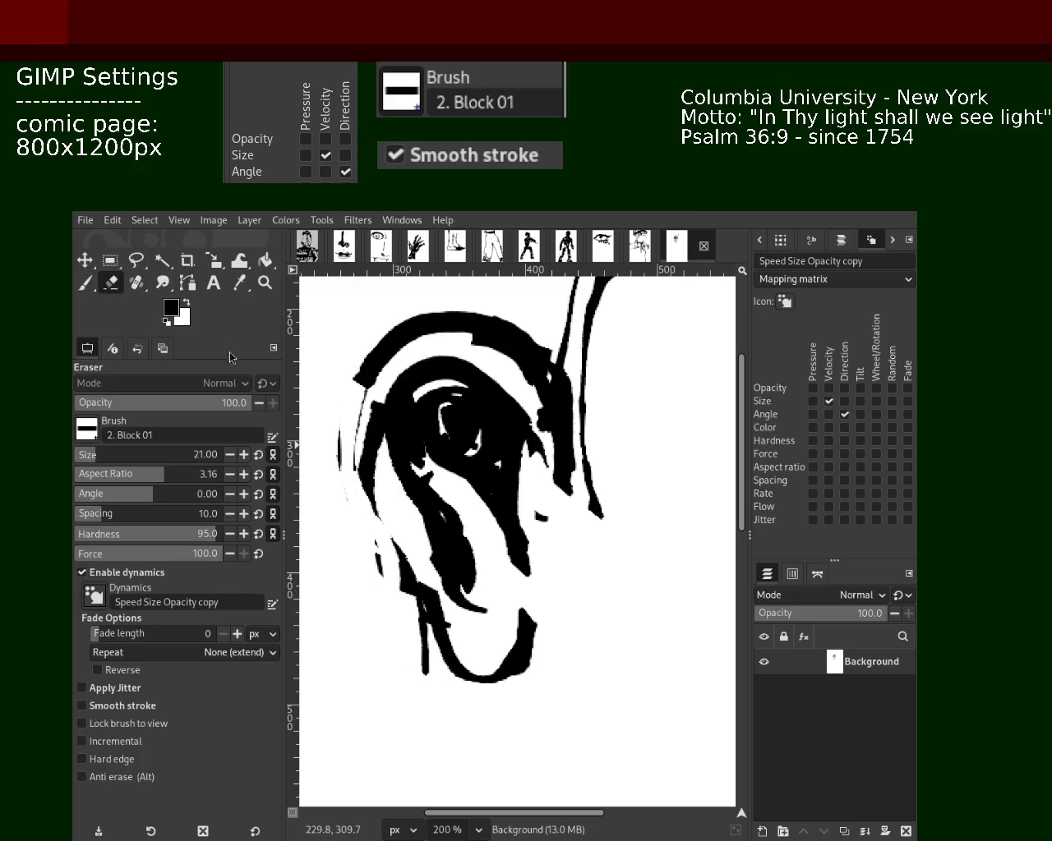
- Try repainting a thicker black left outline, undoing each attempt
left_click(85, 283)
key("ctrl+z")
left_click_drag(368, 361, 417, 645)
key("ctrl+z")
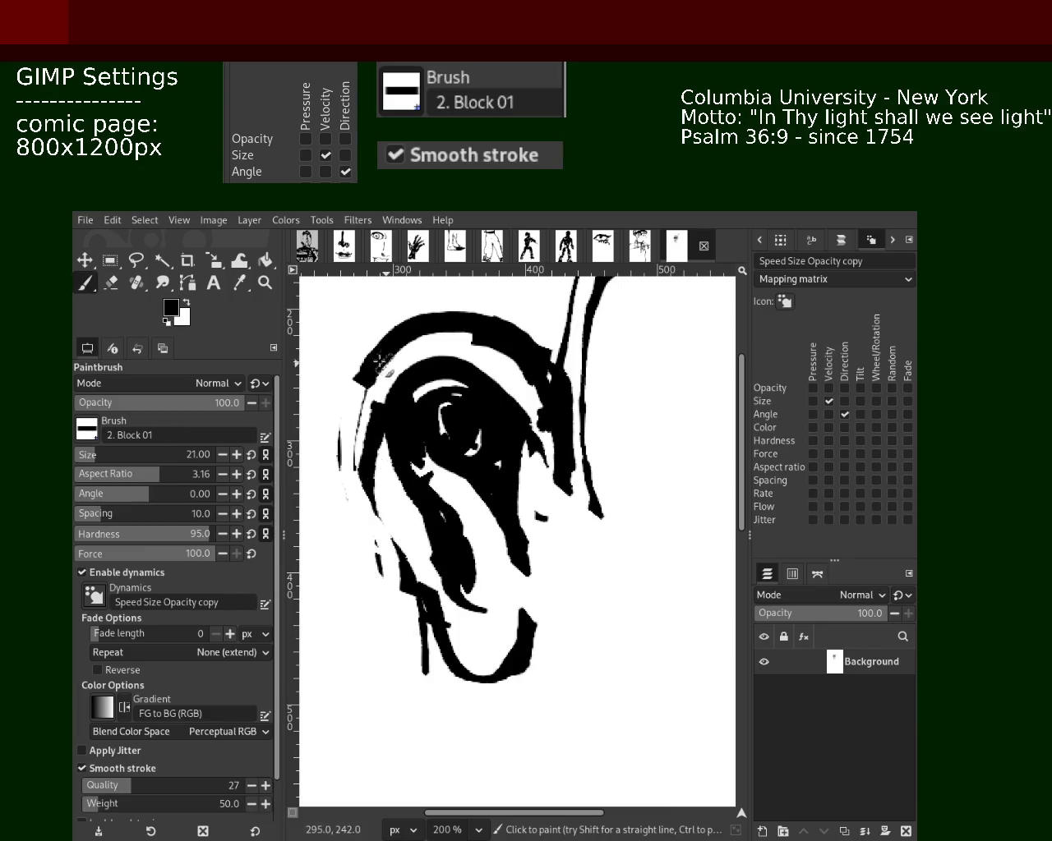
left_click_drag(382, 364, 411, 592)
key("ctrl+z")
key("ctrl+y")
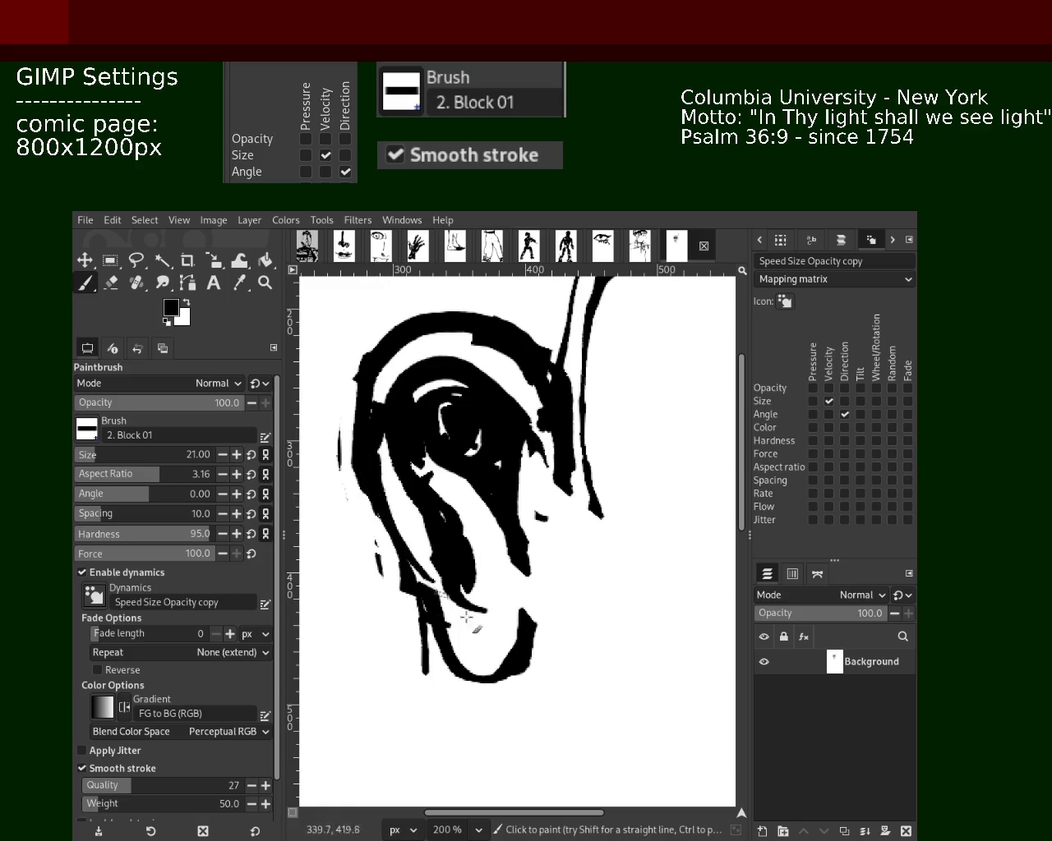
key("ctrl+z")
left_click_drag(374, 448, 431, 649)
key("ctrl+z")
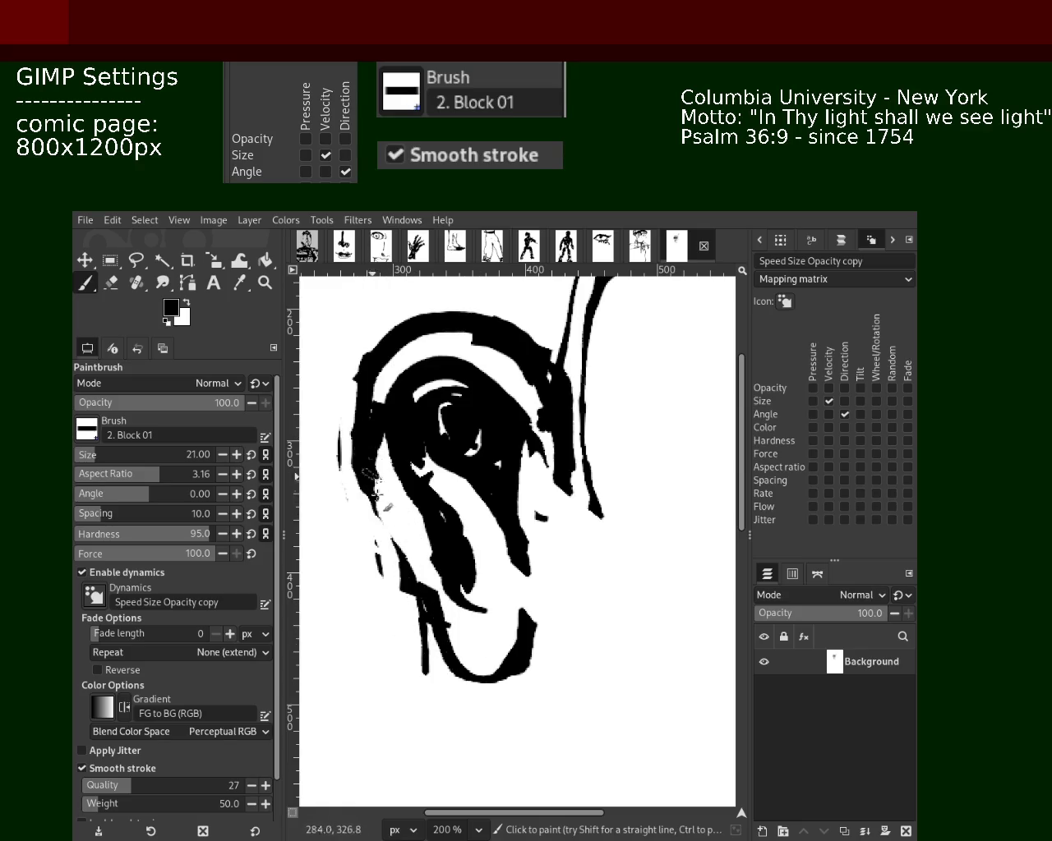
left_click_drag(374, 476, 411, 615)
key("ctrl+z")
- Thin the left outline and top arc, then thicken the lower-left outline and inner curve
left_click(111, 282)
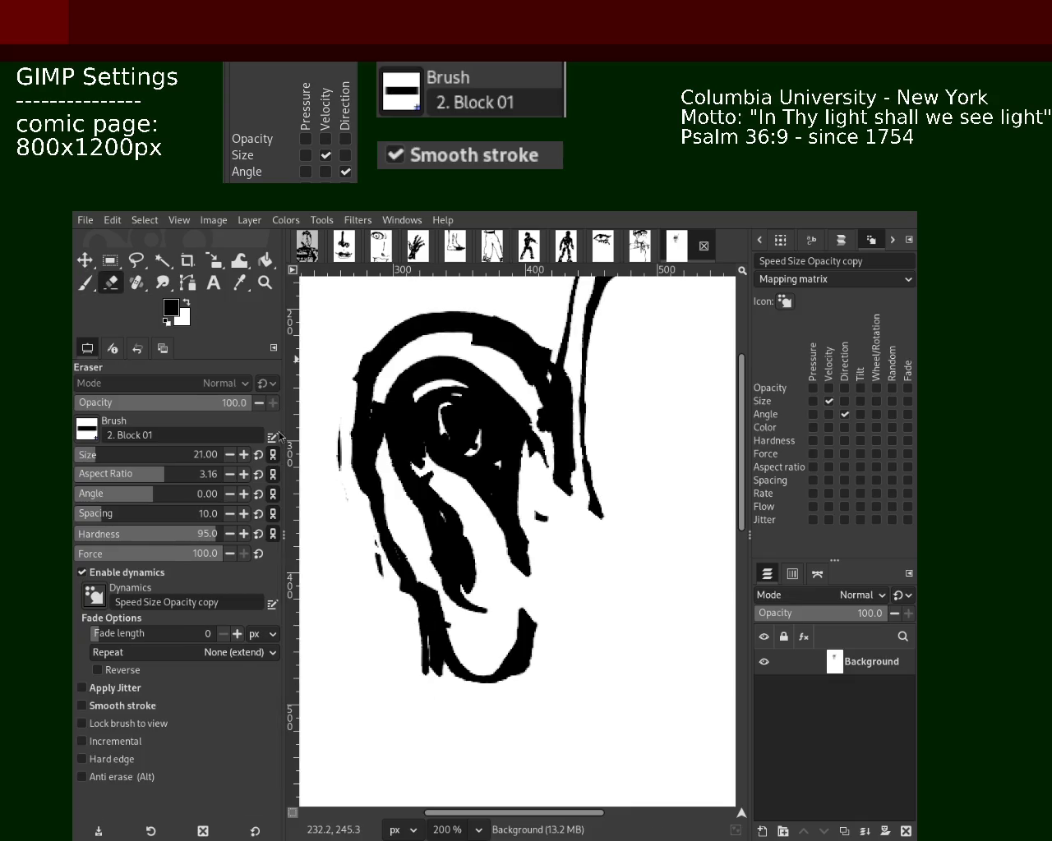
mouse_move(340, 422)
left_mouse_down()
mouse_move(445, 680)
mouse_move(362, 468)
left_mouse_up()
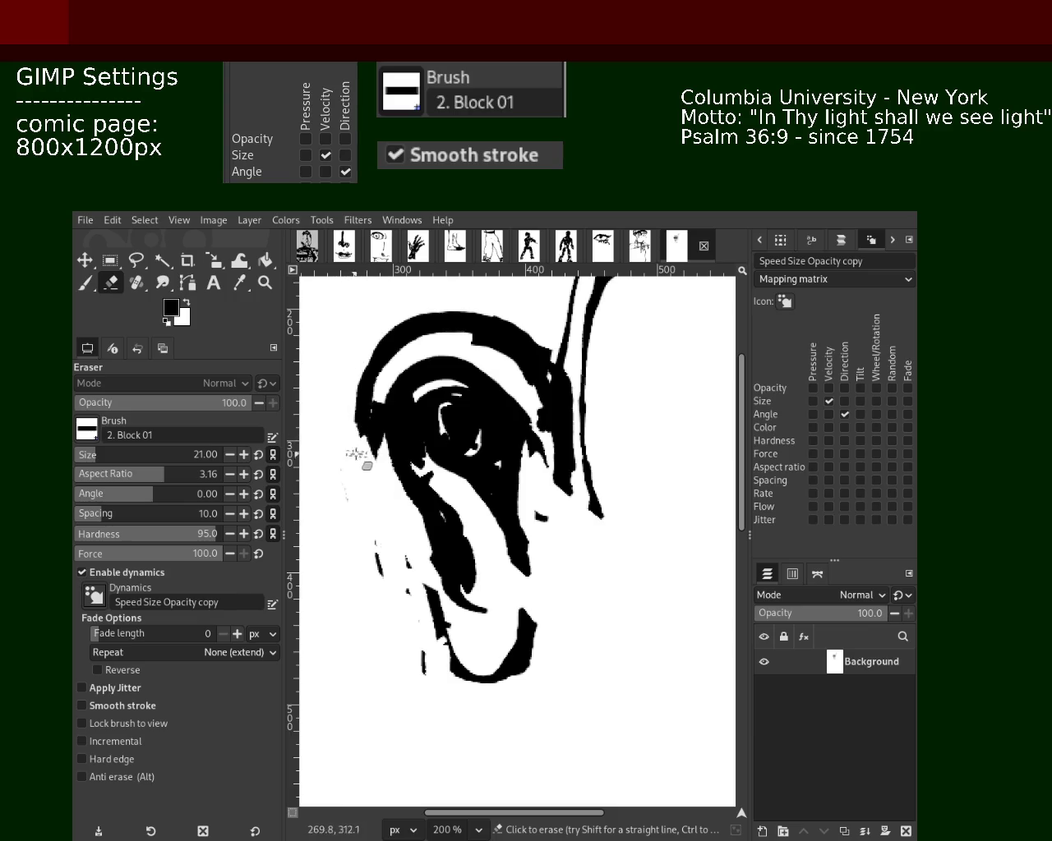
left_click_drag(545, 336, 366, 353)
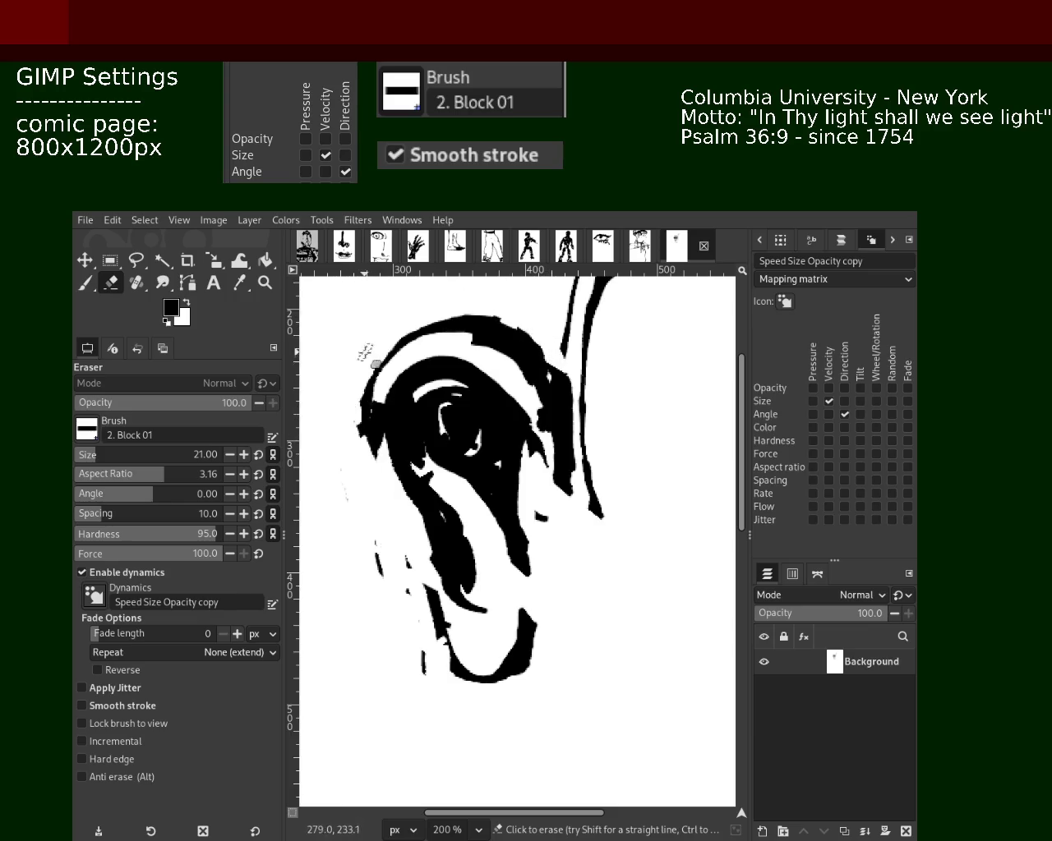
key("p")
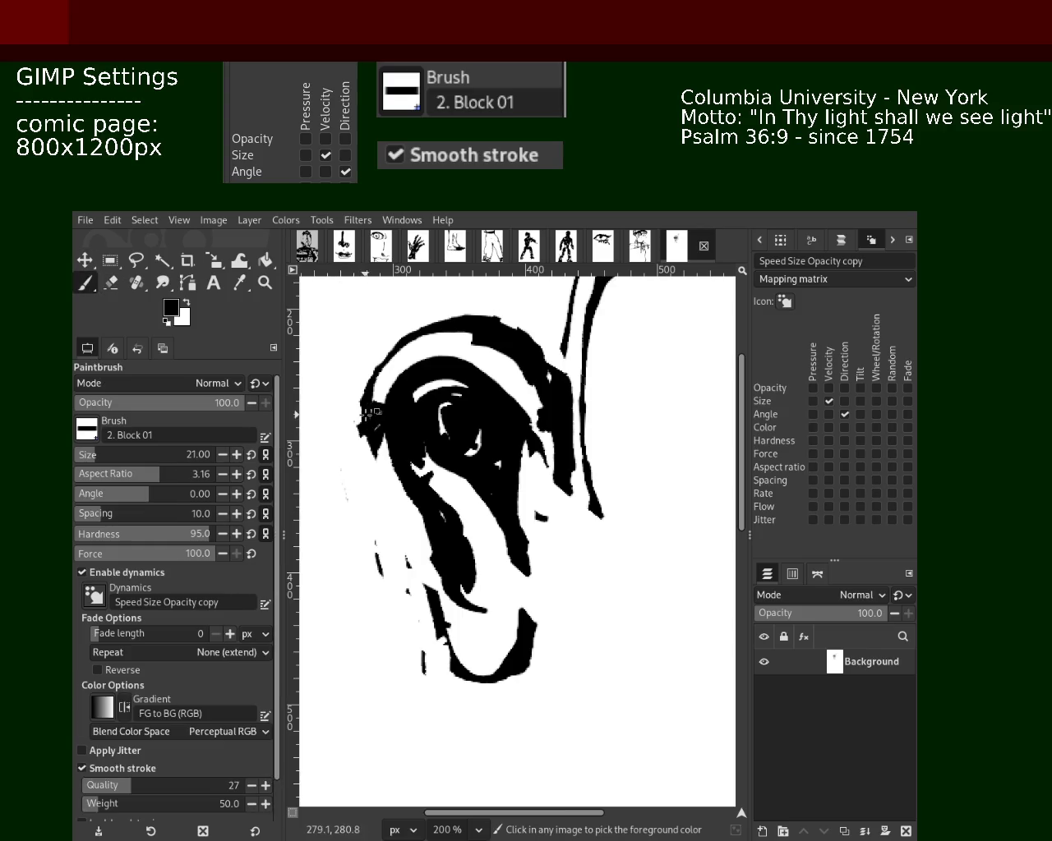
left_click_drag(426, 566, 429, 638)
left_click_drag(447, 538, 459, 631)
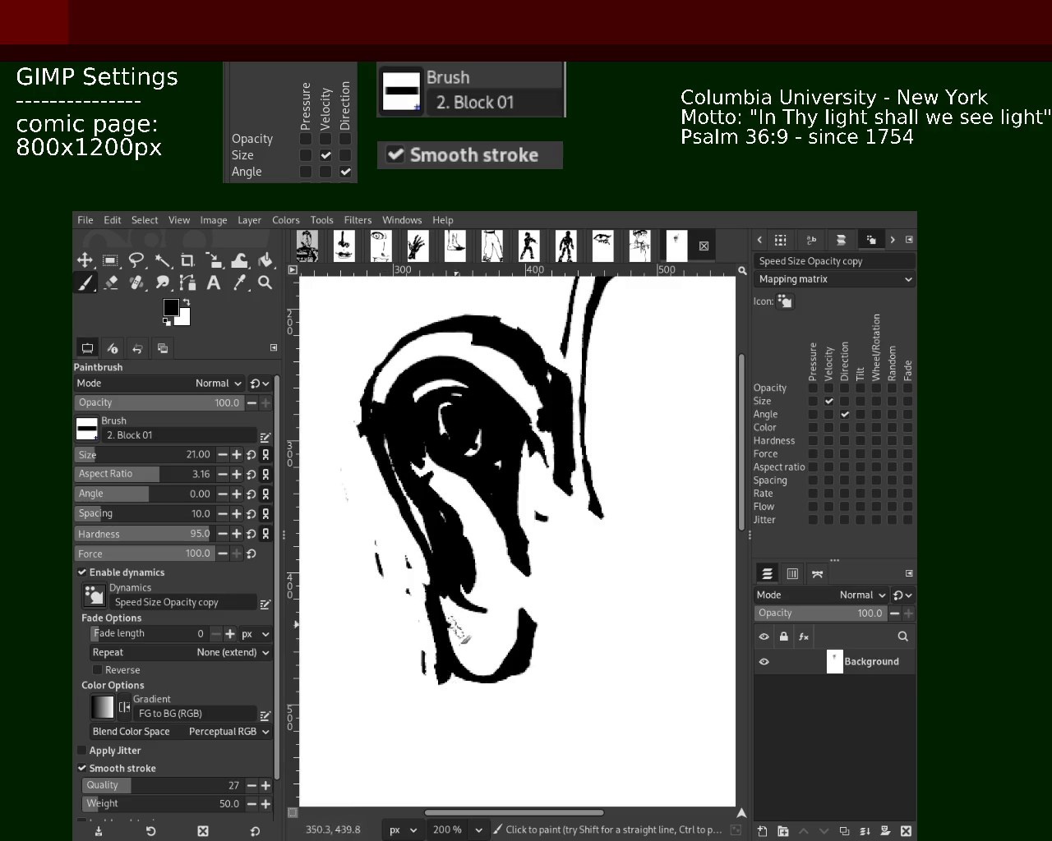
left_click_drag(530, 439, 519, 556)
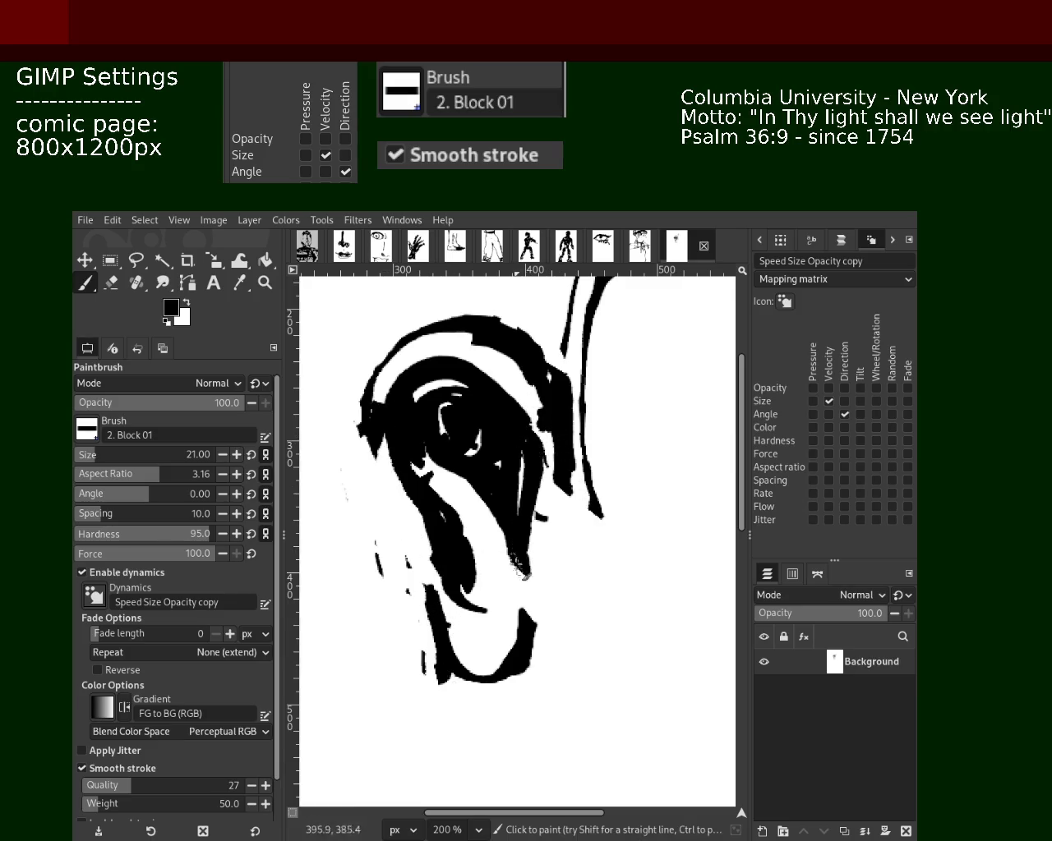
- Thicken the right-hand contour and add strokes along the inner and lower curves
left_click(113, 284)
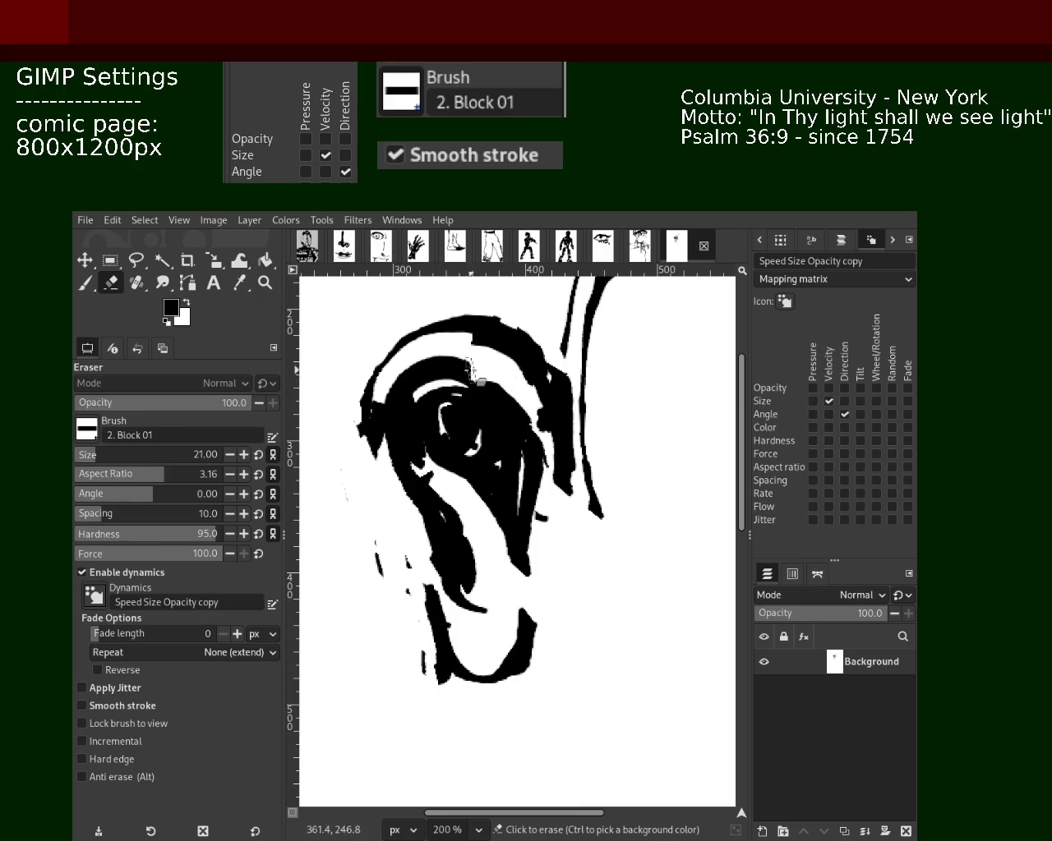
key("p")
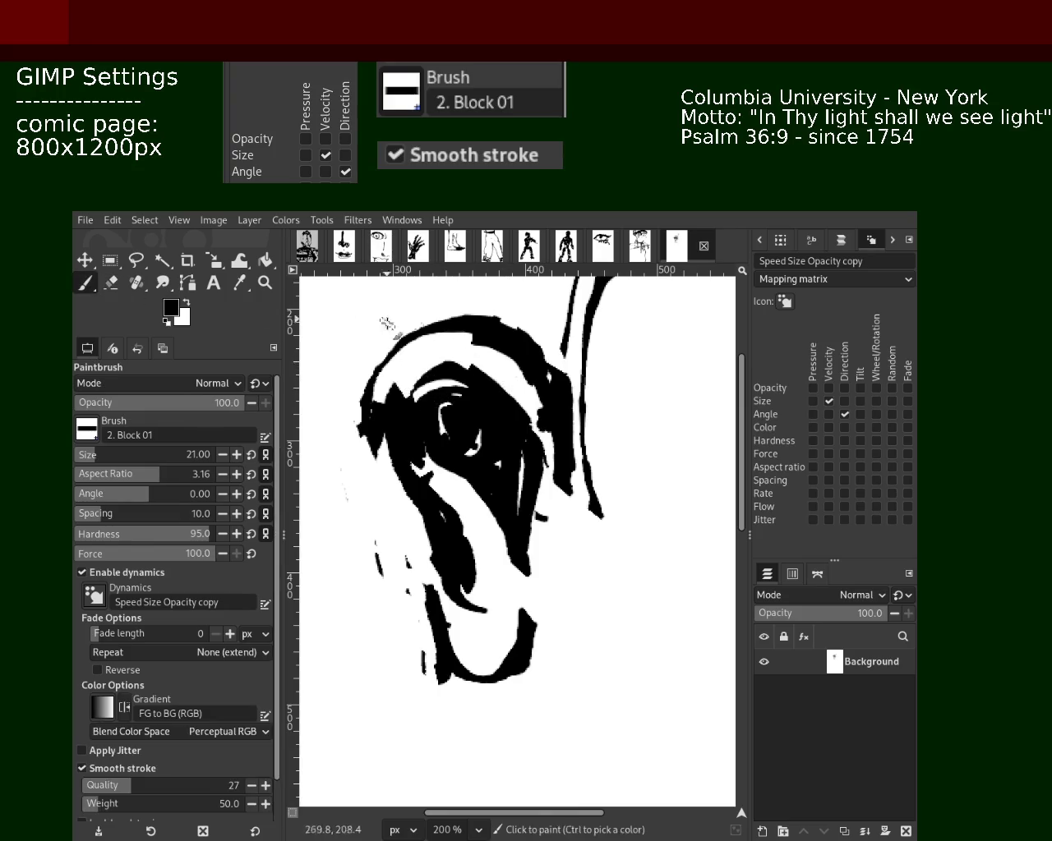
mouse_move(562, 477)
left_mouse_down()
mouse_move(580, 562)
mouse_move(594, 419)
left_mouse_up()
mouse_move(557, 324)
left_mouse_down()
mouse_move(571, 538)
mouse_move(606, 280)
left_mouse_up()
left_click_drag(612, 386, 571, 591)
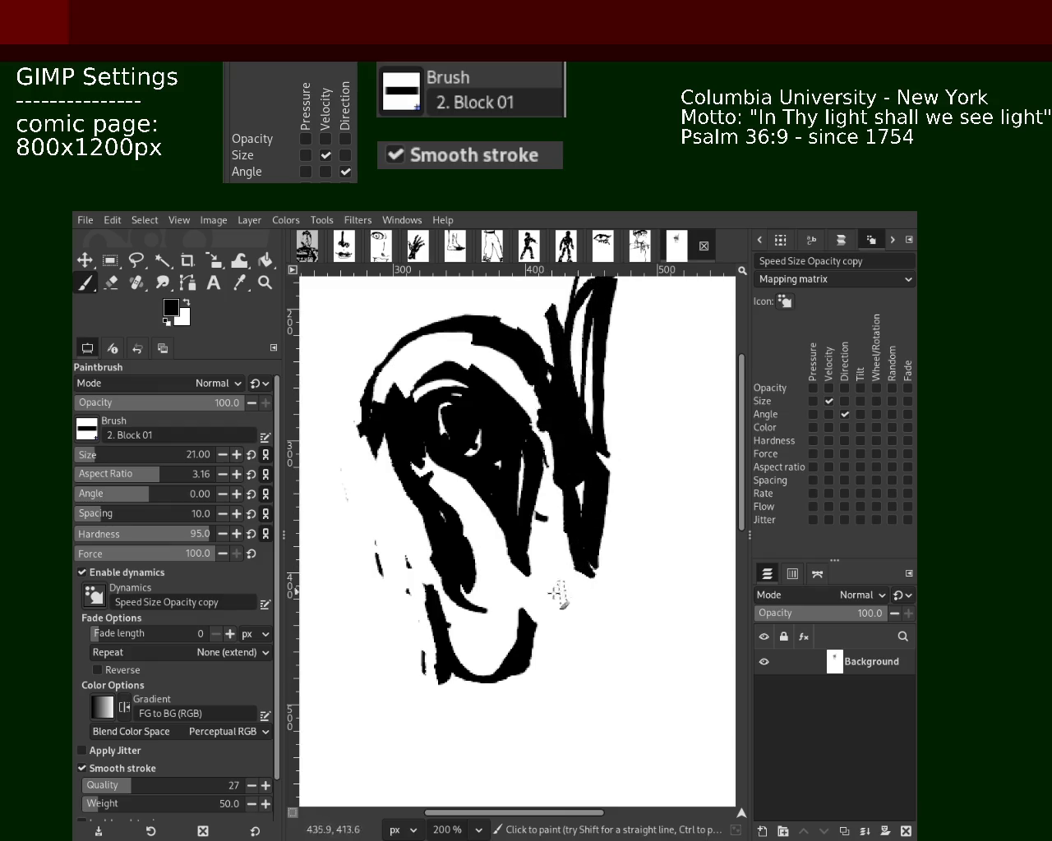
left_click_drag(516, 629, 485, 636)
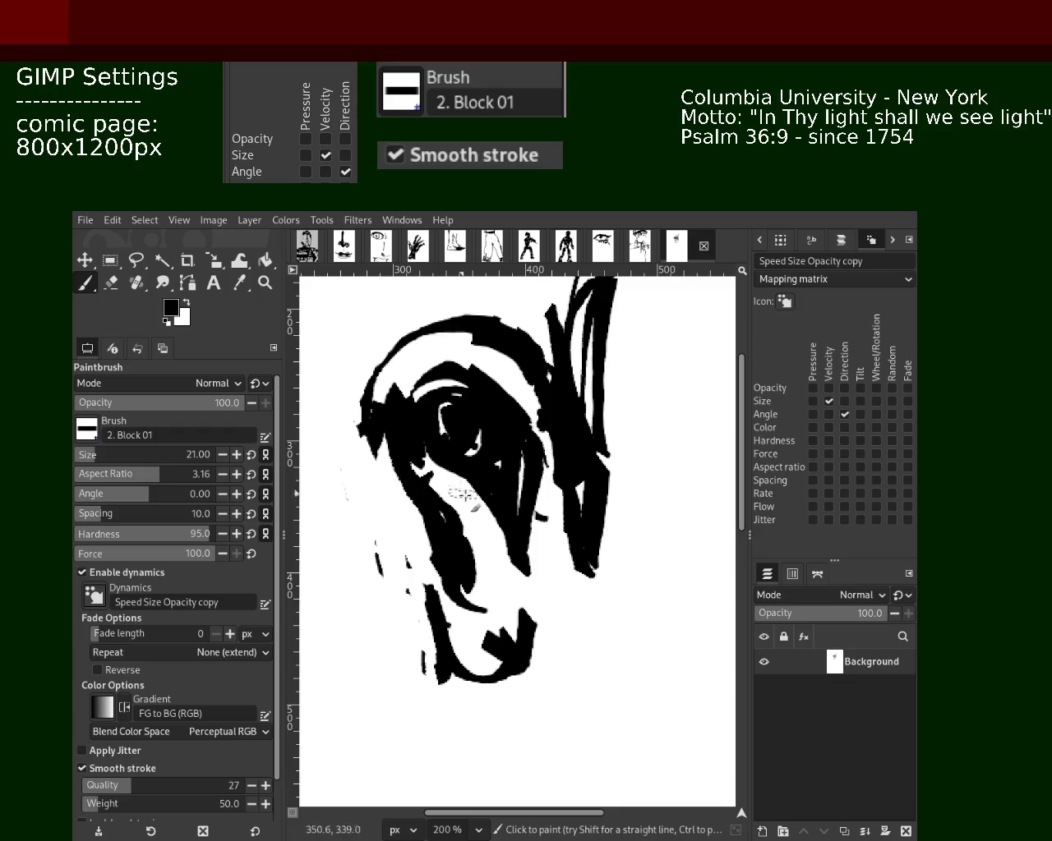
left_click_drag(538, 621, 529, 503)
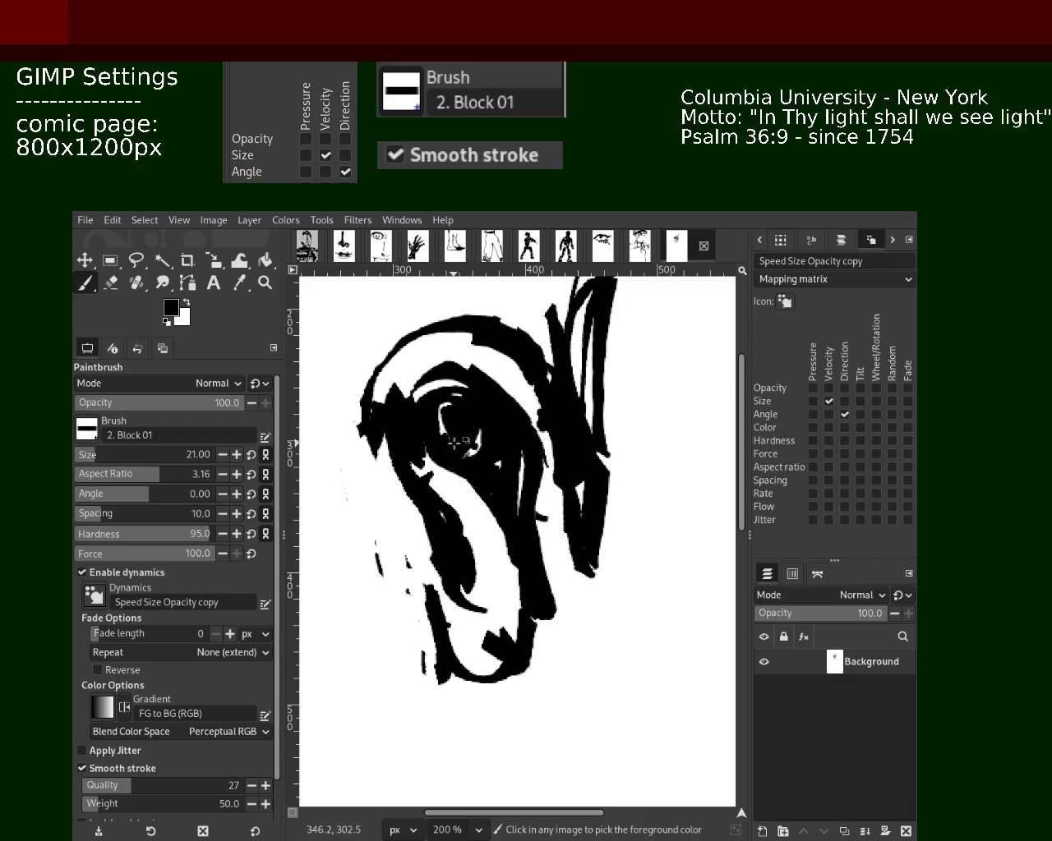
- Compare with the full comic page, then try filling the upper area black, keeping a white arc
left_click(640, 250)
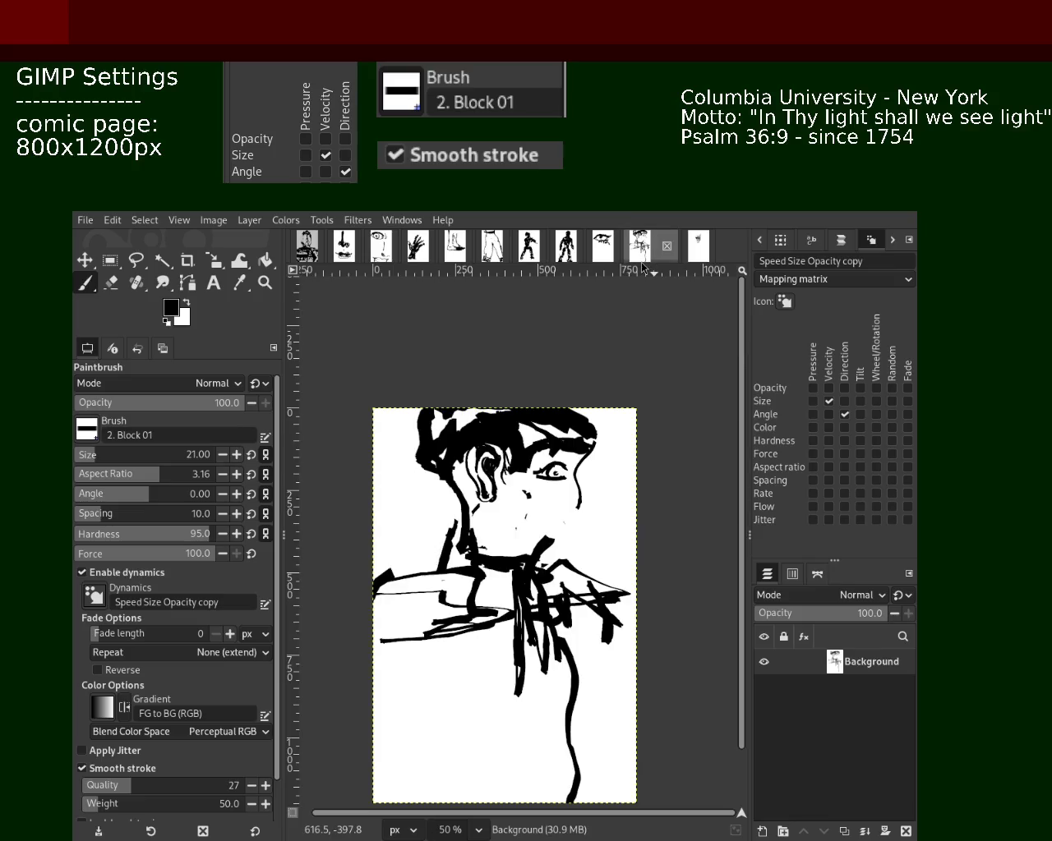
left_click(698, 247)
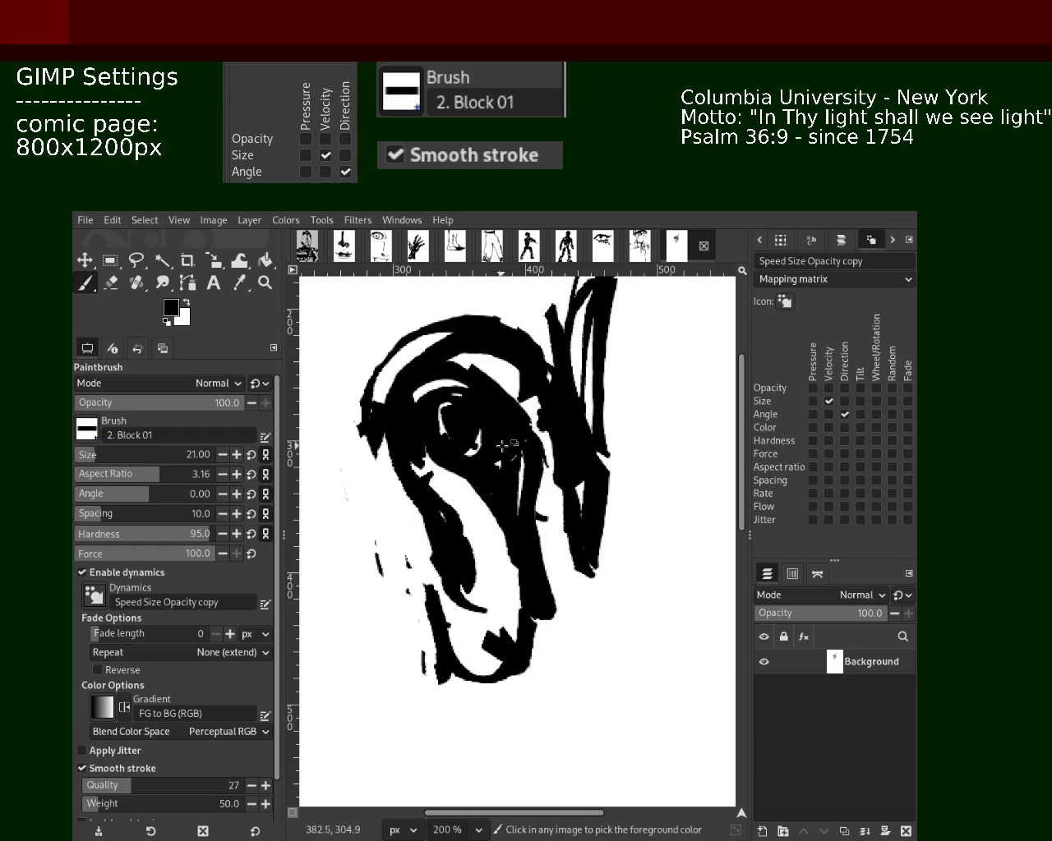
key("ctrl+z")
left_click_drag(411, 415, 456, 306)
key("ctrl+z")
left_click_drag(493, 402, 417, 374)
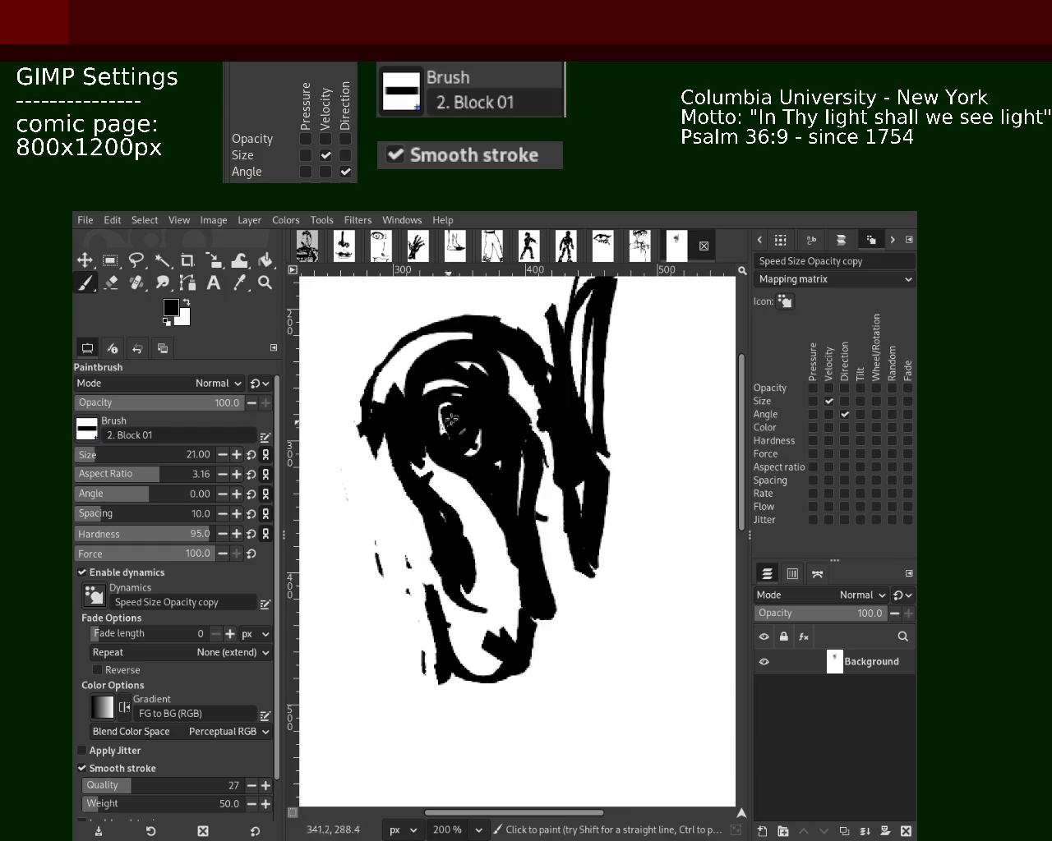
key("ctrl+z")
left_click_drag(490, 394, 439, 361)
key("ctrl+z")
left_click_drag(525, 415, 424, 507)
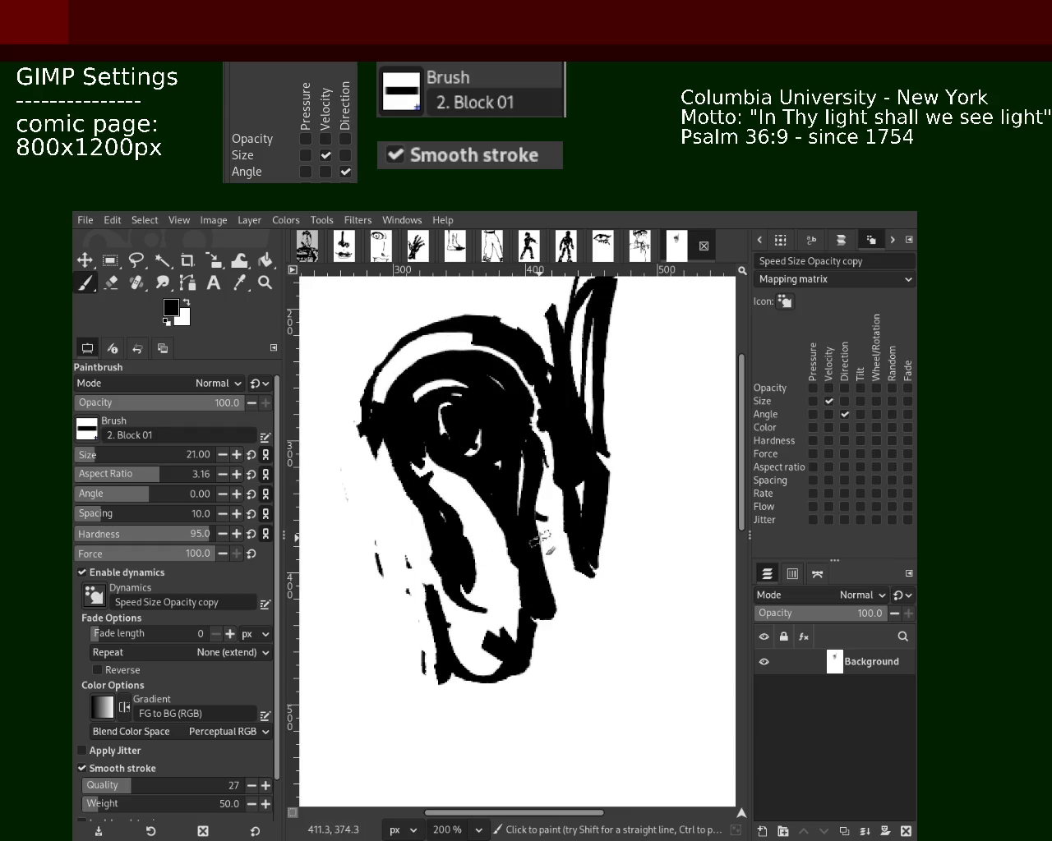
key("ctrl+z")
- Toggle the paint colour to white and back, then retry black strokes down the head's left edge
left_click(398, 392, "ctrl")
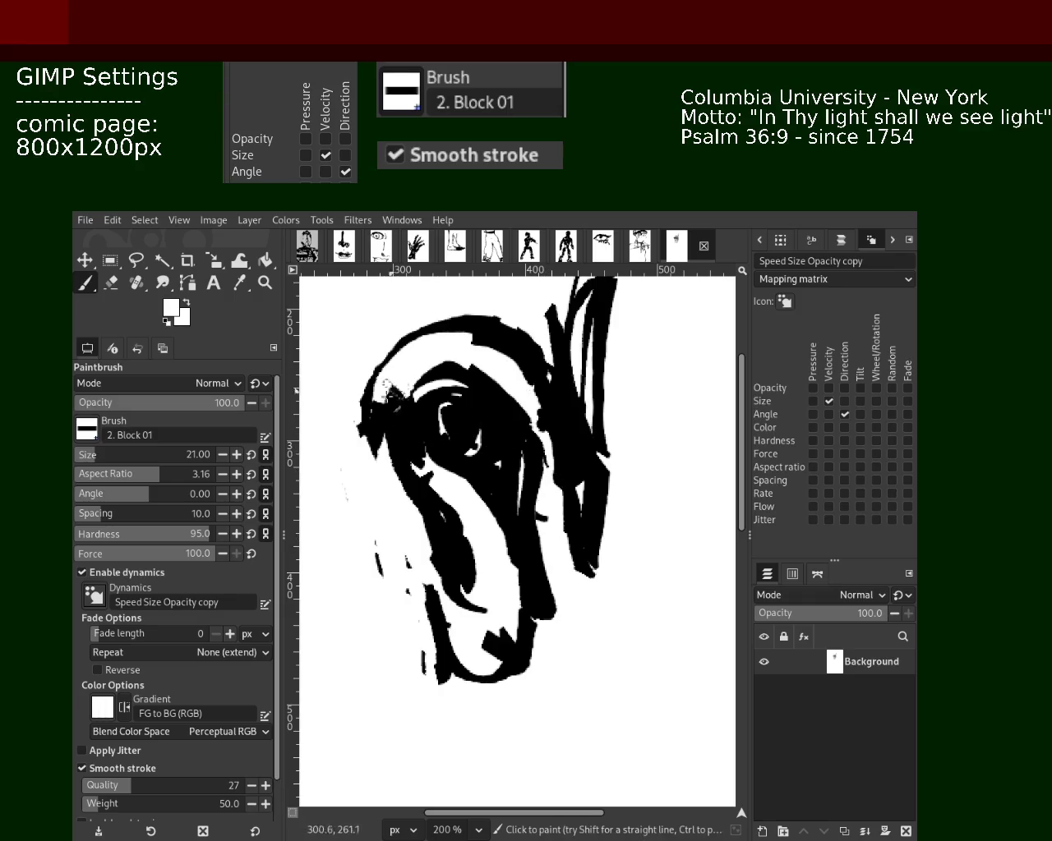
left_click(368, 422, "ctrl")
left_click_drag(366, 415, 429, 571)
key("ctrl+z")
left_click_drag(386, 444, 424, 549)
key("ctrl+z")
left_click_drag(378, 417, 411, 554)
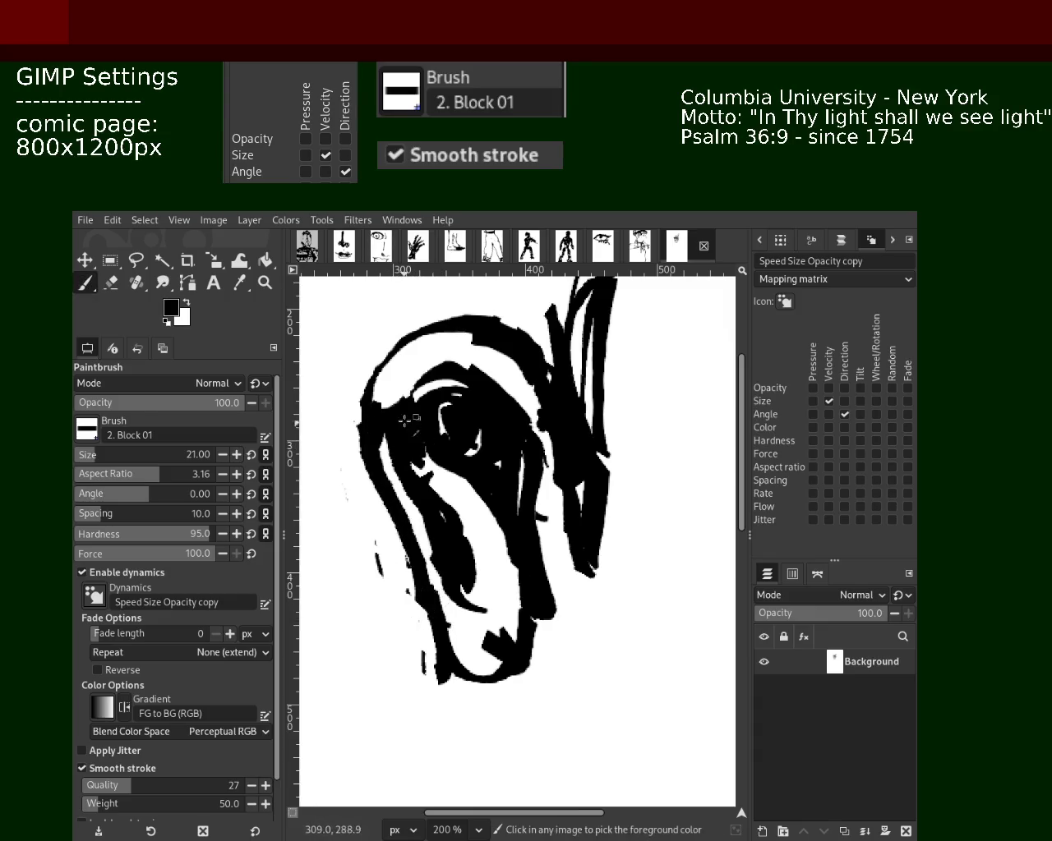
key("ctrl+z")
- Drop the remaining left-edge strokes and erase black from the head's left edge
mouse_move(386, 411)
left_mouse_down()
mouse_move(401, 508)
mouse_move(400, 644)
left_mouse_up()
key("ctrl+z")
left_click_drag(430, 573, 426, 671)
key("ctrl+z")
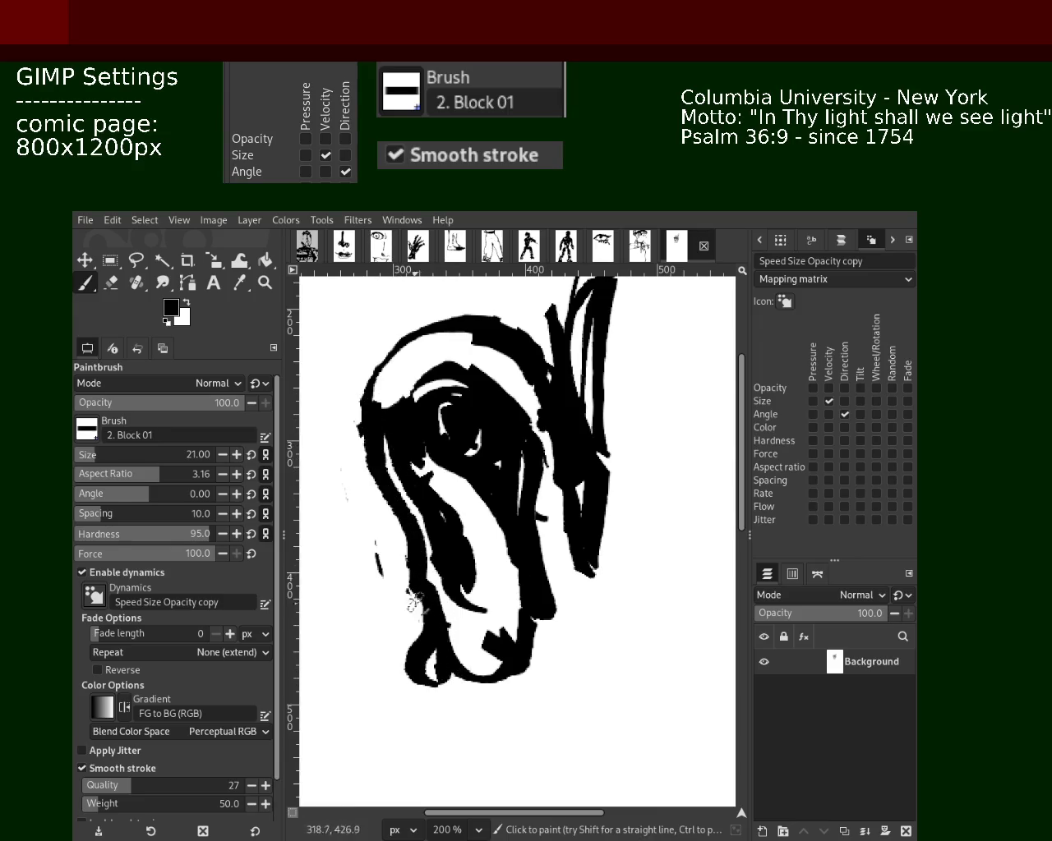
key("ctrl+z")
key("ctrl+z")
left_click(111, 283)
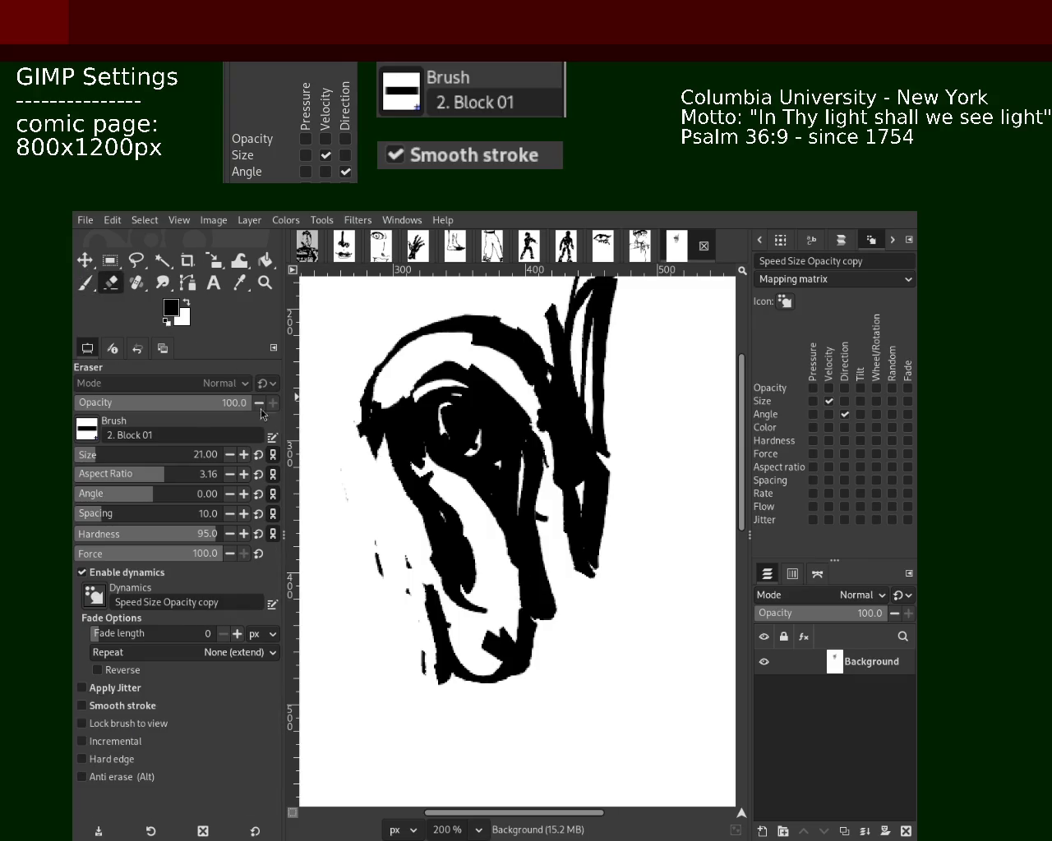
mouse_move(423, 293)
left_mouse_down()
mouse_move(364, 485)
mouse_move(426, 651)
mouse_move(451, 586)
mouse_move(461, 488)
left_mouse_up()
- Zoom out to the whole page and paint a thick curved stroke below the face
key("z")
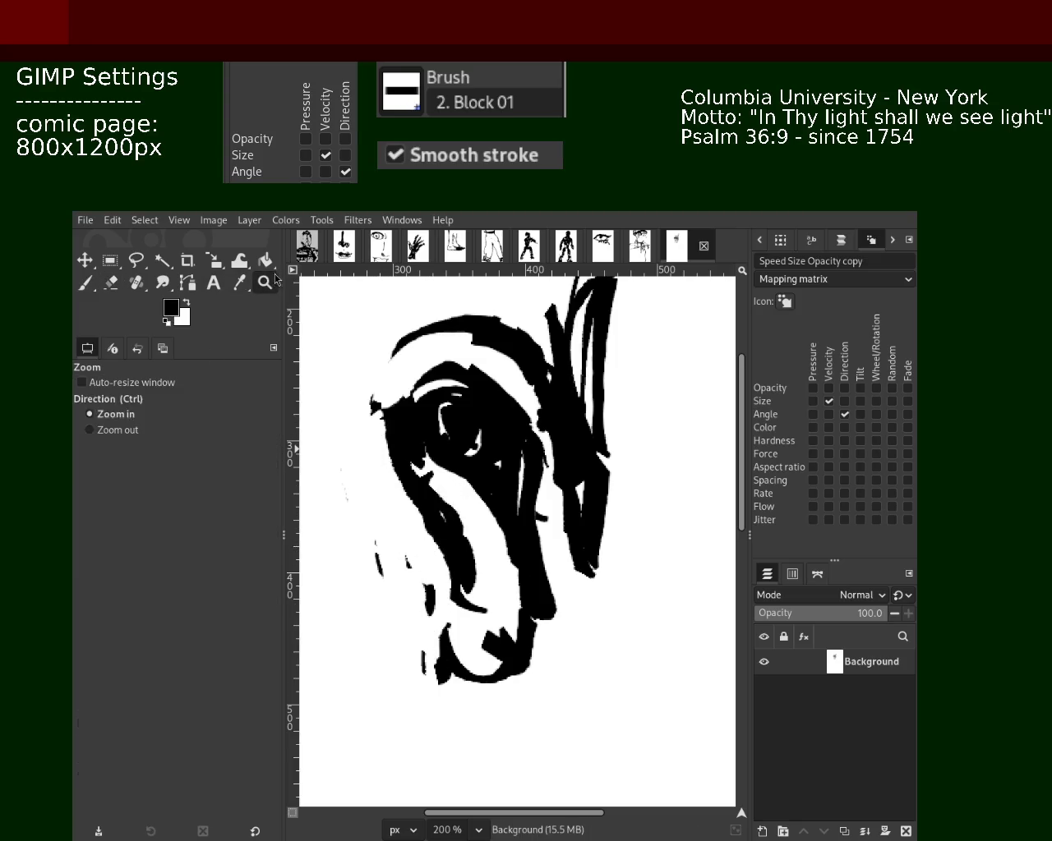
scroll(340, 383, "down", 3)
scroll(434, 442, "down", 2)
scroll(434, 442, "up", 2)
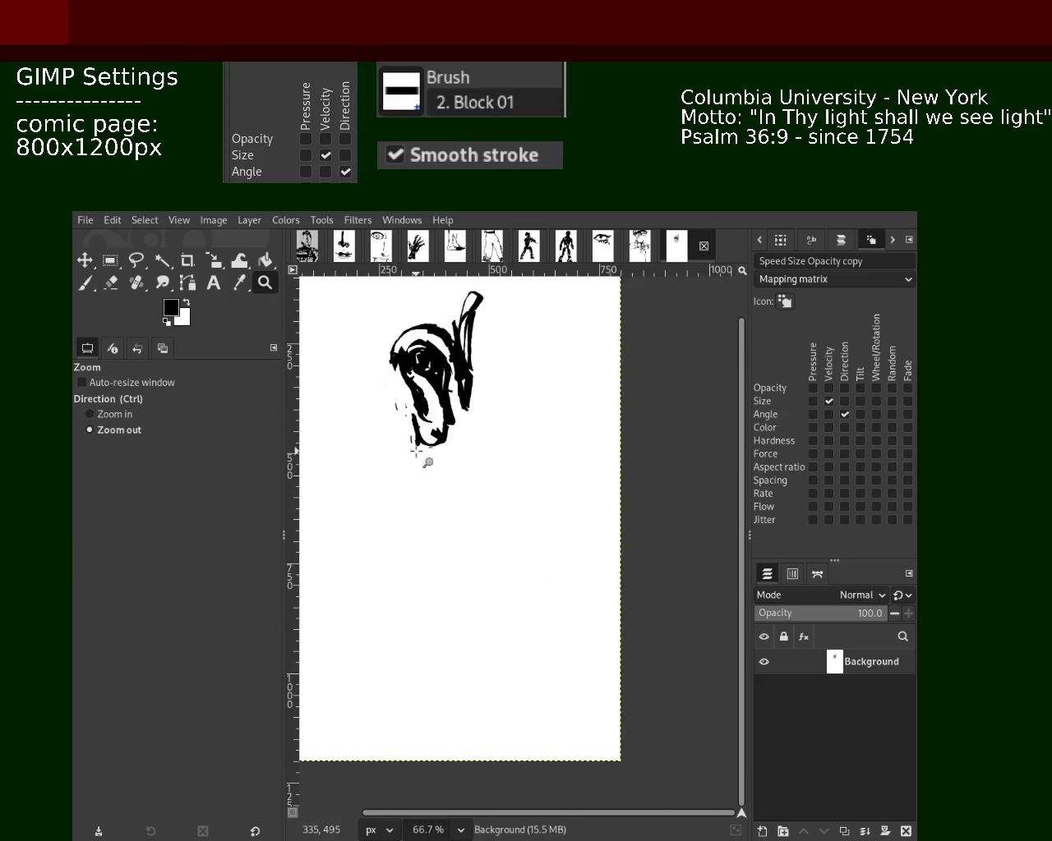
key("p")
mouse_move(433, 549)
left_mouse_down()
mouse_move(481, 501)
mouse_move(440, 617)
mouse_move(463, 491)
mouse_move(450, 508)
mouse_move(440, 609)
left_mouse_up()
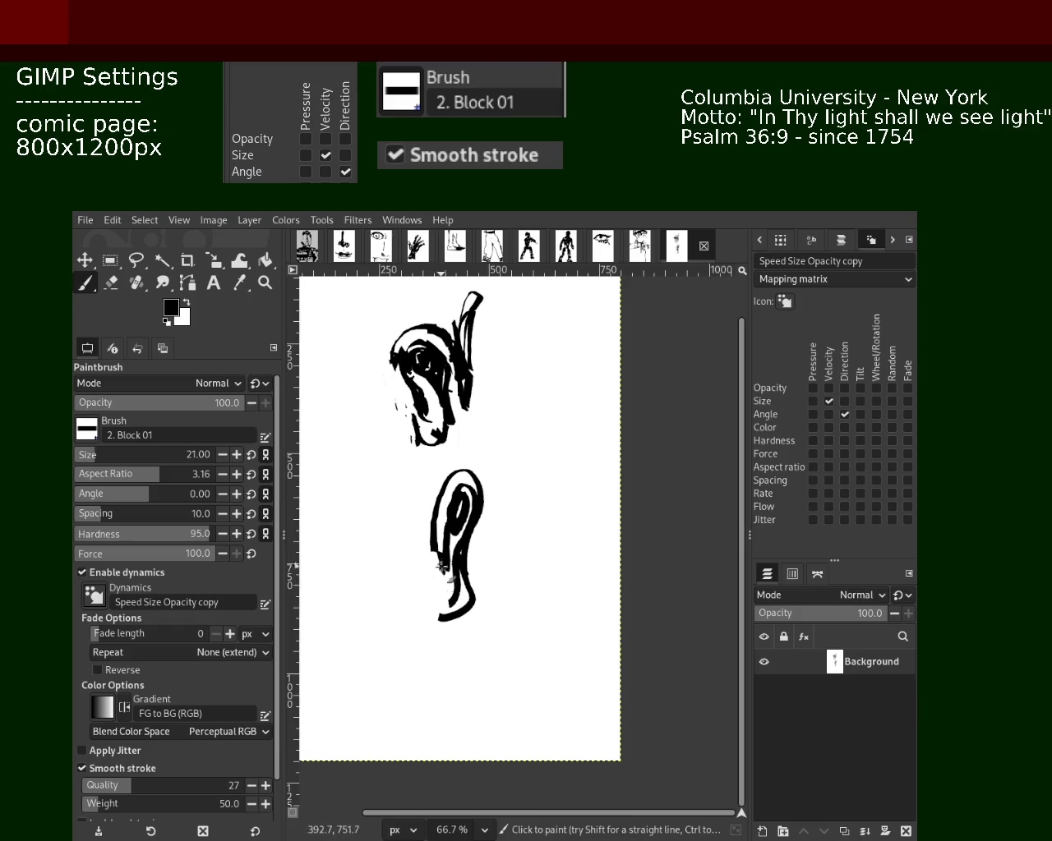
left_click_drag(474, 564, 438, 615)
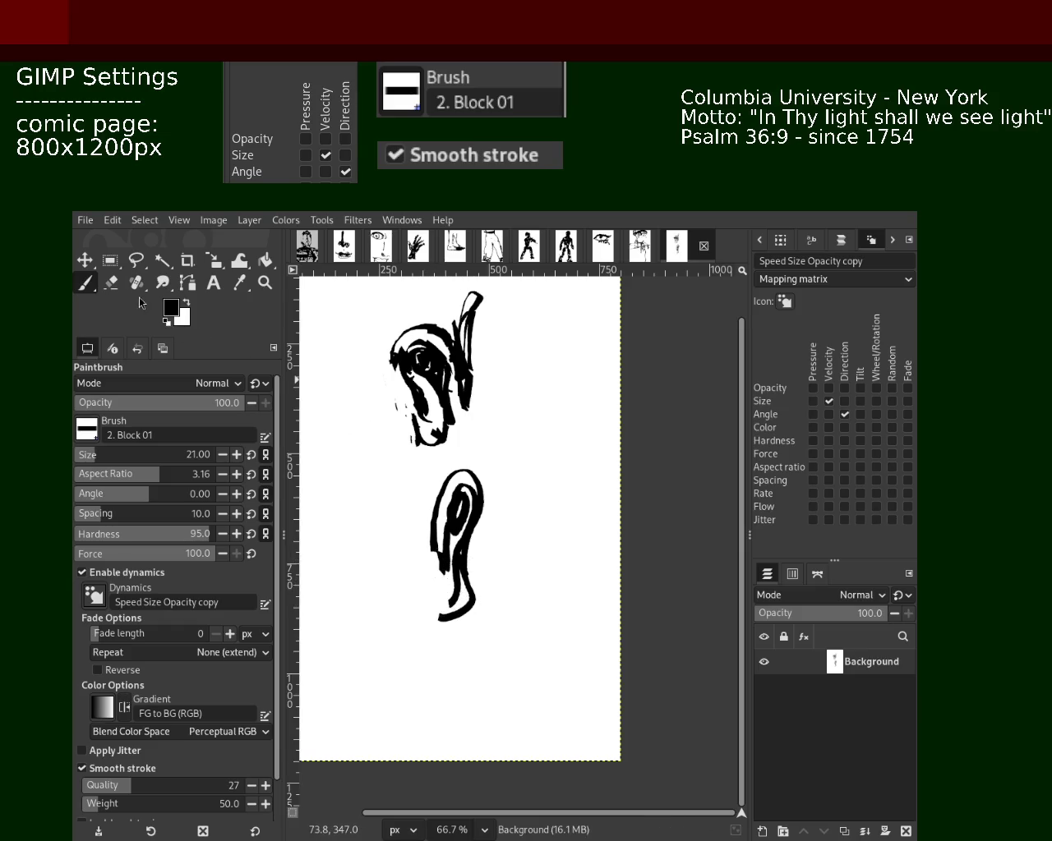
- Trim the lower stroke's right end and try a hooked tip and tail strokes, discarding them
left_click(111, 284)
mouse_move(469, 593)
left_mouse_down()
mouse_move(456, 618)
mouse_move(442, 619)
left_mouse_up()
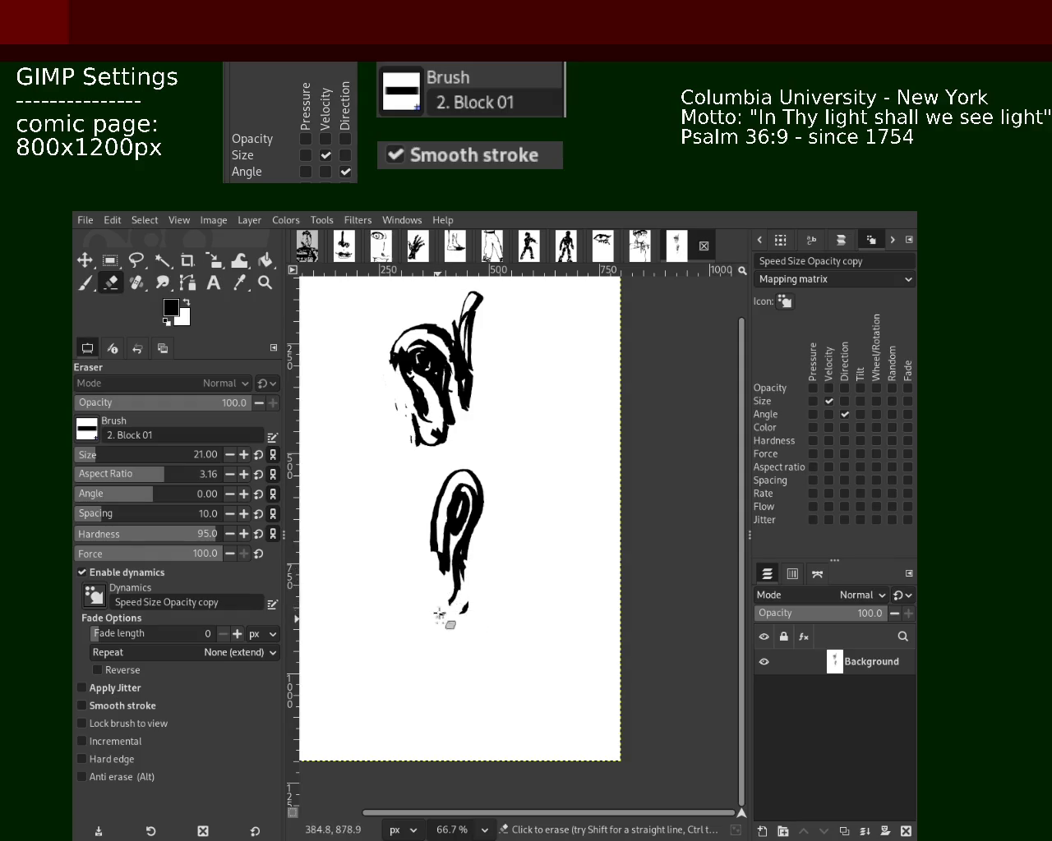
left_click(83, 283)
mouse_move(463, 549)
left_mouse_down()
mouse_move(462, 614)
mouse_move(419, 590)
mouse_move(452, 616)
mouse_move(461, 606)
left_mouse_up()
key("ctrl+z")
key("ctrl+z")
key("ctrl+z")
key("ctrl+z")
left_click_drag(429, 452, 348, 480)
key("ctrl+z")
left_click_drag(422, 439, 351, 458)
key("ctrl+z")
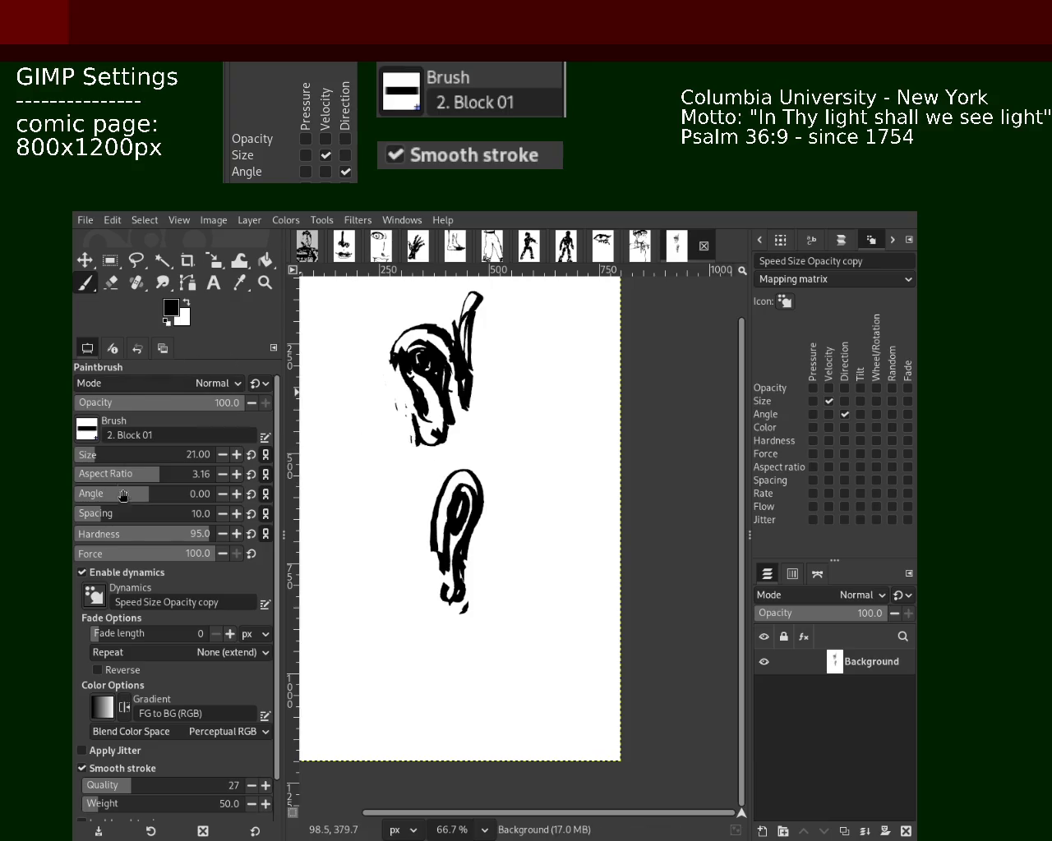
- Set the Eraser to size 99 and erase most of the upper eye drawing
left_click(111, 283)
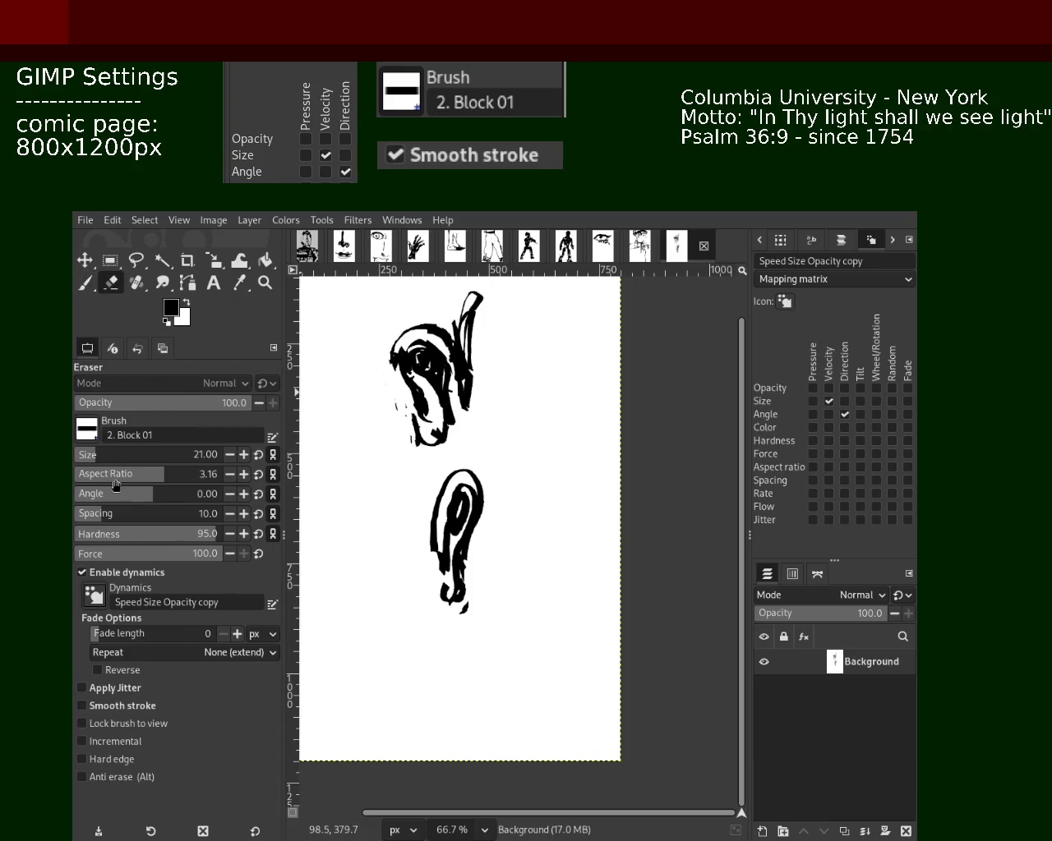
left_click_drag(111, 462, 117, 463)
mouse_move(411, 370)
left_mouse_down()
mouse_move(393, 448)
mouse_move(423, 429)
mouse_move(486, 319)
mouse_move(444, 317)
mouse_move(460, 319)
mouse_move(434, 353)
left_mouse_up()
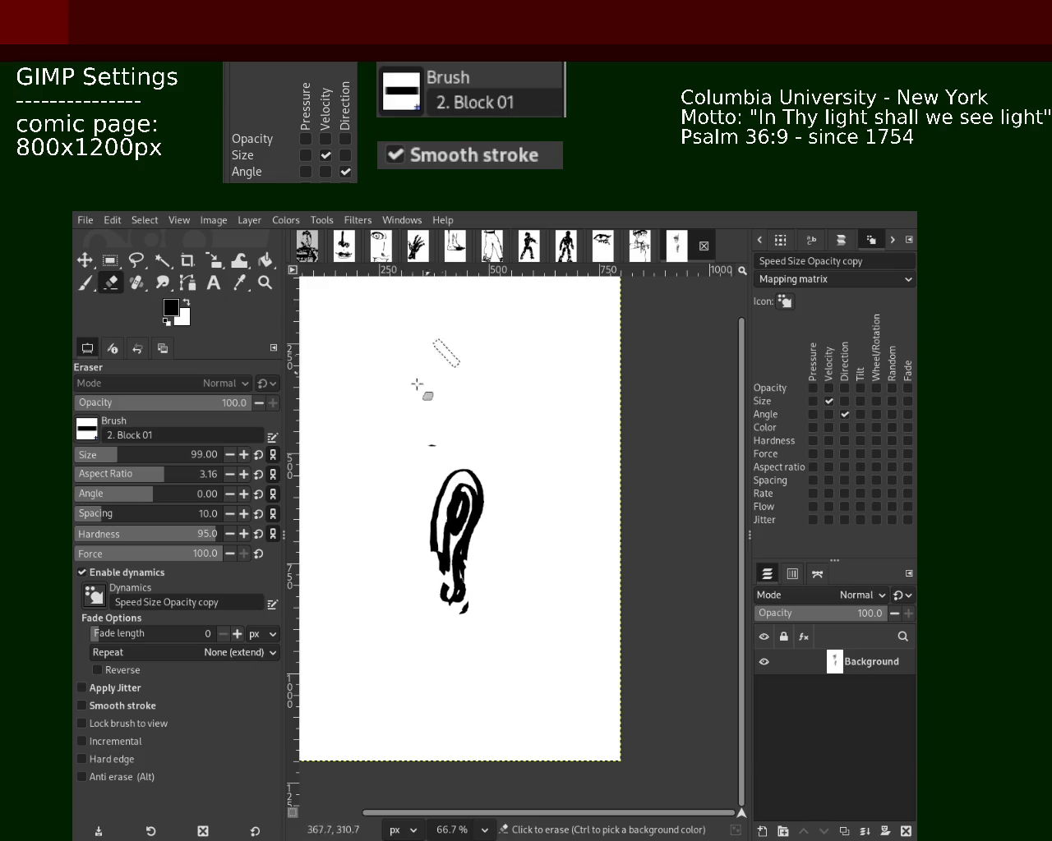
- Cut the lower figure, paste it as a new layer, move it up-right, and merge it into Background
left_click(111, 261)
left_click_drag(387, 421, 495, 634)
key("ctrl+x")
key("ctrl+v")
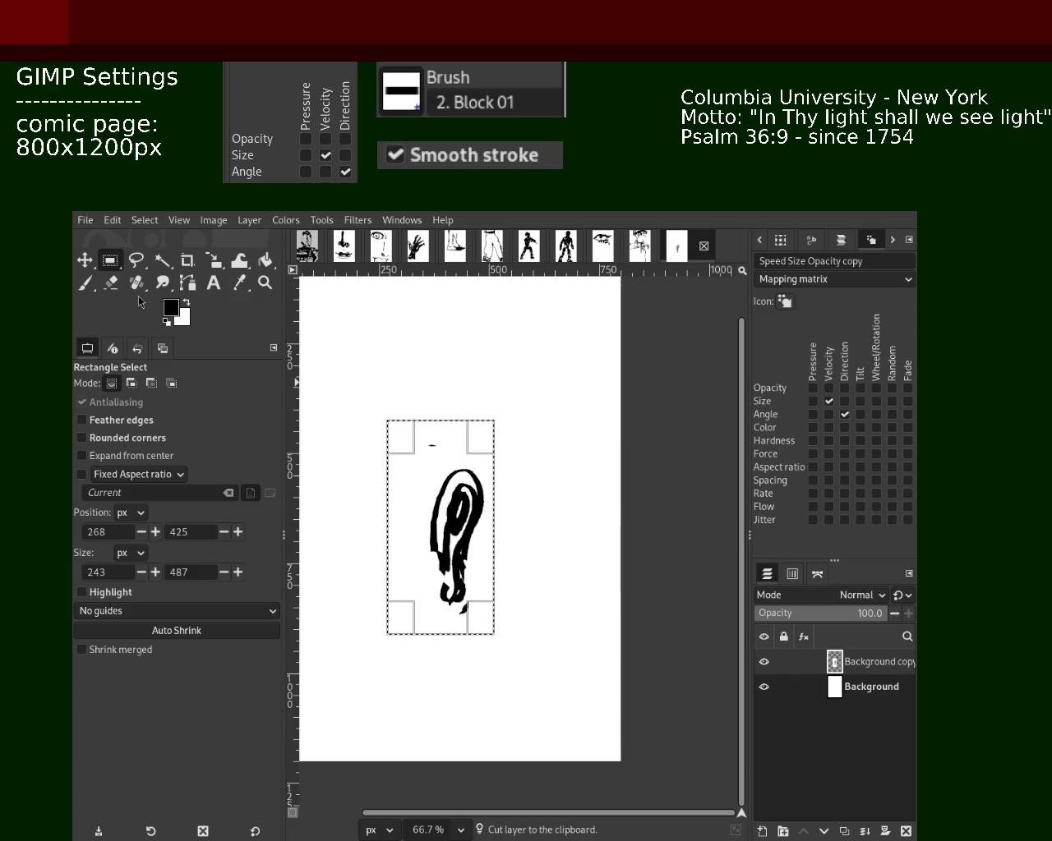
key("m")
left_click_drag(466, 532, 569, 489)
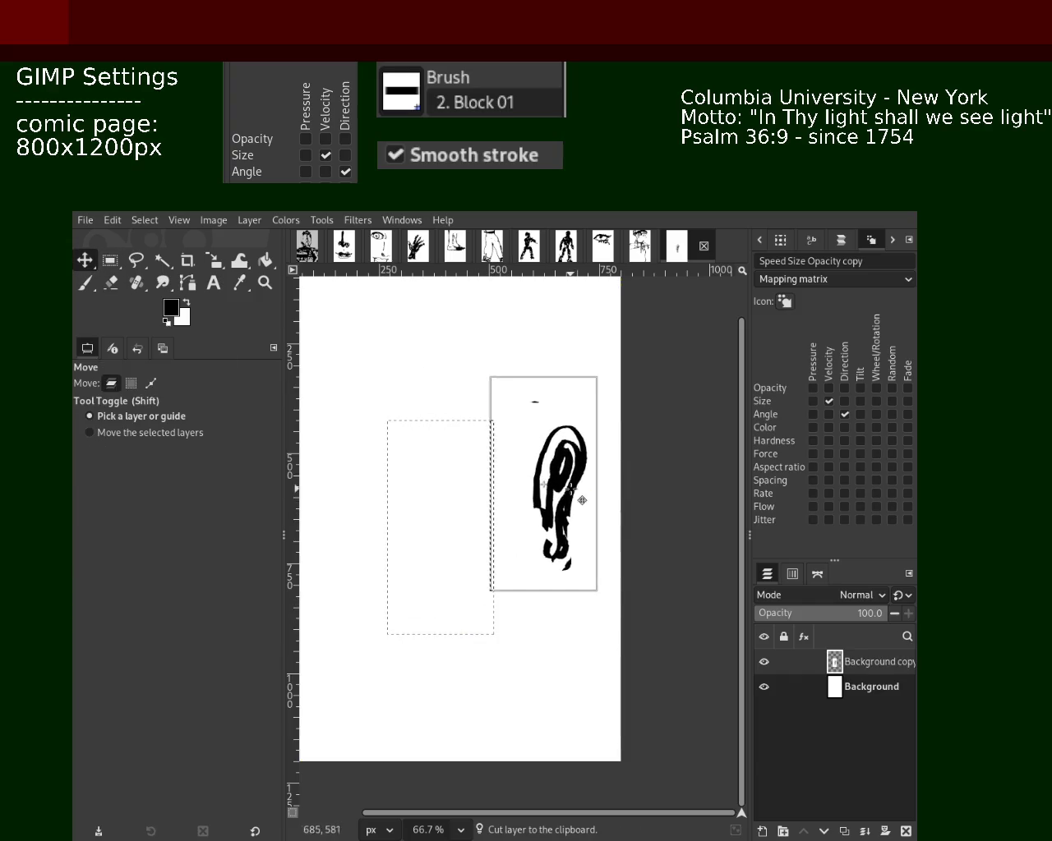
left_click(867, 831)
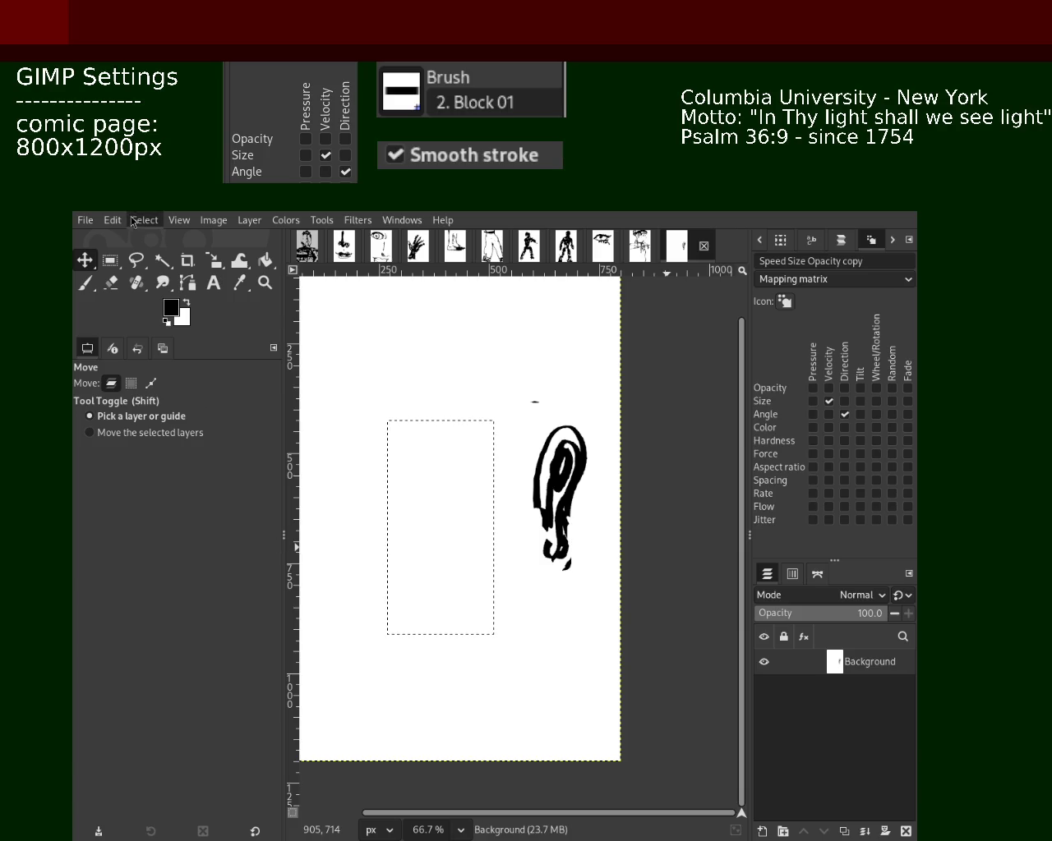
- Clear the selection and zoom in on the moved figure
left_click(265, 281)
key("ctrl+shift+a")
left_click(521, 487)
left_click(485, 493, "ctrl")
left_click(399, 463)
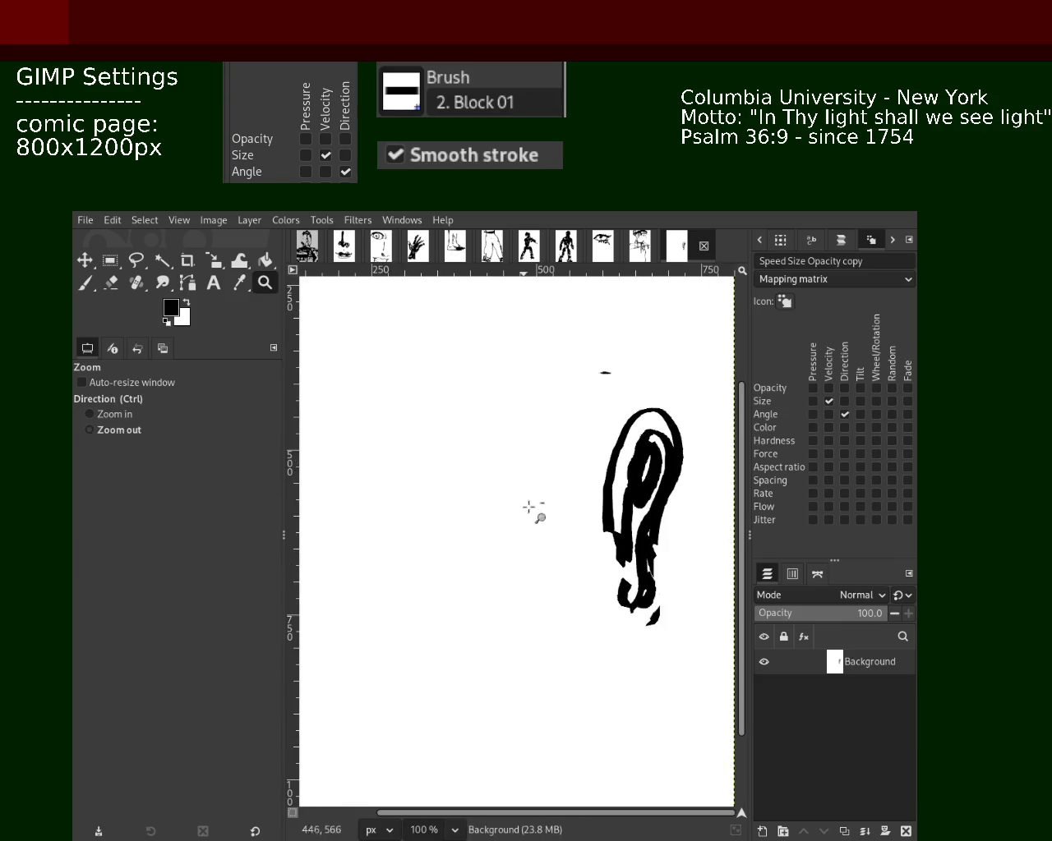
- Reduce the Paintbrush size to 21 after discarding test strokes on the left
left_click(530, 506, "ctrl")
left_click(84, 281)
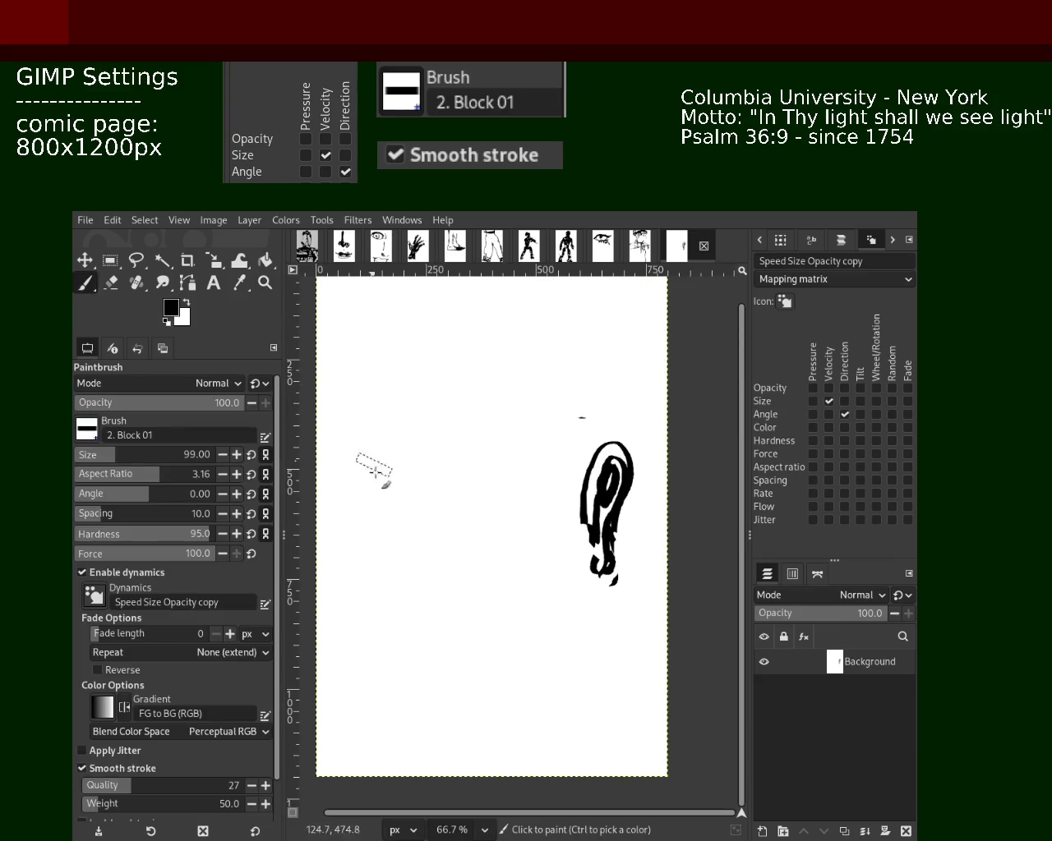
left_click_drag(387, 459, 324, 380)
key("ctrl+z")
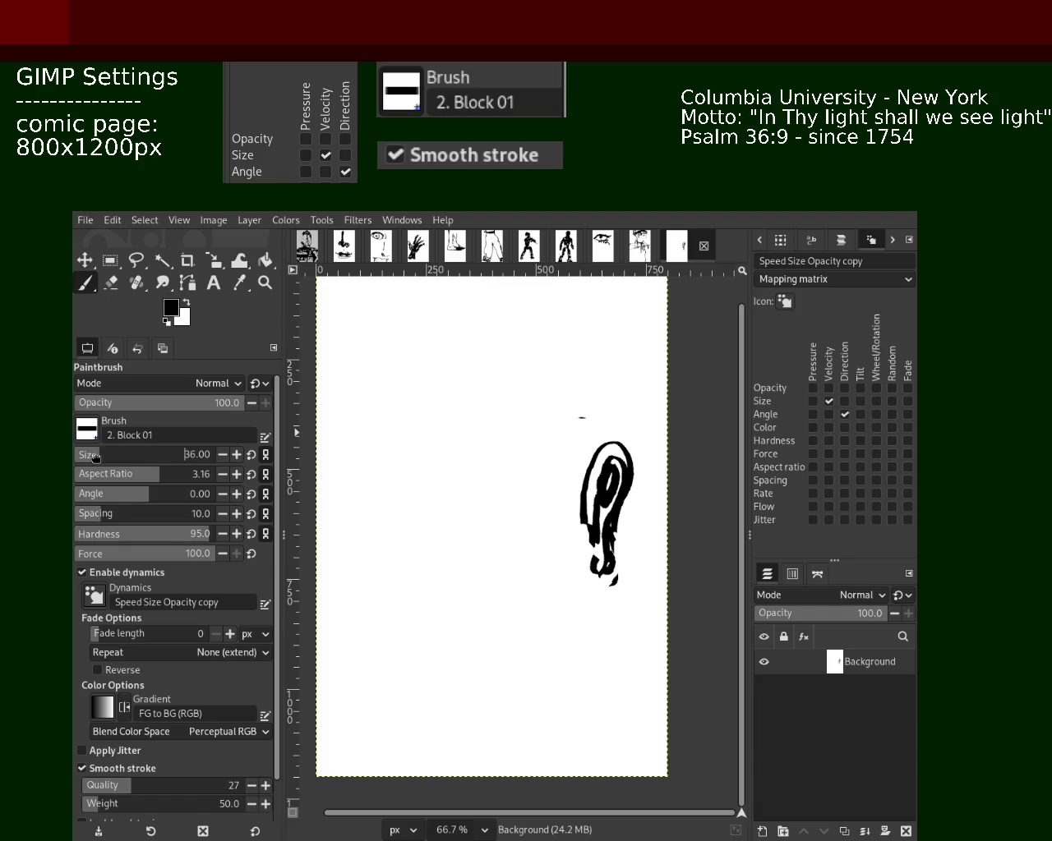
left_click(94, 457)
mouse_move(438, 488)
left_mouse_down()
mouse_move(389, 417)
mouse_move(346, 486)
left_mouse_up()
key("ctrl+z")
key("ctrl+z")
- Draw a tall curved left ear outline and paint a stroke down its inside
mouse_move(410, 466)
left_mouse_down()
mouse_move(357, 435)
mouse_move(364, 563)
mouse_move(391, 585)
left_mouse_up()
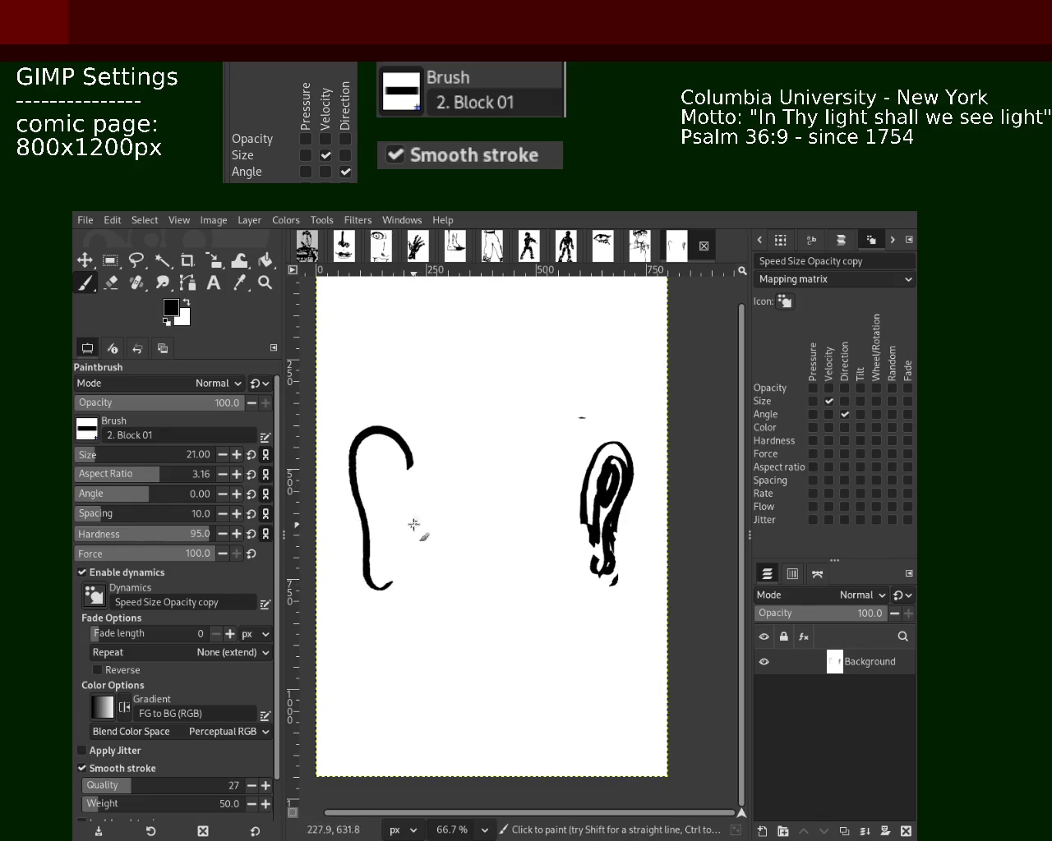
mouse_move(397, 495)
left_mouse_down()
mouse_move(387, 465)
mouse_move(390, 500)
mouse_move(403, 503)
mouse_move(376, 457)
left_mouse_up()
key("ctrl+z")
left_click(401, 505)
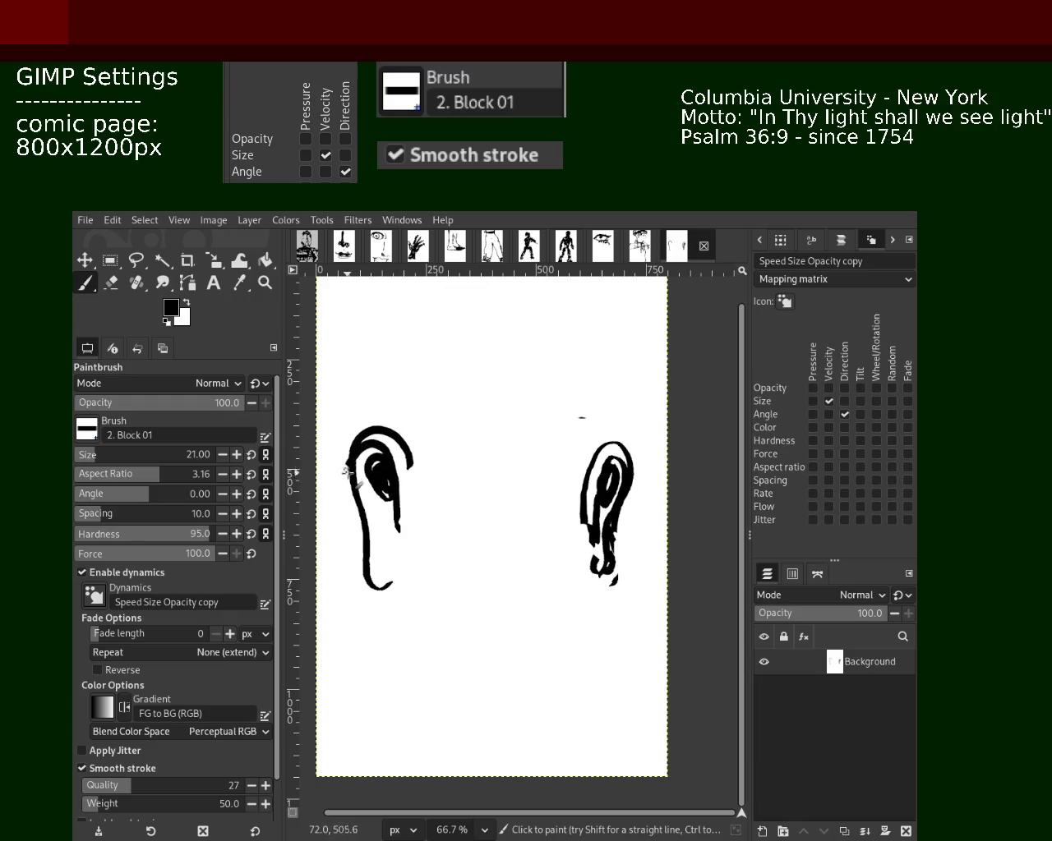
key("ctrl+z")
key("ctrl+z")
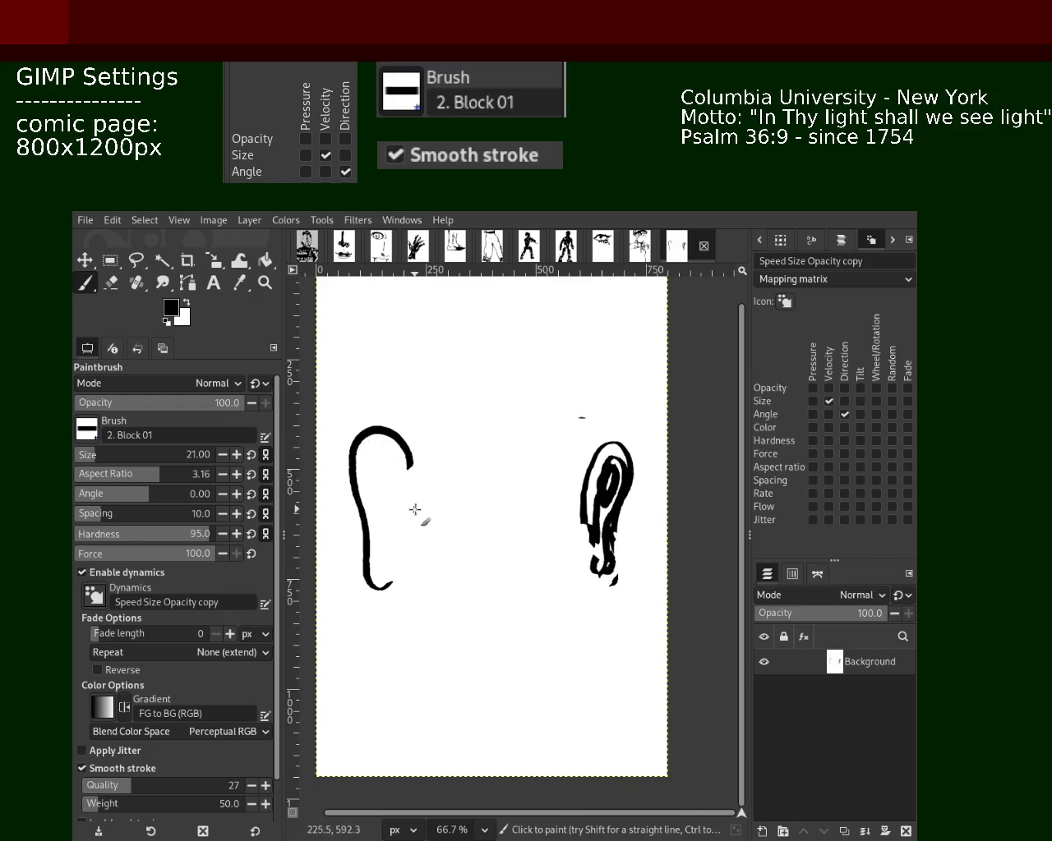
mouse_move(367, 454)
left_mouse_down()
mouse_move(370, 502)
mouse_move(385, 472)
mouse_move(404, 516)
mouse_move(380, 499)
mouse_move(391, 483)
left_mouse_up()
key("ctrl+z")
key("ctrl+z")
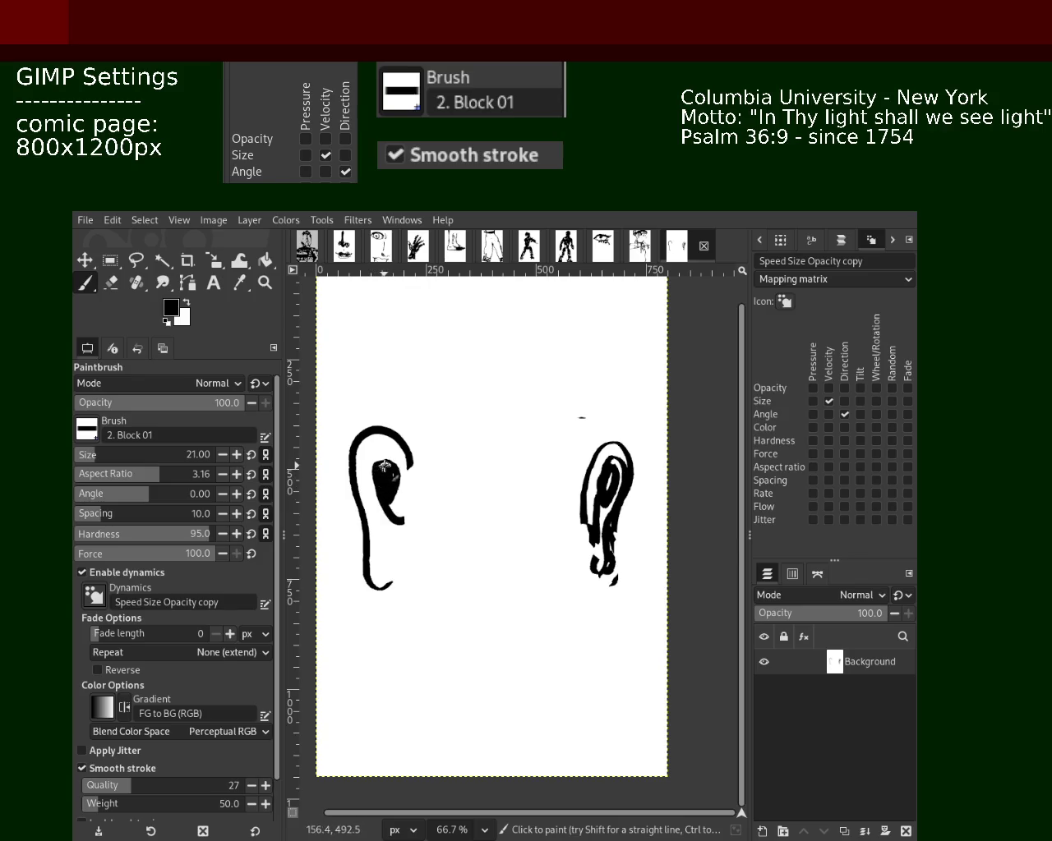
left_click_drag(374, 454, 384, 567)
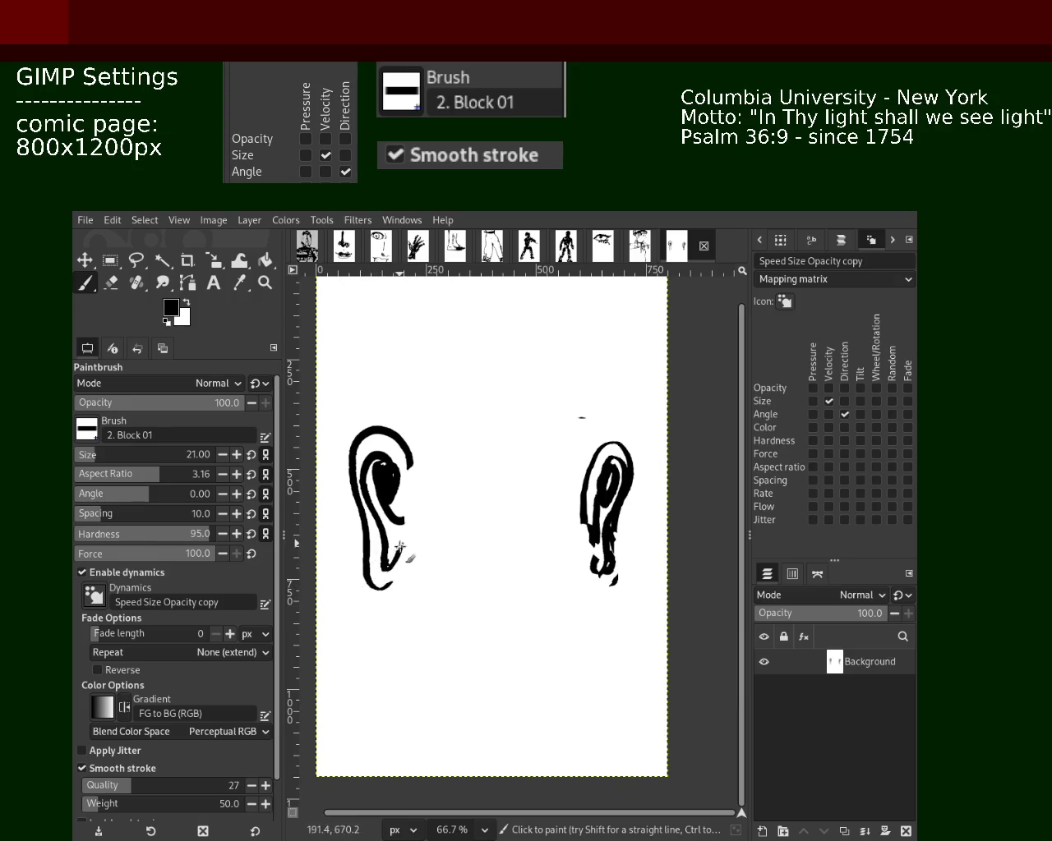
- Erase along the left ear's outer edge, then close its bottom and rework the inner strokes
left_click(111, 283)
left_click_drag(354, 508, 365, 557)
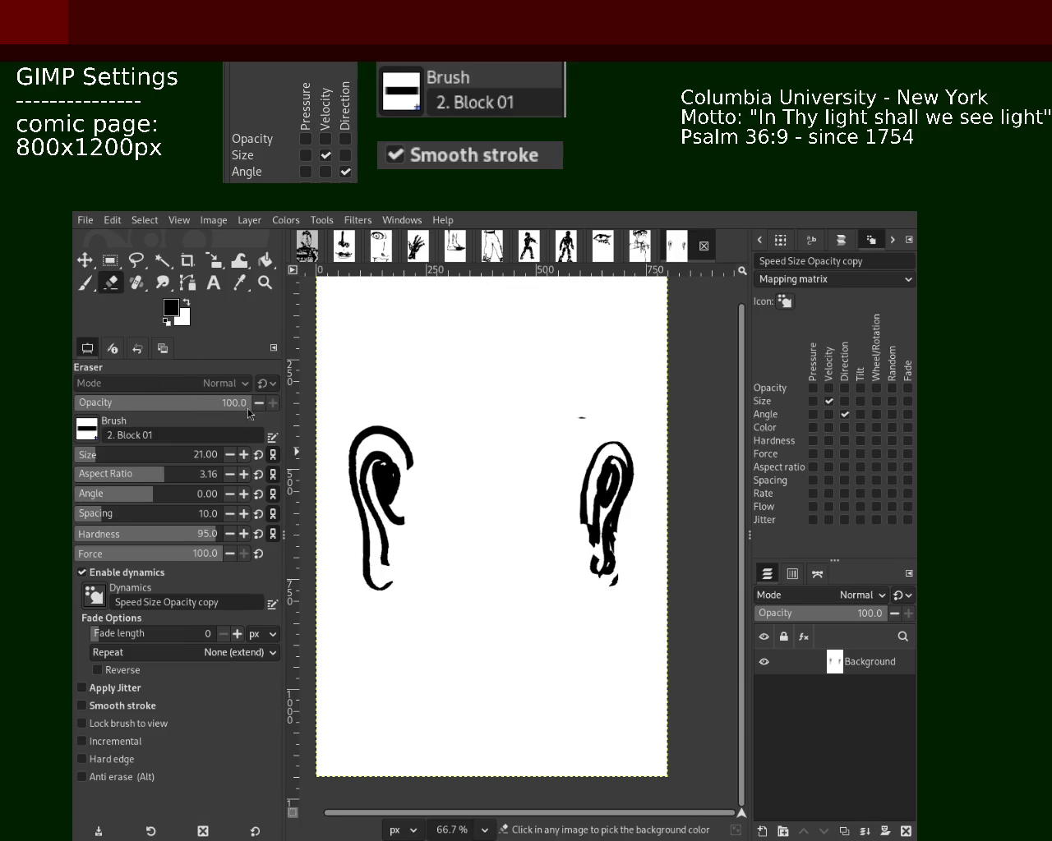
left_click(85, 282)
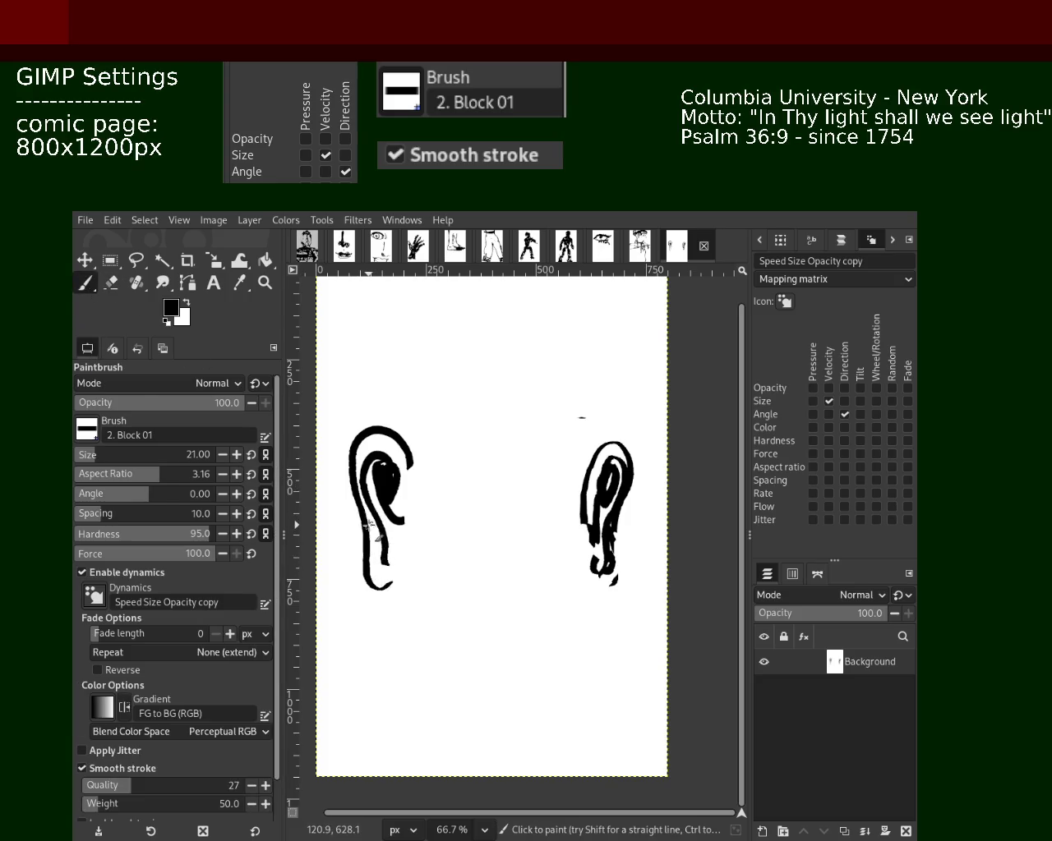
mouse_move(375, 583)
left_mouse_down()
mouse_move(415, 544)
mouse_move(367, 547)
mouse_move(389, 565)
mouse_move(361, 579)
left_mouse_up()
key("ctrl+z")
key("ctrl+z")
key("ctrl+z")
key("ctrl+z")
mouse_move(371, 523)
left_mouse_down()
mouse_move(370, 544)
mouse_move(388, 561)
left_mouse_up()
left_click_drag(397, 467, 408, 549)
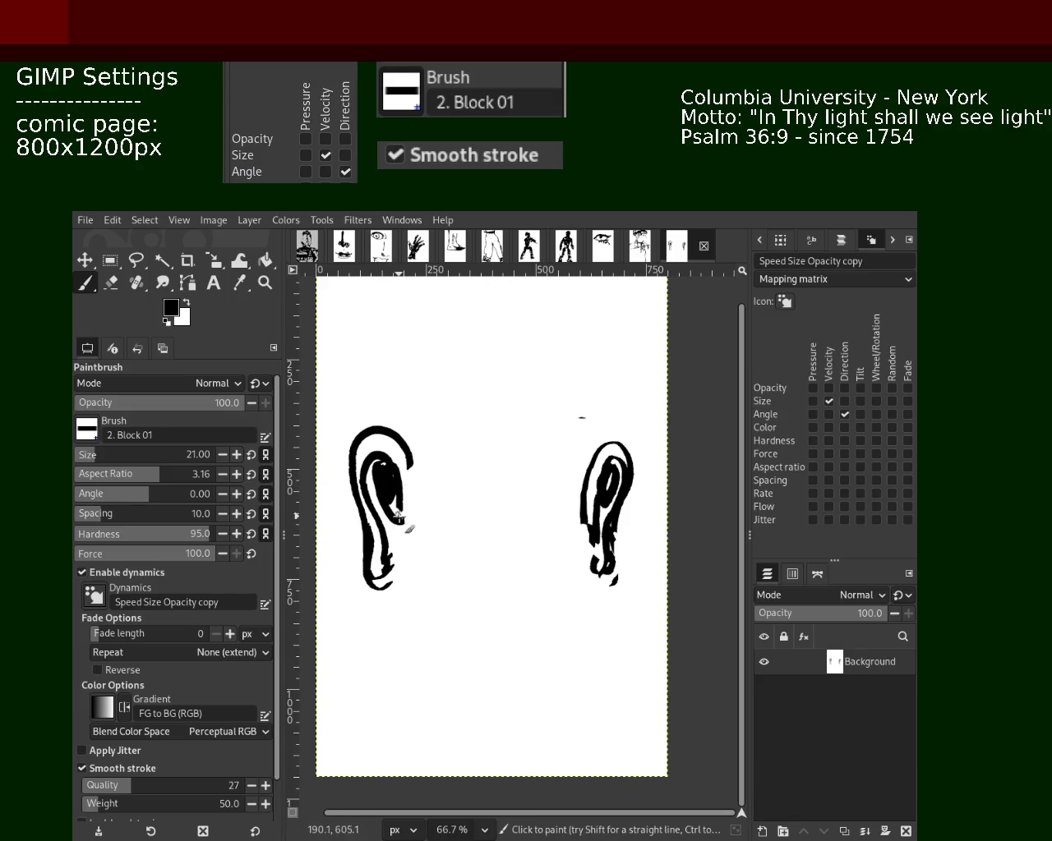
- Paint white over part of the left ear's outline to thin it
left_click(111, 282)
key("p")
left_click(392, 533, "ctrl")
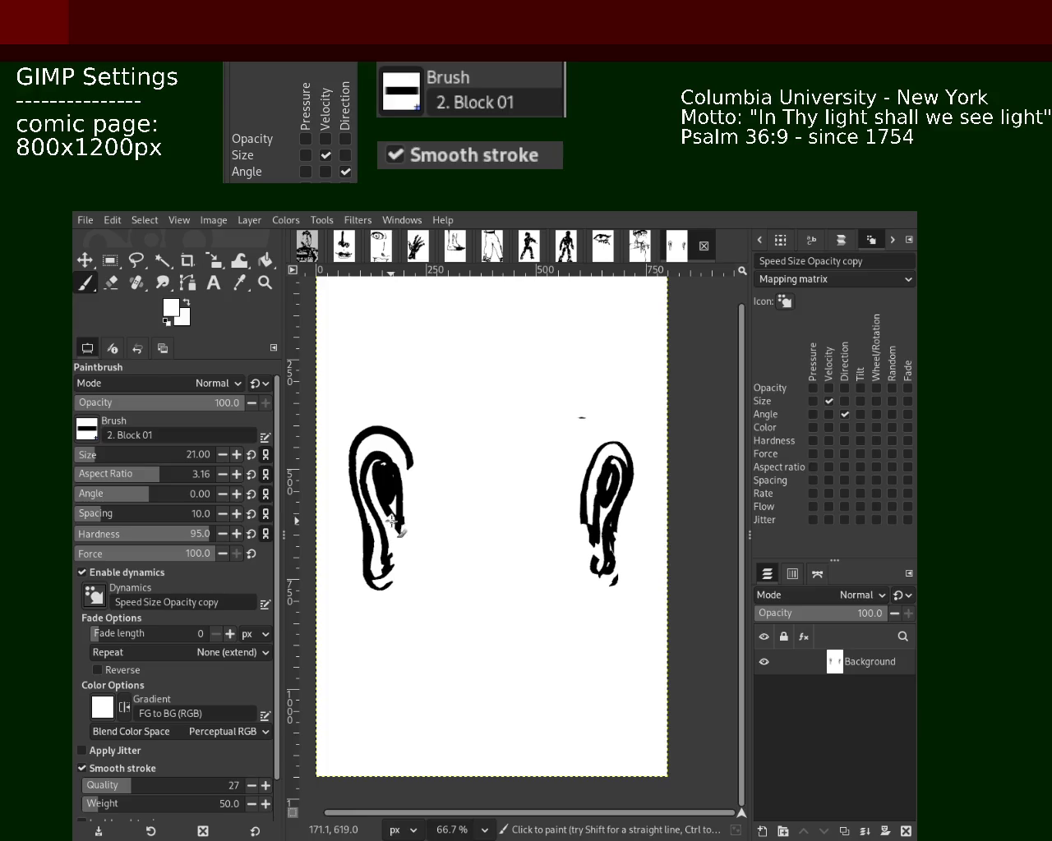
mouse_move(355, 511)
left_mouse_down()
mouse_move(360, 572)
mouse_move(395, 604)
left_mouse_up()
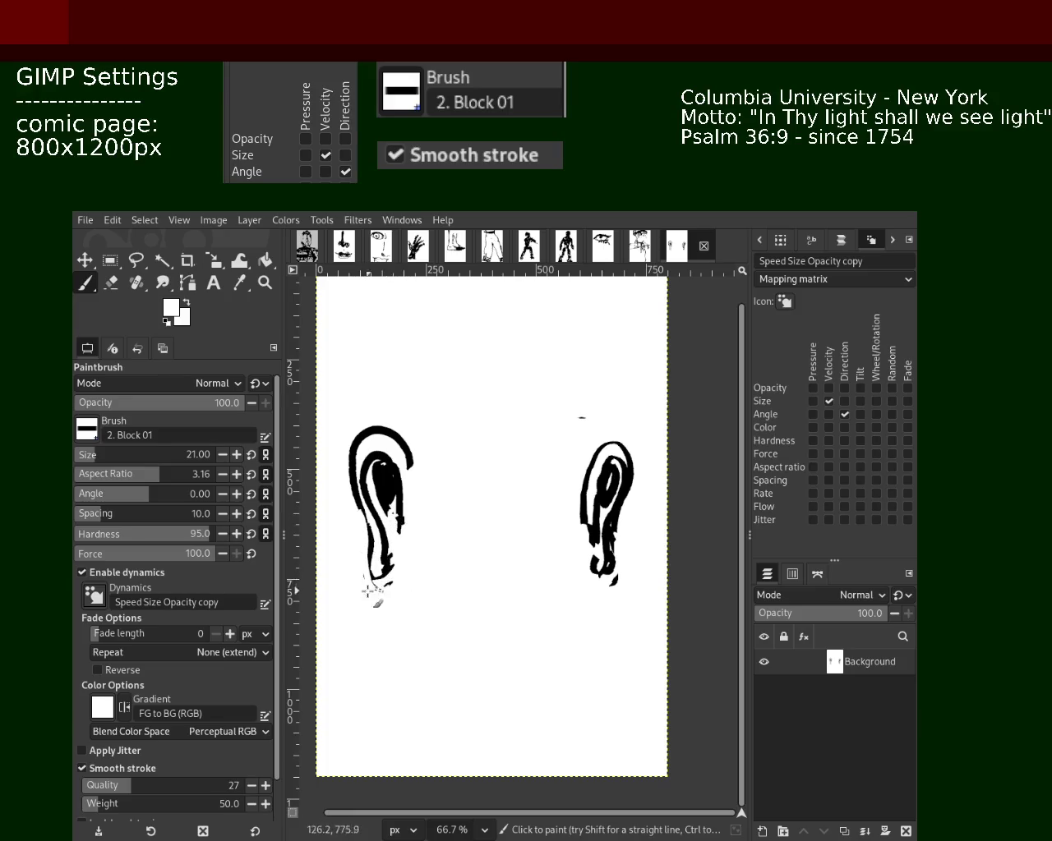
mouse_move(410, 465)
left_mouse_down()
mouse_move(395, 421)
mouse_move(361, 434)
left_mouse_up()
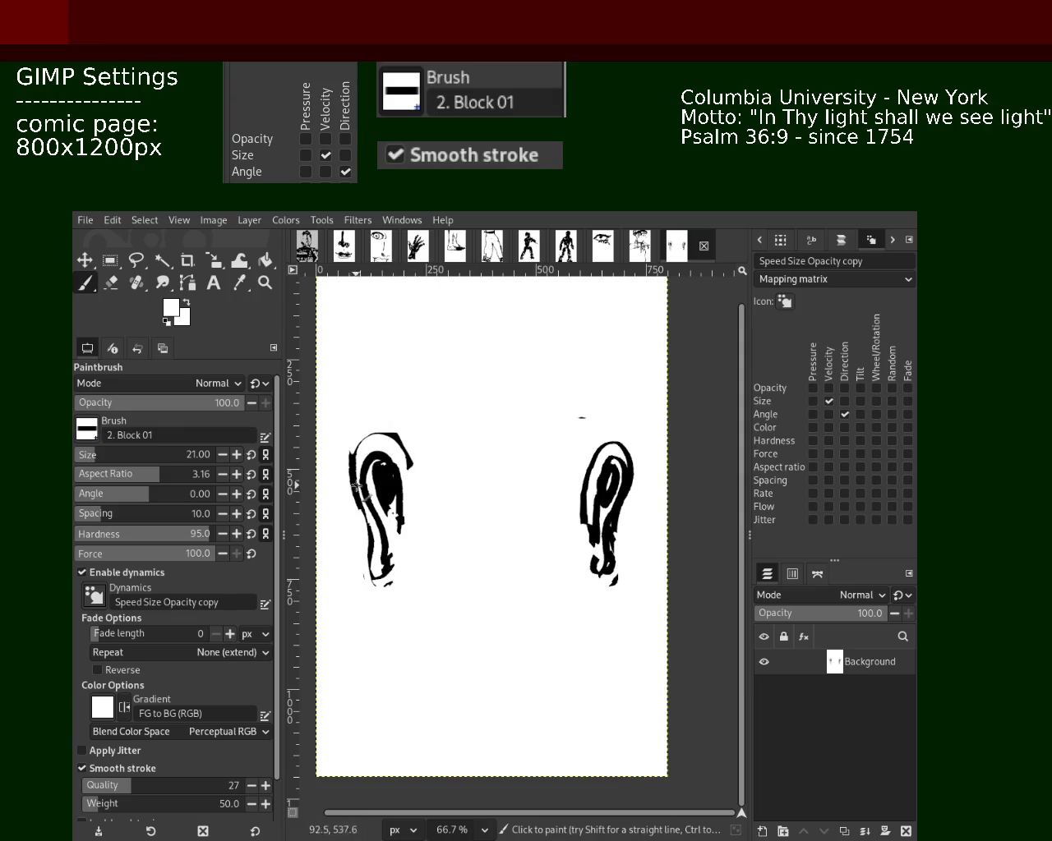
key("ctrl+z")
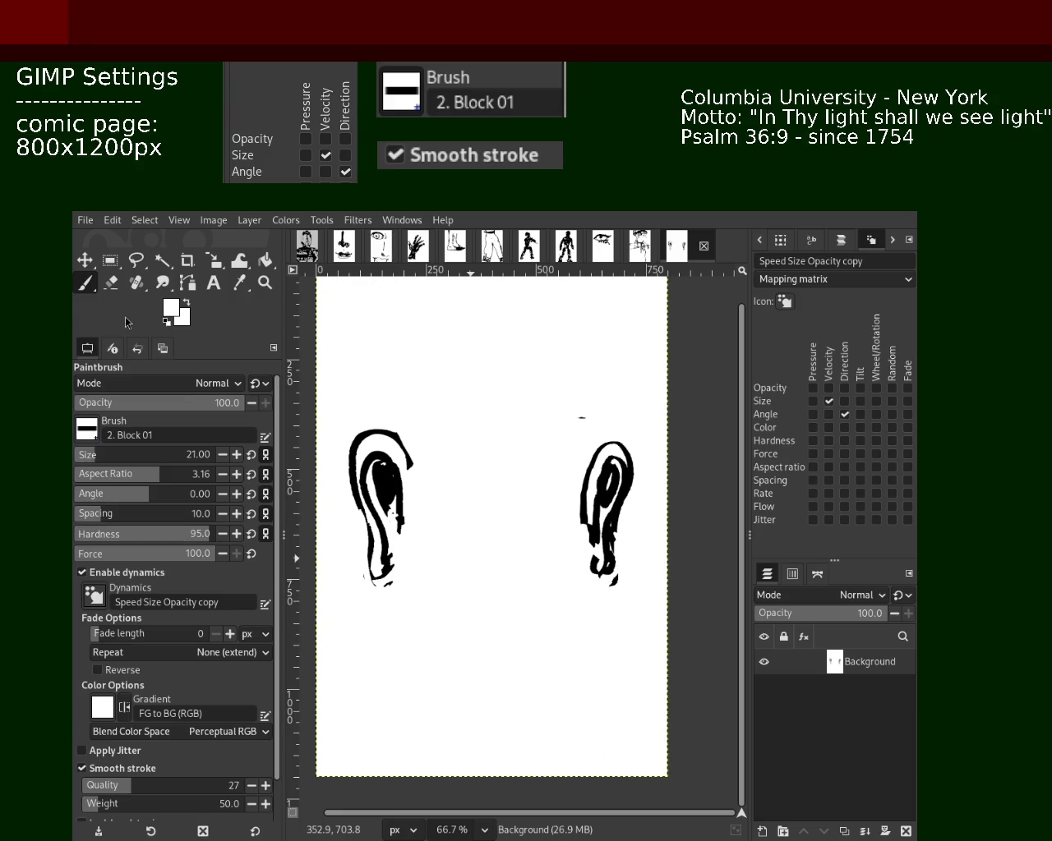
key("shift+e")
- Erase the specks below the left ear, then return to the Paintbrush with black
left_click_drag(407, 596, 340, 576)
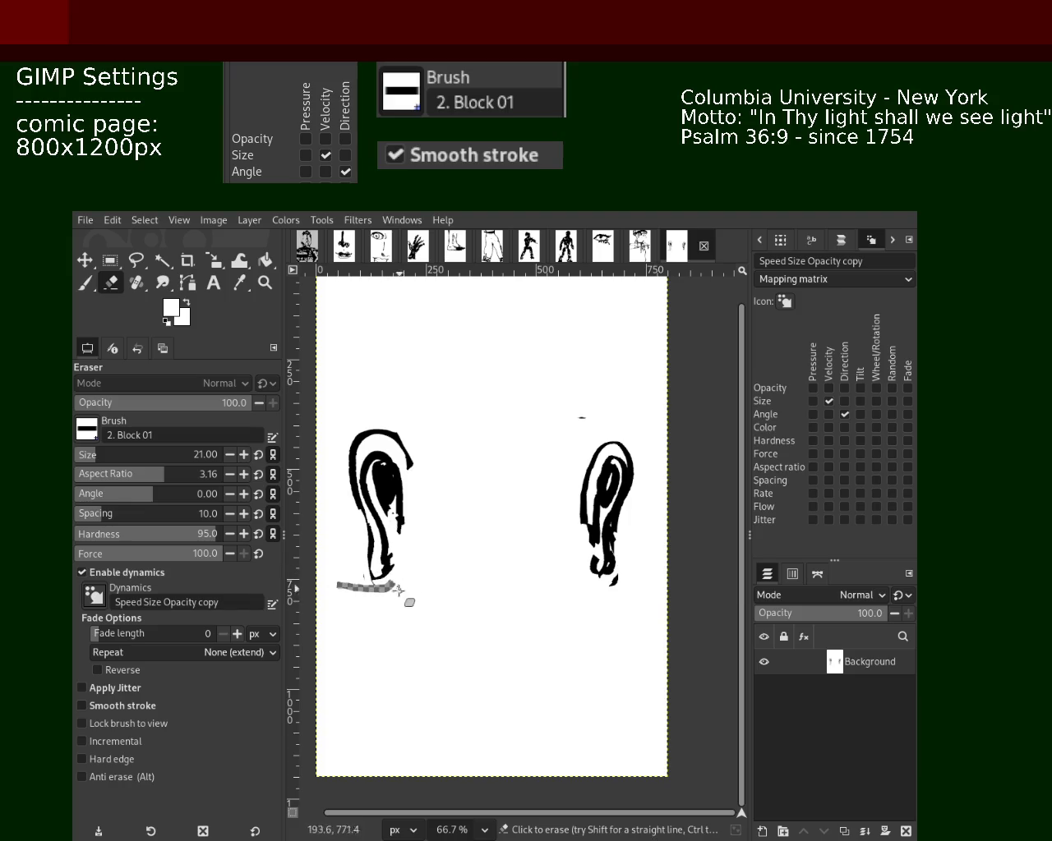
left_click(85, 283)
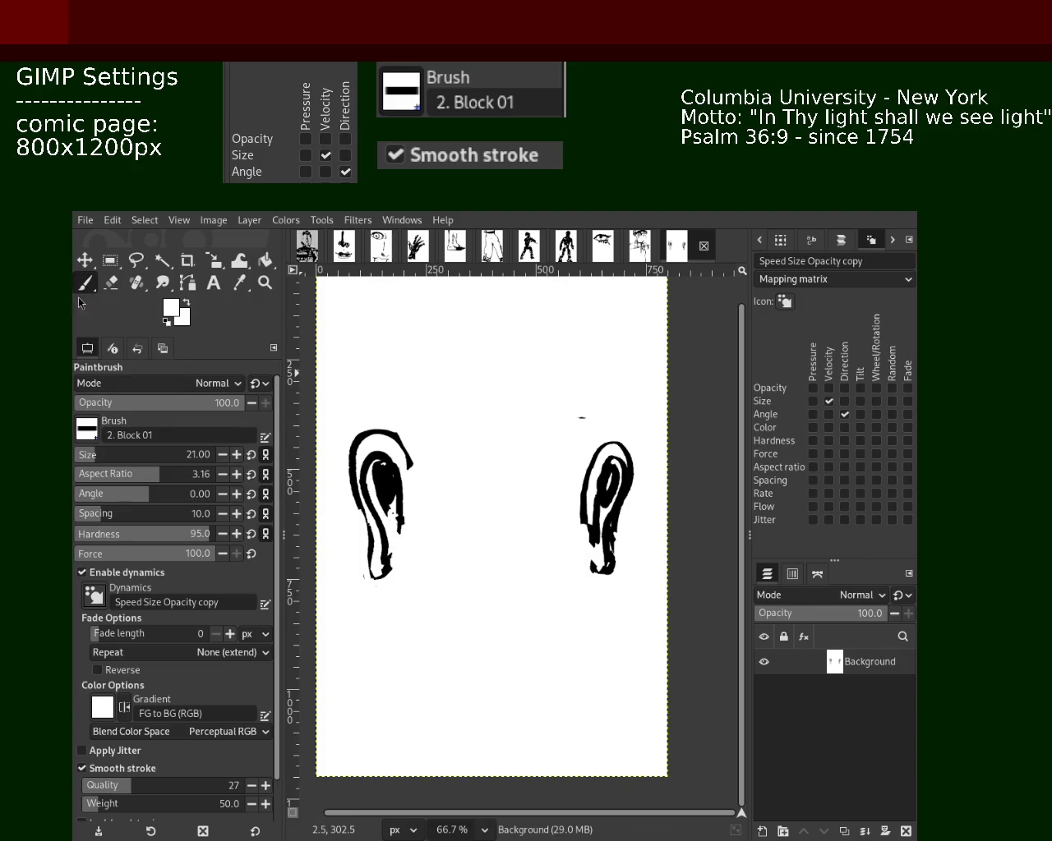
left_click(386, 506, "ctrl")
- Try trial black strokes for the pupil and eye outline between the ears, undoing each
left_click_drag(512, 444, 513, 453)
key("ctrl+z")
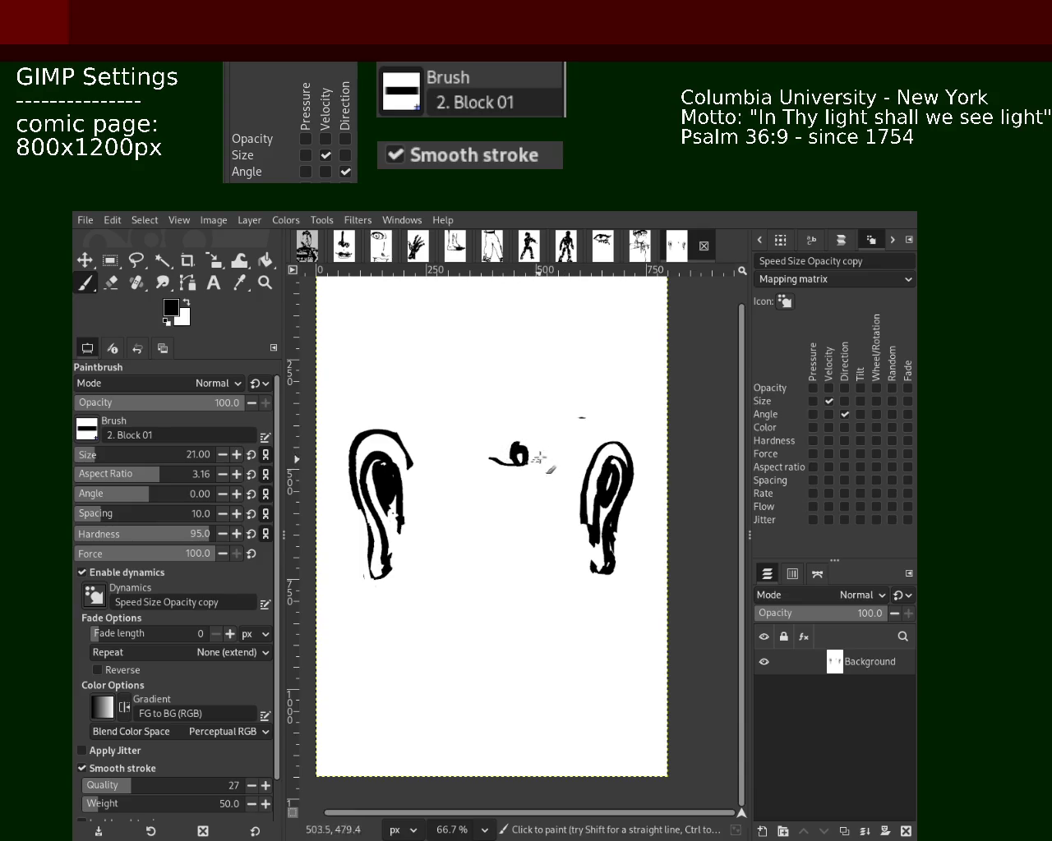
left_click_drag(481, 440, 558, 460)
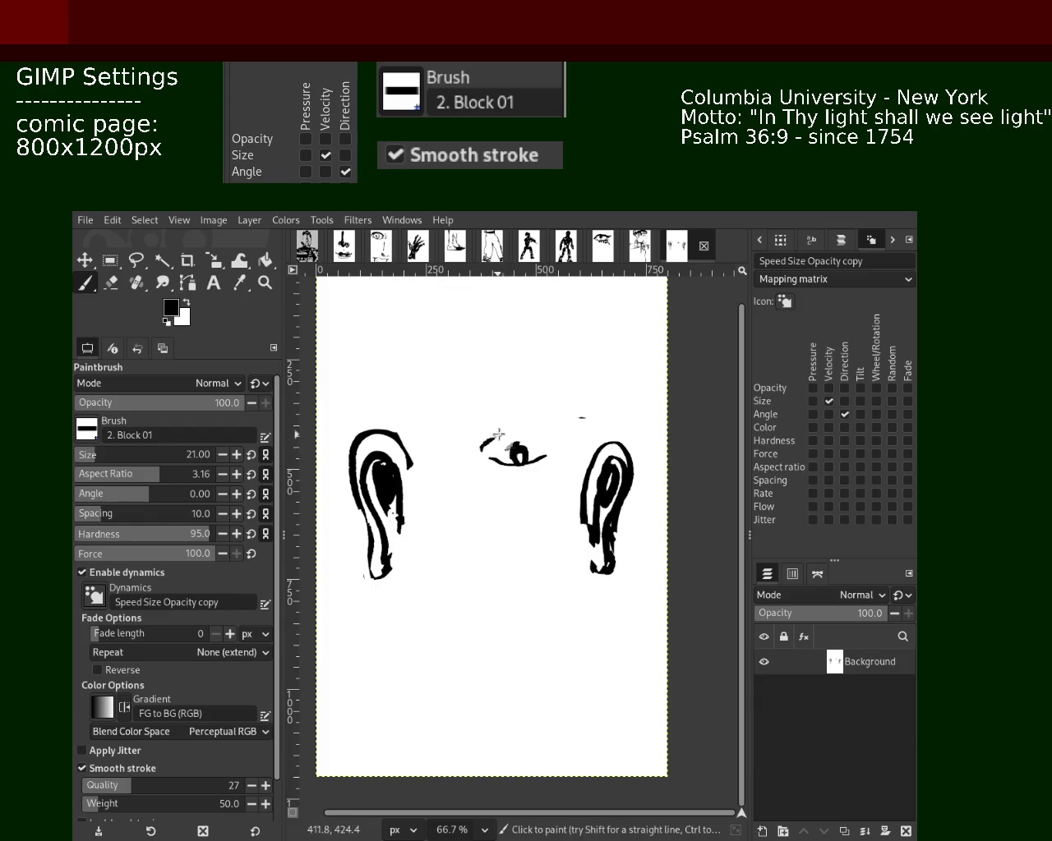
key("ctrl+z")
left_click_drag(501, 436, 551, 431)
key("ctrl+z")
key("ctrl+z")
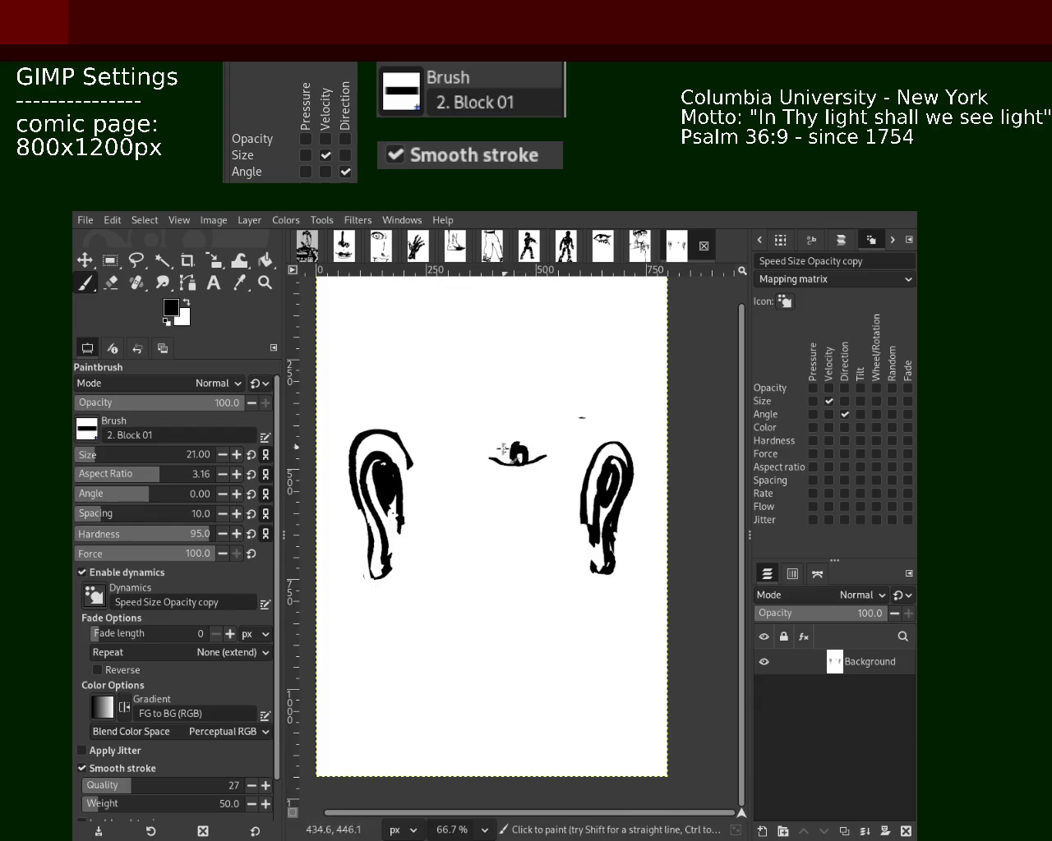
left_click_drag(475, 460, 500, 493)
key("ctrl+z")
- Paint the upper eyelid curve above the pupil, retrying and undoing several lower eyelid strokes
key("ctrl+z")
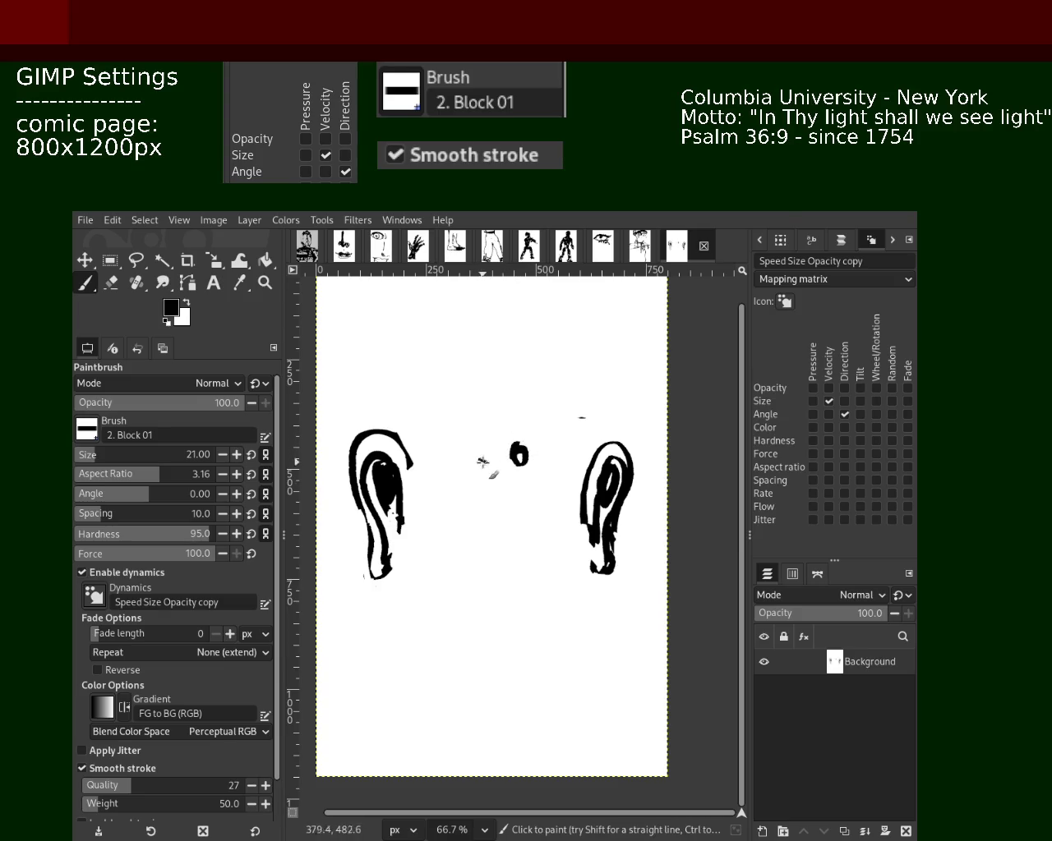
left_click_drag(482, 438, 571, 441)
mouse_move(481, 464)
left_mouse_down()
mouse_move(565, 466)
mouse_move(552, 454)
left_mouse_up()
key("ctrl+z")
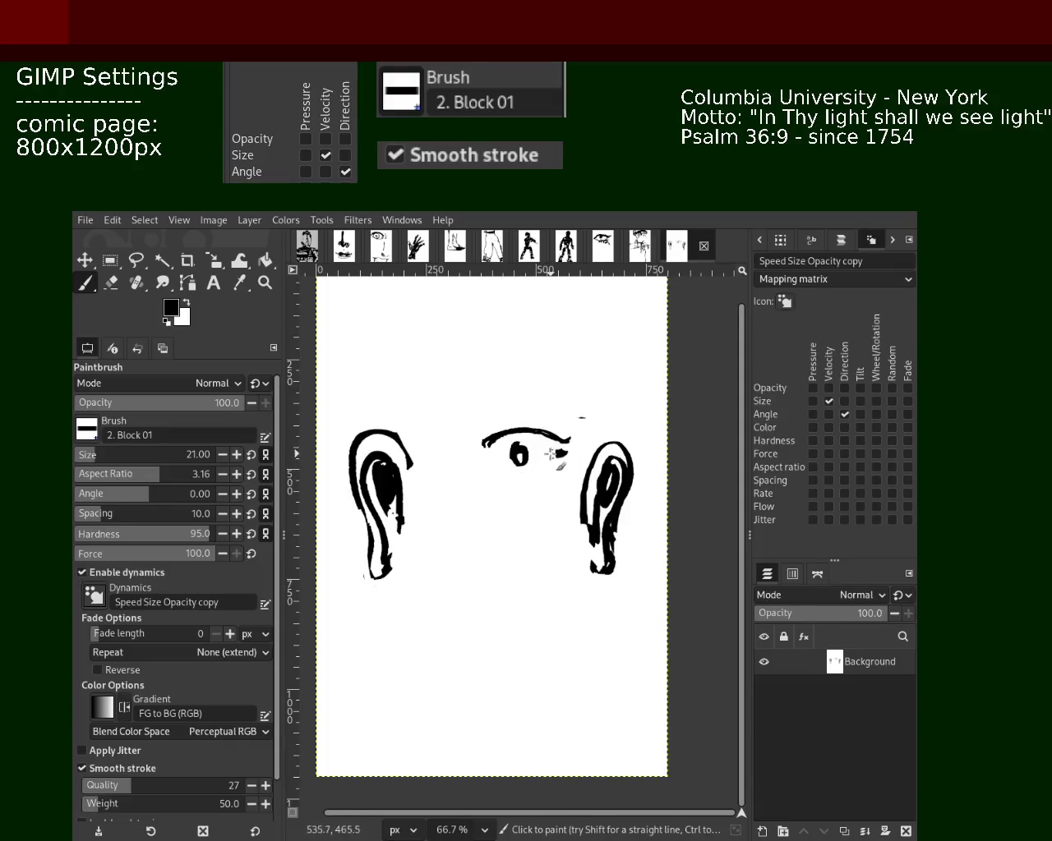
key("ctrl+z")
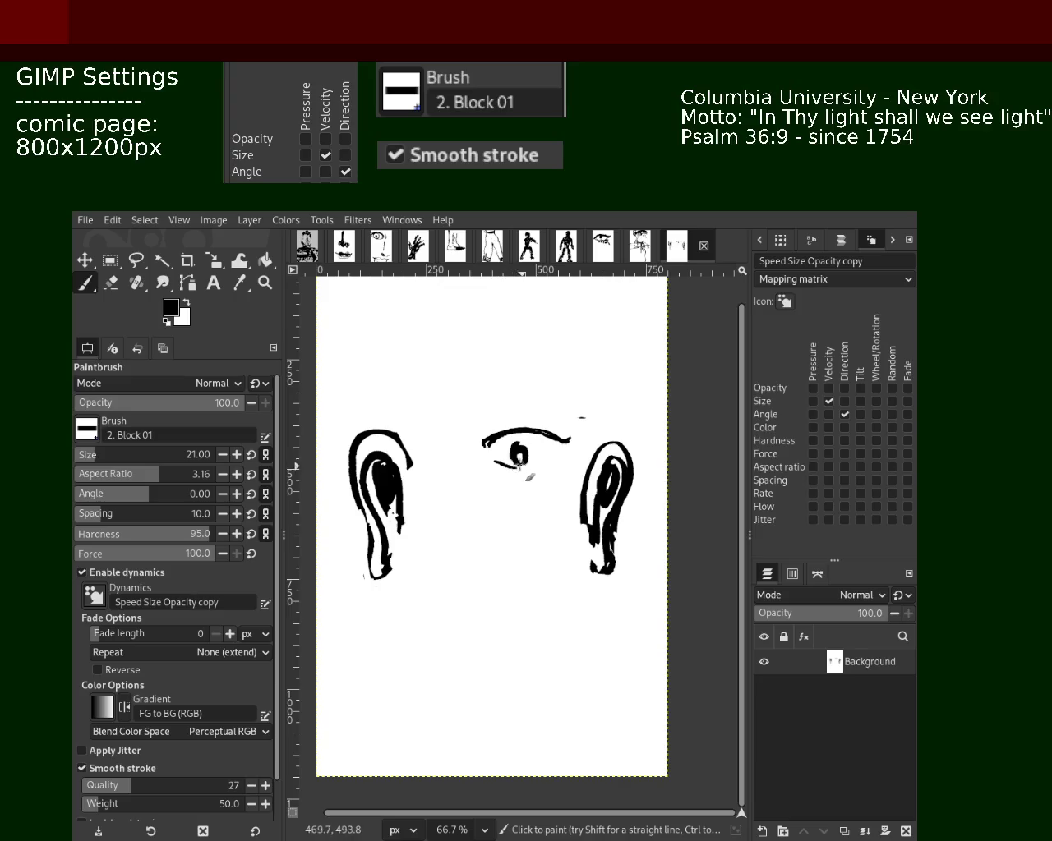
left_click_drag(535, 475, 574, 475)
key("ctrl+z")
mouse_move(491, 473)
left_mouse_down()
mouse_move(513, 493)
mouse_move(560, 474)
mouse_move(569, 455)
mouse_move(496, 448)
left_mouse_up()
key("ctrl+z")
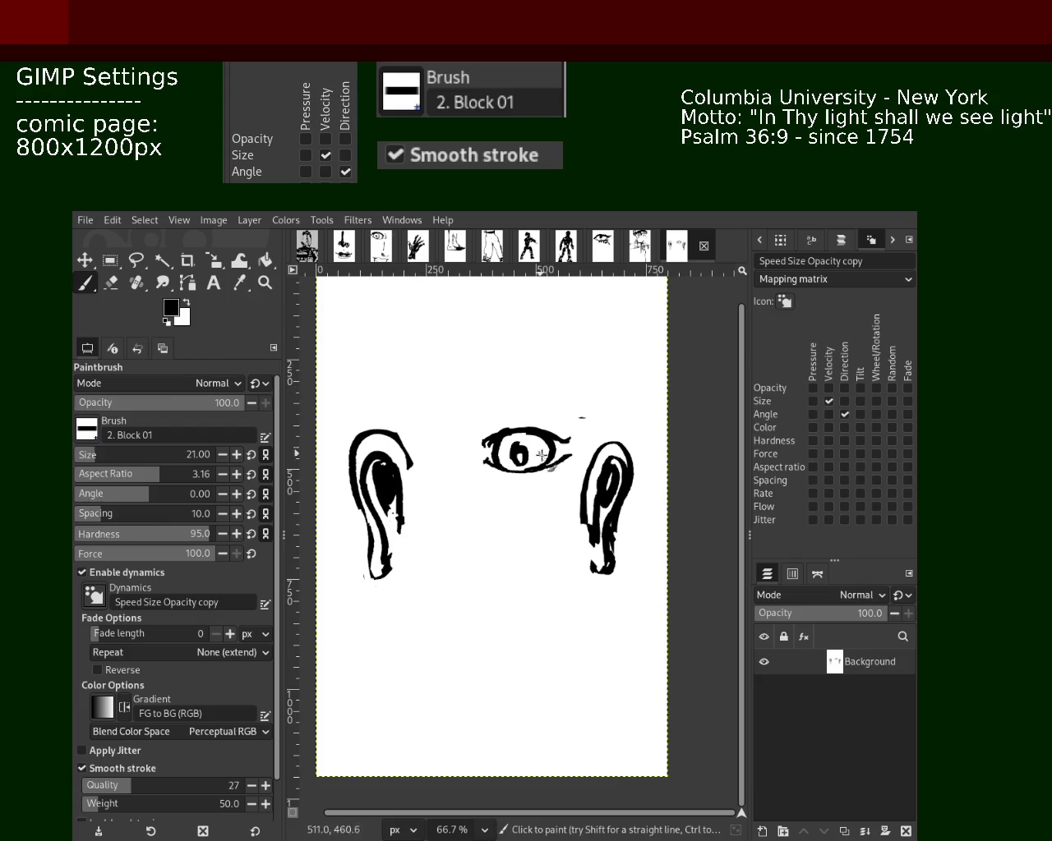
- Thicken the upper lid, add short lashes at the right corner, and re-pick black ink
mouse_move(500, 431)
left_mouse_down()
mouse_move(563, 431)
mouse_move(560, 417)
left_mouse_up()
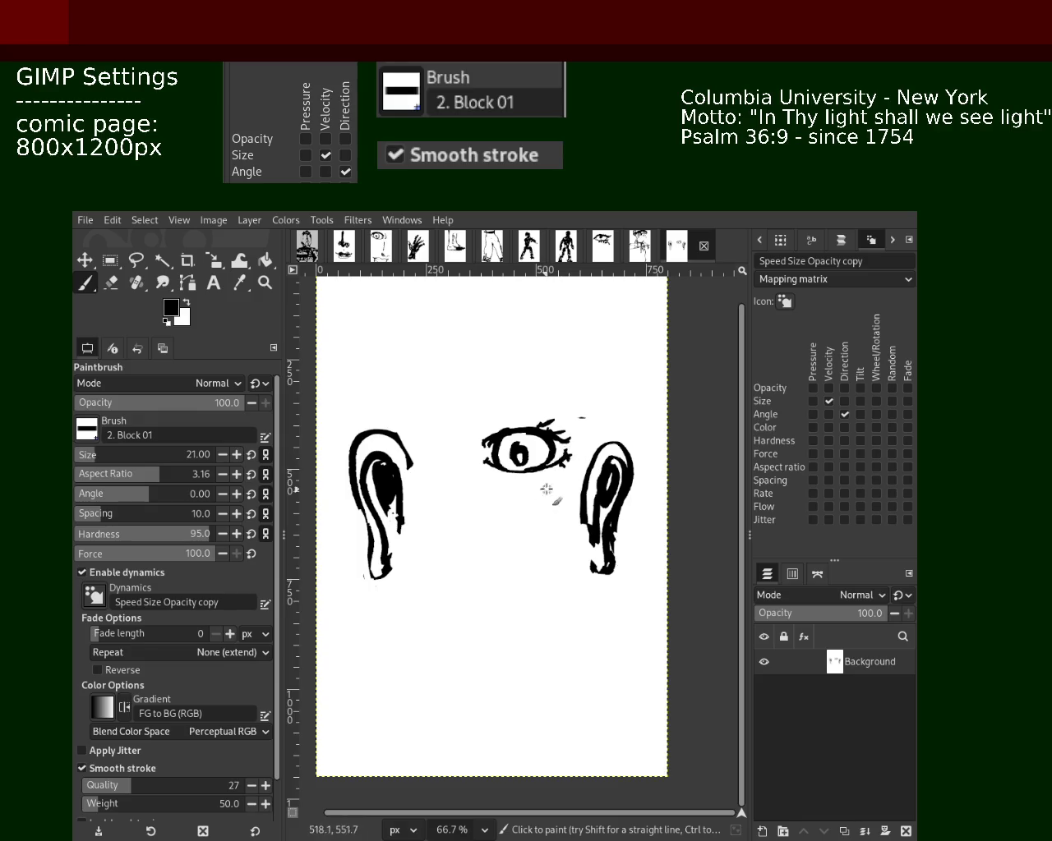
left_click_drag(575, 454, 564, 469)
left_click(547, 473, "ctrl")
left_click(564, 460, "ctrl")
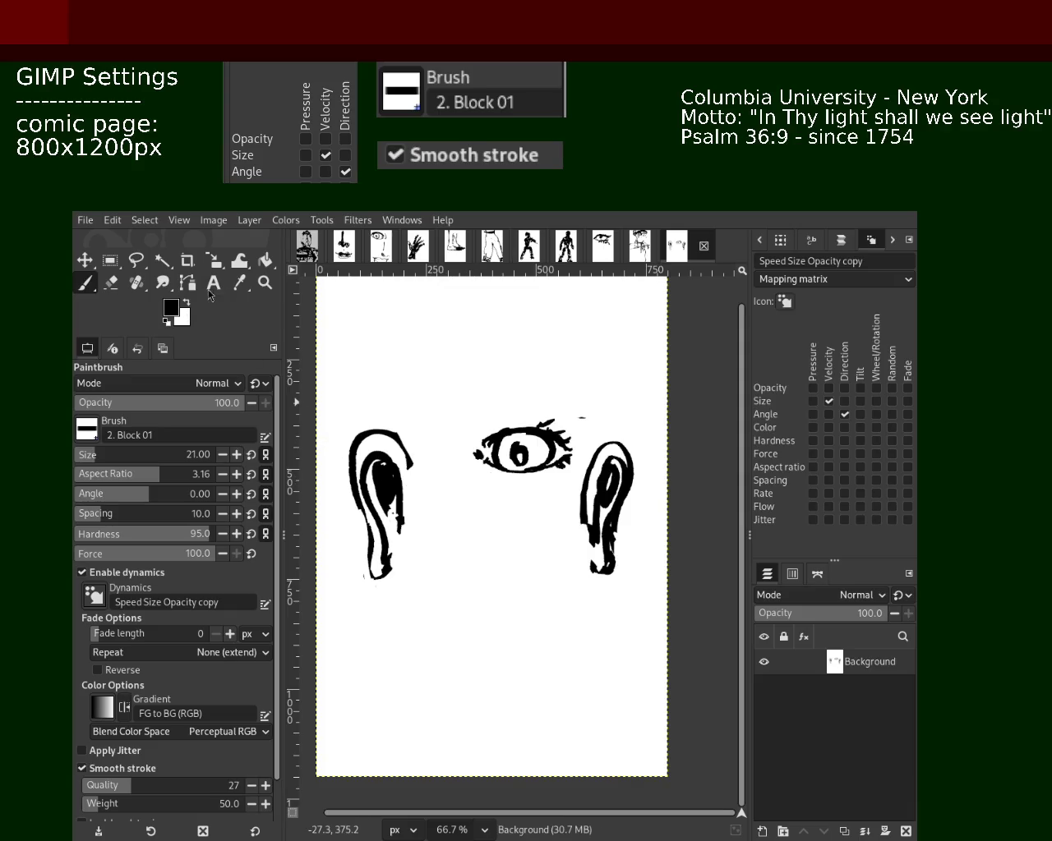
- Zoom the view to 100% on the area above the first eye
left_click(265, 282)
left_click(504, 488, "ctrl")
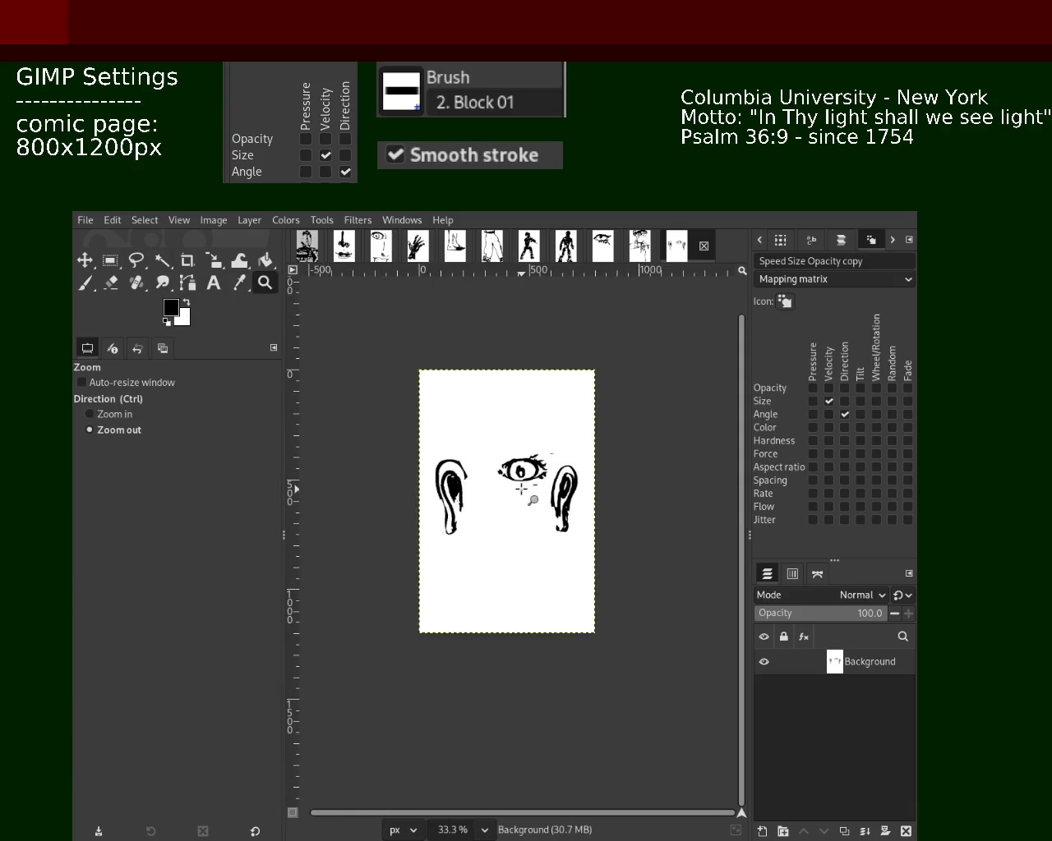
left_click(537, 491)
left_click(536, 491, "ctrl")
left_click(498, 394)
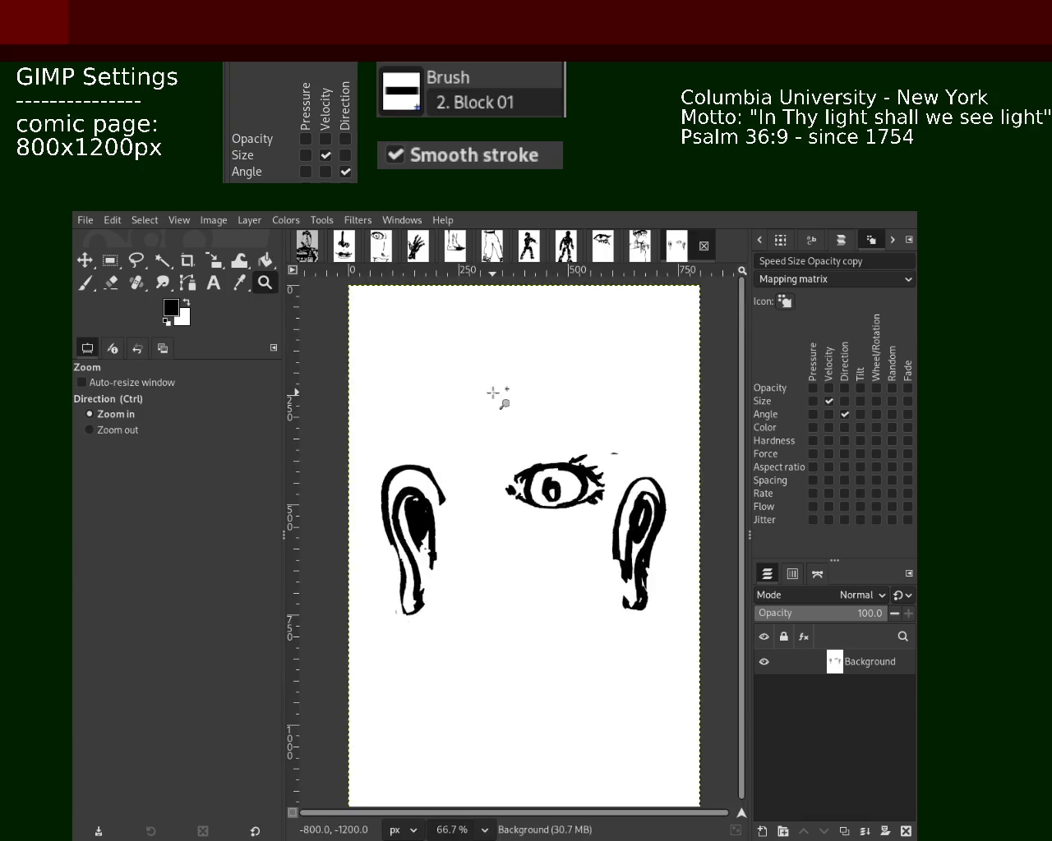
left_click(498, 395)
- Paint a black oval pupil above the first eye and a thick arched brow with a hook
left_click(85, 283)
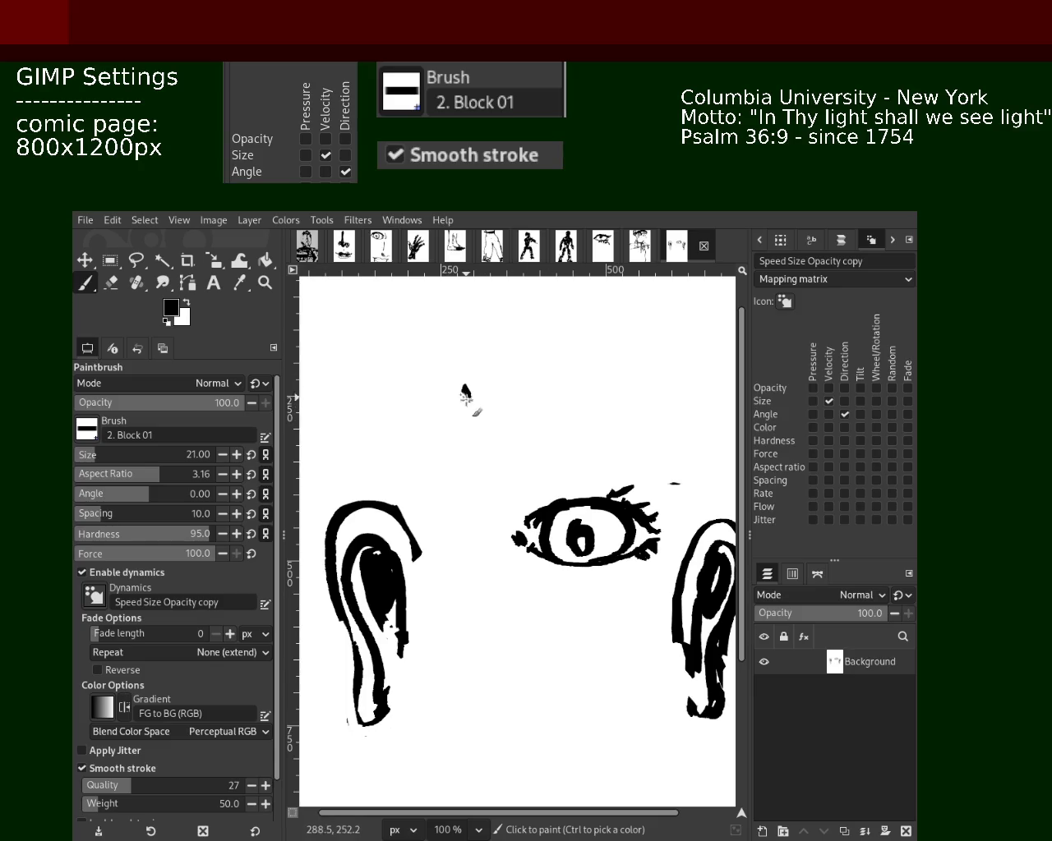
left_click(472, 391)
left_click_drag(476, 382, 487, 359)
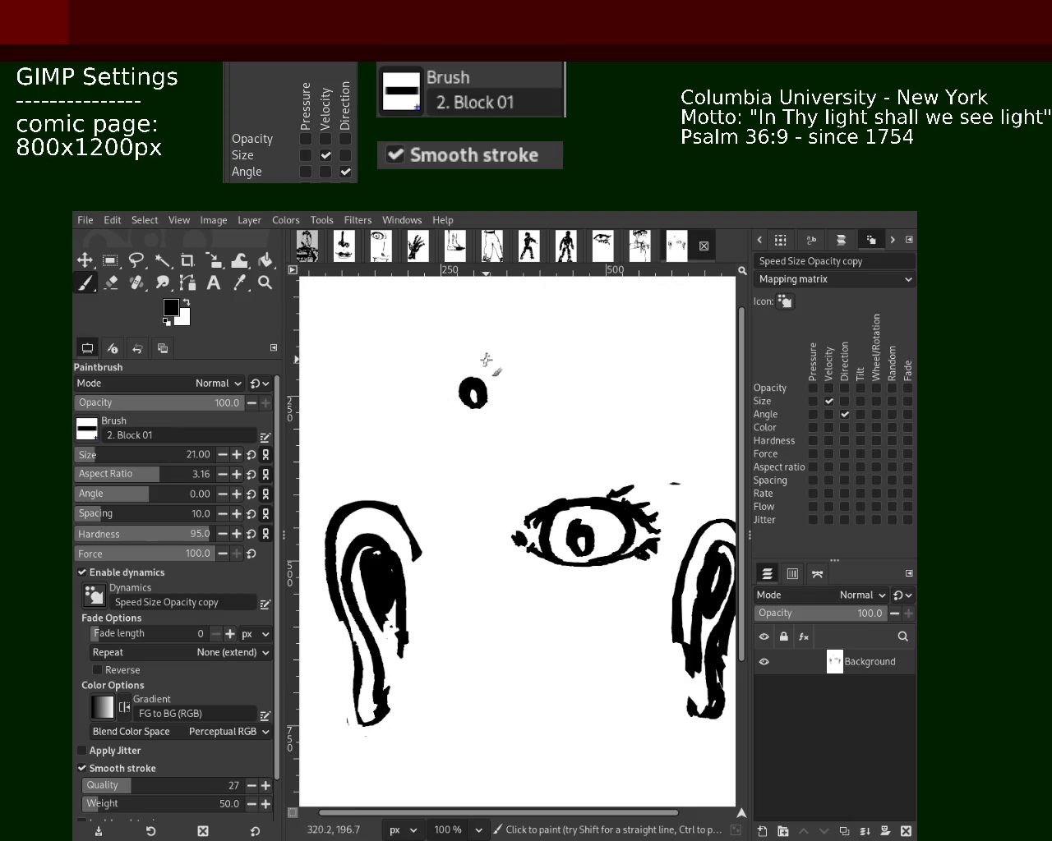
mouse_move(400, 368)
left_mouse_down()
mouse_move(493, 345)
mouse_move(534, 362)
mouse_move(440, 364)
left_mouse_up()
key("ctrl+z")
key("ctrl+z")
left_click_drag(542, 384, 411, 363)
key("ctrl+z")
mouse_move(538, 378)
left_mouse_down()
mouse_move(444, 354)
mouse_move(386, 384)
left_mouse_up()
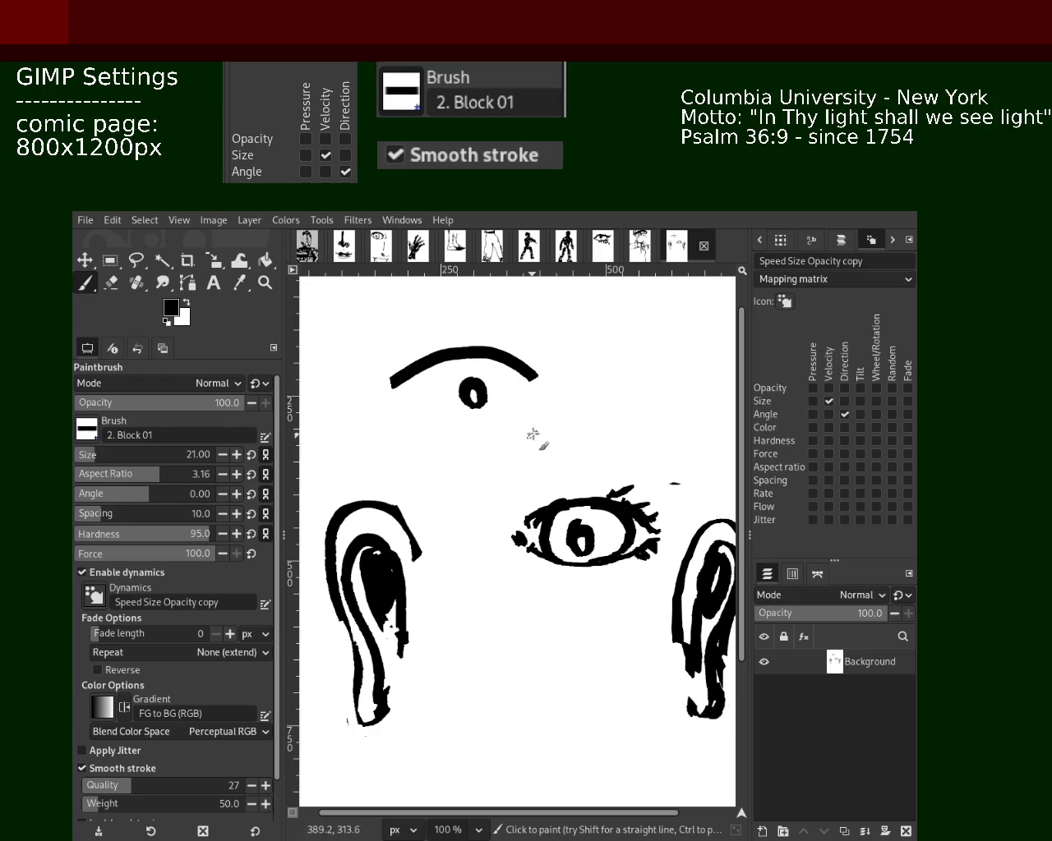
left_click_drag(395, 380, 380, 356)
- Paint the lower and upper lids around the oval pupil, undoing failed attempts
mouse_move(532, 406)
left_mouse_down()
mouse_move(525, 448)
mouse_move(382, 407)
left_mouse_up()
key("ctrl+z")
left_click_drag(544, 425, 409, 423)
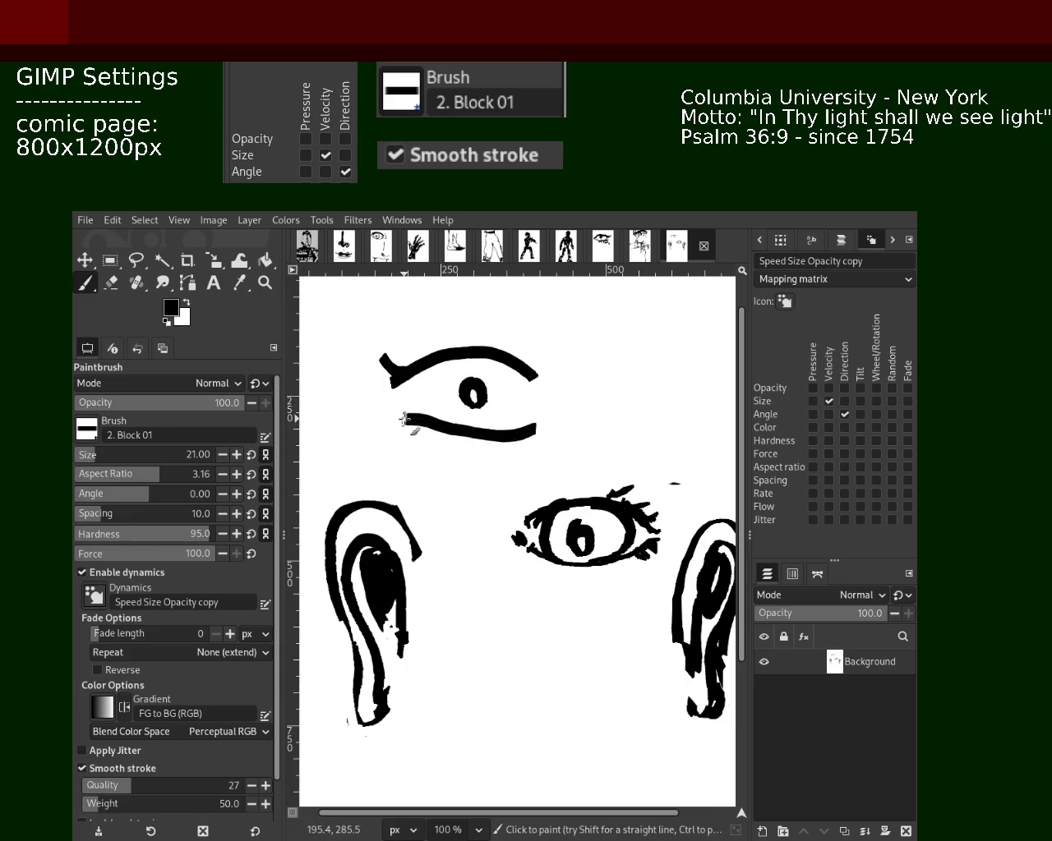
key("ctrl+z")
left_click_drag(546, 407, 449, 409)
key("ctrl+z")
key("ctrl+z")
mouse_move(530, 381)
left_mouse_down()
mouse_move(465, 357)
mouse_move(422, 371)
mouse_move(503, 374)
mouse_move(411, 377)
mouse_move(515, 375)
mouse_move(435, 368)
mouse_move(418, 387)
left_mouse_up()
key("ctrl+z")
key("ctrl+z")
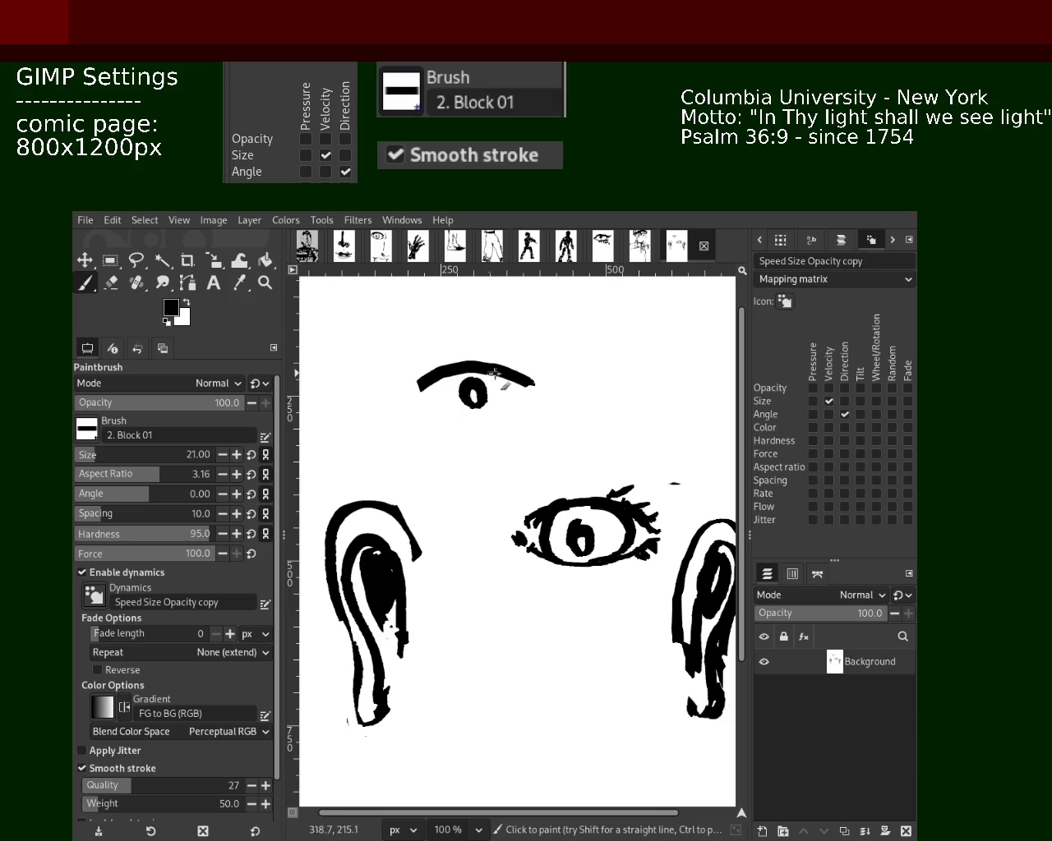
mouse_move(540, 409)
left_mouse_down()
mouse_move(470, 433)
mouse_move(429, 412)
mouse_move(434, 383)
left_mouse_up()
key("ctrl+z")
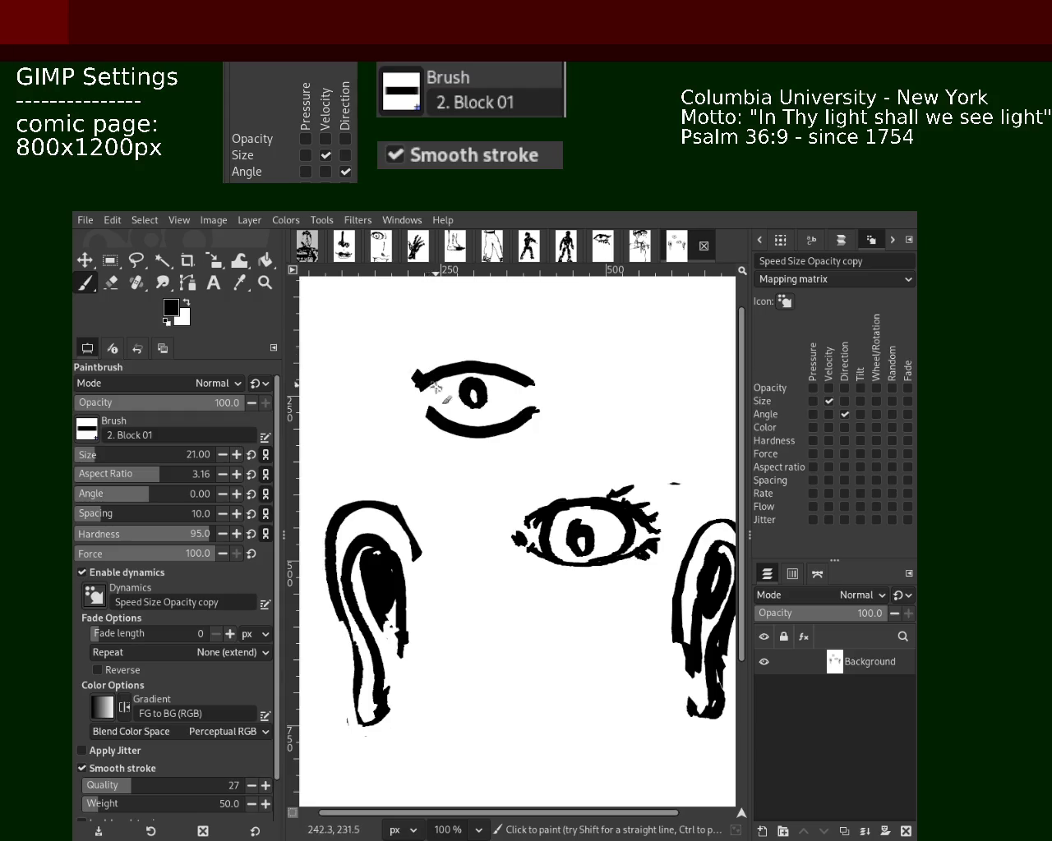
- Add ink at the upper lid's left end and join the lids at both eye corners
left_click(422, 373)
left_click_drag(519, 383, 508, 420)
left_click_drag(459, 365, 450, 432)
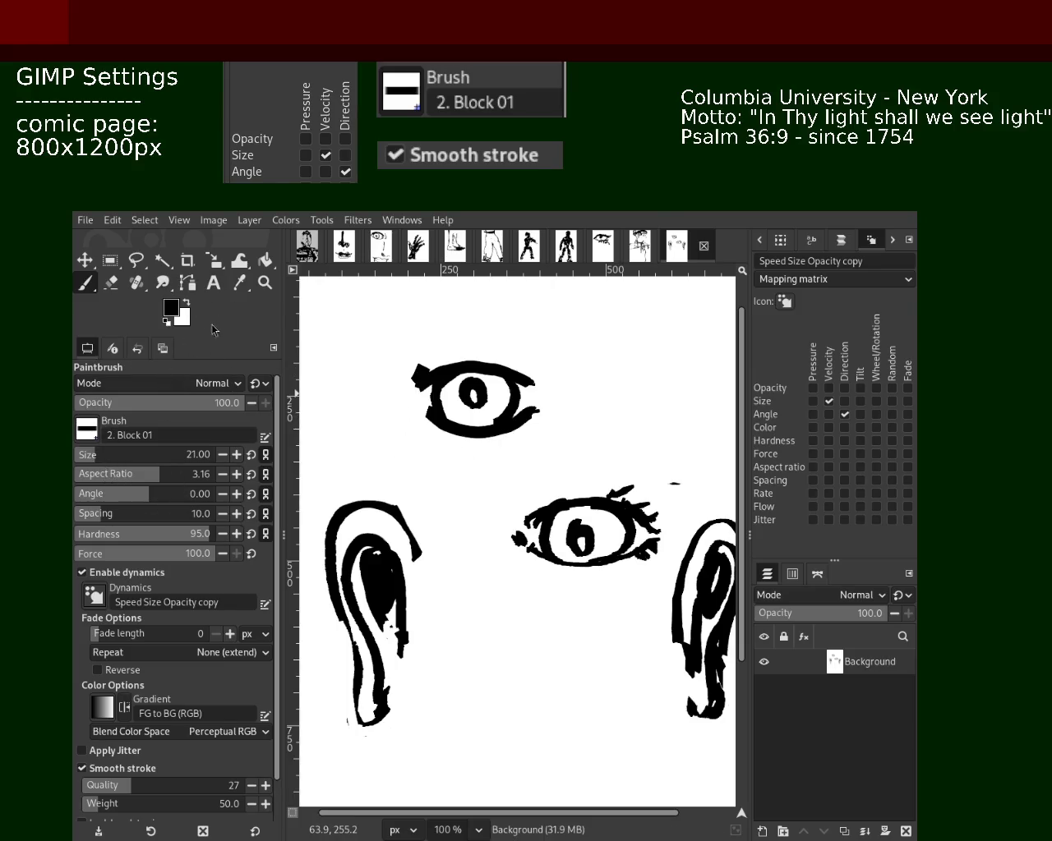
left_click(111, 282)
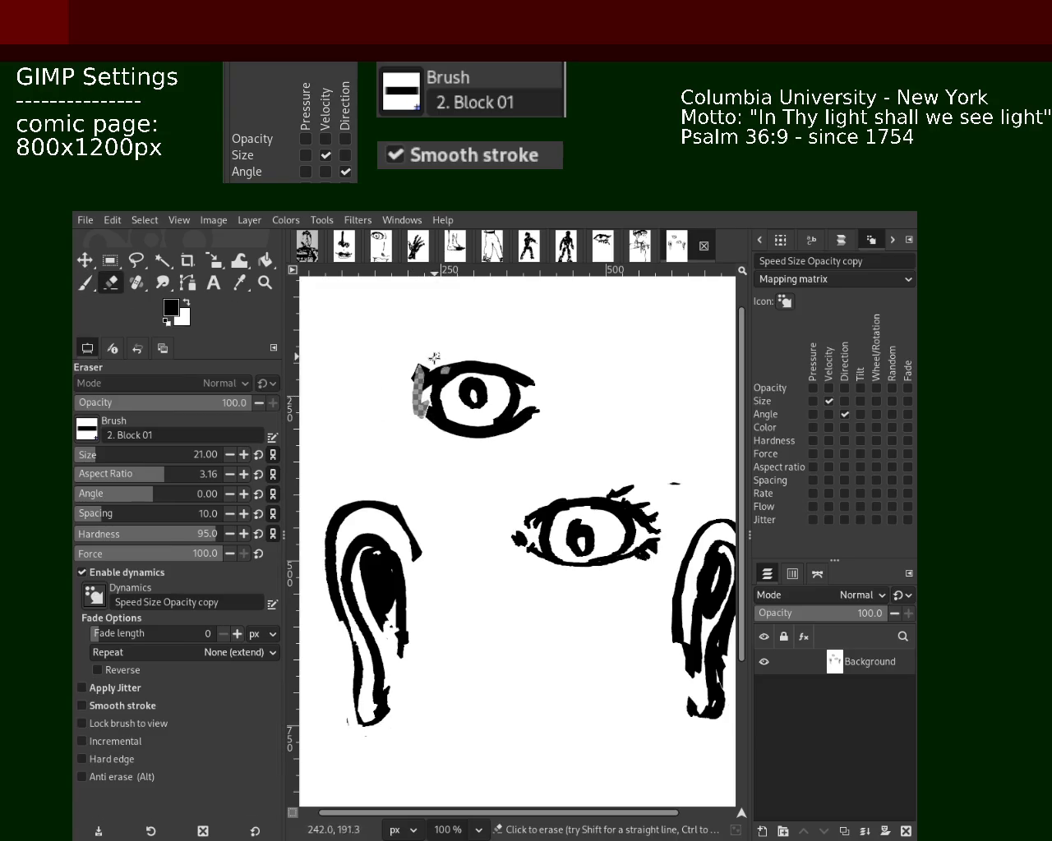
- Cover both inked eyes with white paint using a size-123 brush, leaving only the ears
left_click(88, 282)
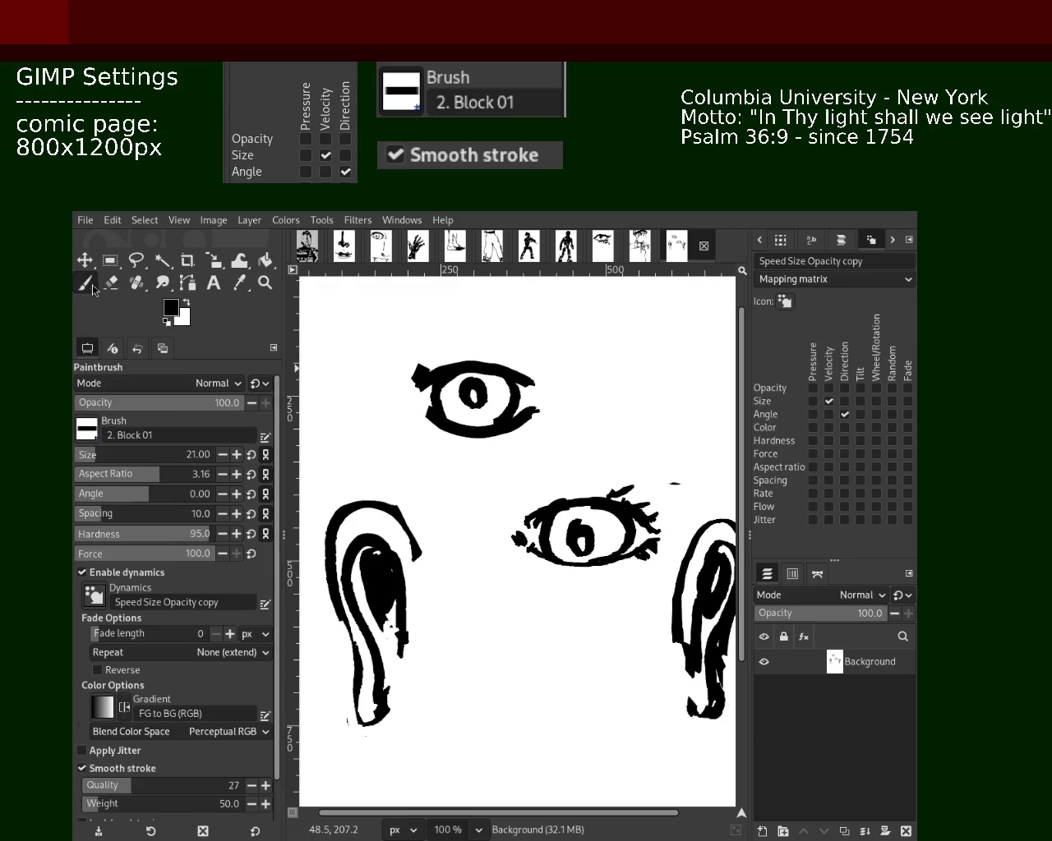
left_click(359, 335, "ctrl")
left_click_drag(407, 374, 534, 368)
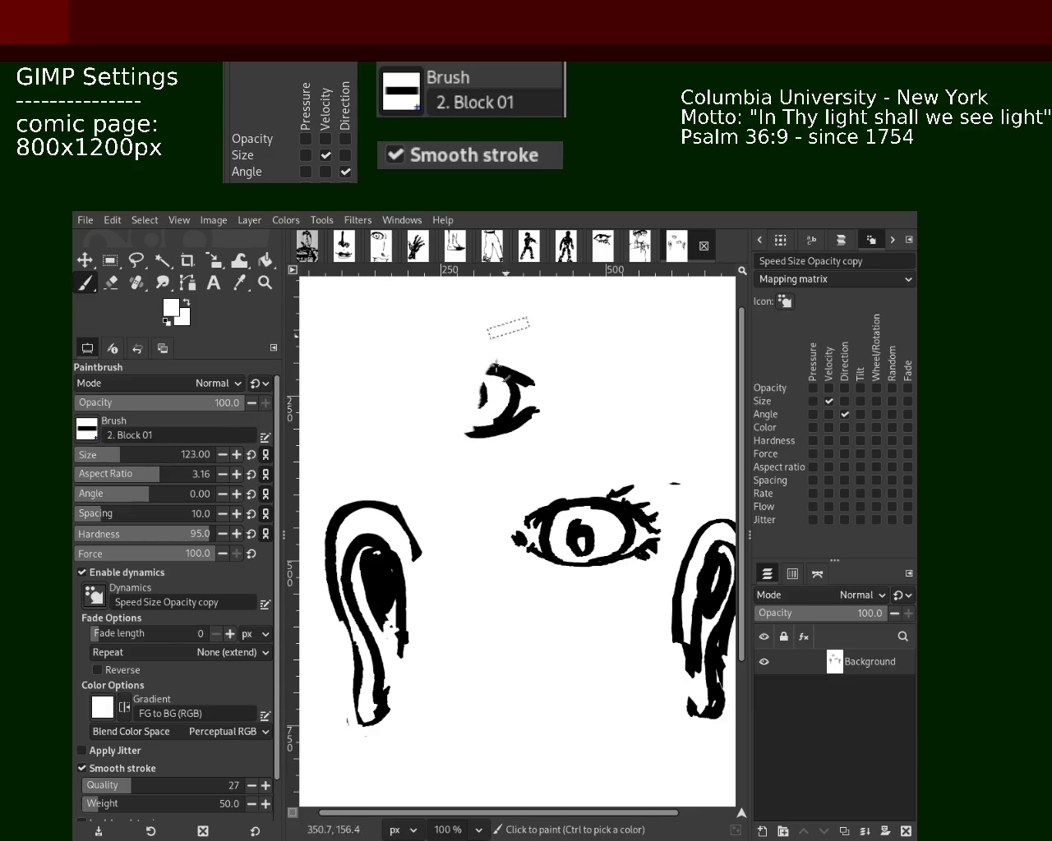
left_click_drag(545, 523, 606, 556)
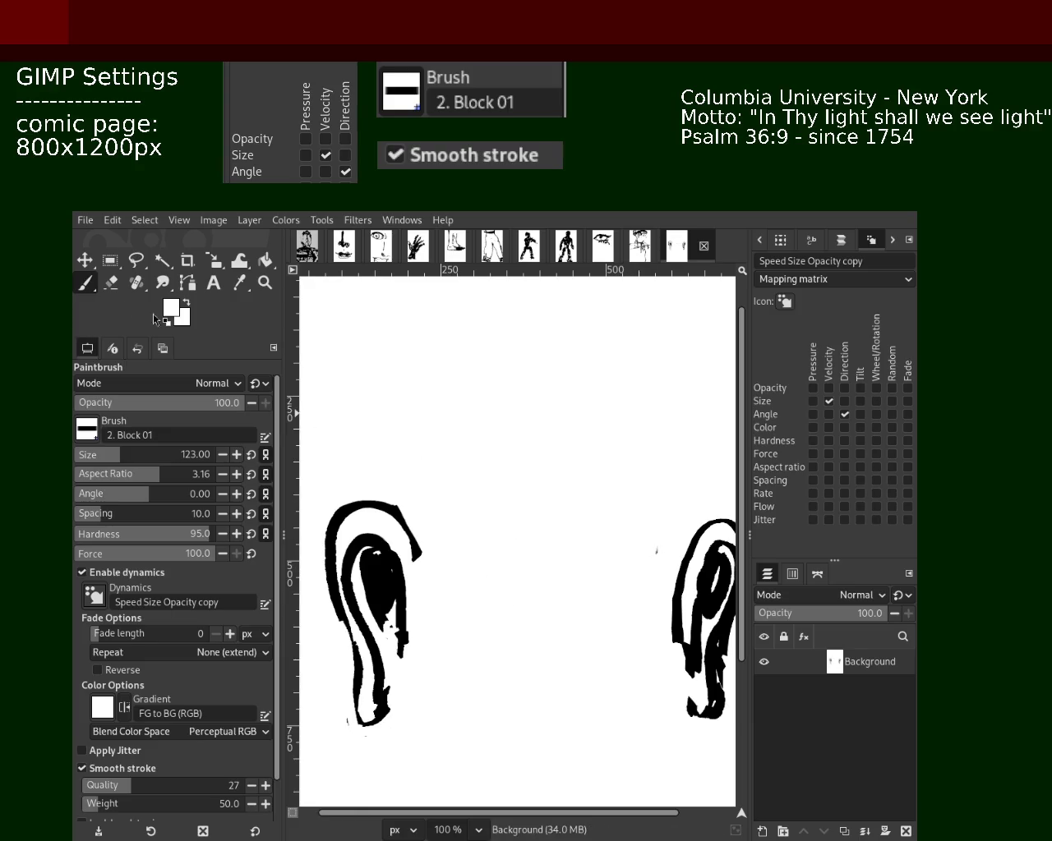
- Adjust the zoom, then set the Paintbrush to size 16 with black ink
left_click(265, 283)
scroll(571, 491, "down", 1)
scroll(570, 497, "down", 2)
scroll(575, 517, "down", 1)
scroll(579, 534, "up", 2)
scroll(579, 516, "down", 1)
scroll(570, 518, "up", 2)
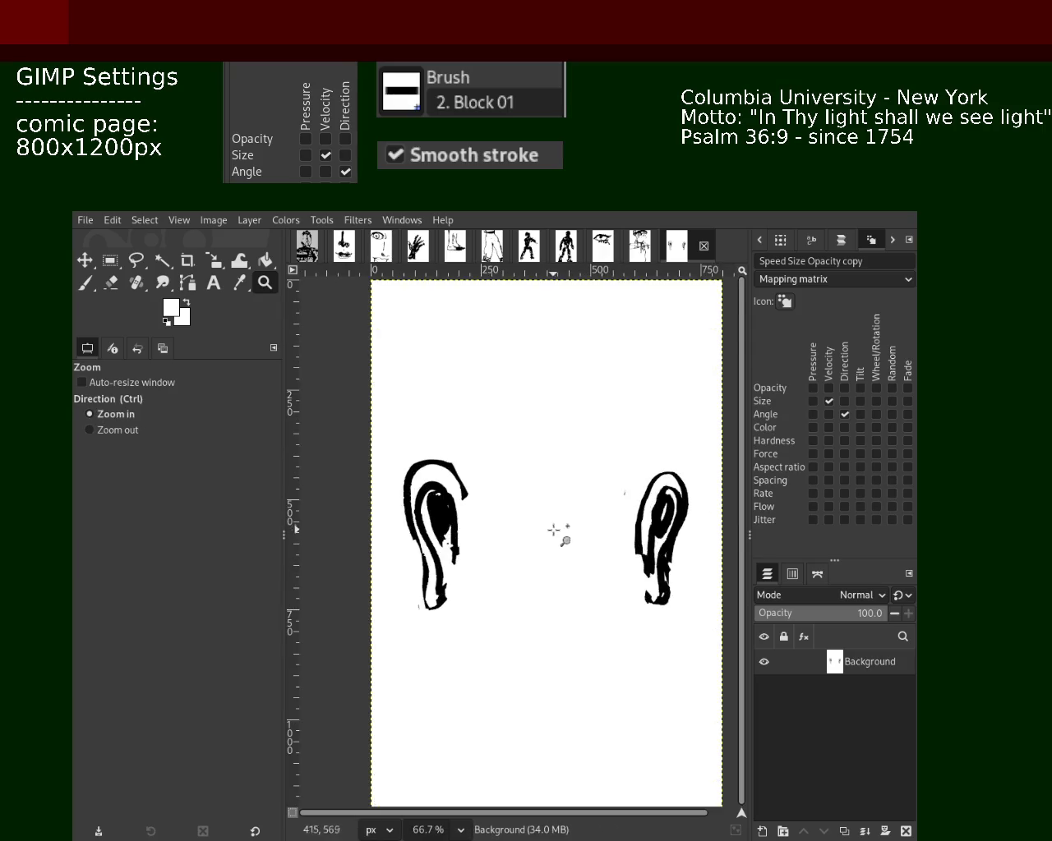
scroll(543, 513, "up", 1)
scroll(518, 494, "up", 1)
scroll(526, 501, "down", 1)
scroll(542, 505, "up", 2)
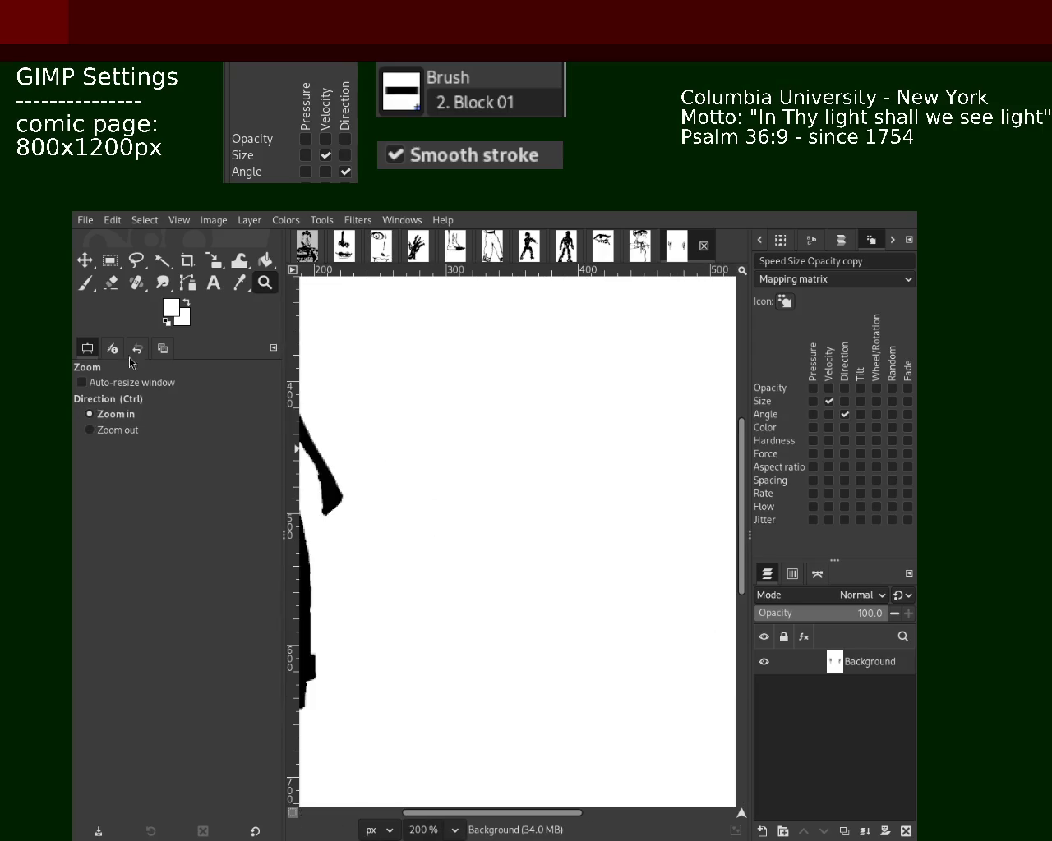
left_click(85, 282)
left_click(83, 462)
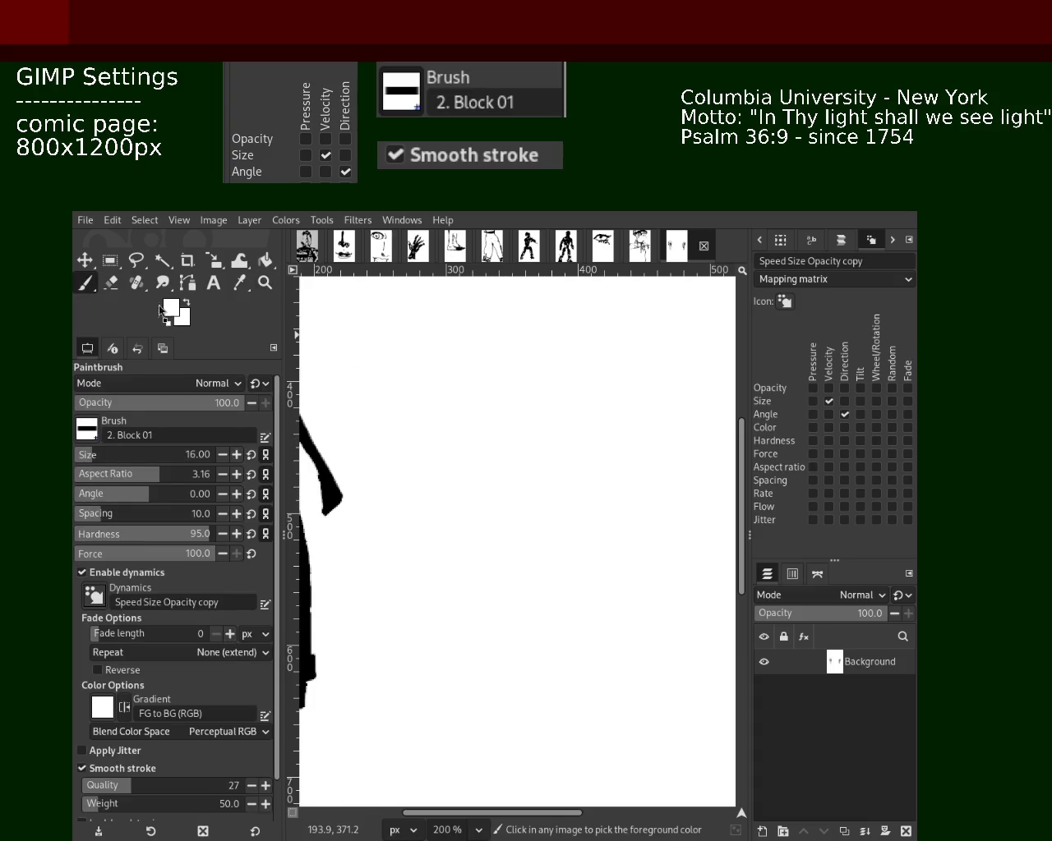
key("d")
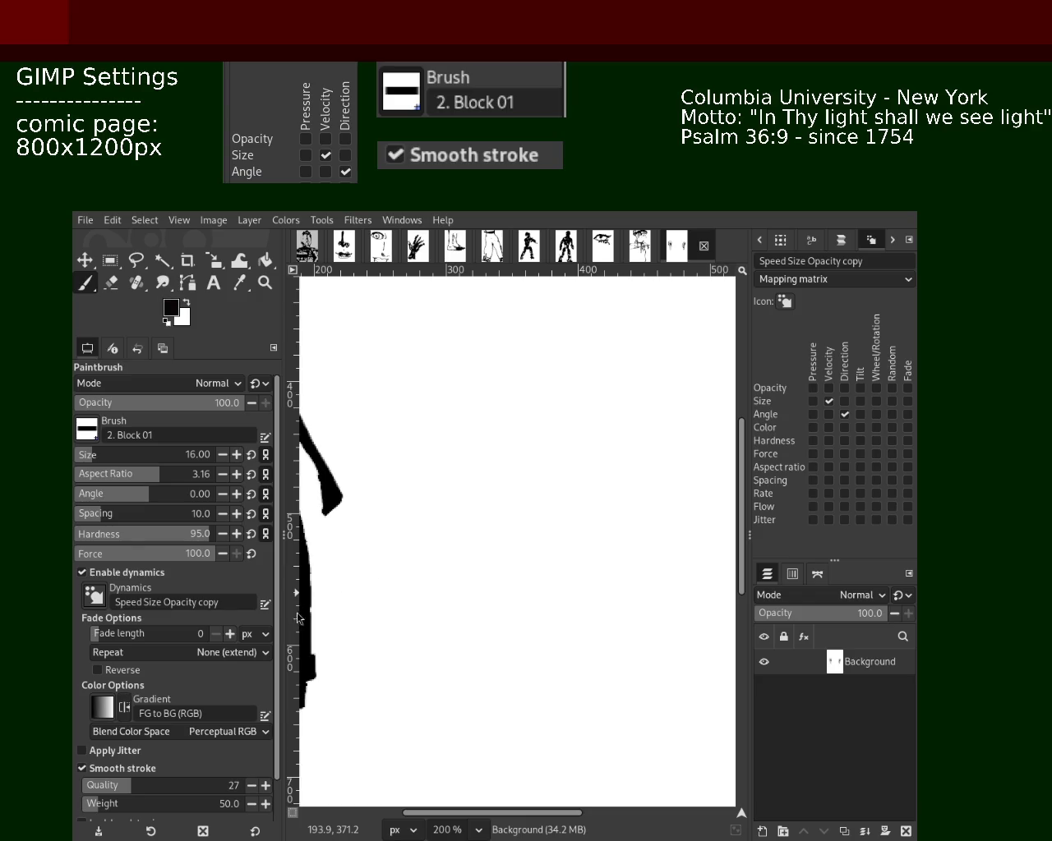
- Paint the round black pupil and the lower lid, retrying the upper lid stroke
left_click_drag(567, 456, 563, 465)
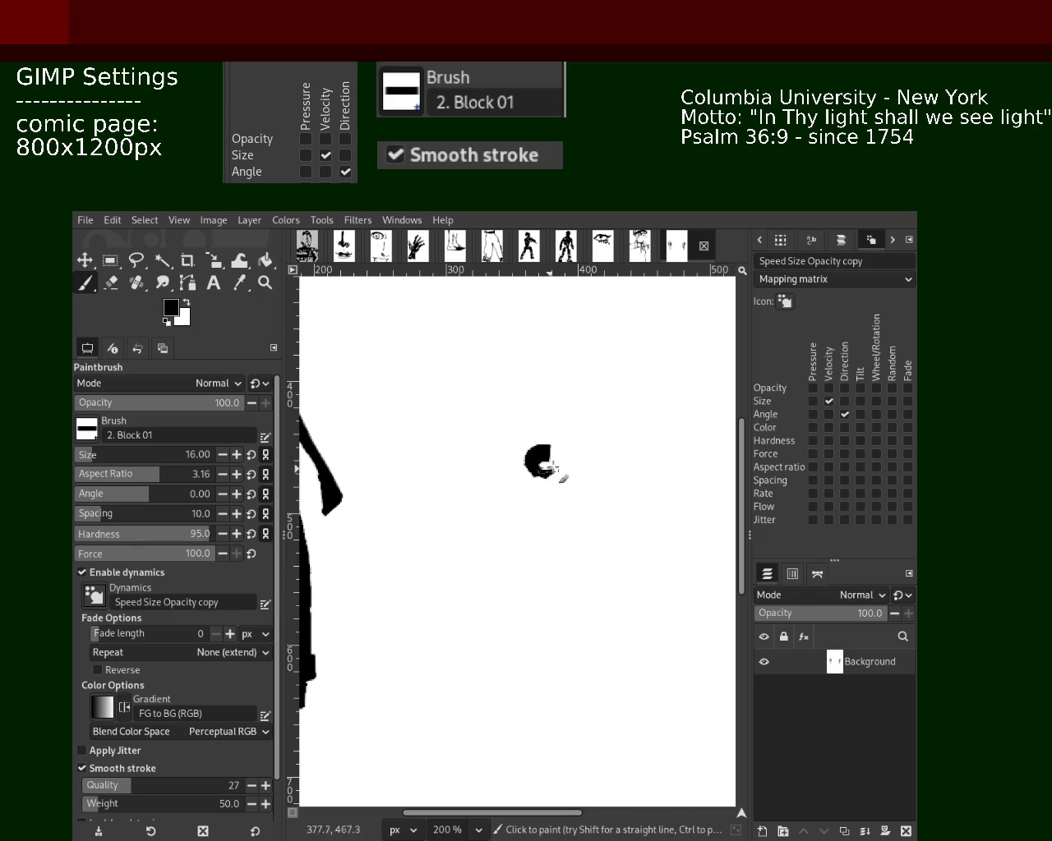
left_click_drag(504, 426, 567, 491)
key("ctrl+z")
mouse_move(470, 470)
left_mouse_down()
mouse_move(542, 497)
mouse_move(618, 480)
left_mouse_up()
mouse_move(575, 402)
left_mouse_down()
mouse_move(510, 402)
mouse_move(461, 428)
left_mouse_up()
key("ctrl+z")
left_click(569, 403)
left_click_drag(556, 402, 493, 396)
key("ctrl+z")
mouse_move(646, 433)
left_mouse_down()
mouse_move(517, 389)
mouse_move(473, 415)
mouse_move(536, 400)
mouse_move(473, 420)
mouse_move(503, 493)
left_mouse_up()
key("ctrl+z")
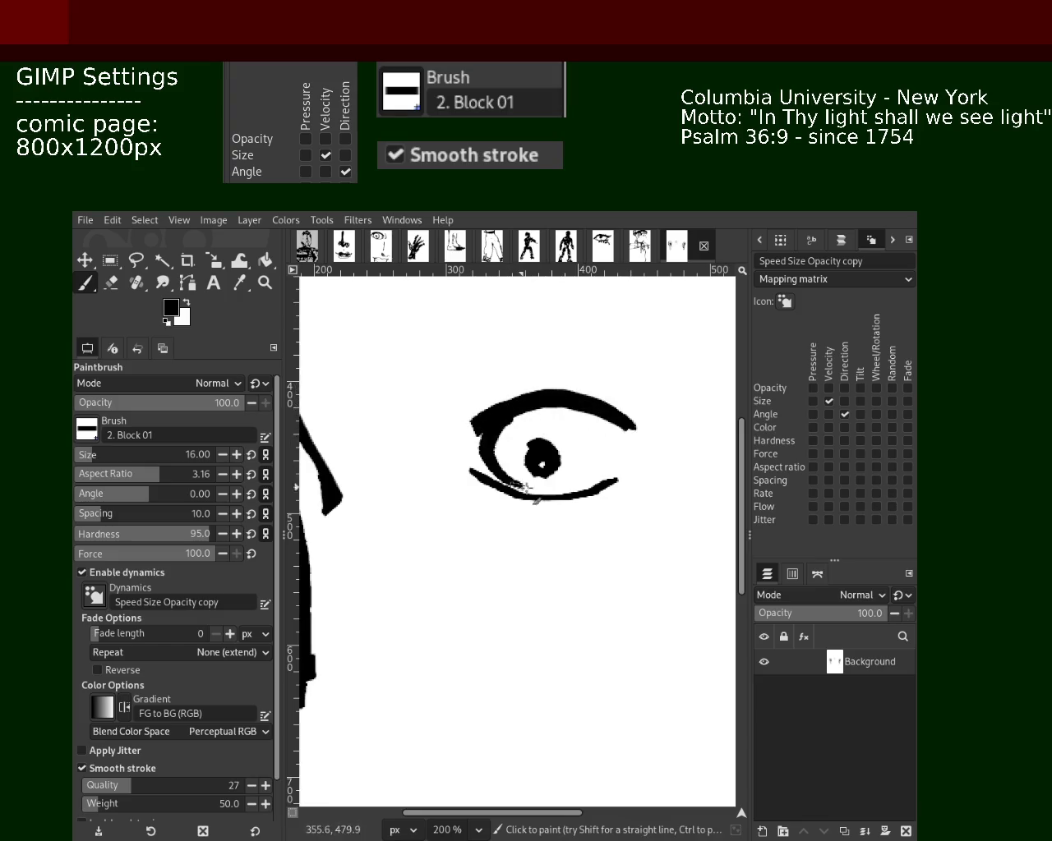
- Repeatedly redraw the stroke closing the eye's right side until it looks right
left_click_drag(580, 398, 547, 493)
key("ctrl+z")
key("ctrl+z")
left_click_drag(575, 398, 519, 480)
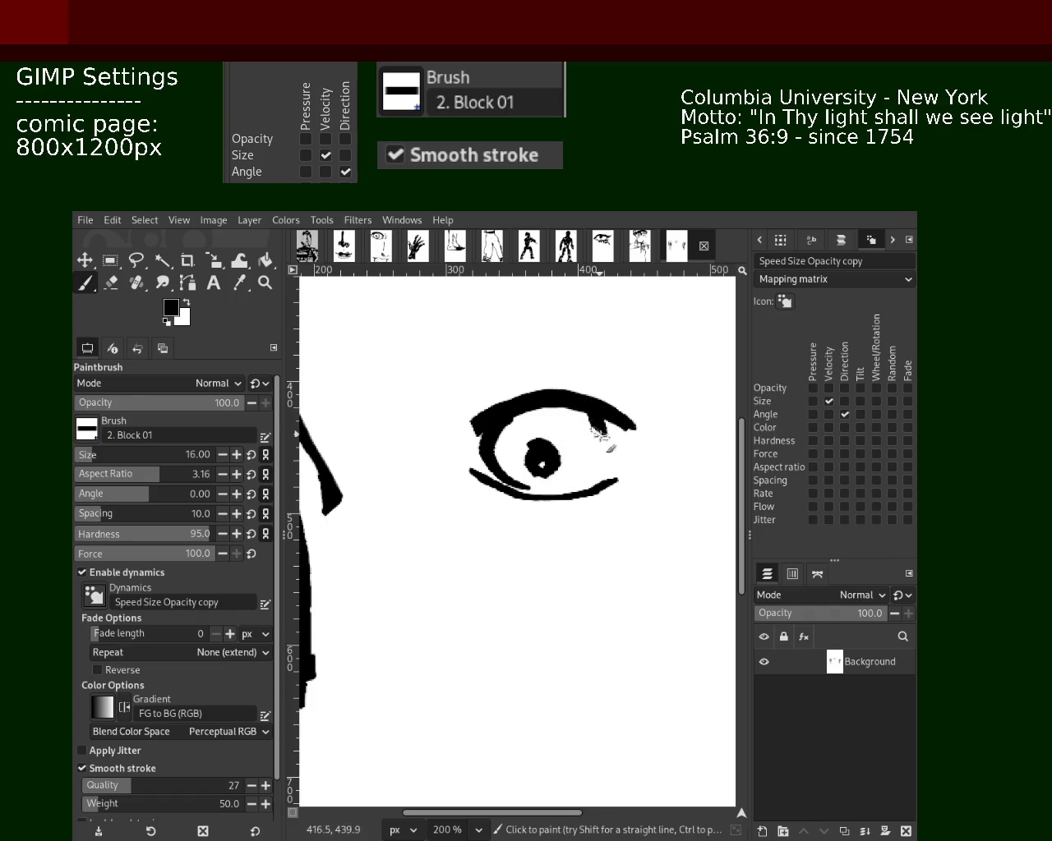
key("ctrl+z")
left_click_drag(602, 403, 545, 482)
key("ctrl+z")
left_click_drag(585, 391, 504, 462)
- Try flick and corner strokes at the eye's left and right ends, undoing the bad ones
key("ctrl+z")
left_click_drag(612, 409, 559, 493)
left_click_drag(510, 420, 417, 365)
key("ctrl+z")
left_click_drag(417, 448, 496, 422)
key("ctrl+z")
left_click_drag(420, 422, 503, 416)
key("ctrl+z")
key("ctrl+z")
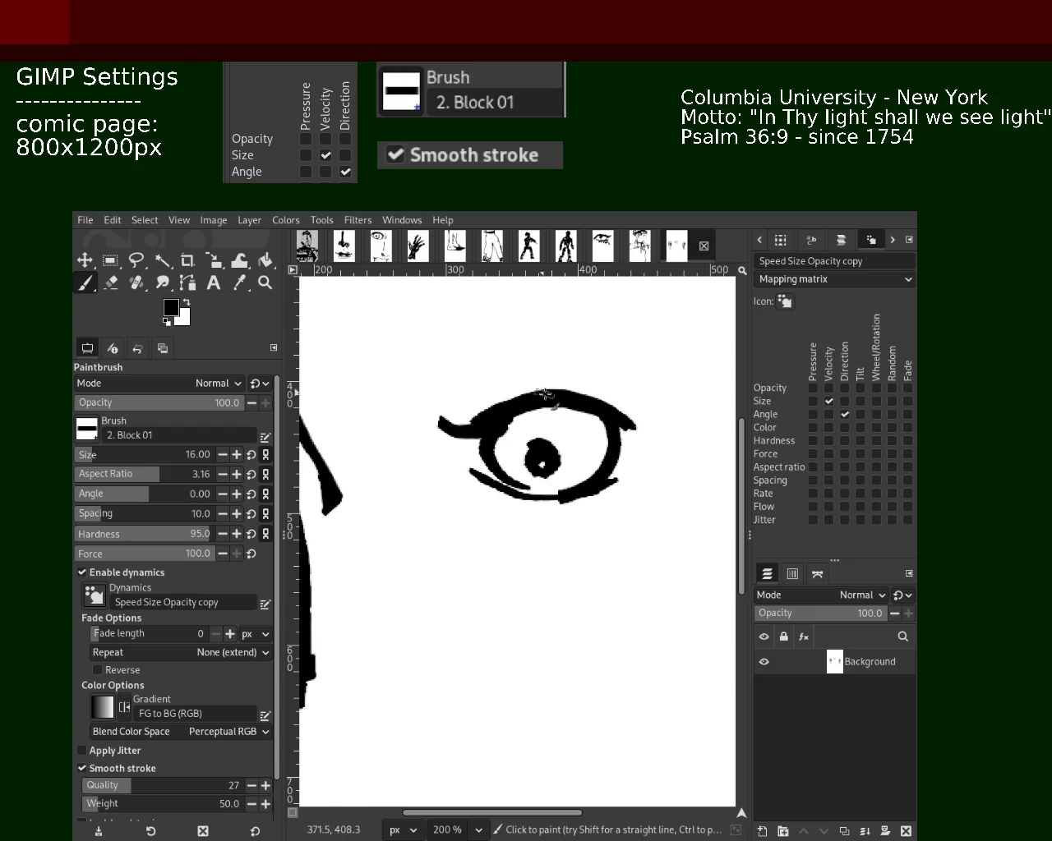
left_click_drag(600, 423, 658, 406)
key("ctrl+z")
- Zoom out to see the whole face
key("z")
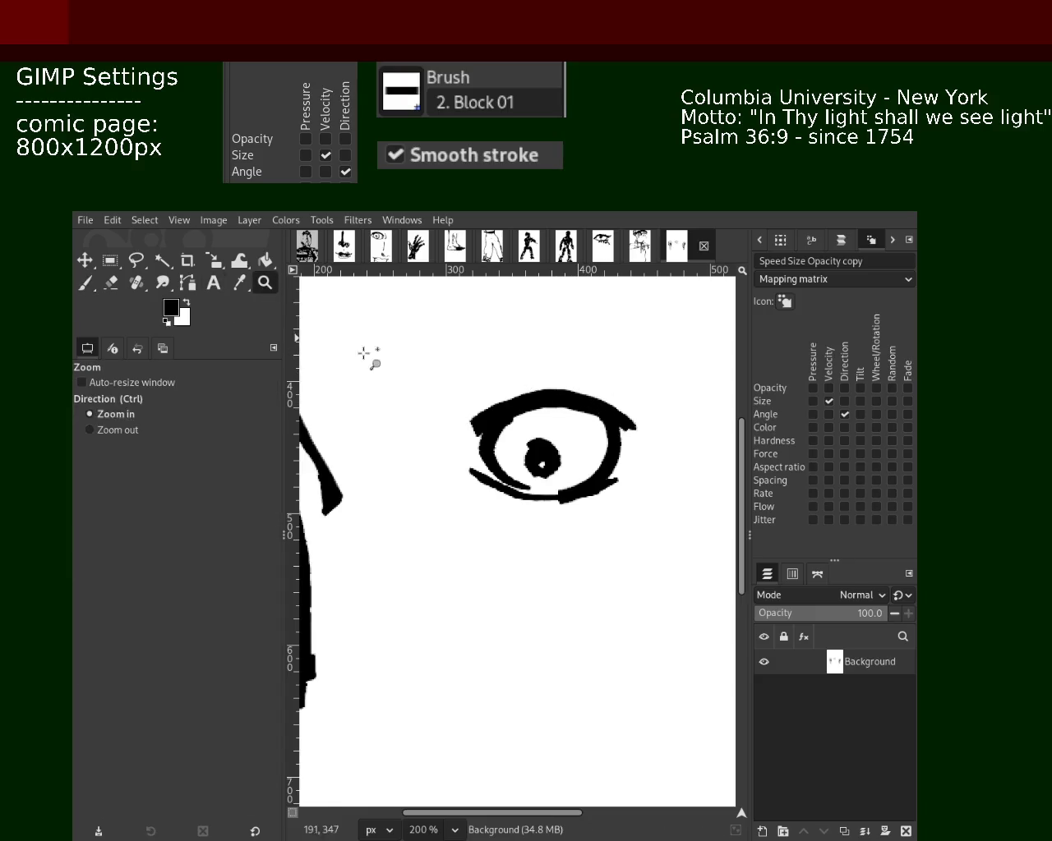
left_click(434, 444, "ctrl")
left_click(434, 444, "ctrl")
left_click(434, 444, "ctrl")
- Select a rectangle enclosing the inked eye and cut it out of the page
left_click(435, 444)
left_click(435, 444)
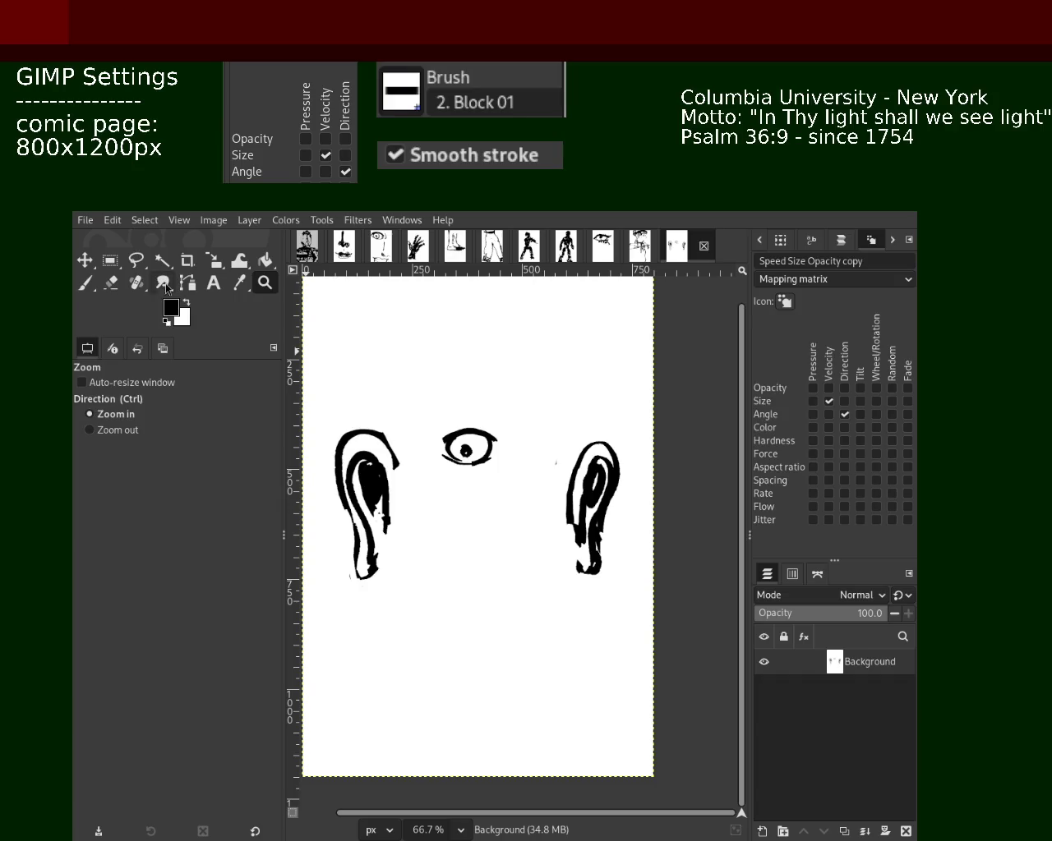
left_click(109, 261)
left_click_drag(401, 396, 418, 419)
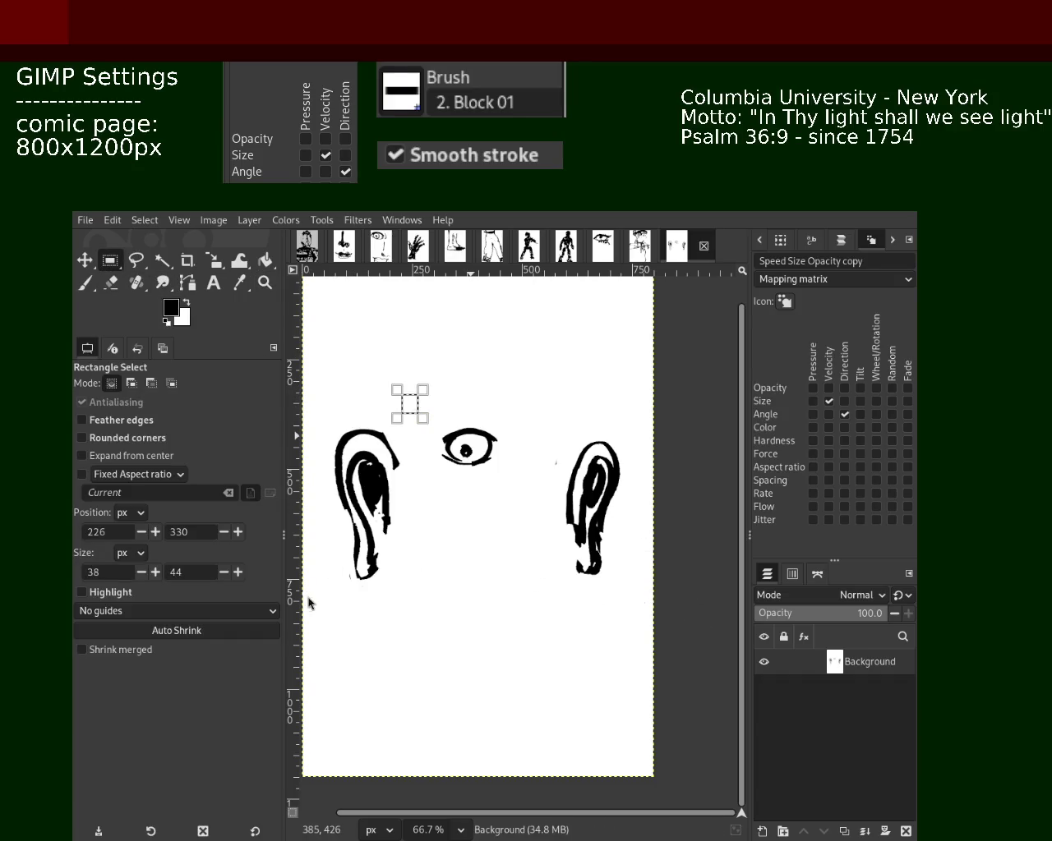
left_click(410, 417)
left_click_drag(429, 407, 508, 476)
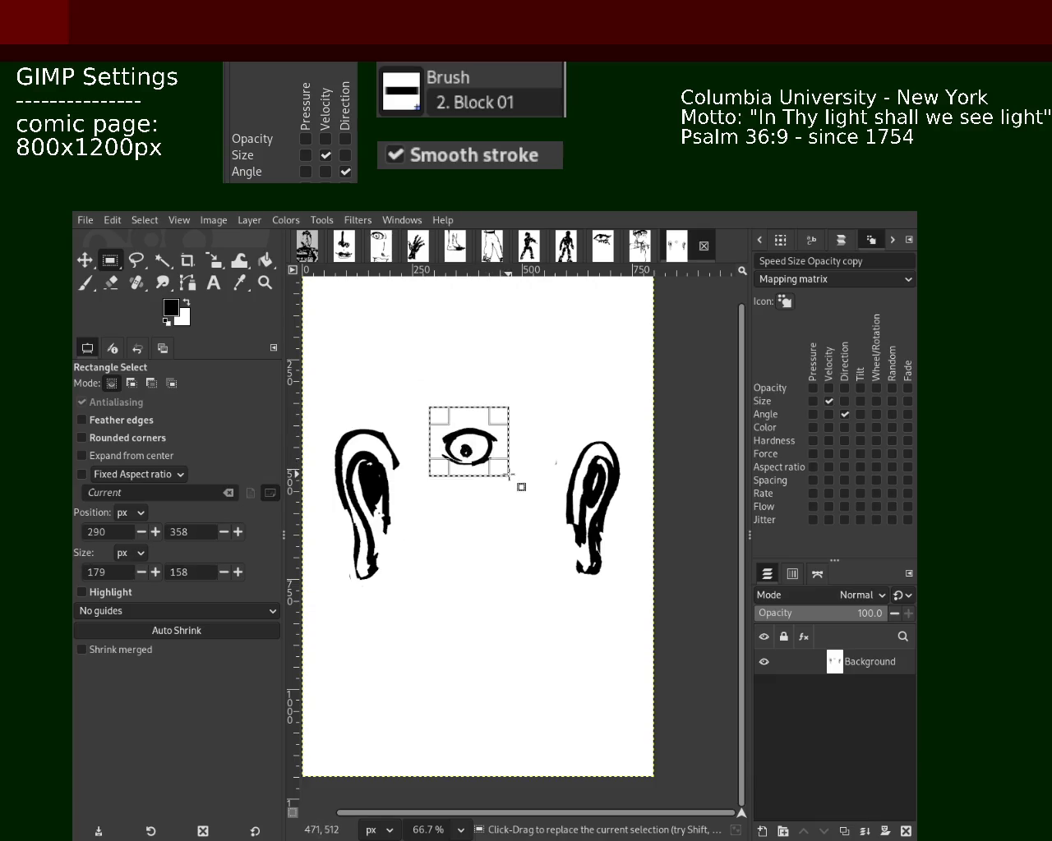
key("ctrl+x")
- Move the pasted eye down and right and anchor it into the Background
left_click(85, 259)
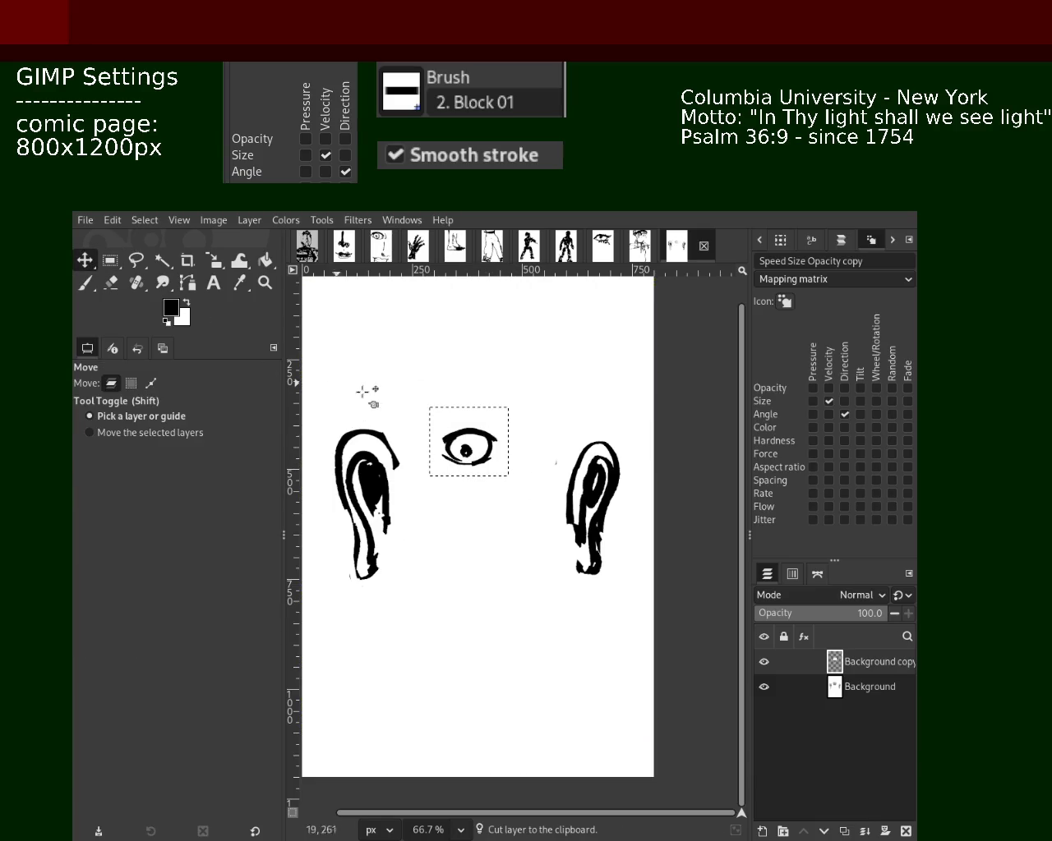
mouse_move(480, 454)
left_mouse_down()
mouse_move(524, 468)
mouse_move(511, 461)
left_mouse_up()
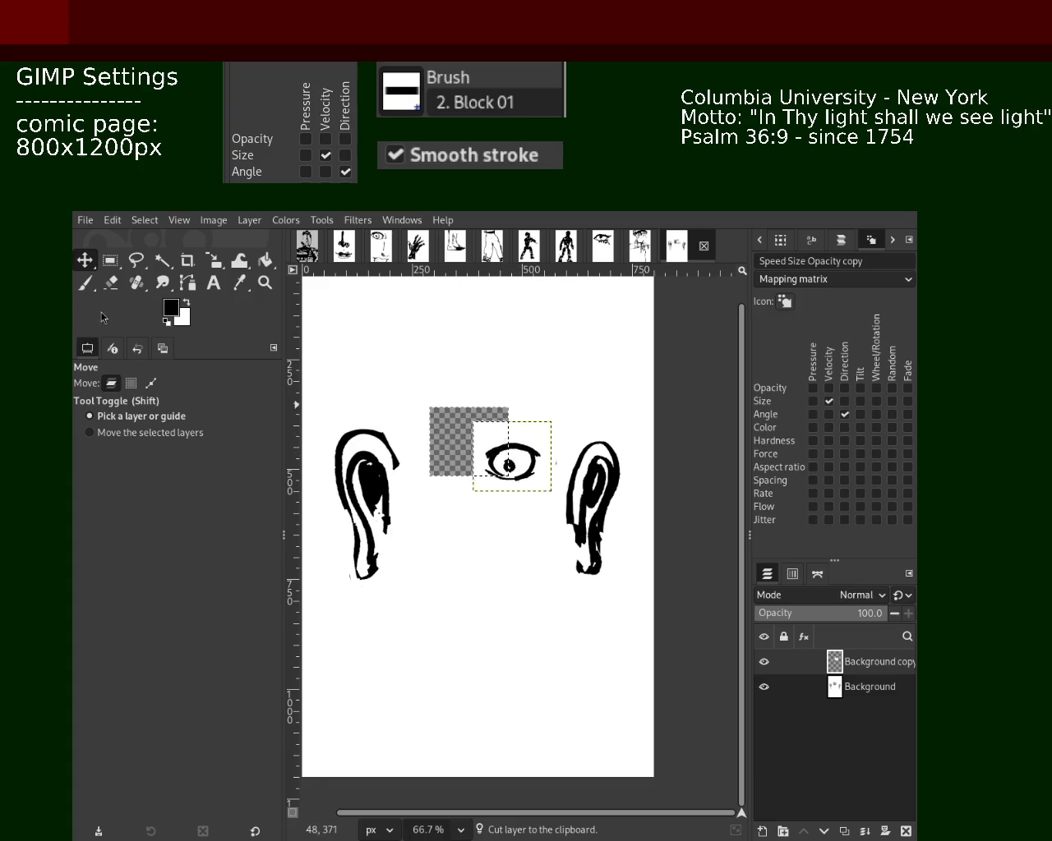
left_click(265, 259)
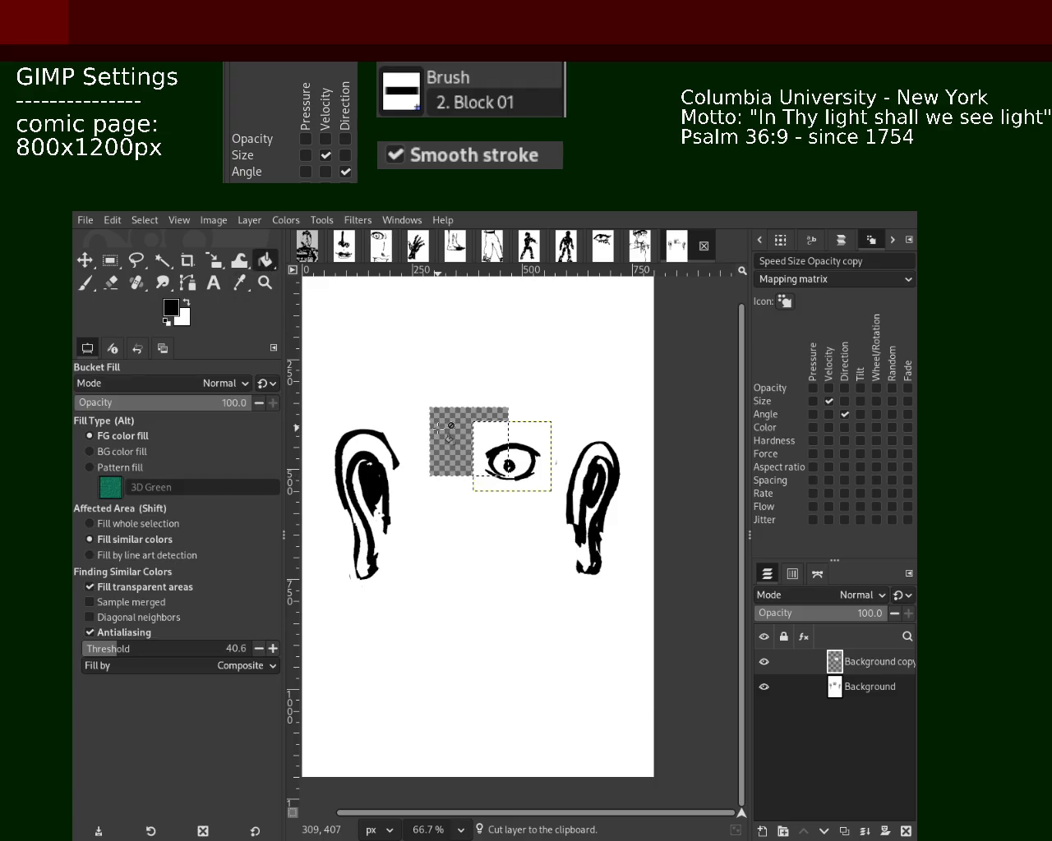
left_click(864, 831)
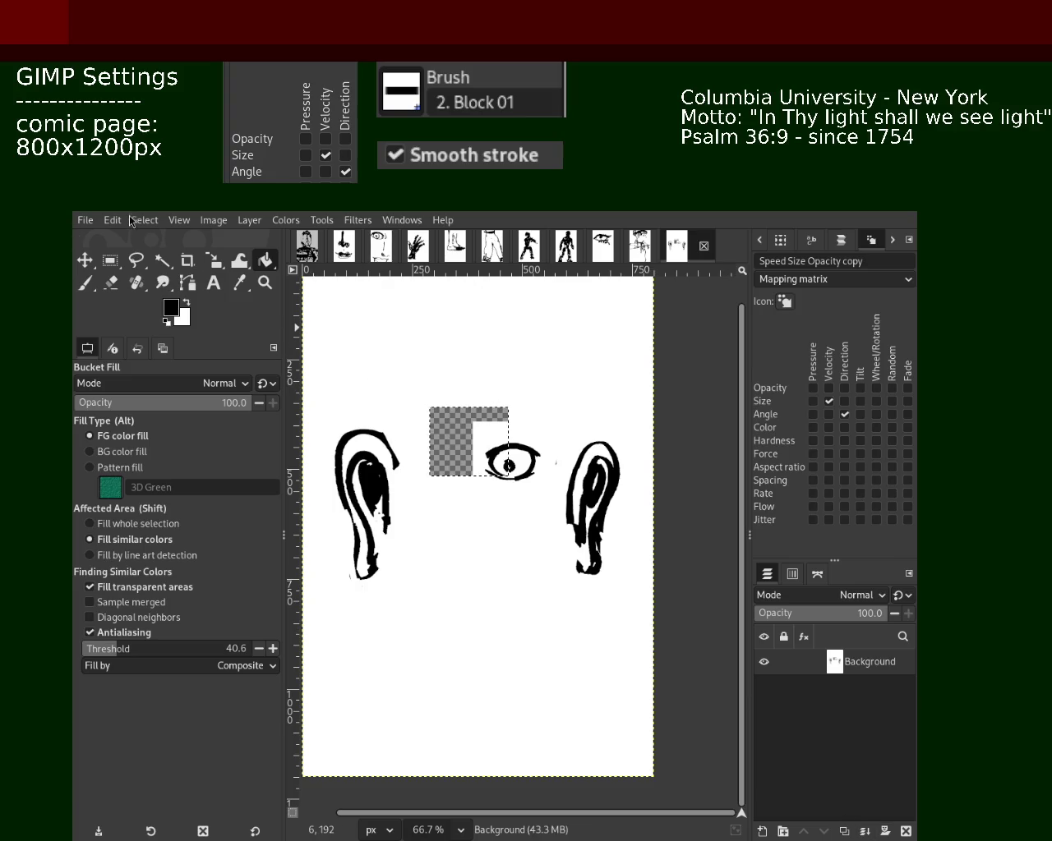
- Bucket-fill the leftover gap with white after undoing an accidental black fill
left_click(452, 446)
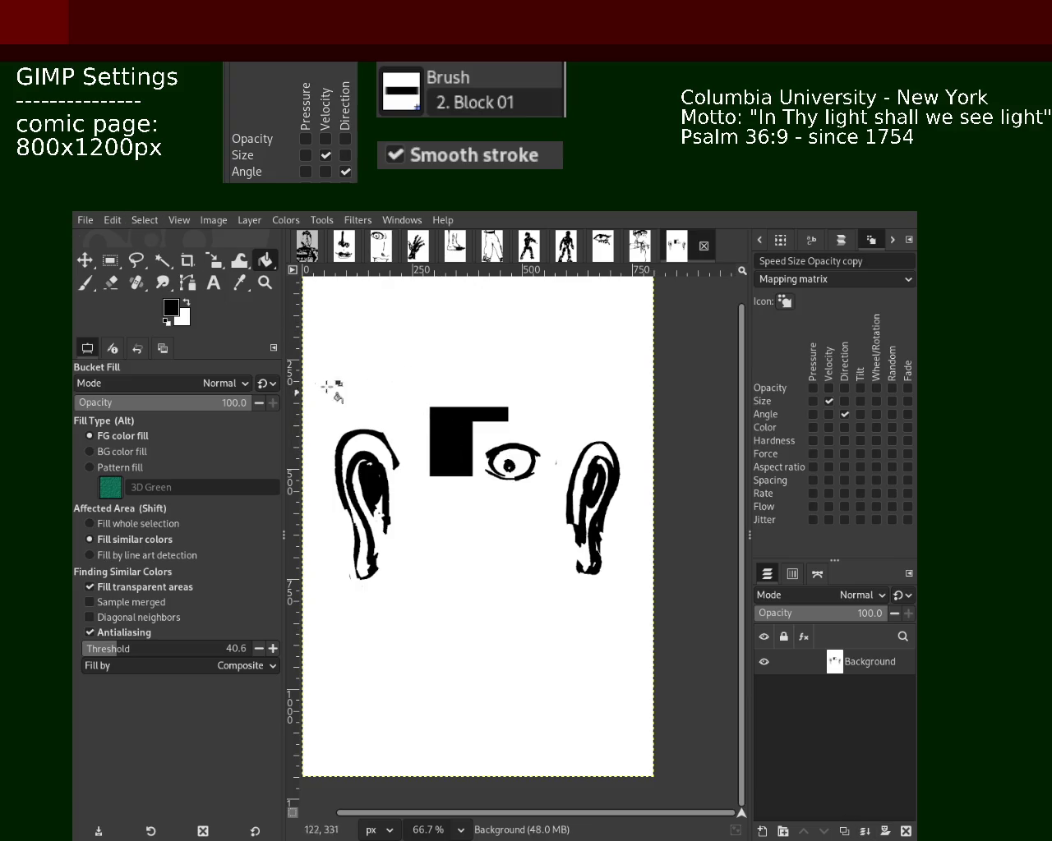
key("ctrl+z")
key("x")
left_click(441, 413)
key("p")
key("z")
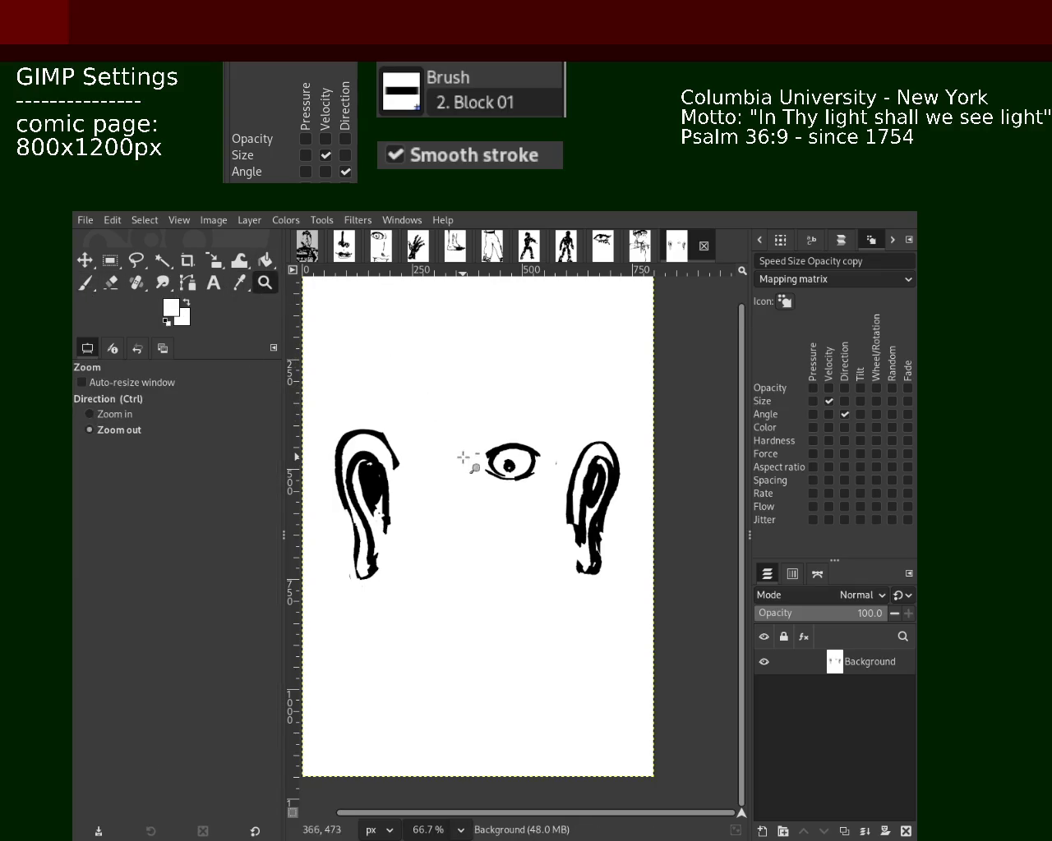
scroll(456, 464, "up", 2)
- Pick black from the existing pupil as the paintbrush colour, discarding a trial eyebrow stroke
key("p")
left_click(600, 452, "ctrl")
mouse_move(397, 404)
left_mouse_down()
mouse_move(478, 419)
mouse_move(415, 401)
mouse_move(386, 407)
left_mouse_up()
key("ctrl+z")
key("ctrl+z")
- Paint the second eye's pupil and its curved upper lid left of the first eye
left_click_drag(442, 444, 428, 448)
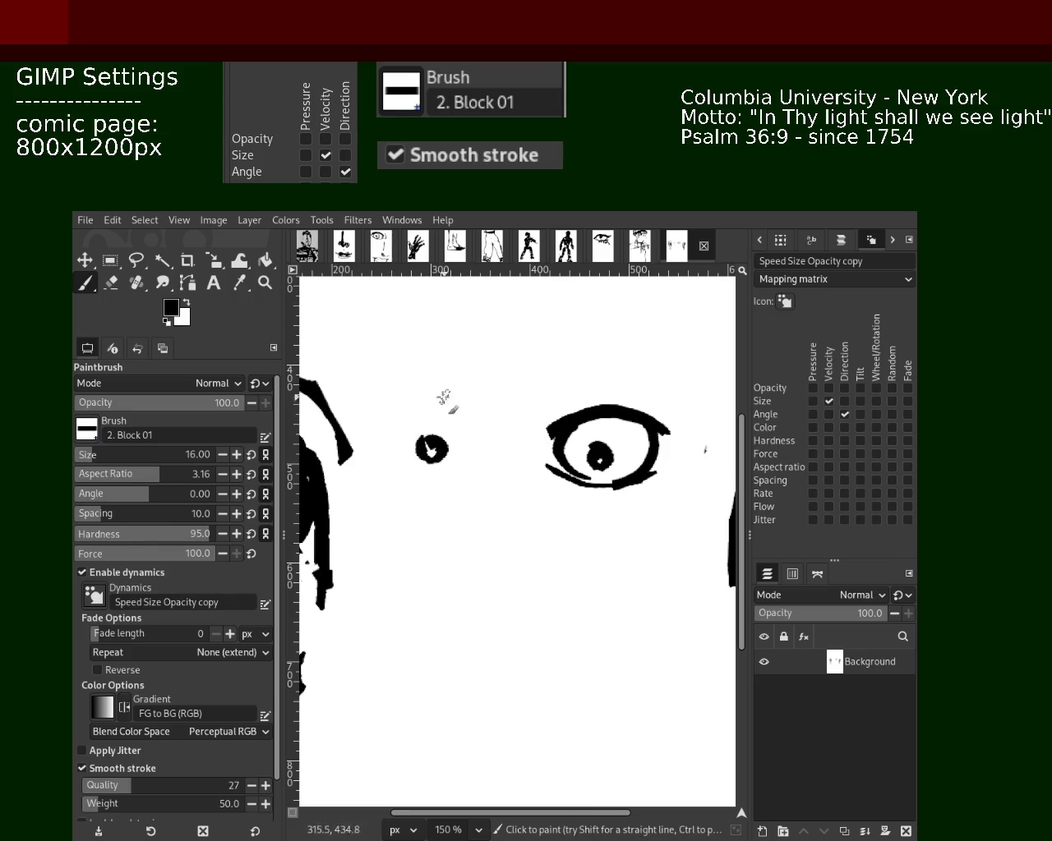
mouse_move(487, 417)
left_mouse_down()
mouse_move(431, 395)
mouse_move(352, 395)
mouse_move(485, 421)
mouse_move(404, 399)
mouse_move(369, 411)
mouse_move(431, 403)
mouse_move(374, 415)
left_mouse_up()
key("ctrl+z")
key("ctrl+z")
key("ctrl+z")
key("ctrl+z")
left_click_drag(474, 412, 388, 404)
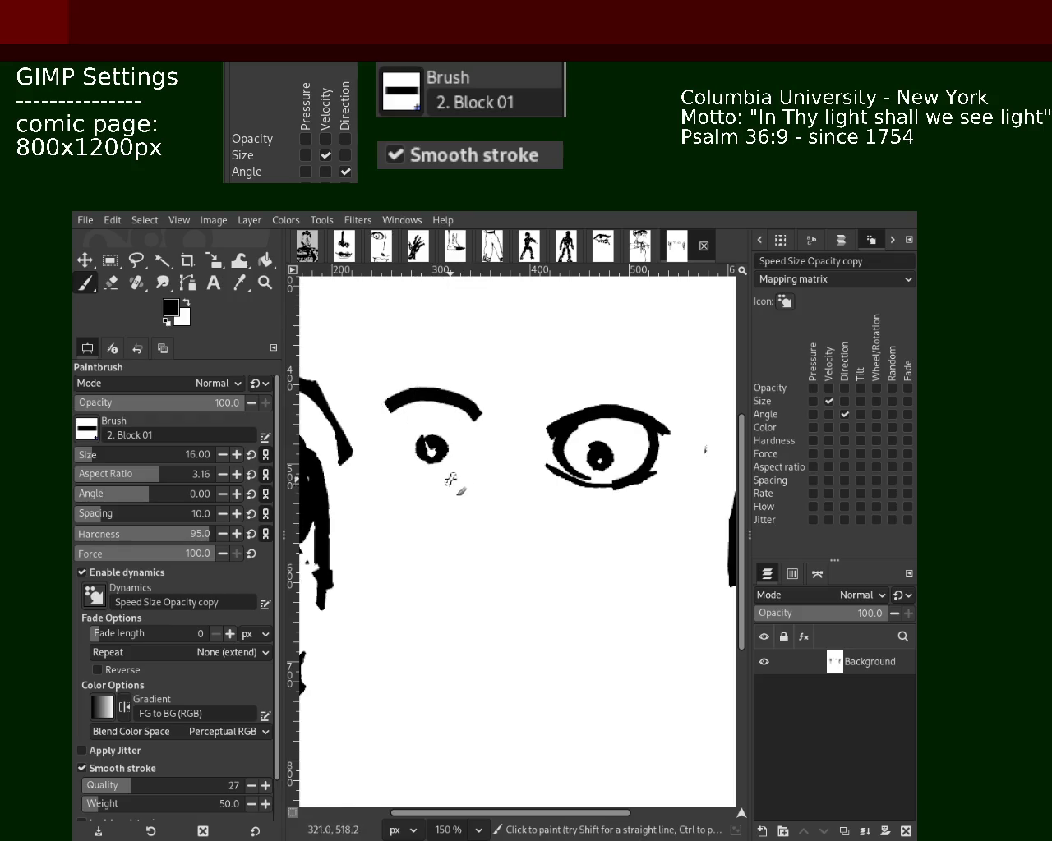
key("ctrl+z")
mouse_move(475, 423)
left_mouse_down()
mouse_move(411, 404)
mouse_move(374, 415)
left_mouse_up()
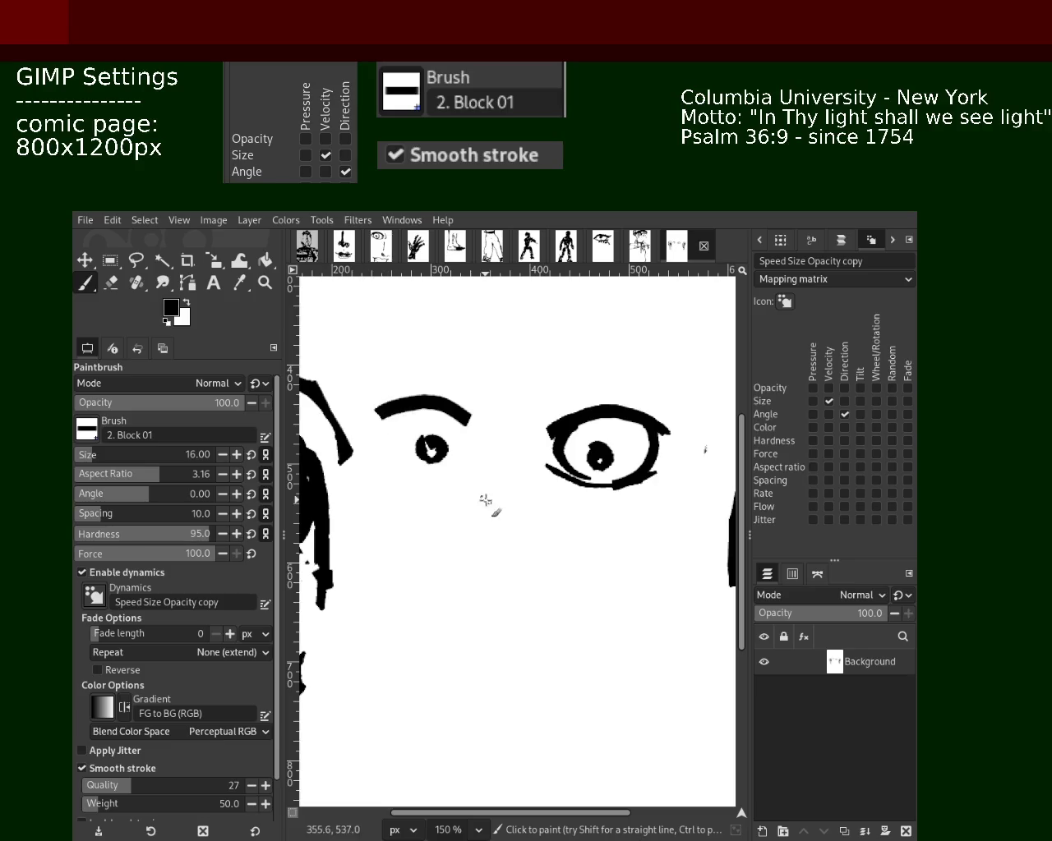
- Close the second eye's right side and repaint its inner left side
mouse_move(473, 481)
left_mouse_down()
mouse_move(414, 489)
mouse_move(380, 474)
left_mouse_up()
key("ctrl+z")
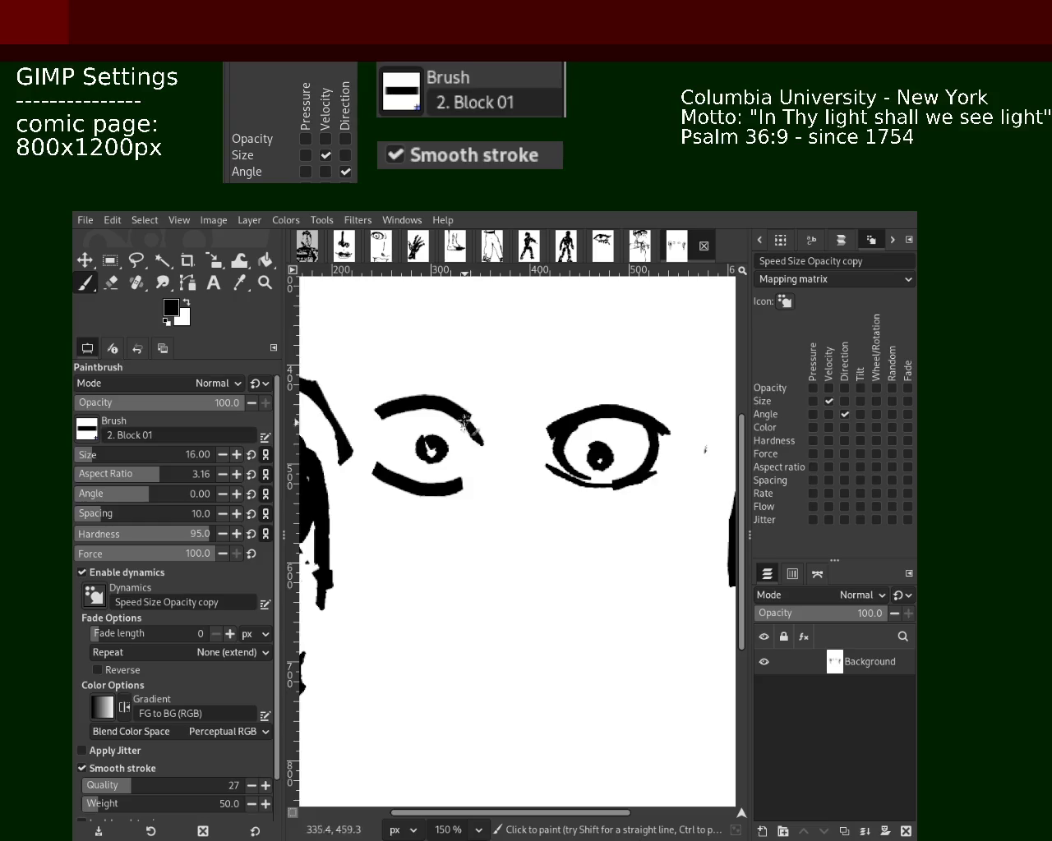
left_click_drag(459, 411, 461, 475)
left_click_drag(393, 408, 379, 474)
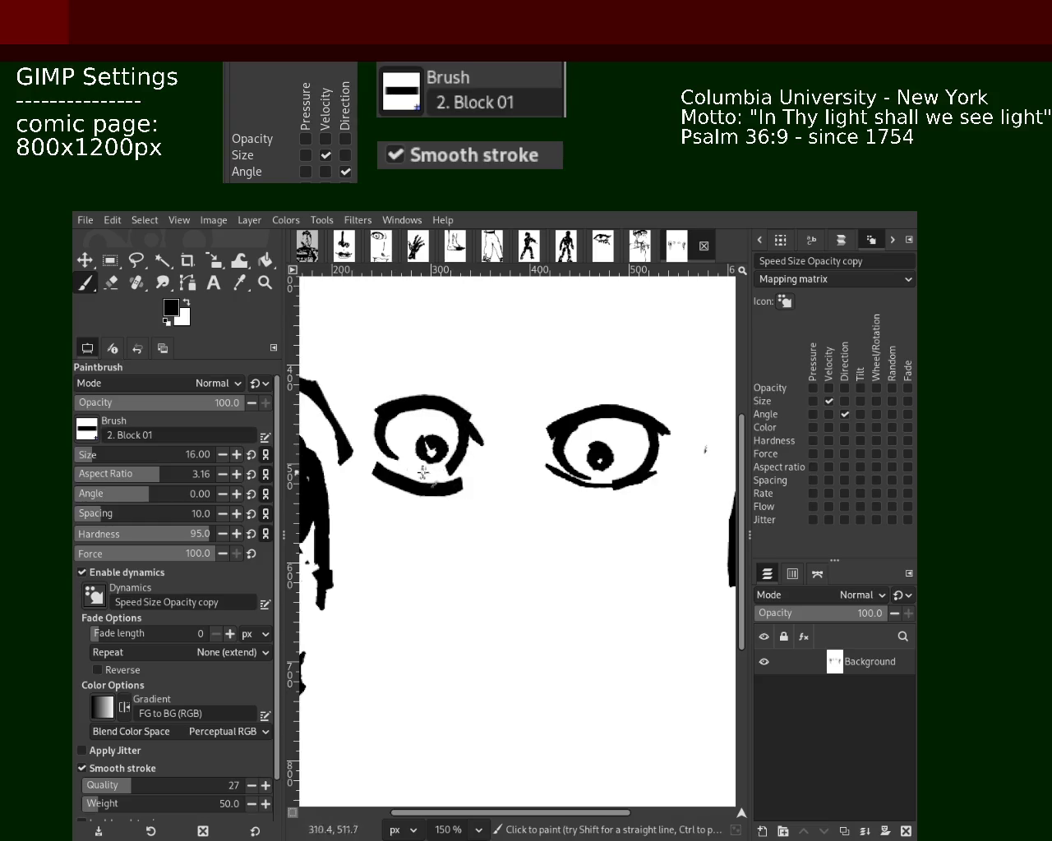
key("ctrl+z")
left_click_drag(406, 402, 410, 476)
key("ctrl+z")
left_click_drag(401, 414, 372, 470)
key("ctrl+z")
left_click_drag(408, 405, 383, 469)
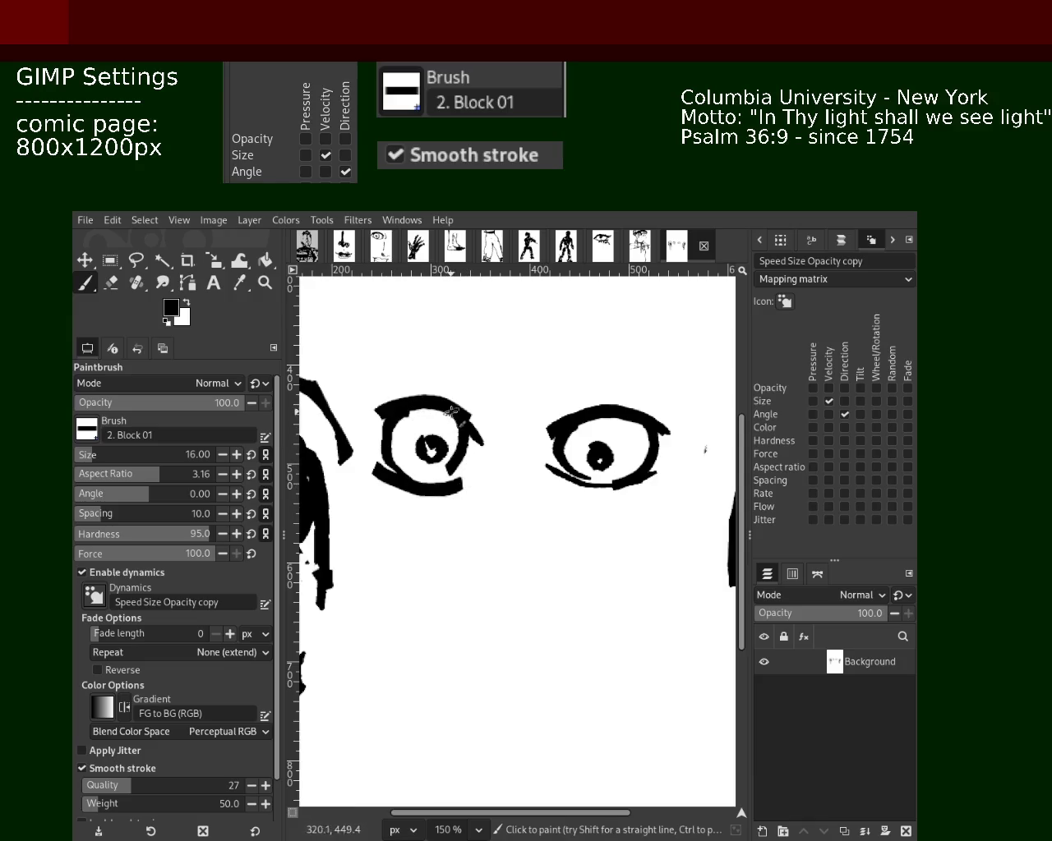
- Add the second eye's right corner stroke, extend its lower lid rightward, and zoom out to the whole face
key("ctrl+y")
key("ctrl+z")
left_click_drag(459, 410, 492, 445)
left_click_drag(447, 487, 480, 472)
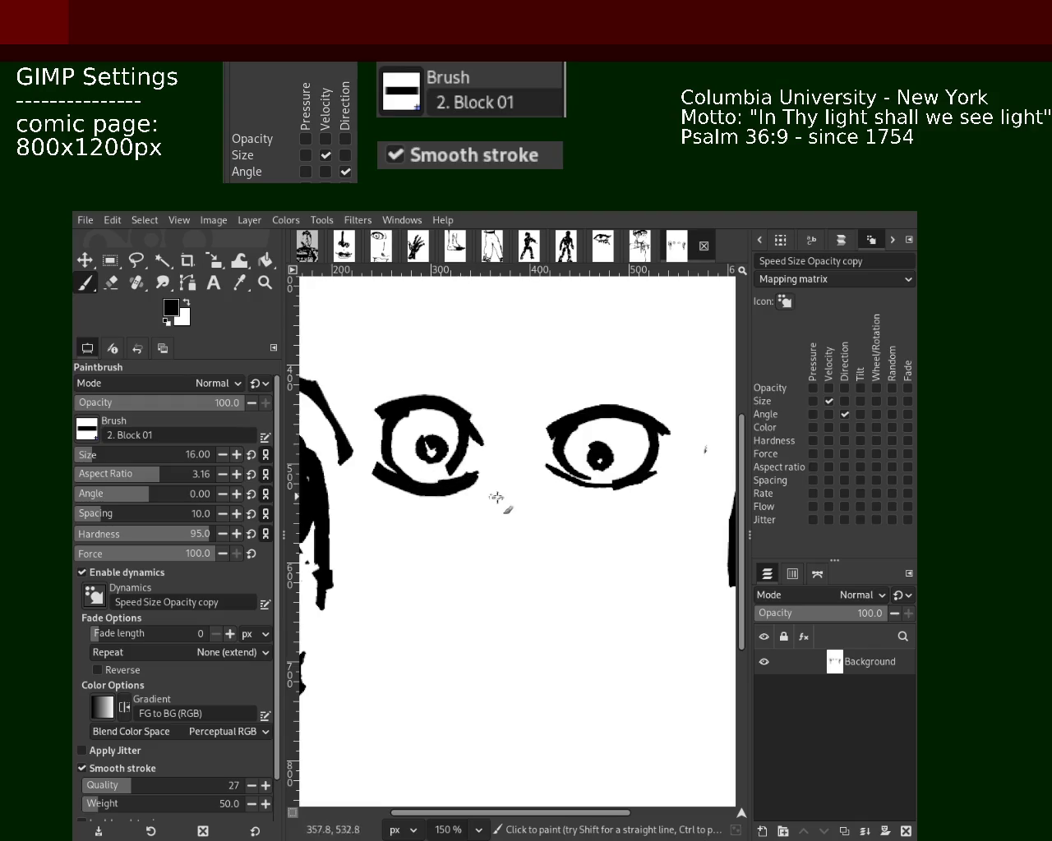
left_click(264, 282)
left_click(516, 483, "ctrl")
- Frame the eyes and ears in view and draw a rectangle selection around both eyes
left_click(526, 493, "ctrl")
left_click(518, 488)
left_click(518, 488, "ctrl")
left_click(520, 488, "ctrl")
left_click(526, 490)
left_click(528, 491)
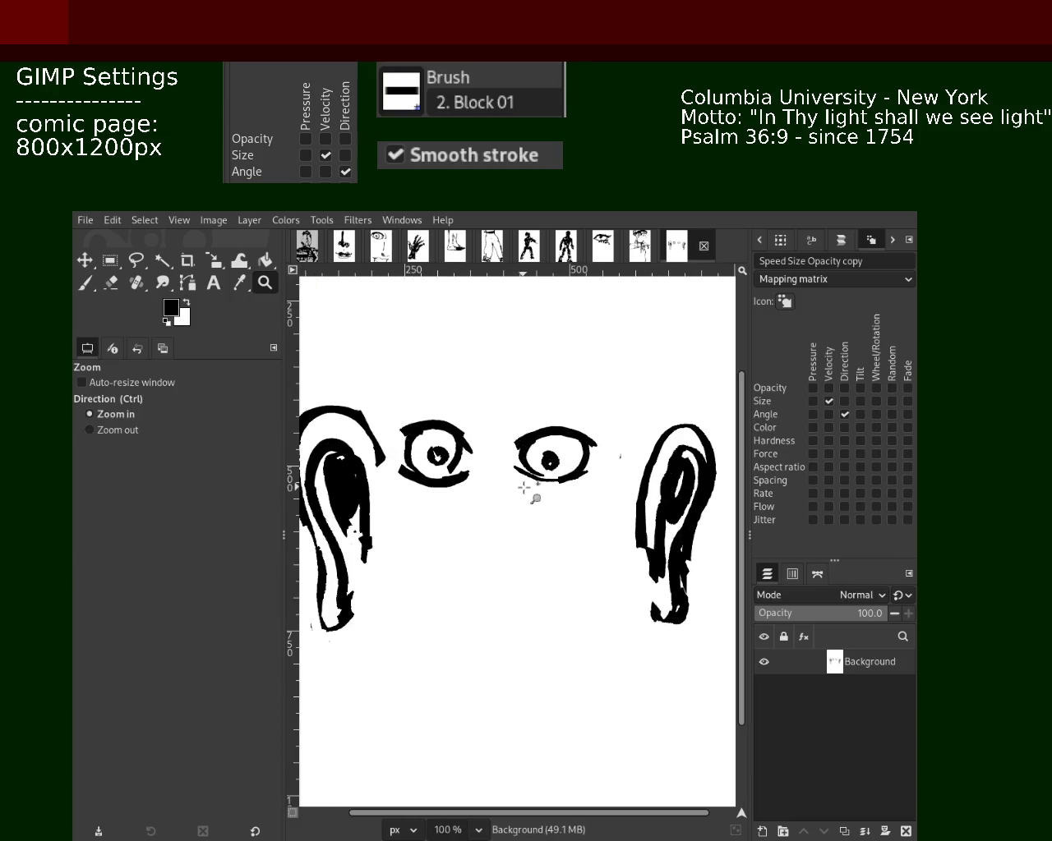
left_click(531, 493, "ctrl")
left_click(534, 495)
left_click(110, 261)
mouse_move(484, 405)
left_mouse_down()
mouse_move(577, 490)
mouse_move(507, 399)
left_mouse_up()
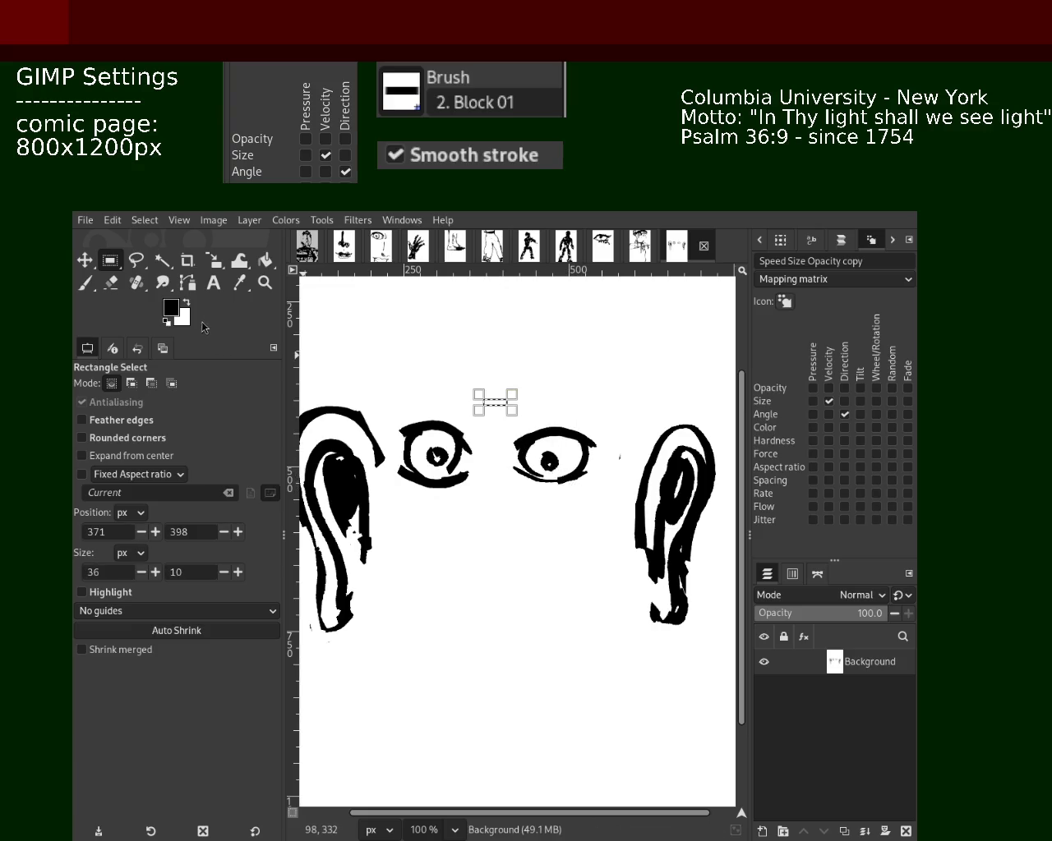
left_click(574, 390)
left_click_drag(388, 393, 601, 514)
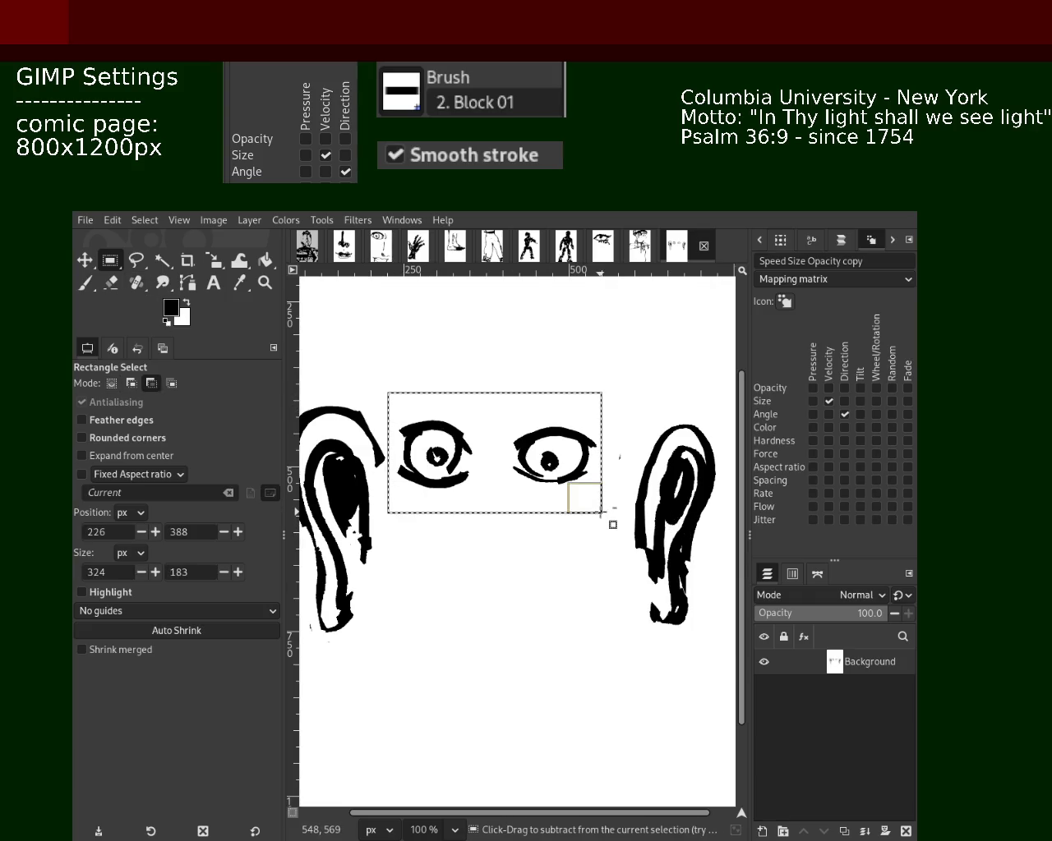
- Cut and paste both eyes, move them down-right, anchor them and deselect
key("ctrl+x")
key("ctrl+v")
key("m")
mouse_move(463, 457)
left_mouse_down()
mouse_move(472, 414)
mouse_move(472, 469)
left_mouse_up()
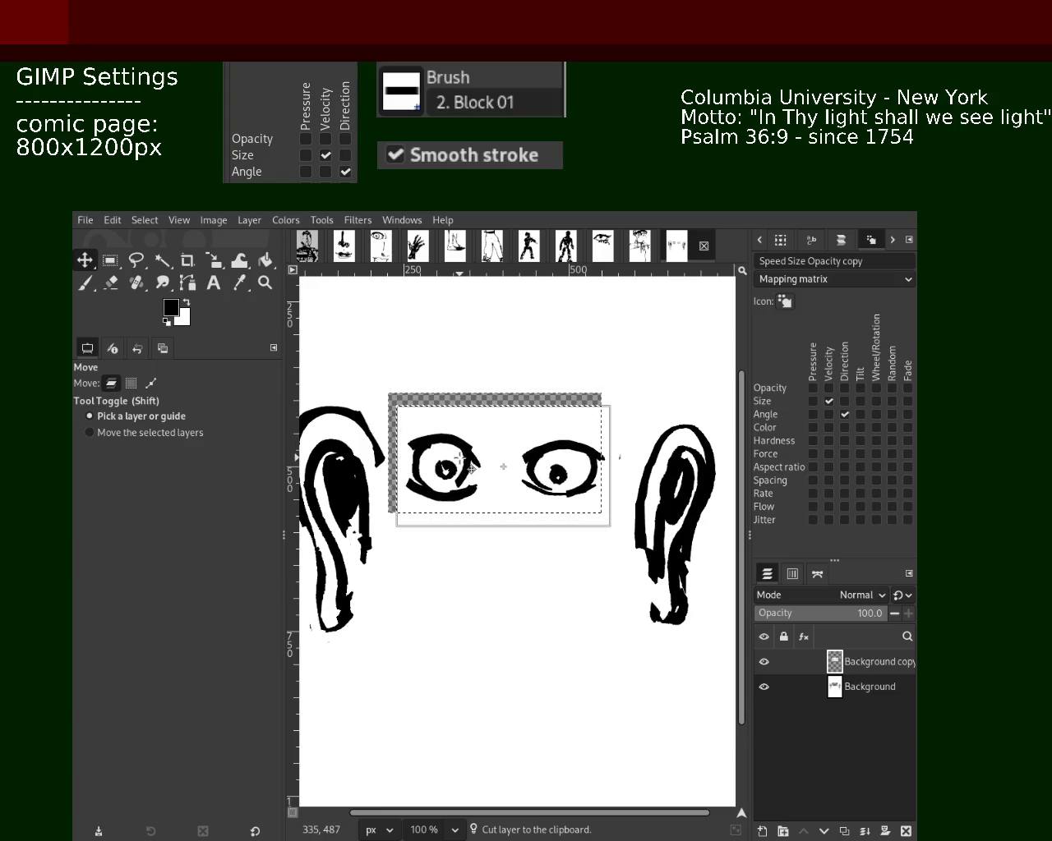
left_click(864, 832)
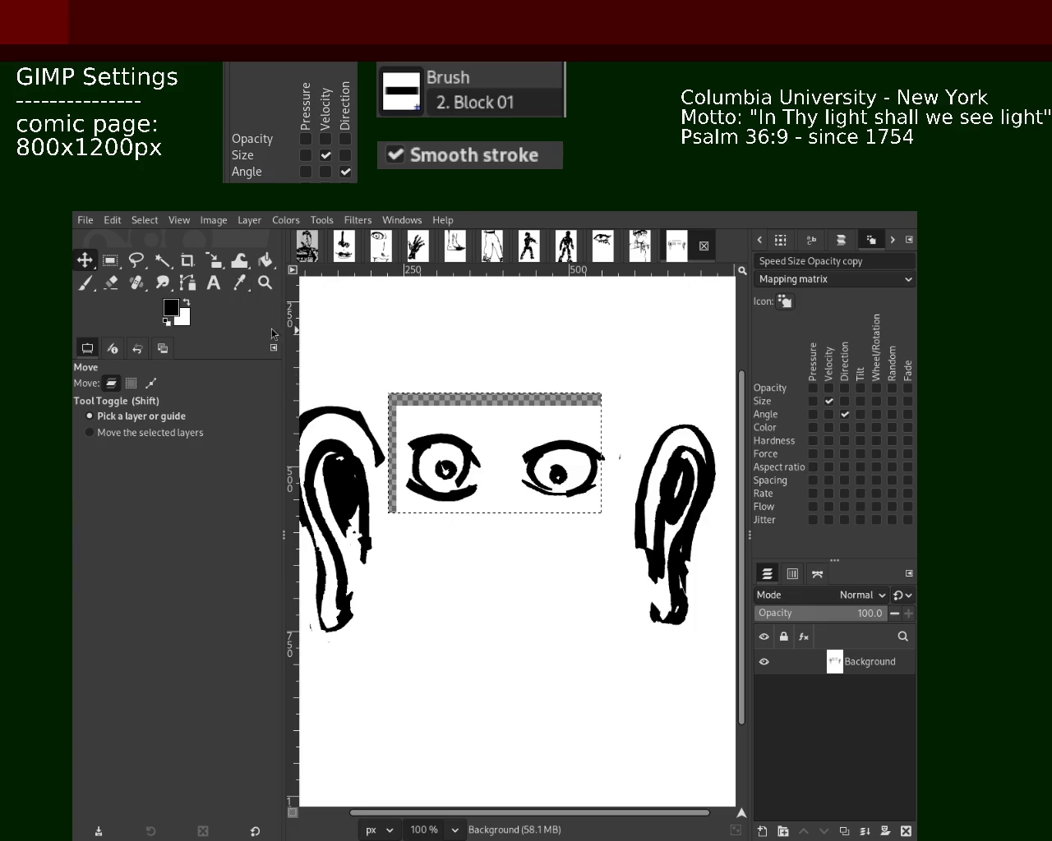
key("ctrl+shift+a")
- Bucket-fill the uncovered gap around the eyes with white, then zoom out to the whole page
left_click(263, 261)
left_click(439, 357, "ctrl")
left_click(466, 393)
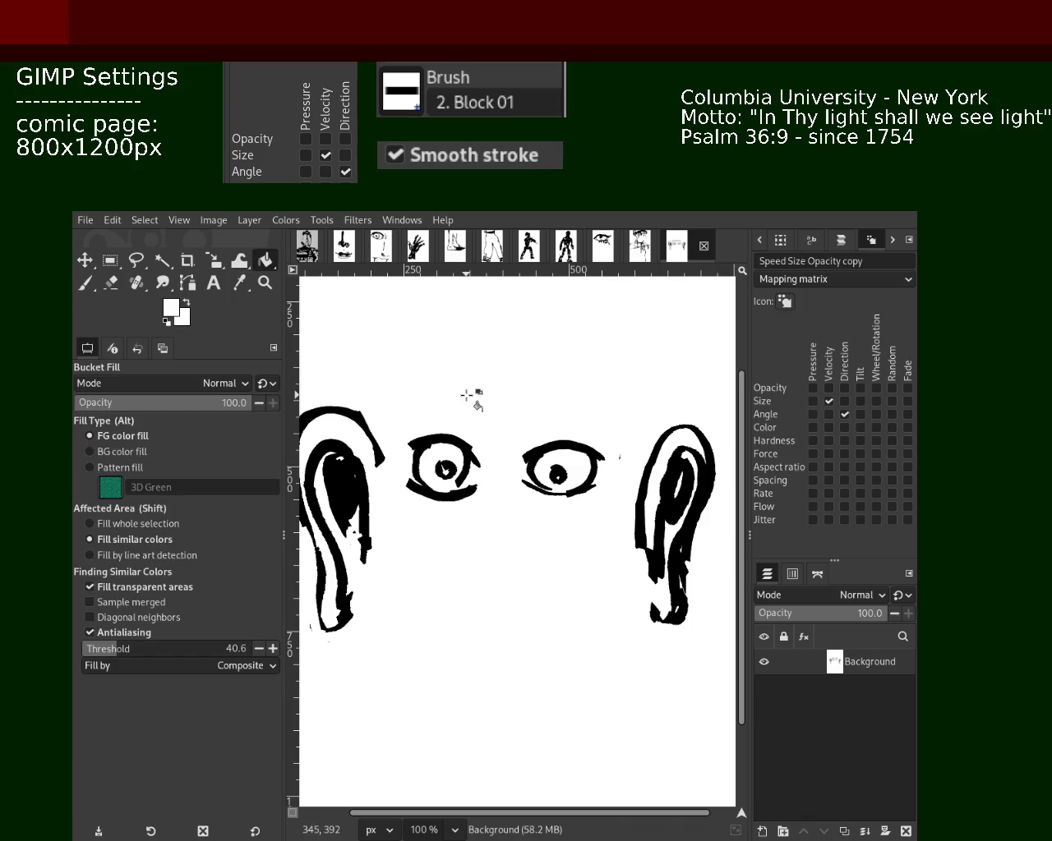
left_click(264, 282)
left_click(576, 483, "ctrl")
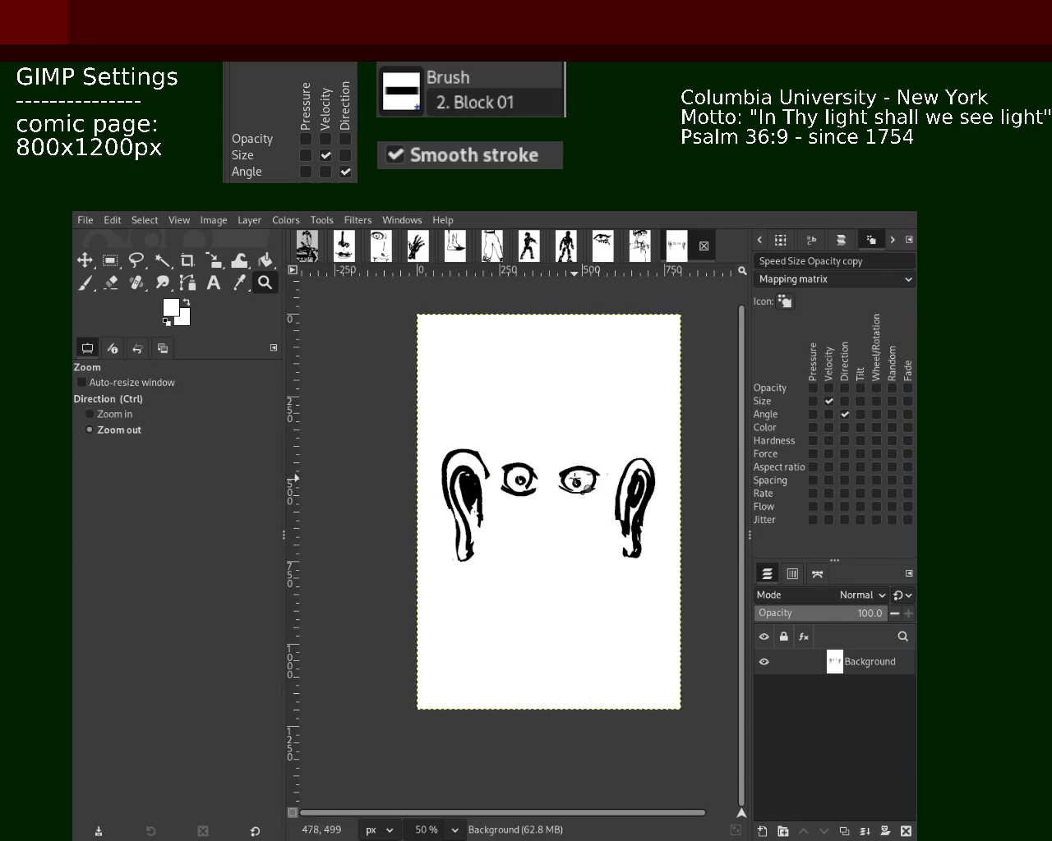
left_click(581, 513)
left_click(581, 512)
left_click(581, 512, "ctrl")
left_click(581, 513, "ctrl")
left_click(580, 514, "ctrl")
- Zoom back in to 150% on the eyes and reselect the paintbrush (2. Block 01, size 16)
left_click(579, 514)
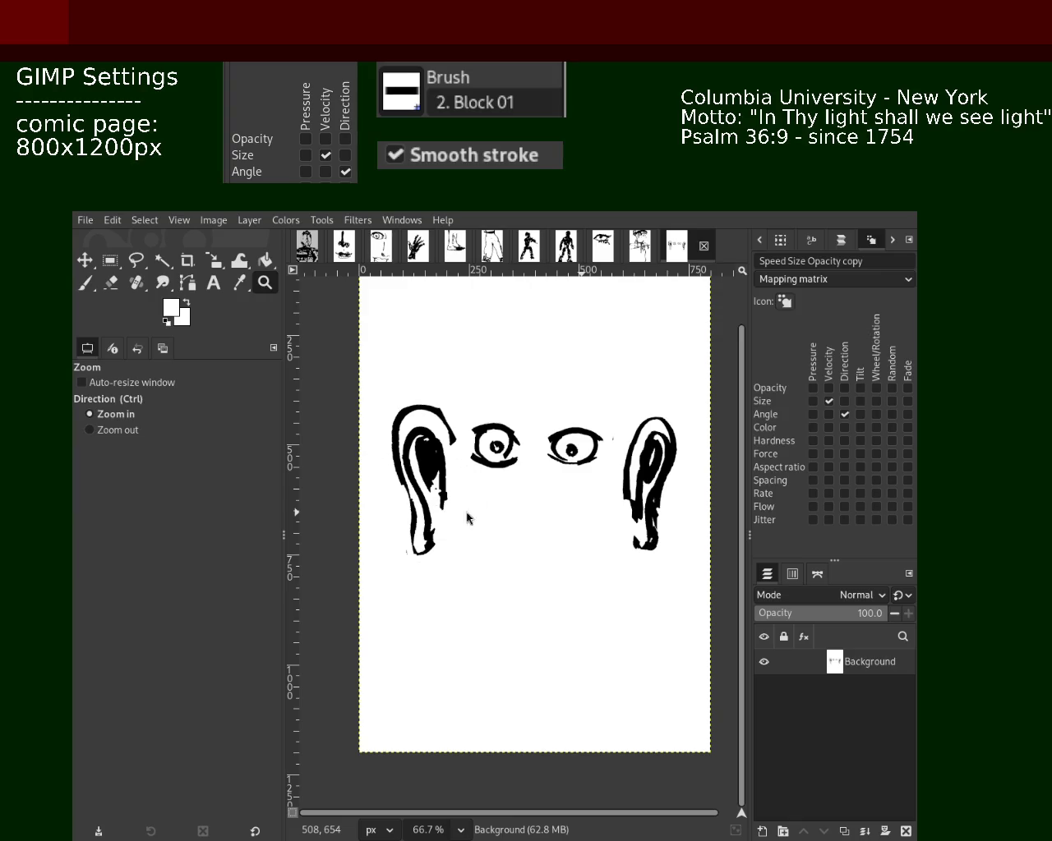
scroll(557, 530, "down", 12)
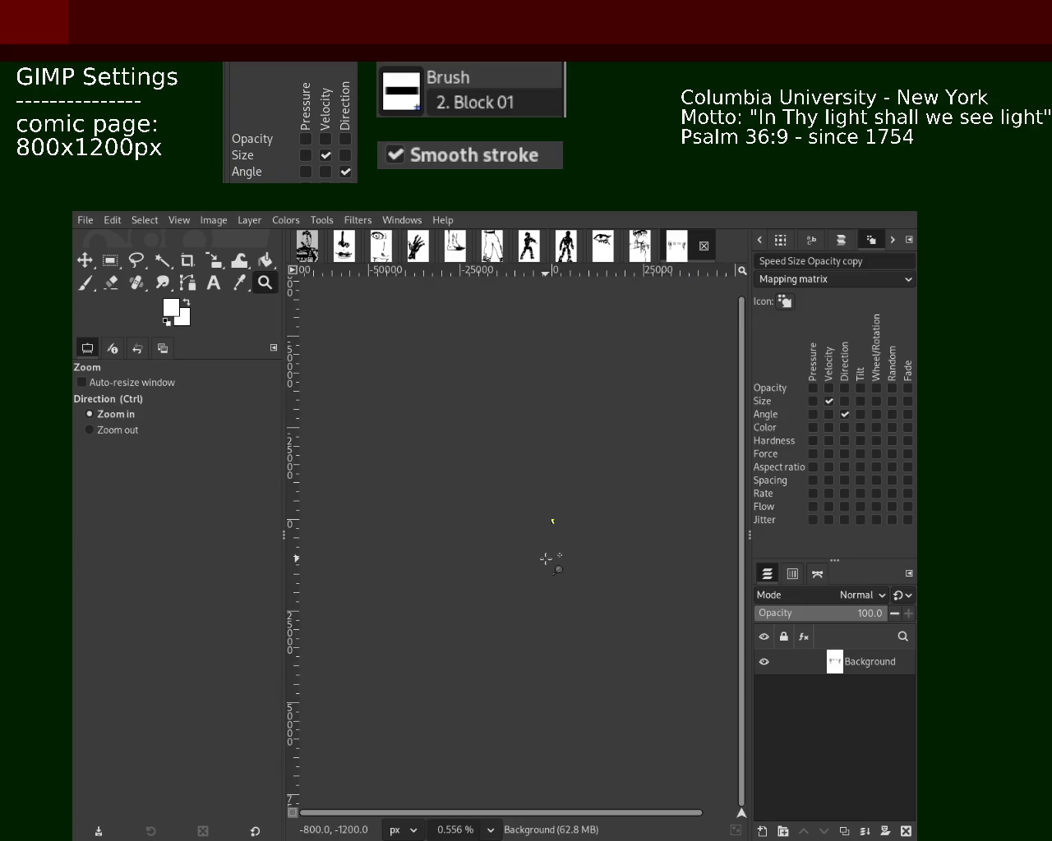
scroll(557, 517, "up", 1)
scroll(559, 516, "up", 2)
scroll(567, 514, "up", 4)
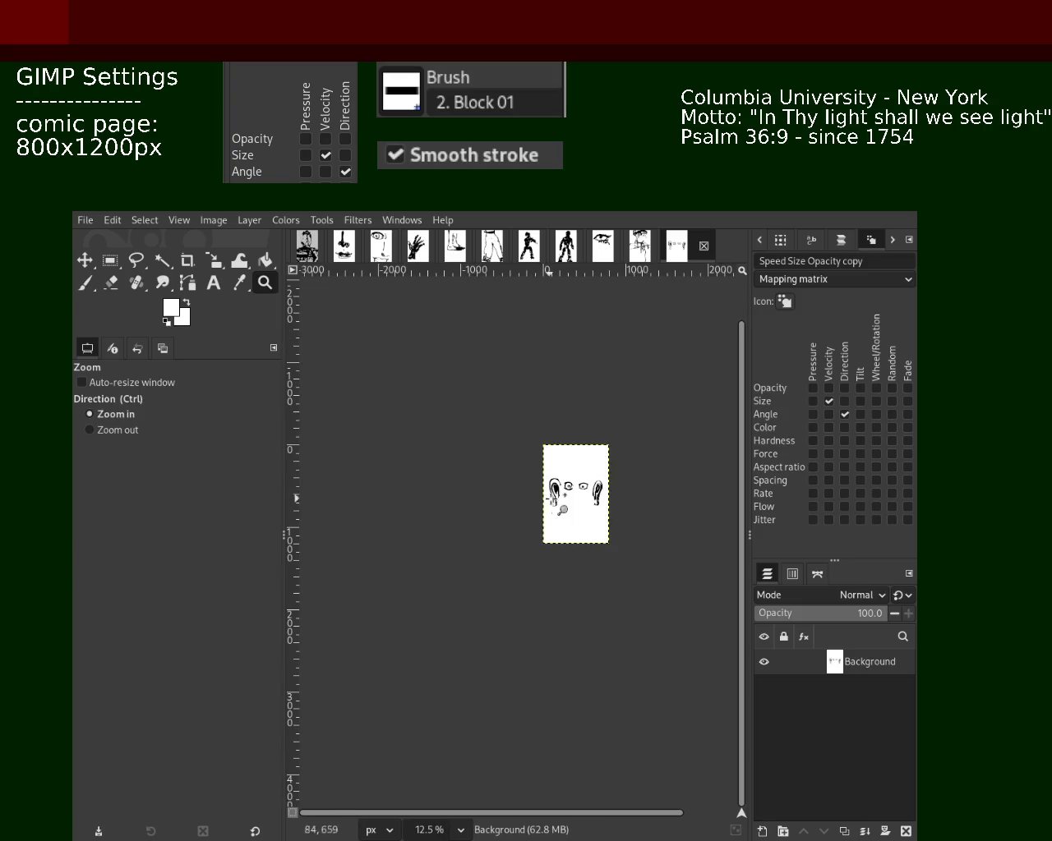
scroll(587, 512, "up", 1)
scroll(586, 512, "up", 2)
scroll(575, 487, "up", 4)
scroll(572, 487, "up", 3)
scroll(575, 481, "down", 4)
scroll(575, 477, "up", 2)
scroll(582, 470, "down", 1)
scroll(597, 446, "up", 1)
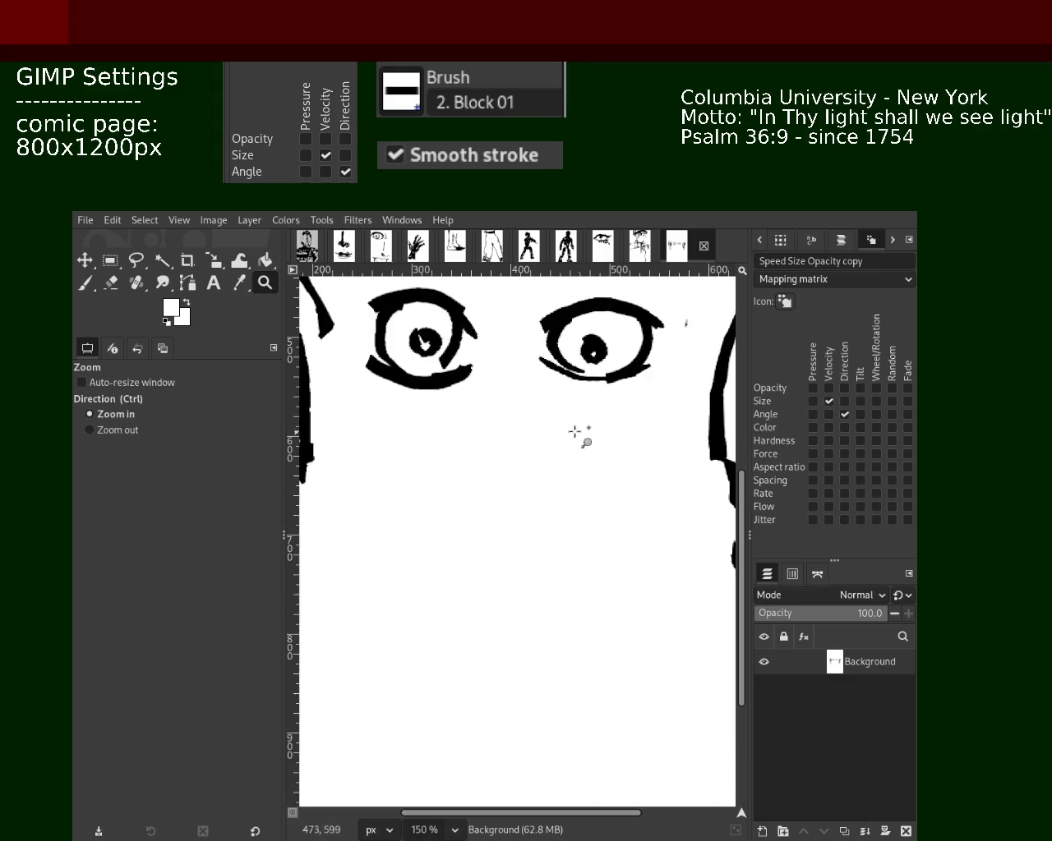
left_click(85, 283)
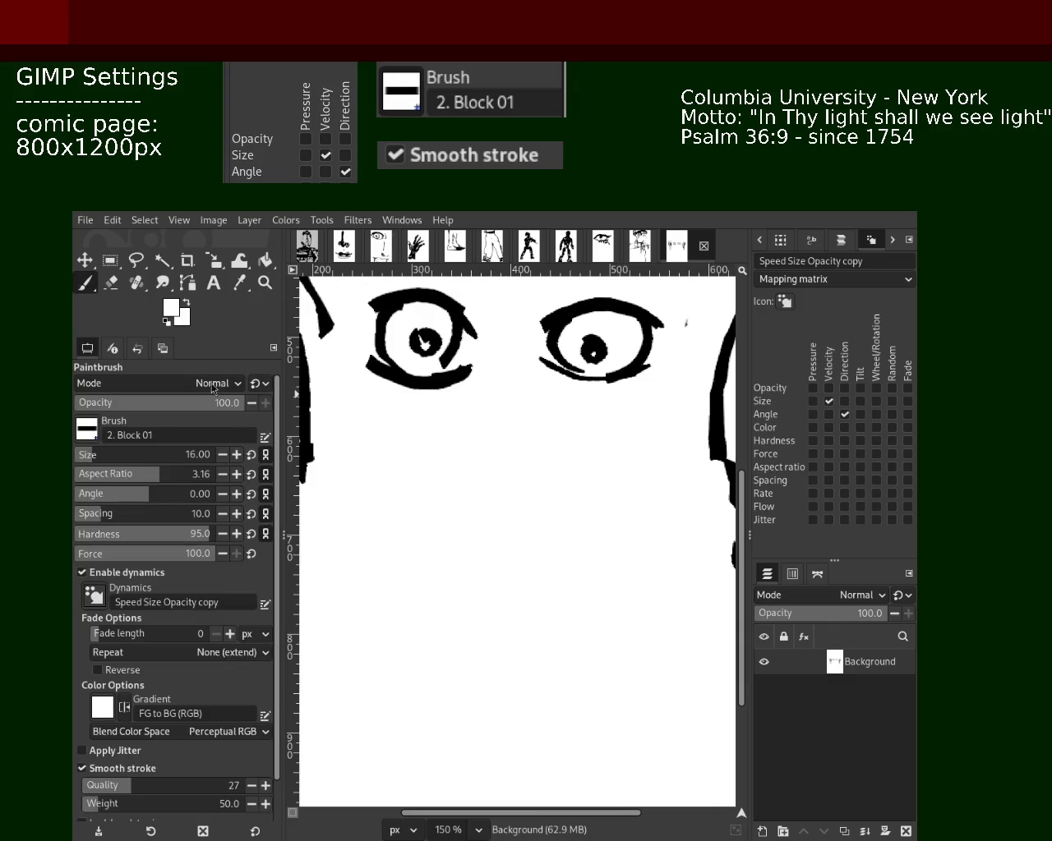
- Set black as the foreground colour and try vertical strokes below the eyes, undoing both
key("d")
left_click_drag(496, 417, 498, 516)
key("ctrl+z")
left_click_drag(492, 376, 493, 492)
key("ctrl+z")
- Ink a curved arc beside the left eye and try several arcs beside the right eye
left_click_drag(488, 322, 487, 374)
mouse_move(524, 315)
left_mouse_down()
mouse_move(515, 335)
mouse_move(547, 383)
left_mouse_up()
key("ctrl+z")
left_click_drag(522, 321, 549, 386)
key("ctrl+z")
left_click_drag(515, 325, 526, 373)
key("ctrl+z")
mouse_move(526, 319)
left_mouse_down()
mouse_move(515, 335)
mouse_move(536, 364)
left_mouse_up()
key("ctrl+z")
key("ctrl+z")
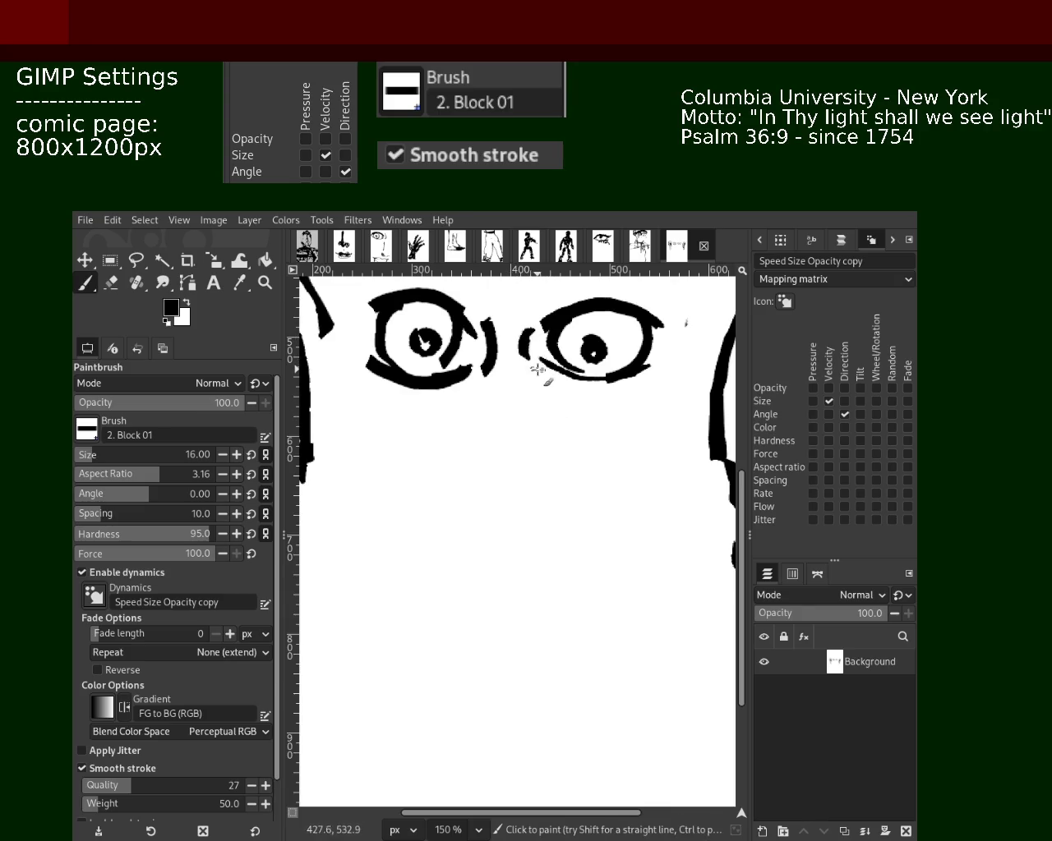
- Zoom to 150% around the eyes and try a curved stroke below the left eye
key("z")
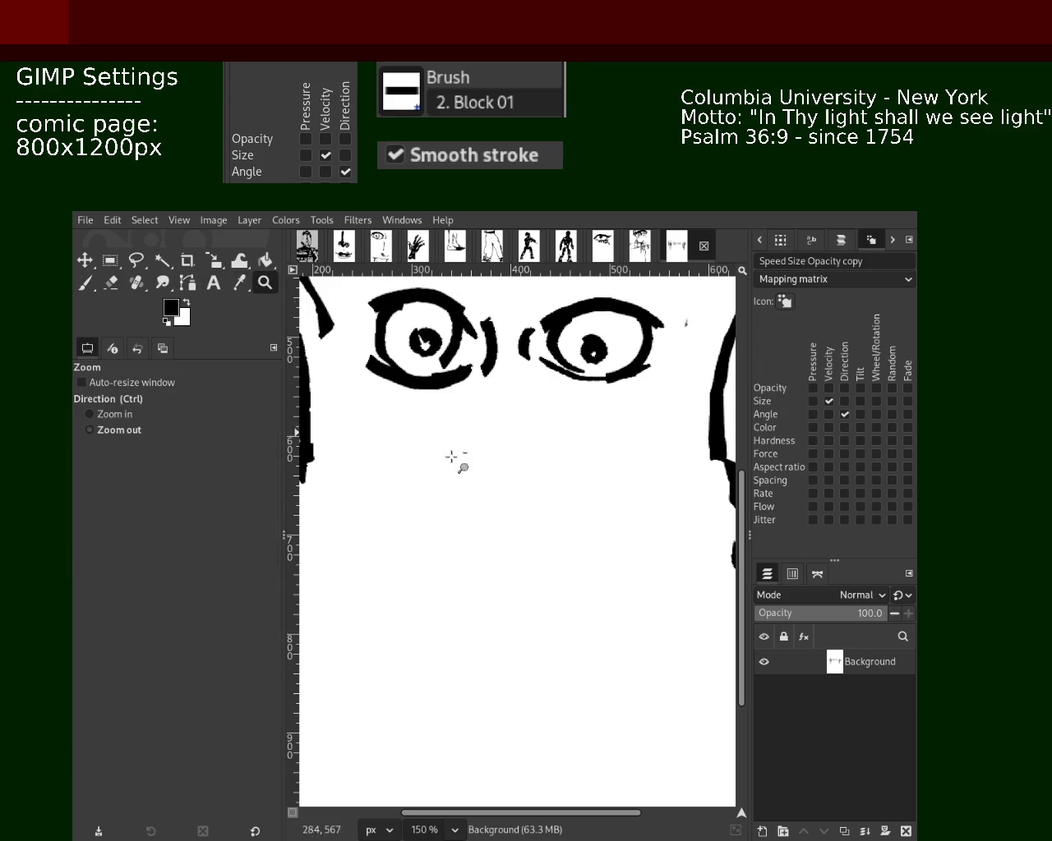
left_click(486, 477, "ctrl")
left_click(483, 475)
left_click(483, 475)
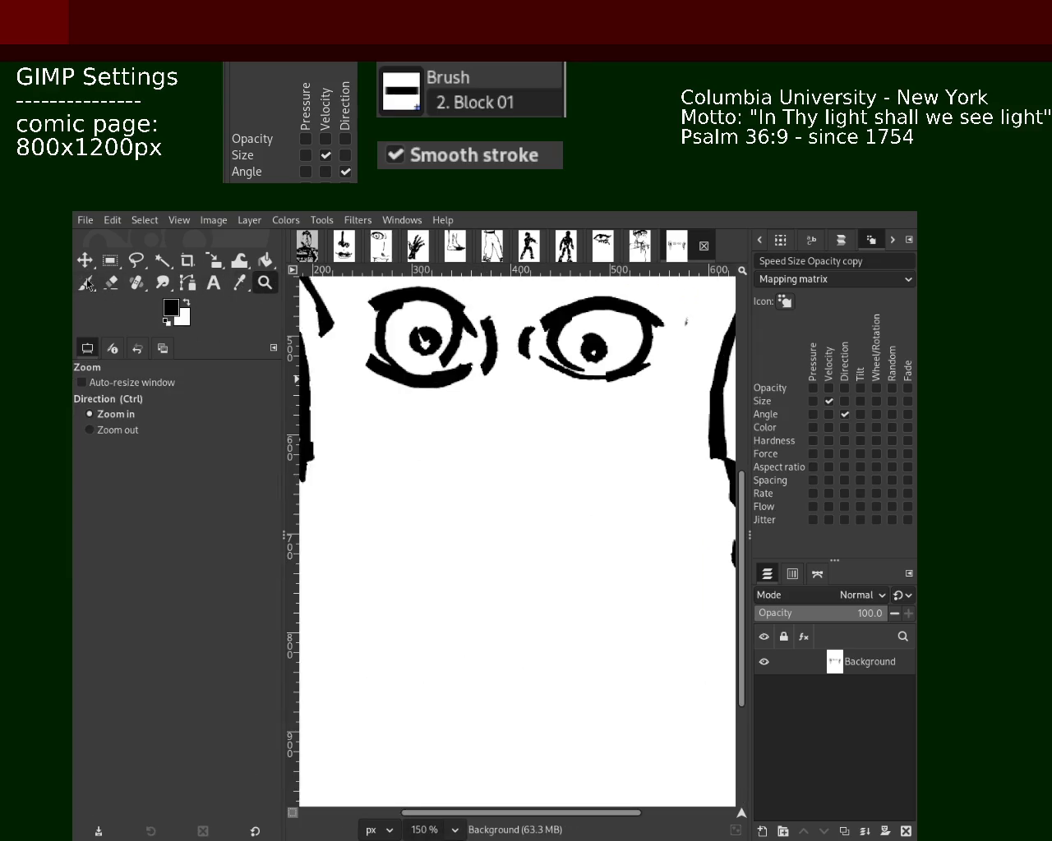
left_click(85, 283)
mouse_move(491, 401)
left_mouse_down()
mouse_move(478, 534)
mouse_move(466, 482)
left_mouse_up()
key("ctrl+z")
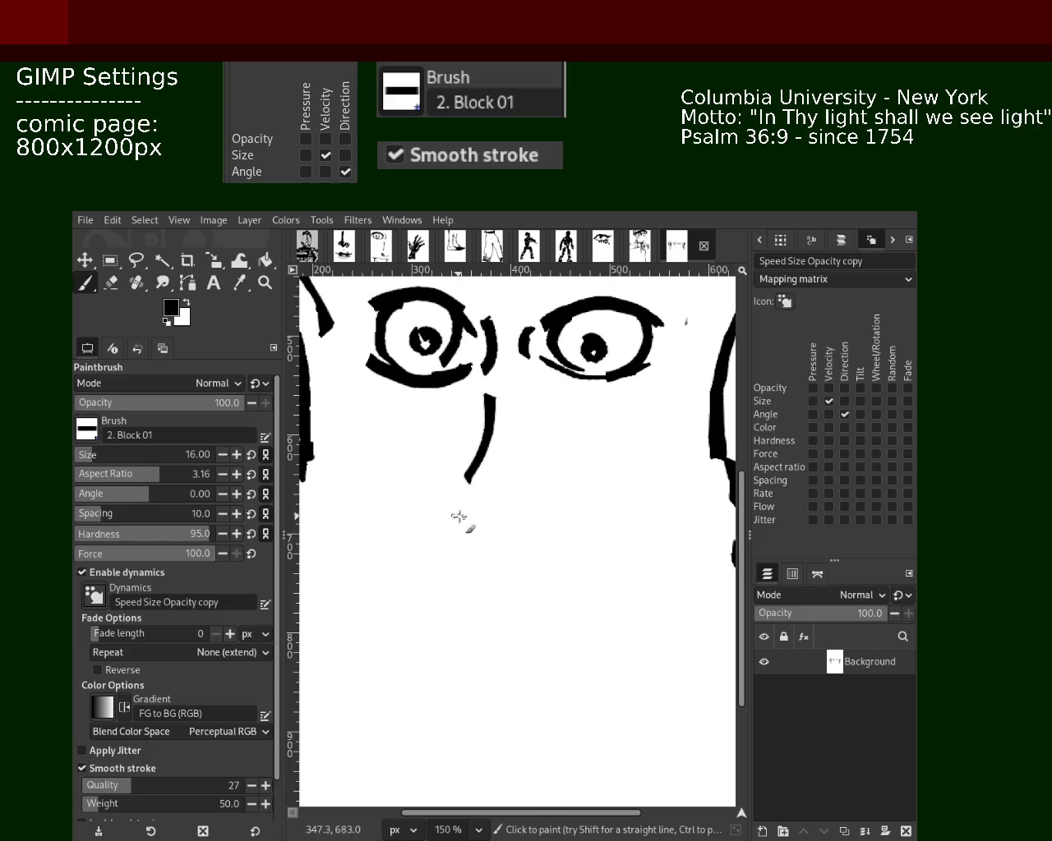
- Paint the nose line below the eyes and try nostril strokes on each side
mouse_move(488, 515)
left_mouse_down()
mouse_move(464, 519)
mouse_move(510, 528)
left_mouse_up()
mouse_move(456, 477)
left_mouse_down()
mouse_move(452, 513)
mouse_move(436, 501)
left_mouse_up()
key("ctrl+z")
key("ctrl+z")
key("ctrl+z")
key("ctrl+z")
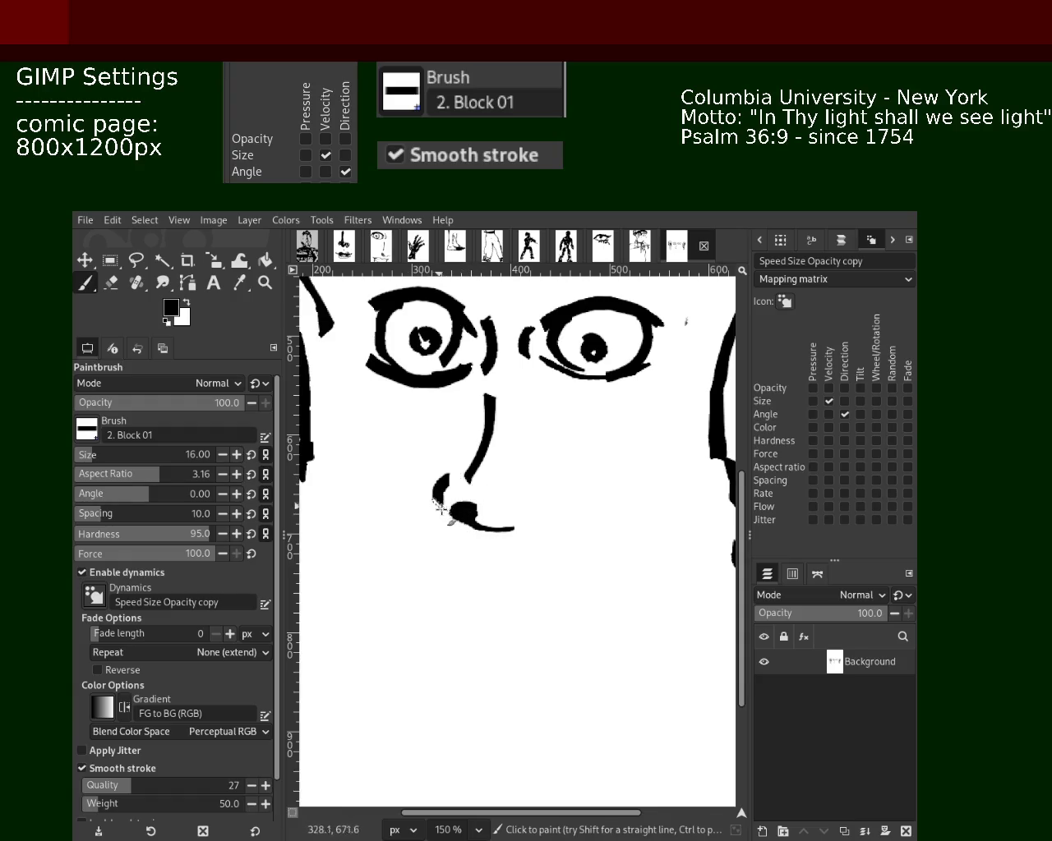
mouse_move(511, 526)
left_mouse_down()
mouse_move(532, 523)
mouse_move(515, 528)
mouse_move(512, 479)
mouse_move(535, 530)
mouse_move(517, 401)
mouse_move(524, 440)
left_mouse_up()
key("ctrl+z")
key("ctrl+z")
key("ctrl+z")
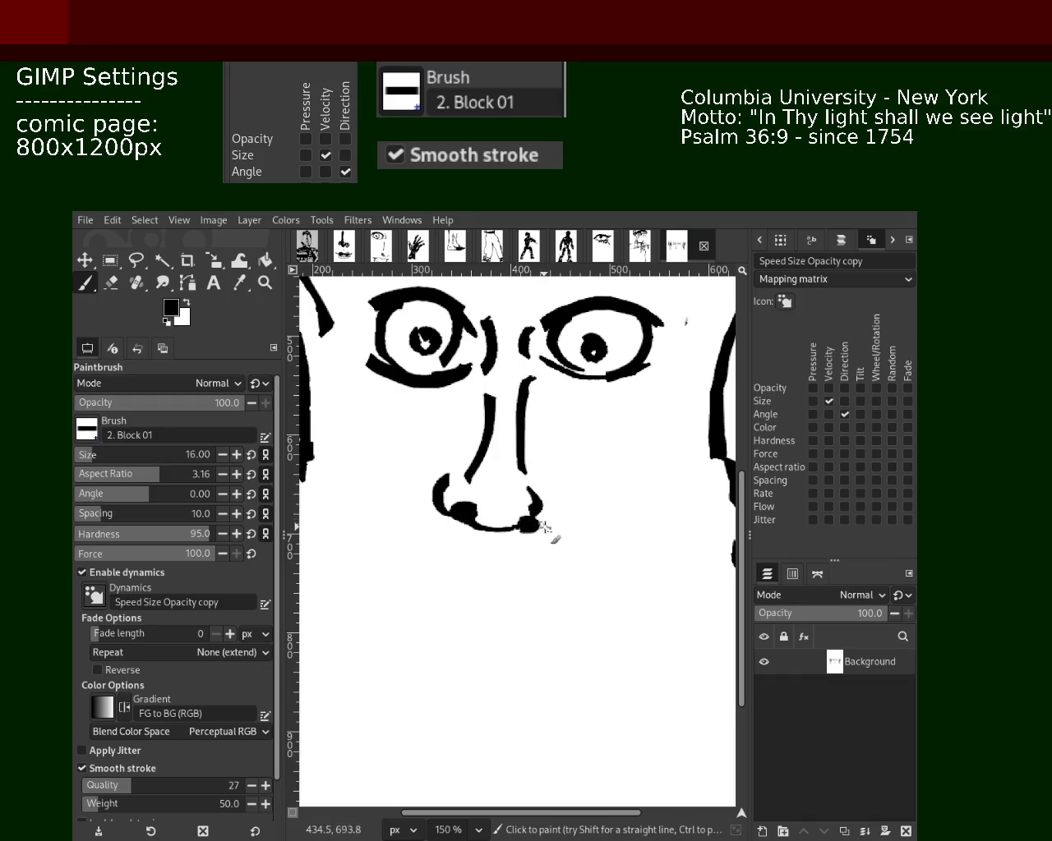
key("ctrl+z")
key("ctrl+z")
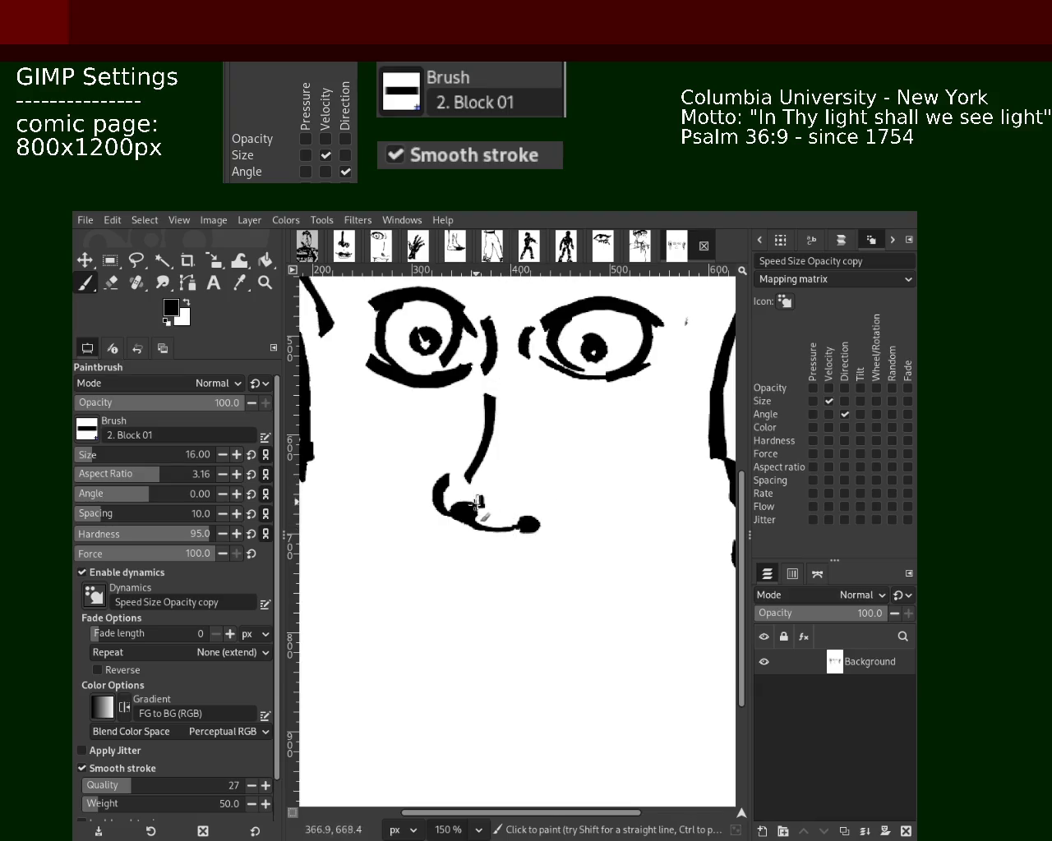
mouse_move(480, 521)
left_mouse_down()
mouse_move(520, 530)
mouse_move(468, 518)
mouse_move(494, 536)
mouse_move(519, 536)
left_mouse_up()
key("ctrl+z")
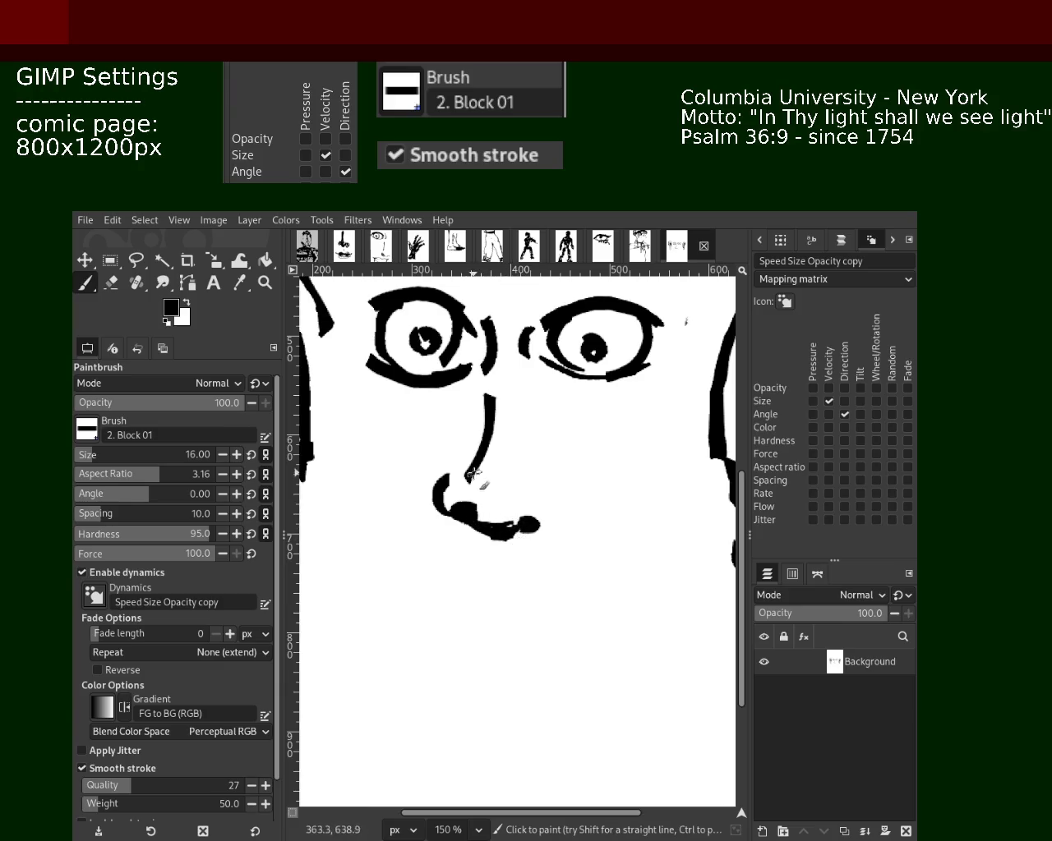
- Thicken the left nostril curve and the nose bridge line
mouse_move(449, 477)
left_mouse_down()
mouse_move(433, 497)
mouse_move(439, 513)
mouse_move(452, 512)
left_mouse_up()
left_click_drag(486, 377, 493, 448)
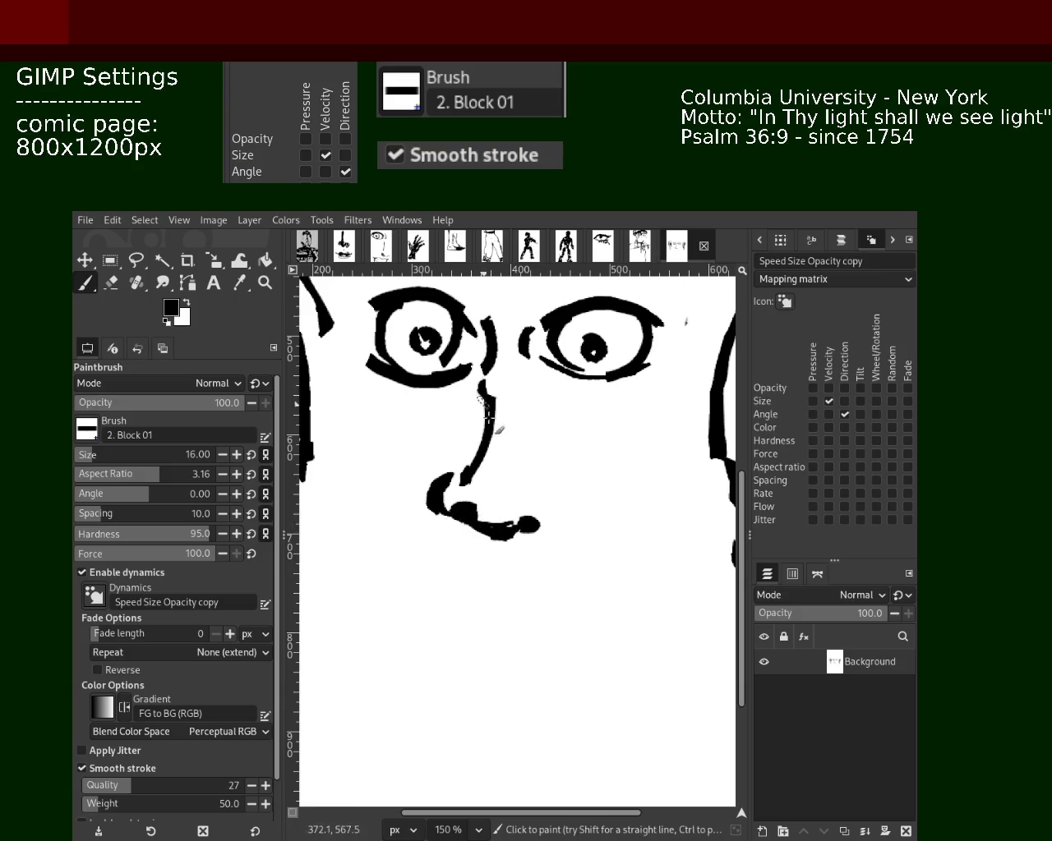
left_click_drag(490, 374, 484, 454)
key("ctrl+z")
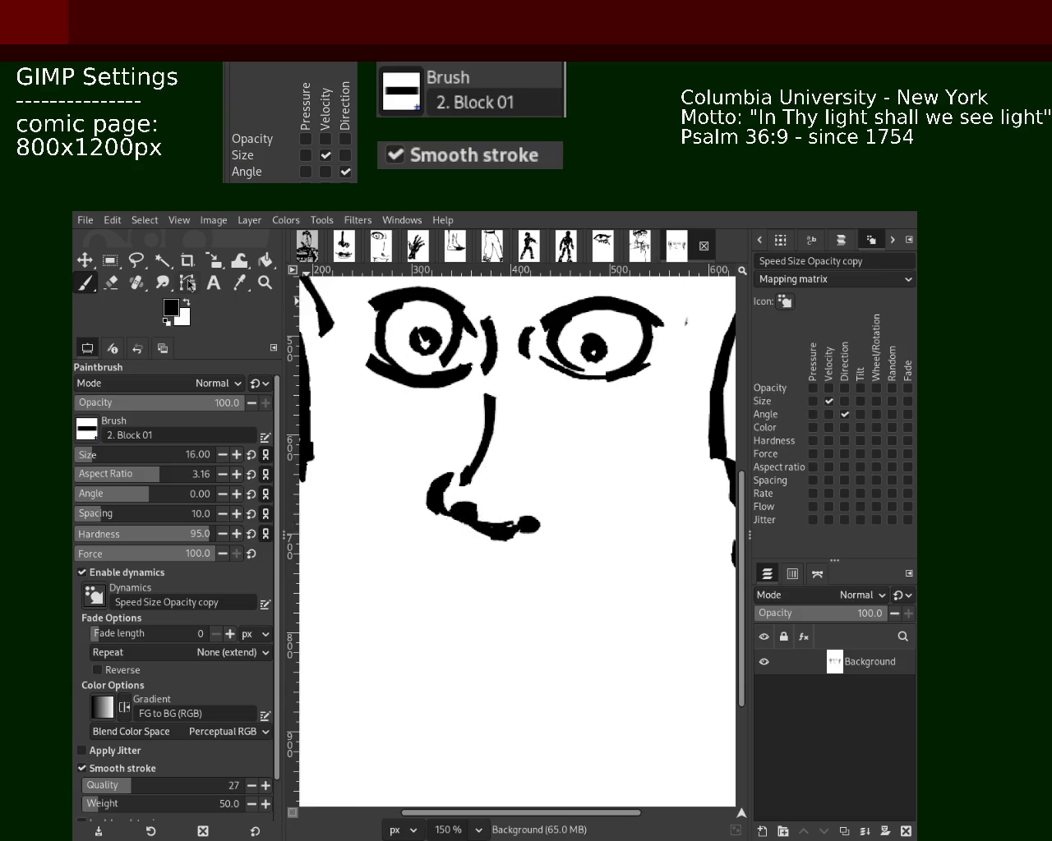
- Repaint the right eye's lower and upper lids thicker with the Paintbrush
left_click(111, 283)
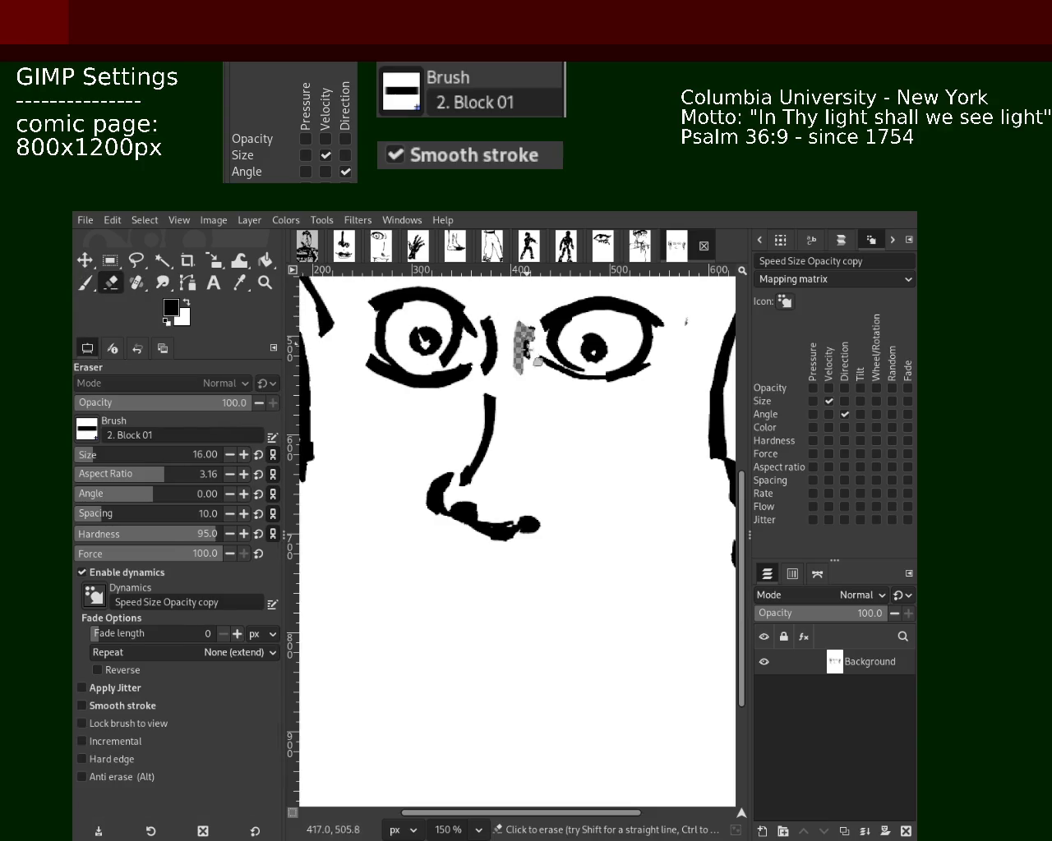
key("p")
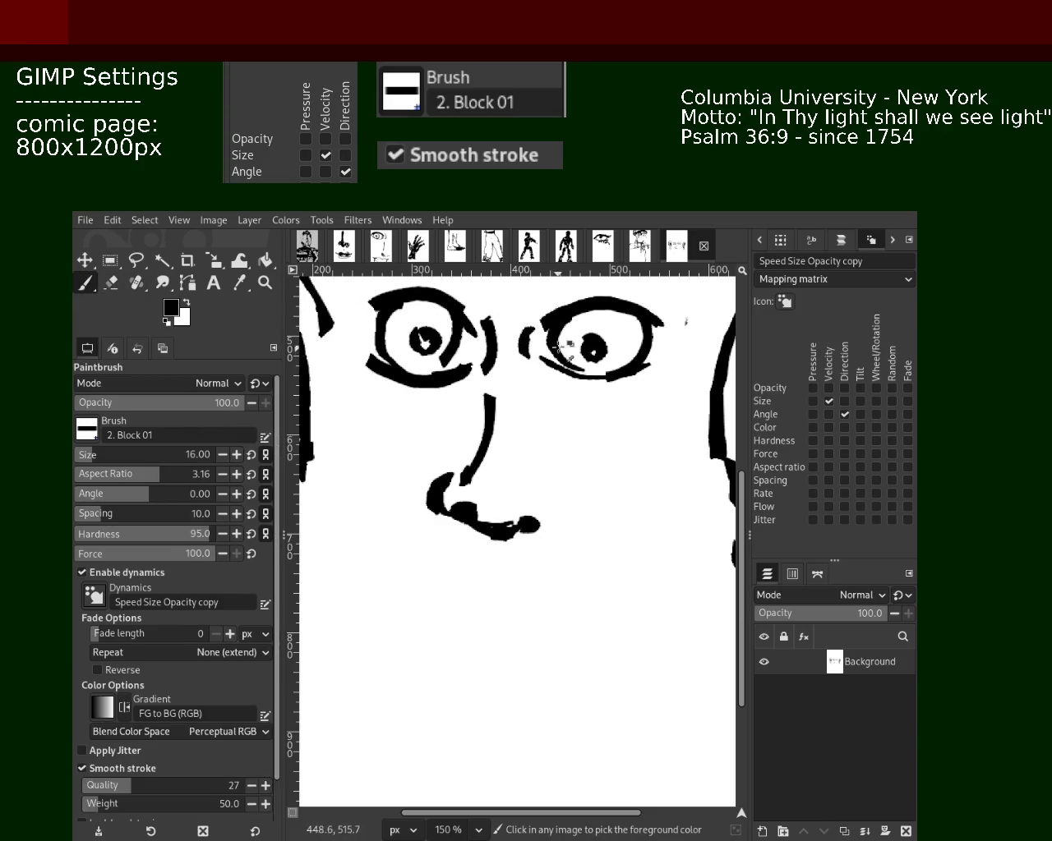
mouse_move(549, 358)
left_mouse_down()
mouse_move(649, 363)
mouse_move(575, 356)
left_mouse_up()
key("ctrl+z")
left_click_drag(648, 368, 567, 354)
left_click_drag(649, 327, 563, 321)
key("ctrl+z")
mouse_move(651, 329)
left_mouse_down()
mouse_move(554, 322)
mouse_move(580, 315)
left_mouse_up()
- Retry the left upper lid and redraw a heavy lid line across the right eye
left_click_drag(460, 319, 376, 307)
key("ctrl+z")
left_click_drag(473, 329, 389, 318)
key("ctrl+z")
left_click_drag(649, 328, 567, 326)
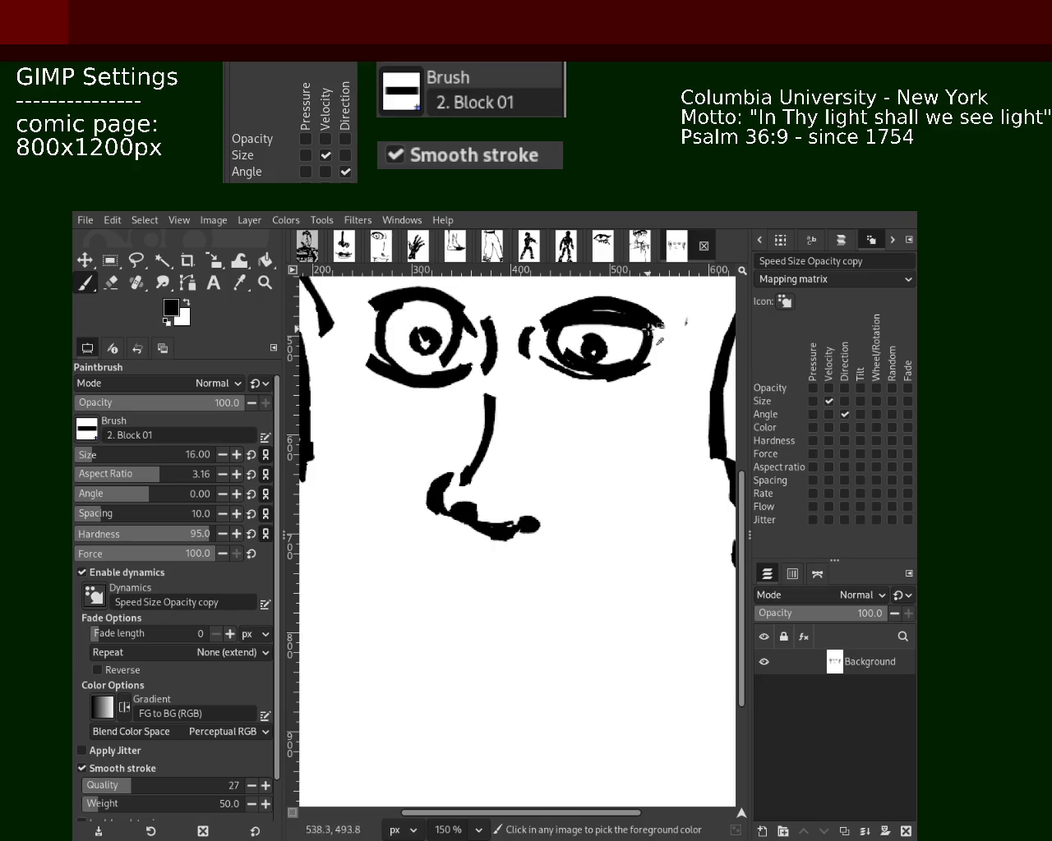
key("ctrl+z")
left_click_drag(657, 329, 535, 337)
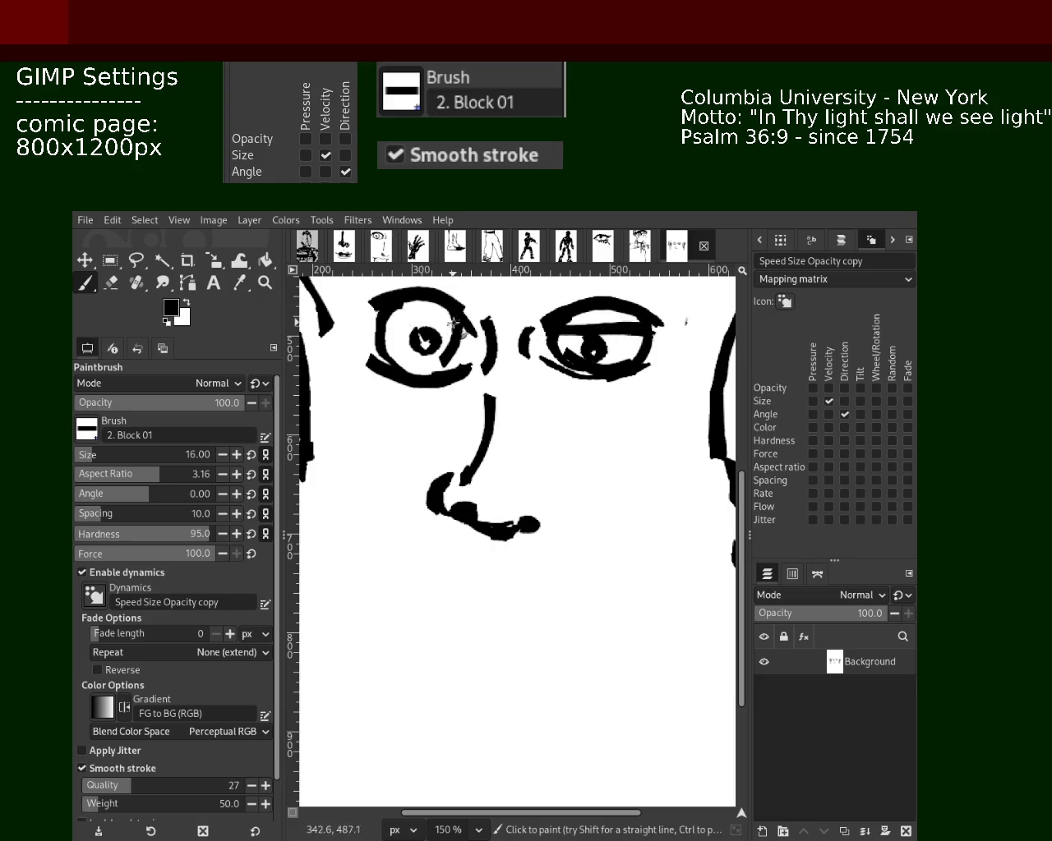
- Redraw the left eye's upper lid and darken it
left_click_drag(472, 338, 366, 322)
key("ctrl+z")
left_click_drag(469, 328, 380, 316)
key("ctrl+z")
left_click_drag(457, 329, 374, 335)
left_click_drag(464, 312, 441, 313)
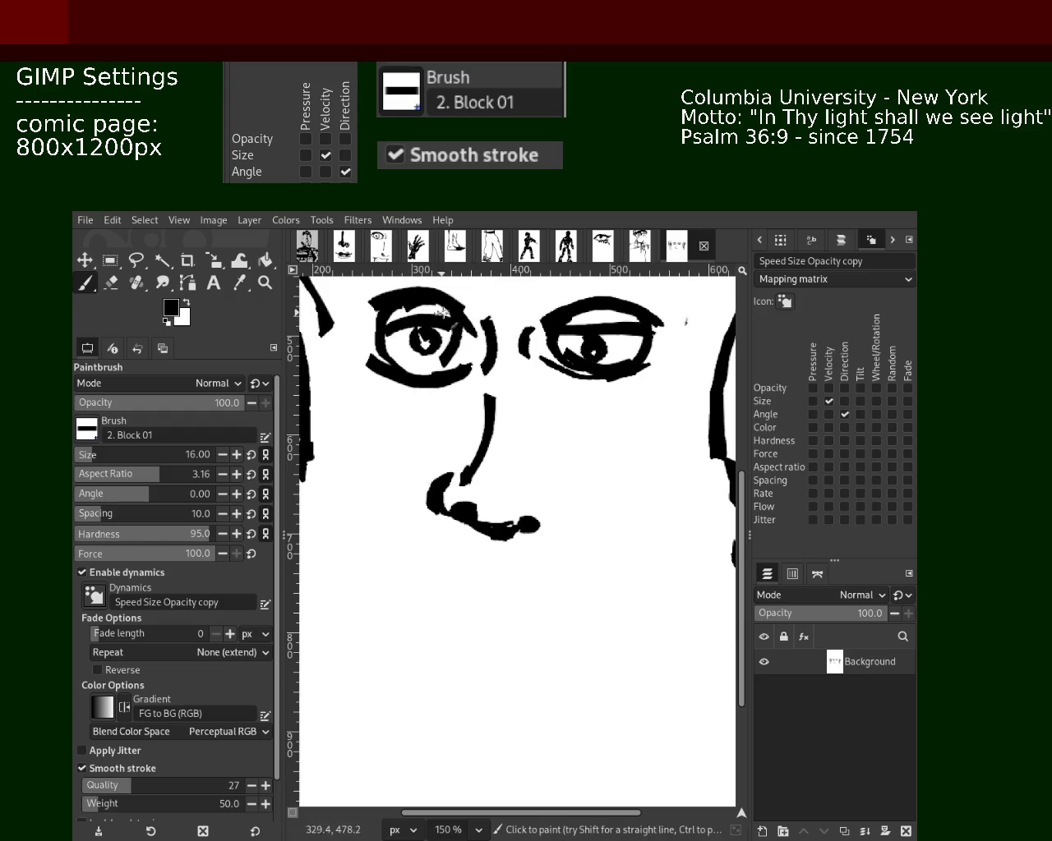
- Add short marks at the right eye's outer and inner corners and above it
mouse_move(548, 313)
left_mouse_down()
mouse_move(645, 320)
mouse_move(567, 337)
left_mouse_up()
key("ctrl+z")
key("ctrl+z")
mouse_move(642, 333)
left_mouse_down()
mouse_move(679, 325)
mouse_move(610, 349)
left_mouse_up()
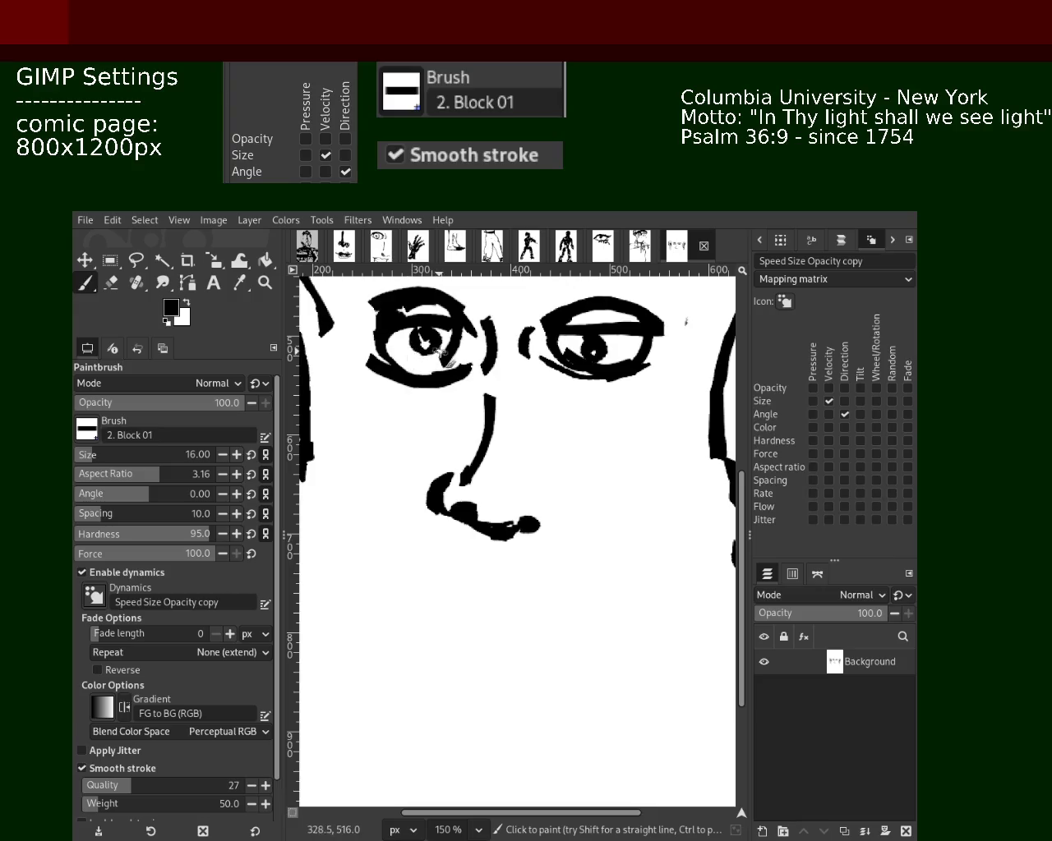
left_click_drag(524, 349, 521, 333)
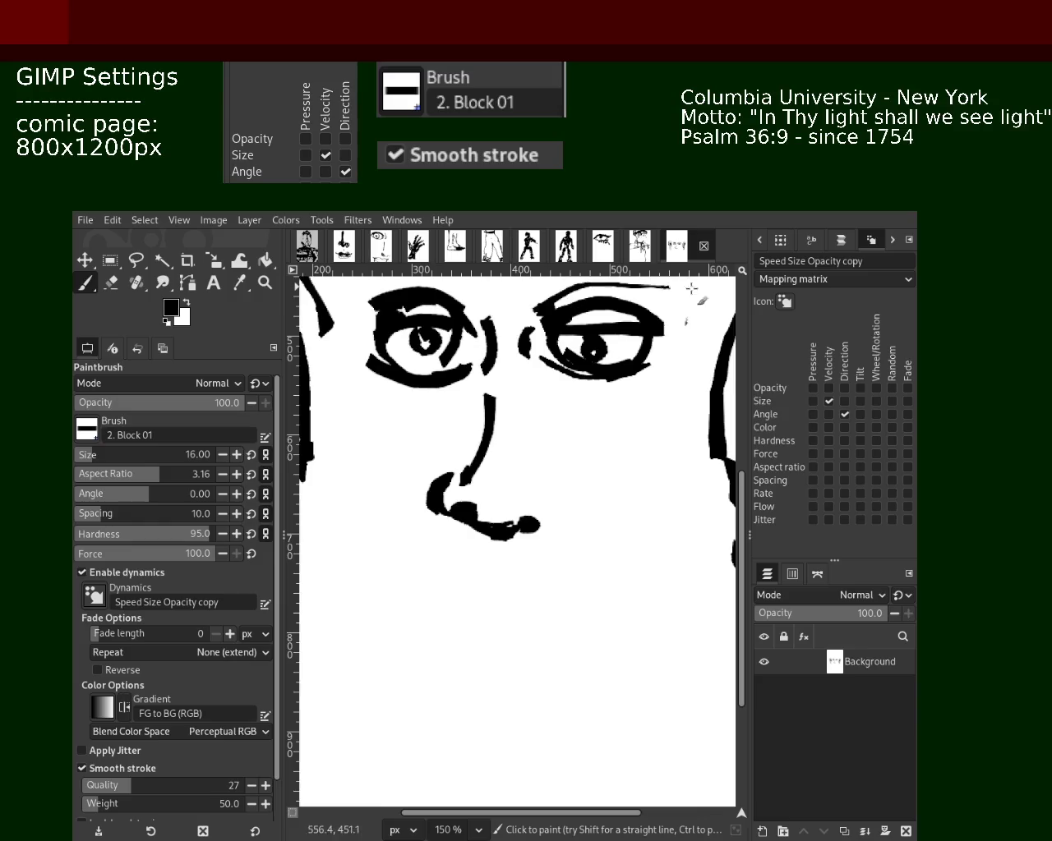
mouse_move(567, 285)
left_mouse_down()
mouse_move(554, 287)
mouse_move(686, 280)
left_mouse_up()
- Paint a thick, arched eyebrow above the right eye
key("z")
left_click(442, 434, "ctrl")
left_click(493, 435)
left_click(526, 411)
left_click_drag(590, 371, 704, 385)
key("shift+ctrl+j")
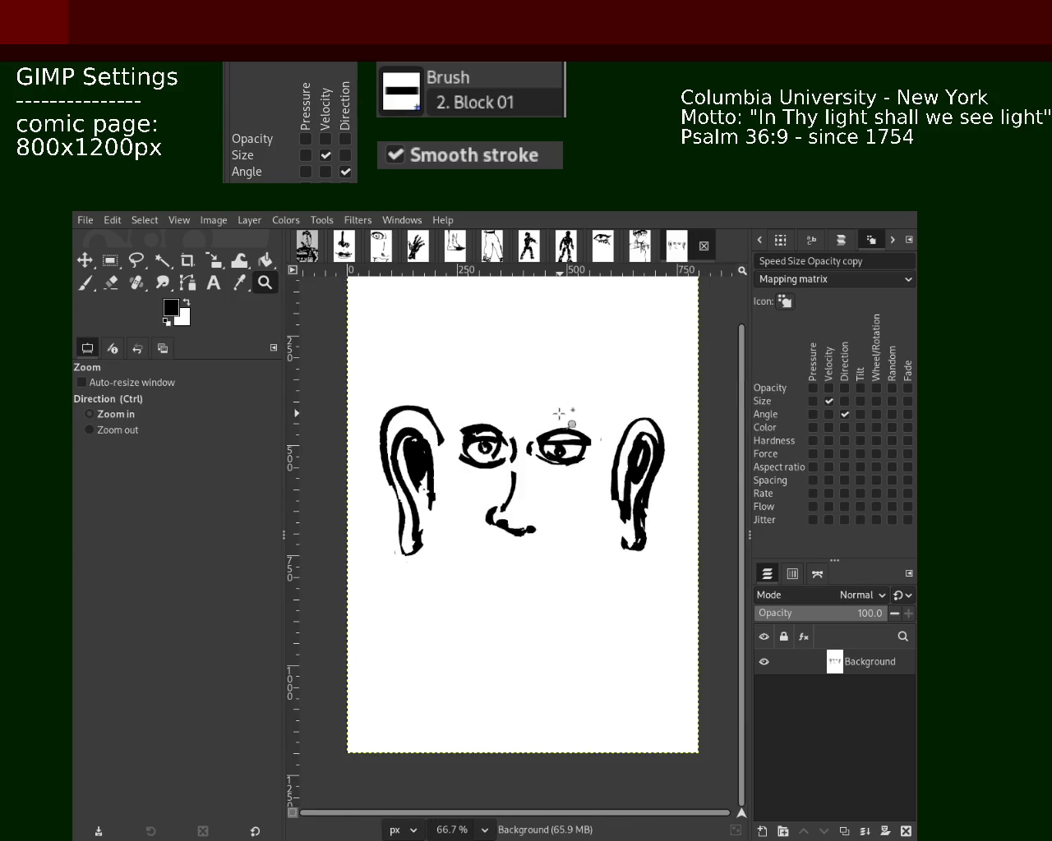
key("grave")
key("p")
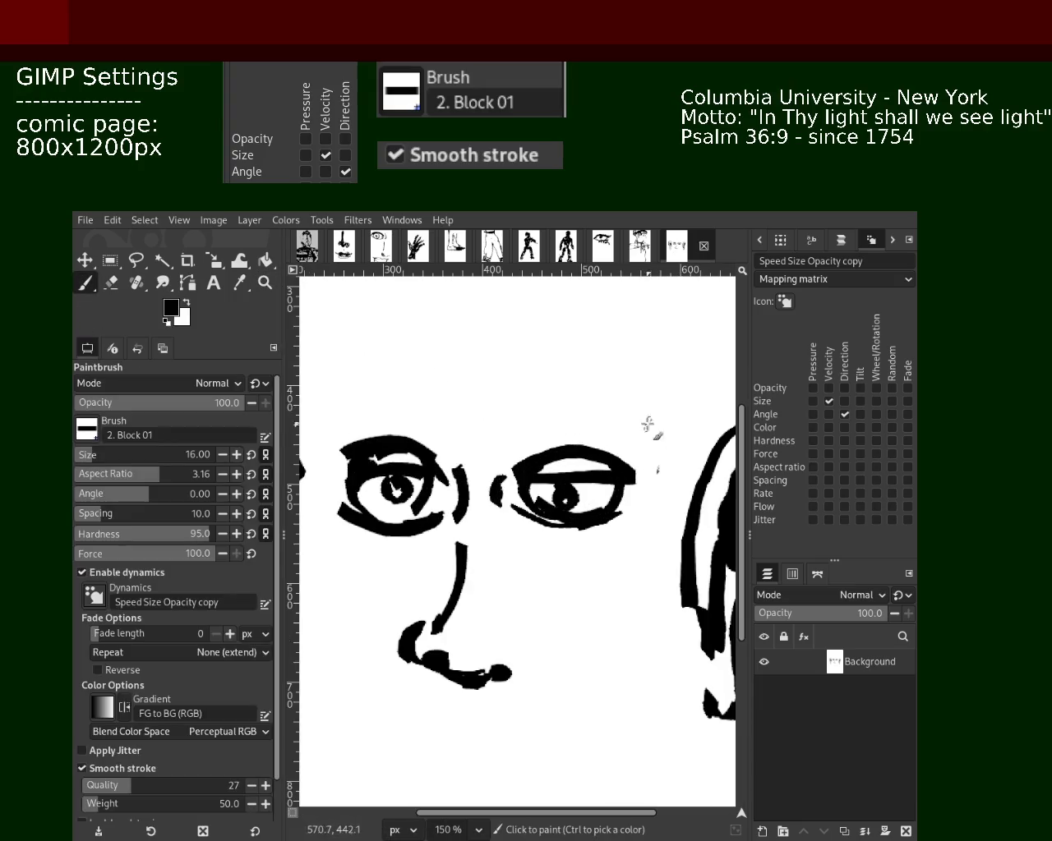
left_click_drag(601, 403, 502, 420)
left_click_drag(596, 402, 510, 427)
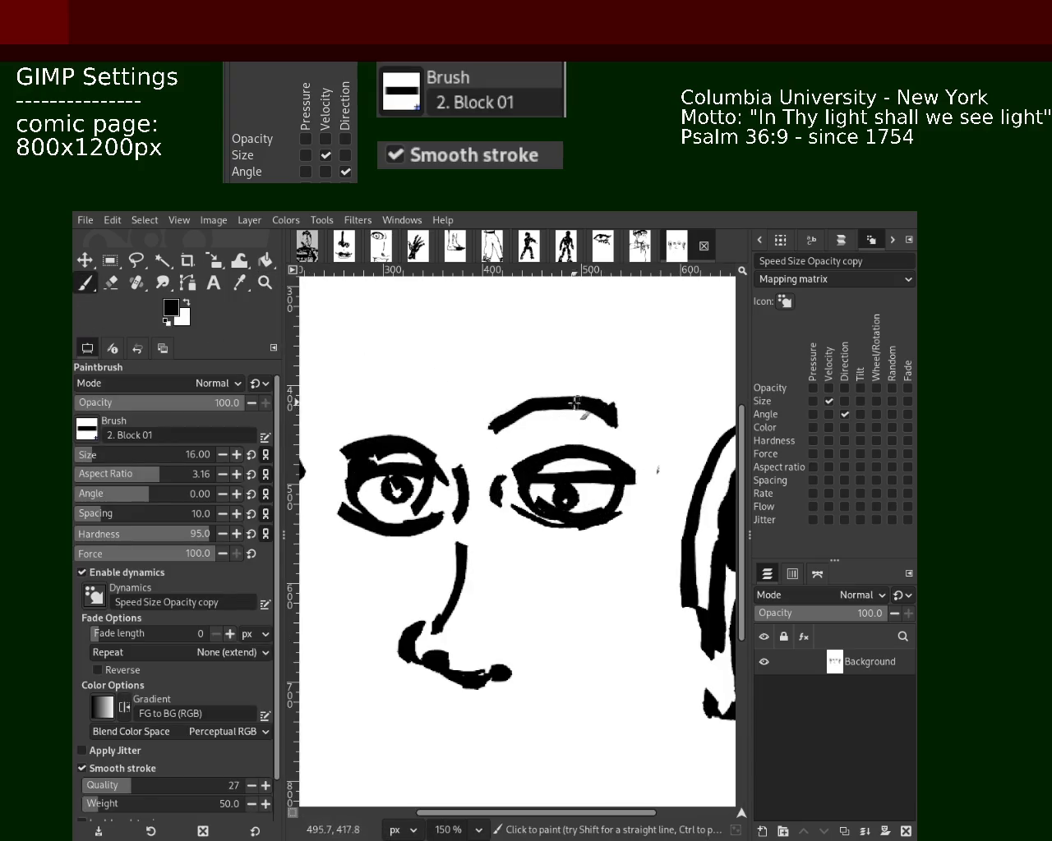
mouse_move(506, 411)
left_mouse_down()
mouse_move(612, 401)
mouse_move(632, 421)
left_mouse_up()
- Paint a thick arched left eyebrow, undoing failed attempts and a stray nostril mark
mouse_move(426, 411)
left_mouse_down()
mouse_move(460, 431)
mouse_move(344, 419)
mouse_move(404, 396)
mouse_move(457, 425)
left_mouse_up()
left_click_drag(428, 375, 357, 408)
key("ctrl+z")
left_click_drag(465, 423, 368, 395)
key("ctrl+z")
mouse_move(464, 414)
left_mouse_down()
mouse_move(353, 408)
mouse_move(473, 420)
mouse_move(448, 448)
left_mouse_up()
left_click_drag(505, 622, 510, 632)
key("ctrl+z")
- Try a higher lid over the right eye and a thicker, extended left upper lid
mouse_move(538, 431)
left_mouse_down()
mouse_move(513, 453)
mouse_move(637, 451)
mouse_move(560, 440)
mouse_move(511, 459)
mouse_move(638, 483)
left_mouse_up()
key("ctrl+z")
key("ctrl+z")
key("ctrl+z")
key("ctrl+z")
key("ctrl+z")
left_click_drag(509, 457, 628, 458)
left_click_drag(446, 467, 366, 436)
key("ctrl+z")
left_click_drag(452, 457, 341, 444)
key("ctrl+z")
left_click_drag(458, 455, 335, 436)
key("ctrl+z")
left_click_drag(443, 436, 332, 434)
key("ctrl+z")
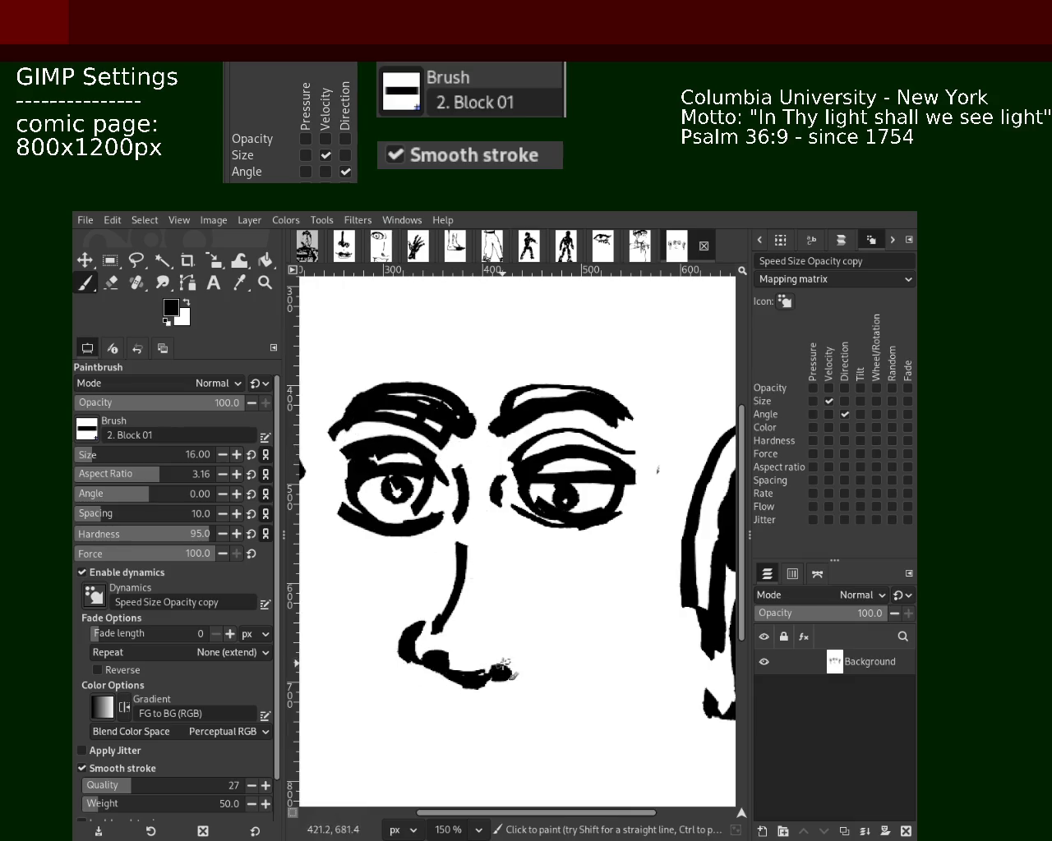
- Add a curved stroke on the nose's right side, right of the nostril
mouse_move(530, 643)
left_mouse_down()
mouse_move(503, 665)
mouse_move(521, 662)
left_mouse_up()
key("ctrl+z")
key("ctrl+z")
left_click_drag(495, 577, 509, 612)
key("ctrl+z")
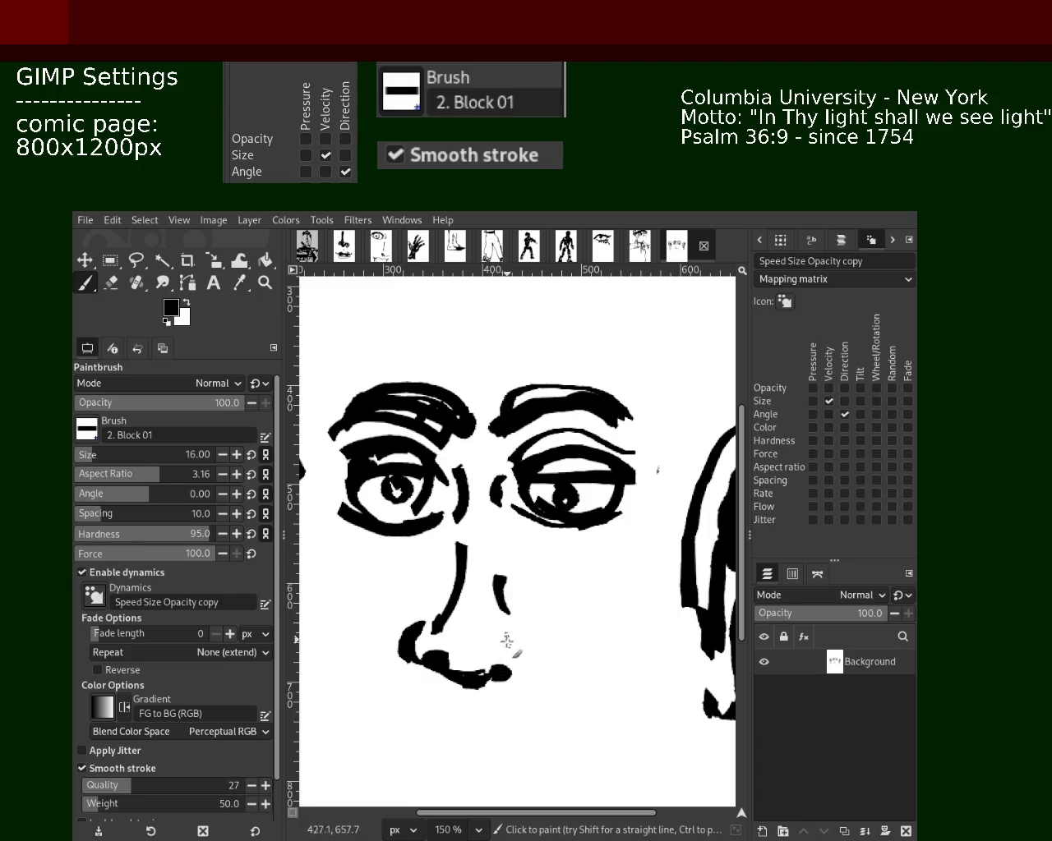
- Zoom out to the whole page, then settle at 100% around the face
key("z")
left_click(590, 516, "ctrl")
left_click(590, 516, "ctrl")
double_click(590, 516)
double_click(592, 518, "ctrl")
double_click(576, 506)
left_click(564, 500, "ctrl")
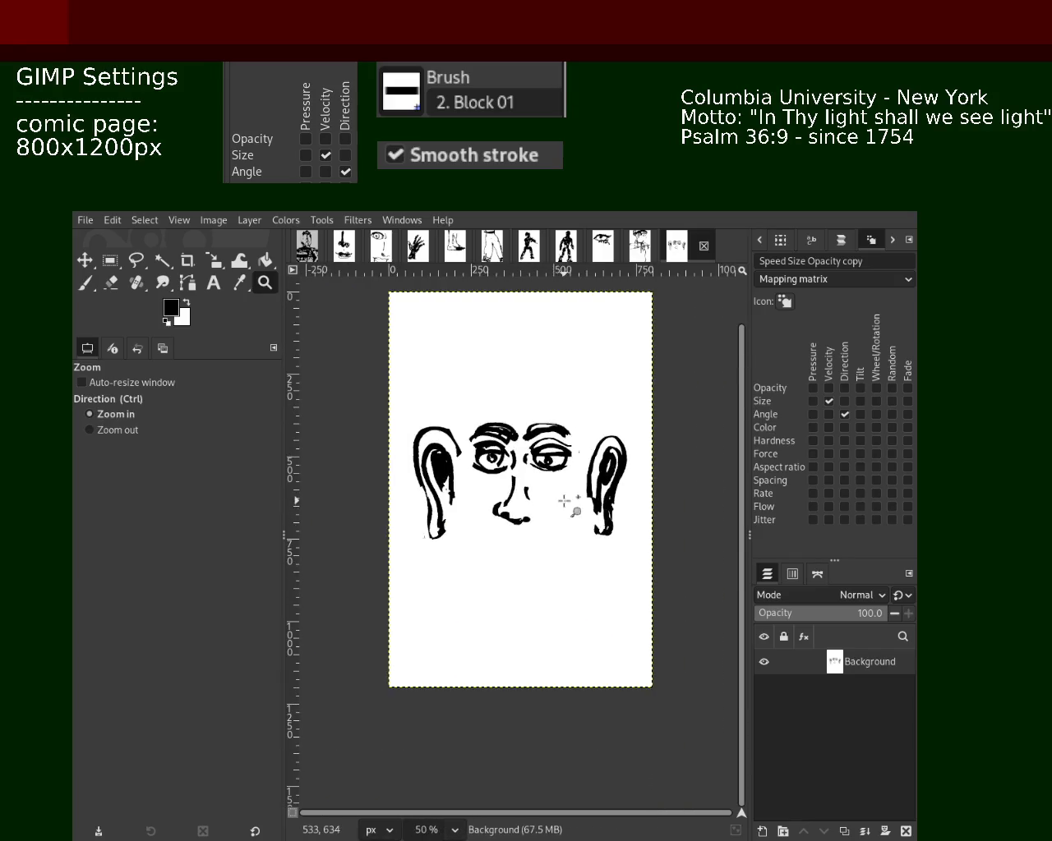
left_click(565, 500)
left_click(568, 503, "ctrl")
left_click(589, 500, "ctrl")
left_click(550, 470)
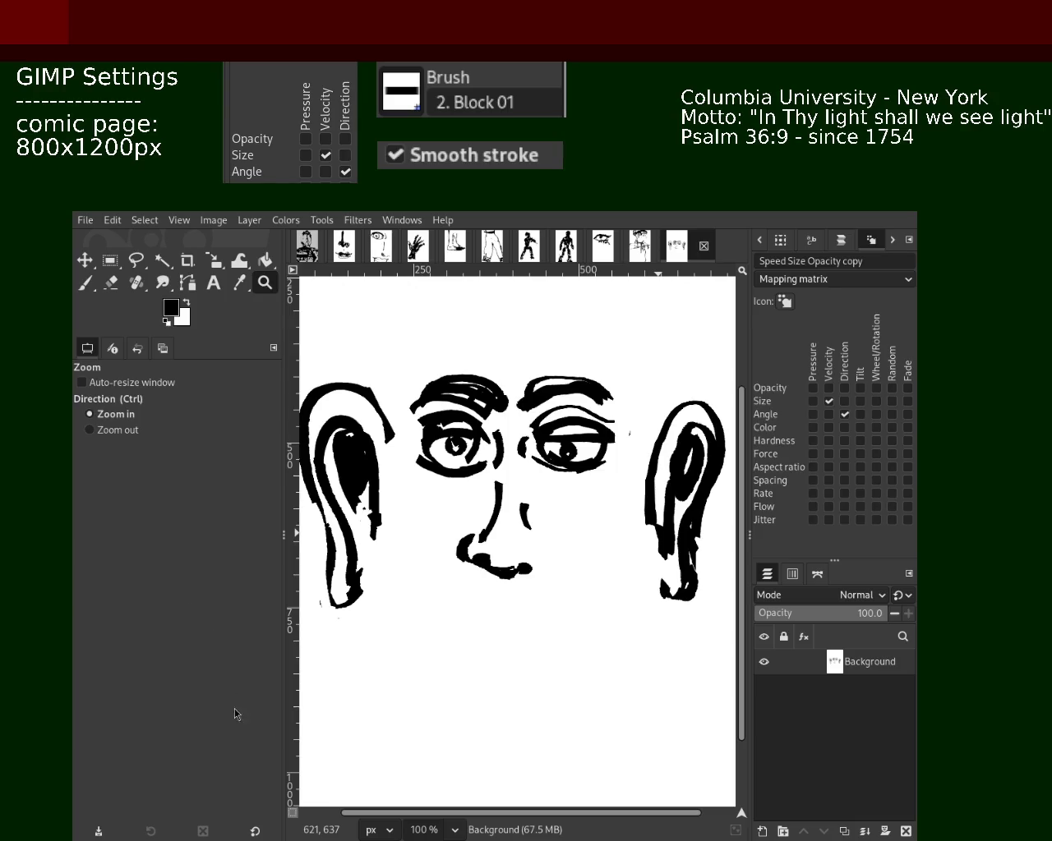
- Zoom to 150% around the nose and add a short stroke below it
key("ctrl")
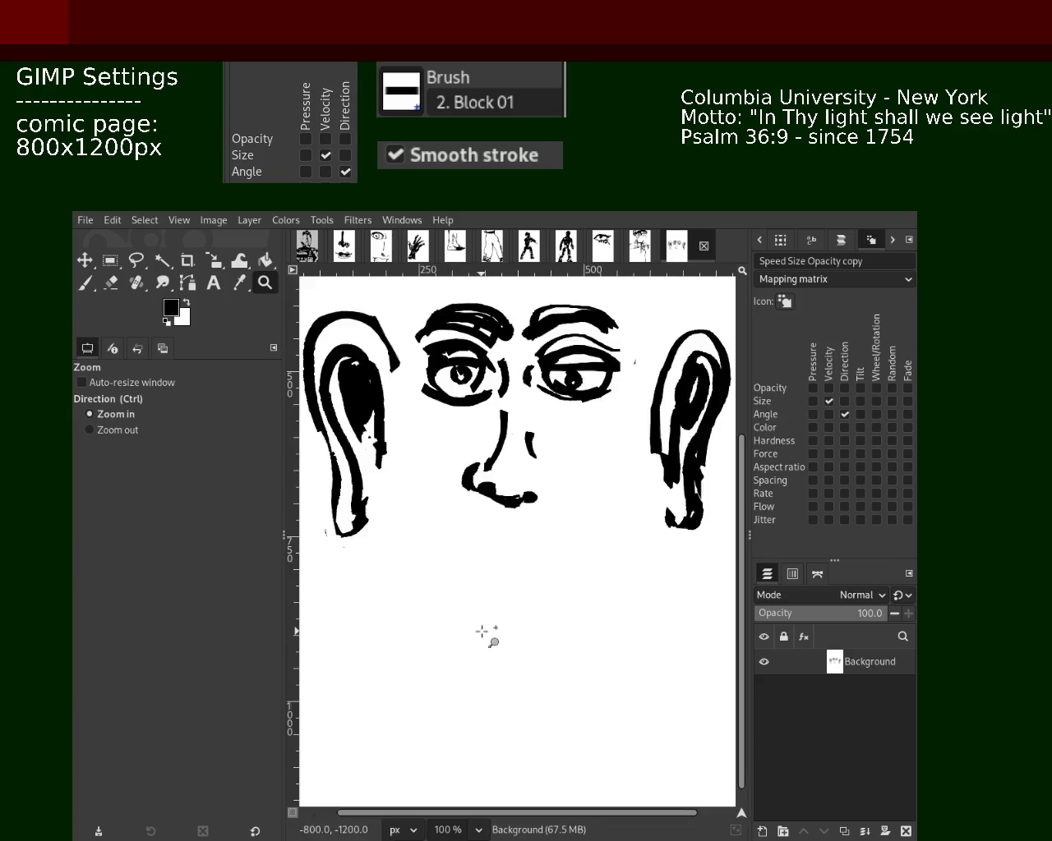
left_click(489, 634)
left_click(85, 283)
mouse_move(513, 460)
left_mouse_down()
mouse_move(502, 493)
mouse_move(542, 498)
mouse_move(539, 516)
left_mouse_up()
- Draw the curved upper-lip line under the nose, extending it down to the right
key("ctrl+z")
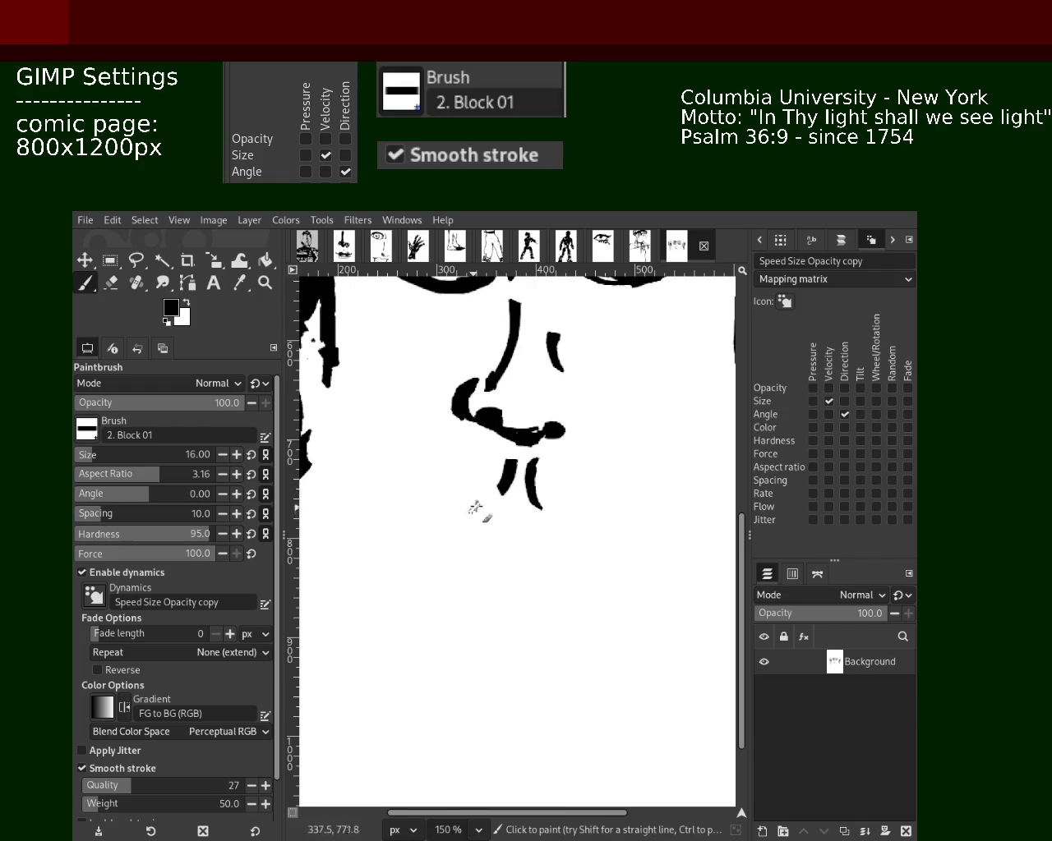
left_click_drag(436, 516, 503, 495)
key("ctrl+z")
mouse_move(418, 548)
left_mouse_down()
mouse_move(471, 514)
mouse_move(410, 567)
left_mouse_up()
key("ctrl+z")
key("ctrl+z")
left_click_drag(503, 498, 410, 536)
key("ctrl+z")
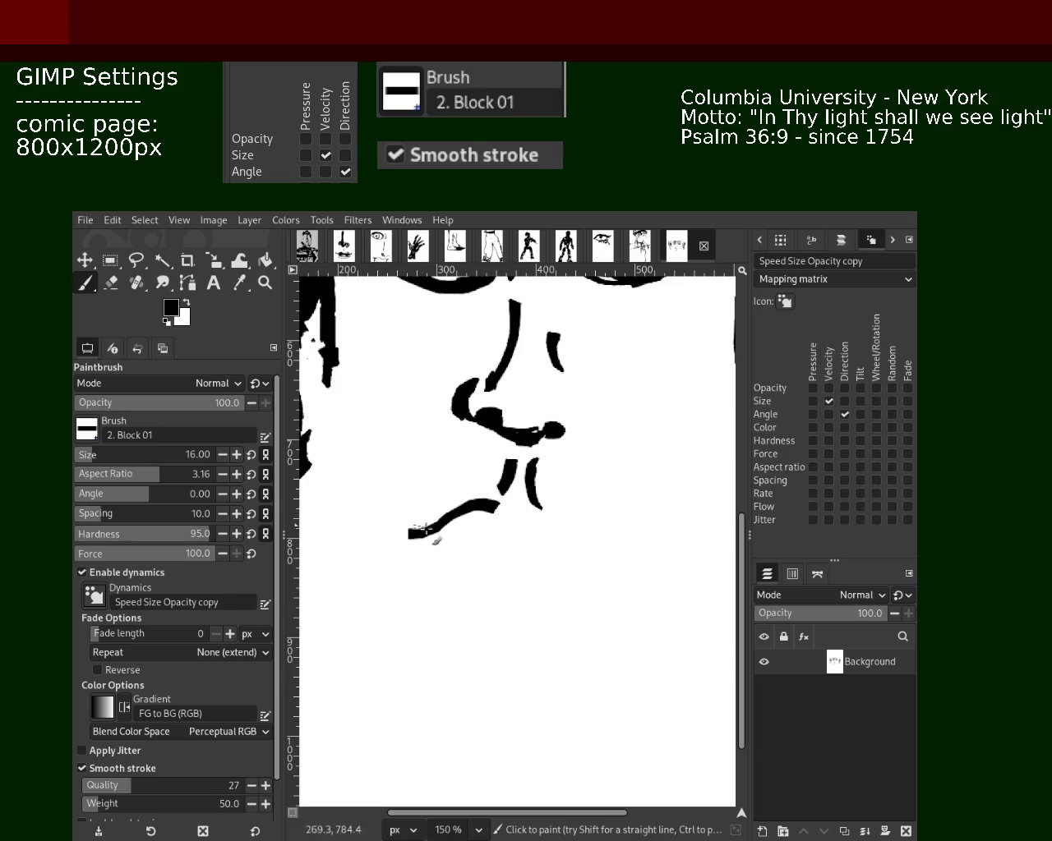
left_click_drag(496, 511, 613, 560)
- Add a thin mouth line and try corner strokes at both ends
left_click_drag(412, 531, 613, 561)
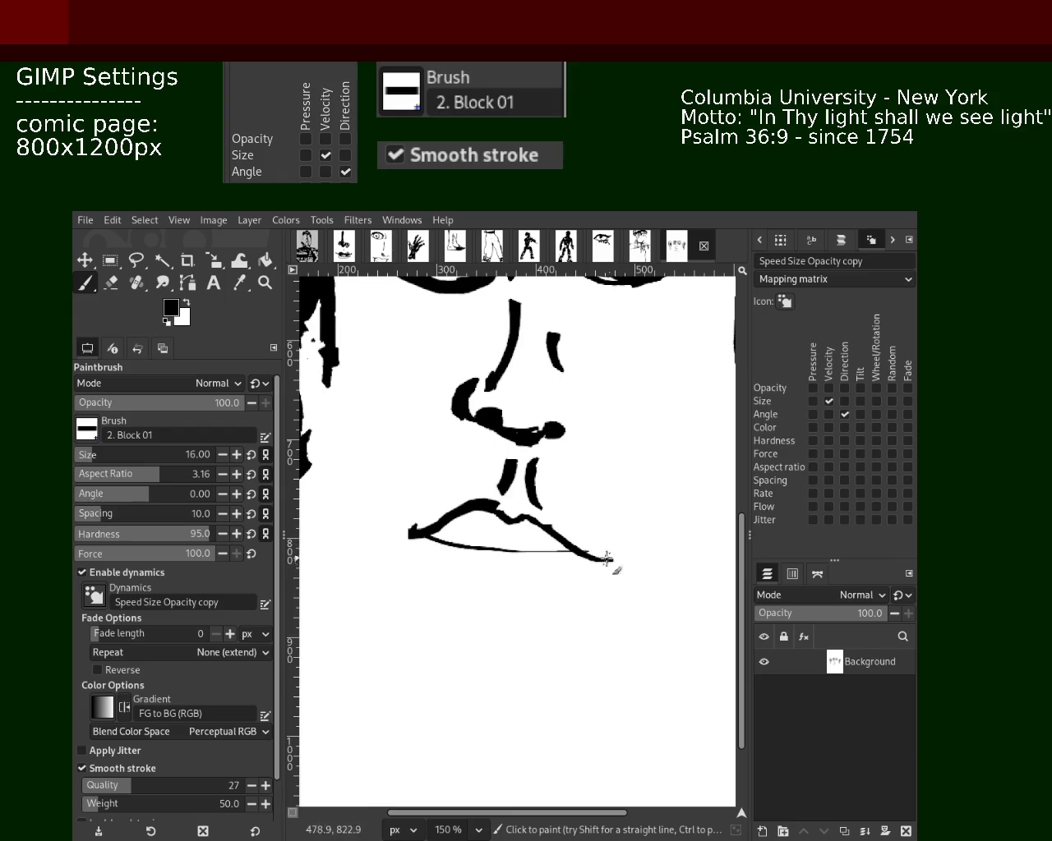
mouse_move(430, 534)
left_mouse_down()
mouse_move(401, 562)
mouse_move(389, 524)
left_mouse_up()
key("ctrl+z")
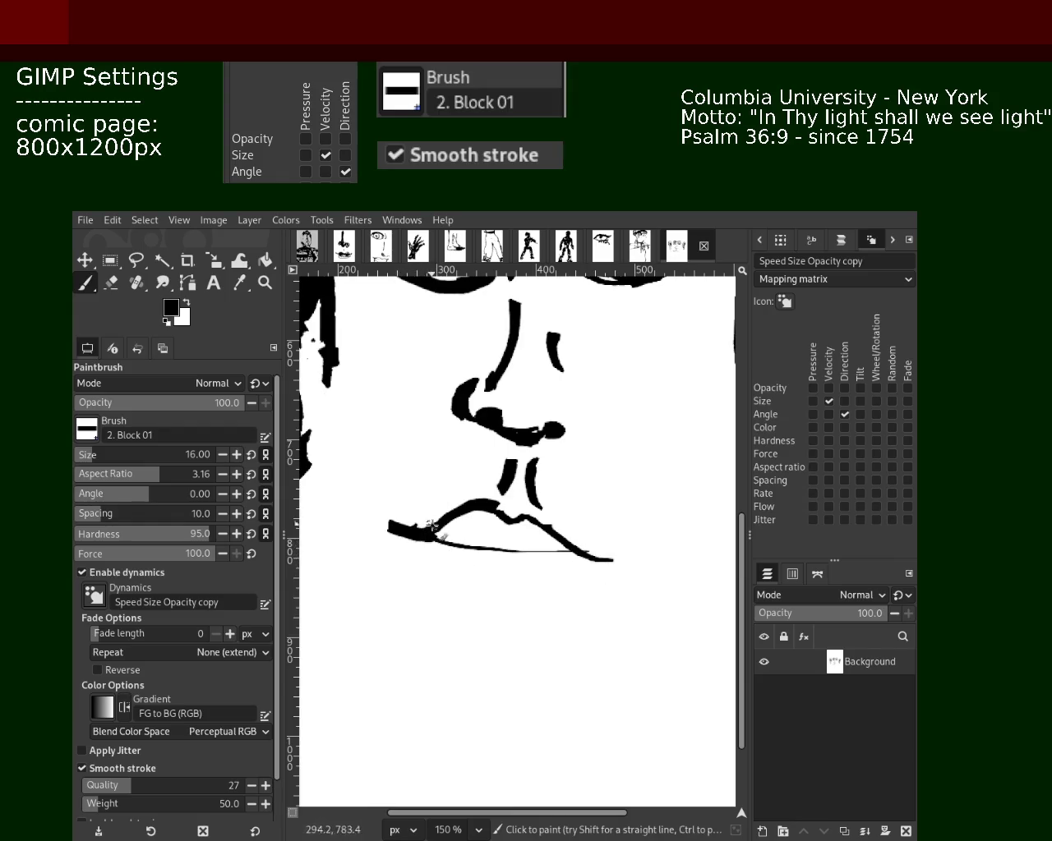
left_click_drag(596, 561, 646, 530)
key("ctrl+z")
left_click_drag(596, 561, 662, 518)
key("ctrl+z")
mouse_move(434, 538)
left_mouse_down()
mouse_move(410, 567)
mouse_move(415, 559)
mouse_move(466, 593)
left_mouse_up()
key("ctrl+z")
- Draw a thick curved lower lip along the bottom of the mouth
left_click_drag(577, 551, 498, 585)
key("ctrl+z")
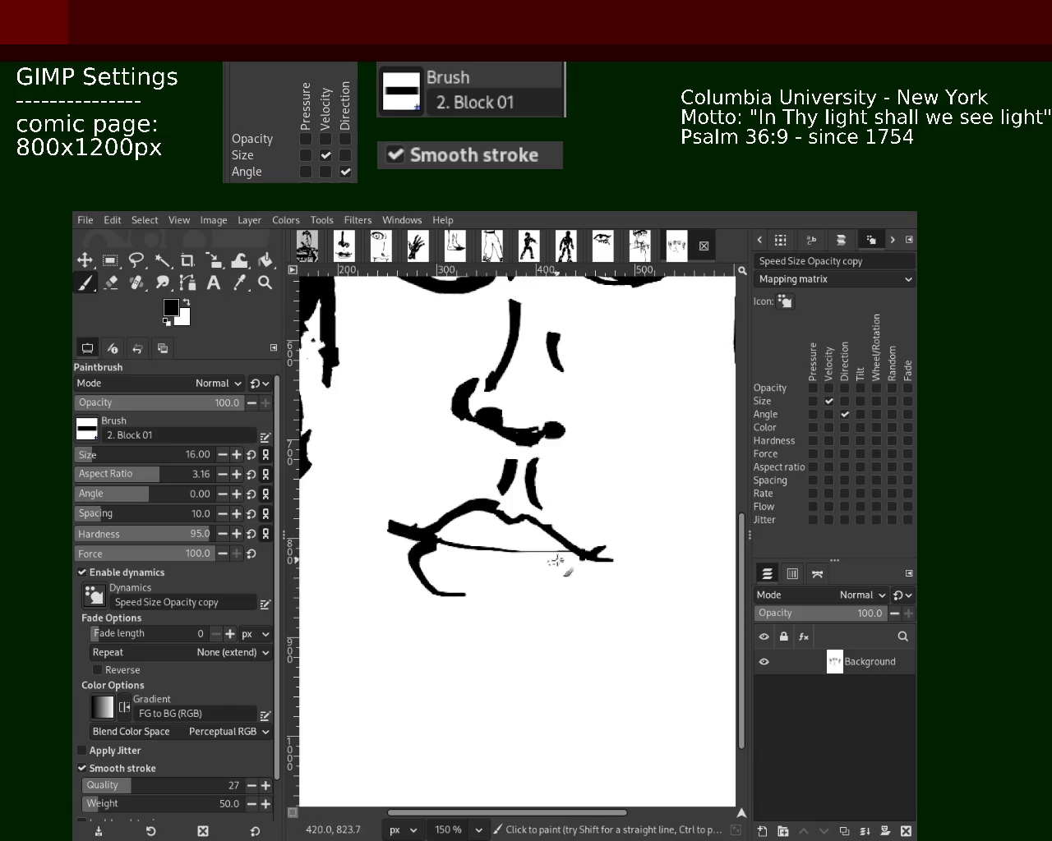
key("ctrl+z")
mouse_move(571, 555)
left_mouse_down()
mouse_move(565, 574)
mouse_move(536, 582)
left_mouse_up()
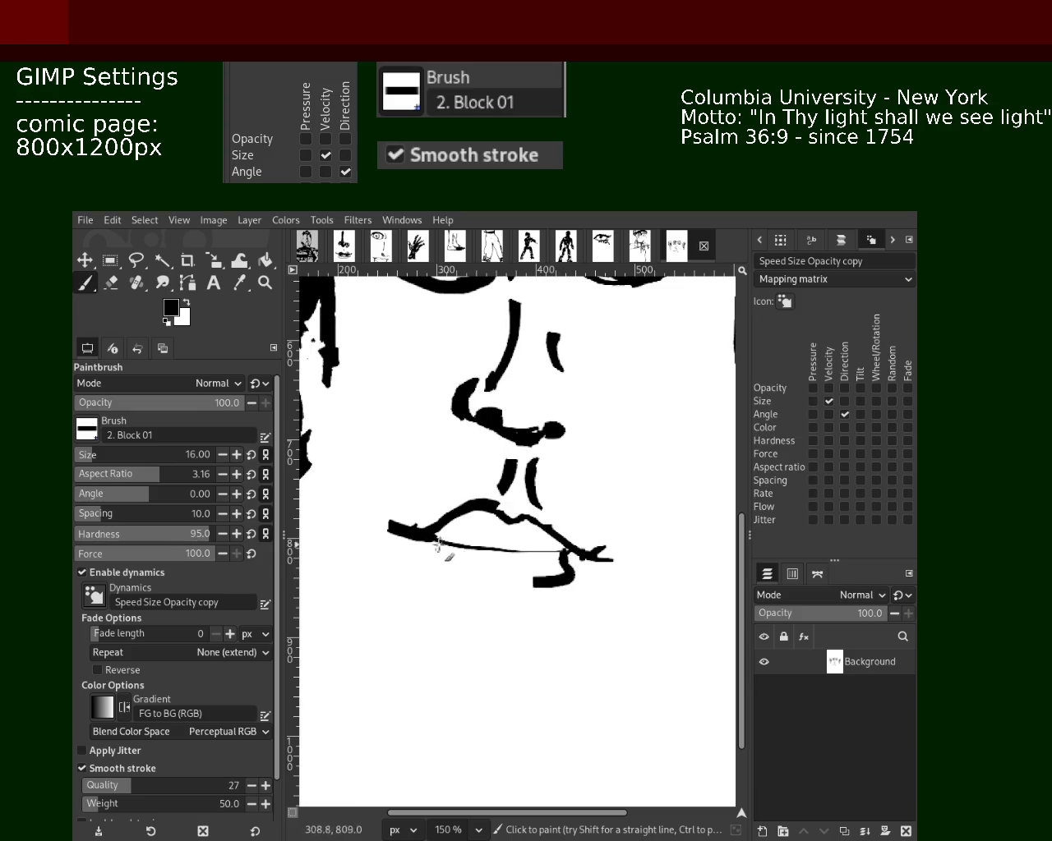
mouse_move(420, 539)
left_mouse_down()
mouse_move(443, 569)
mouse_move(612, 590)
left_mouse_up()
key("ctrl+z")
left_click_drag(526, 577, 411, 554)
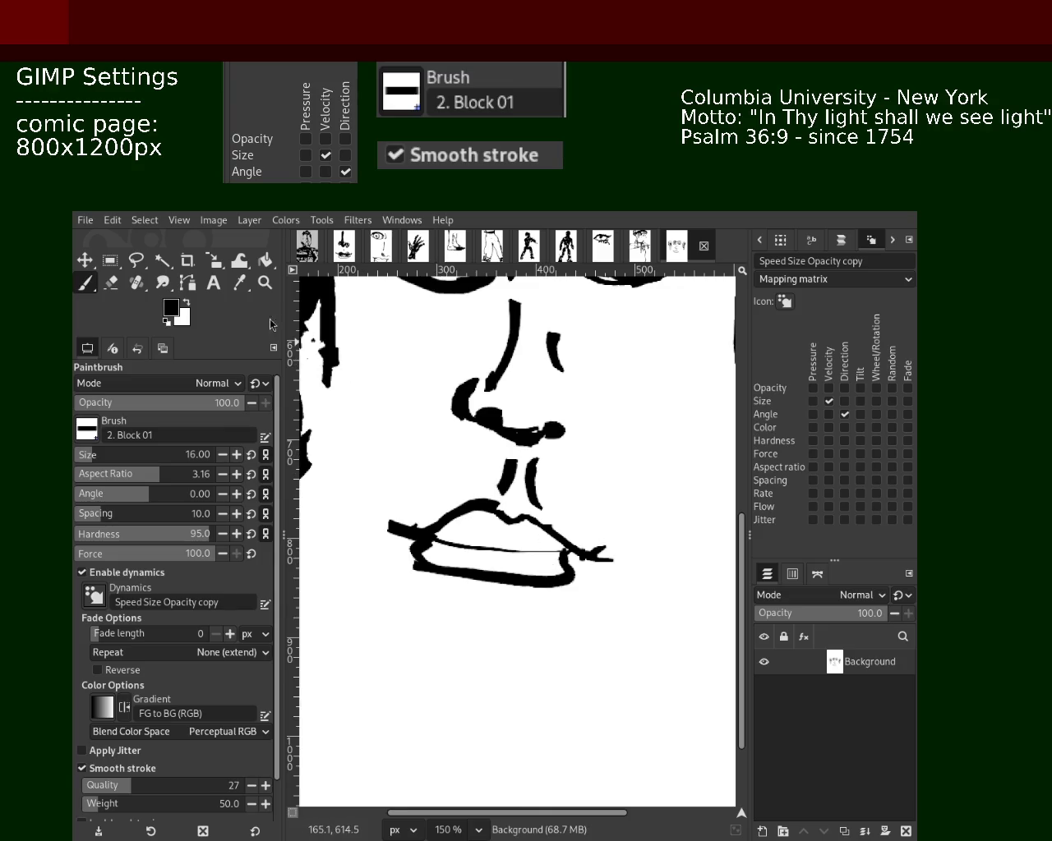
- Zoom out to check the whole face, then zoom back in on the mouth
left_click(265, 281)
left_click(510, 542, "ctrl")
left_click(510, 542, "ctrl")
left_click(509, 542, "ctrl")
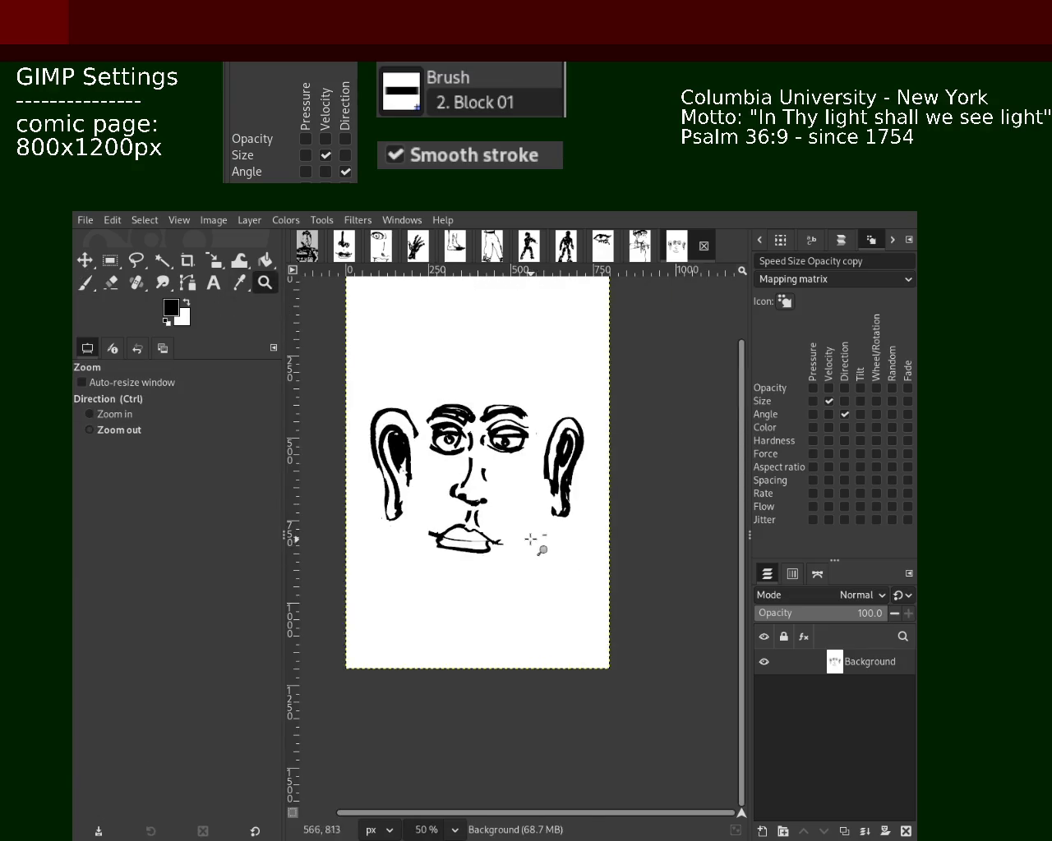
left_click(513, 519, "ctrl")
left_click(514, 519)
left_click(480, 566)
left_click(480, 566, "ctrl")
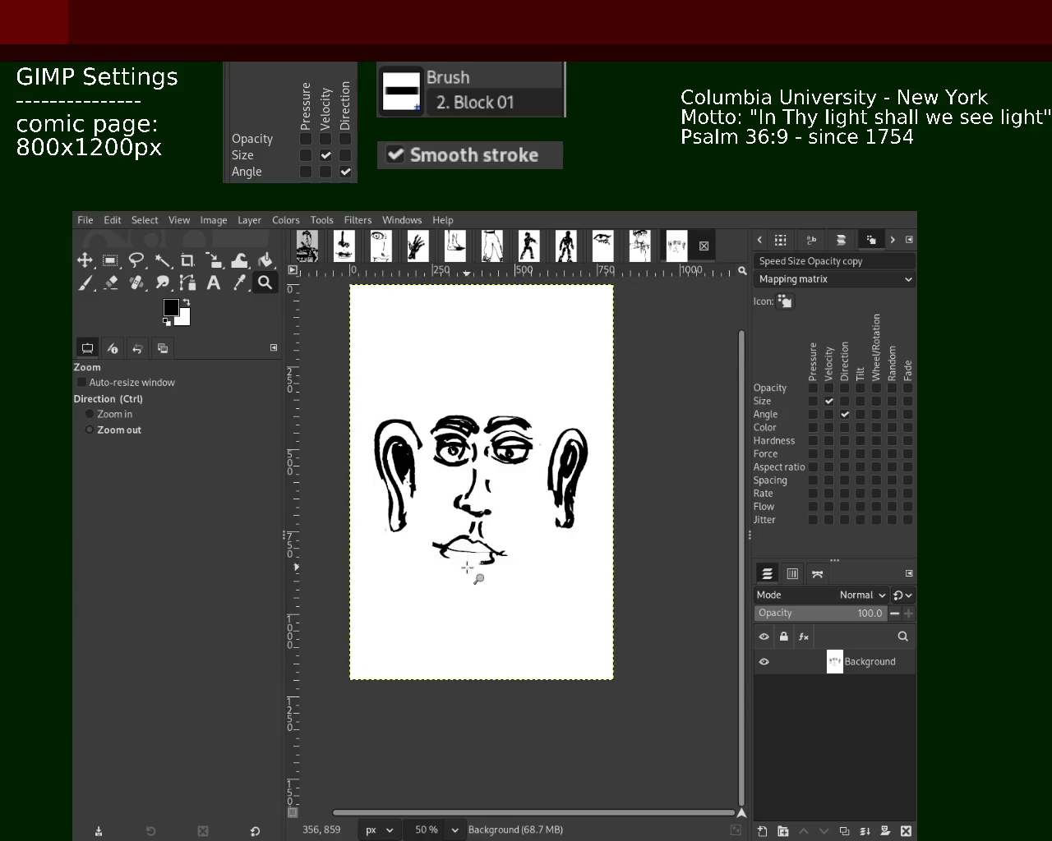
left_click(466, 567, "ctrl")
left_click(467, 567)
left_click(467, 567)
left_click(467, 567)
left_click(465, 543)
key("p")
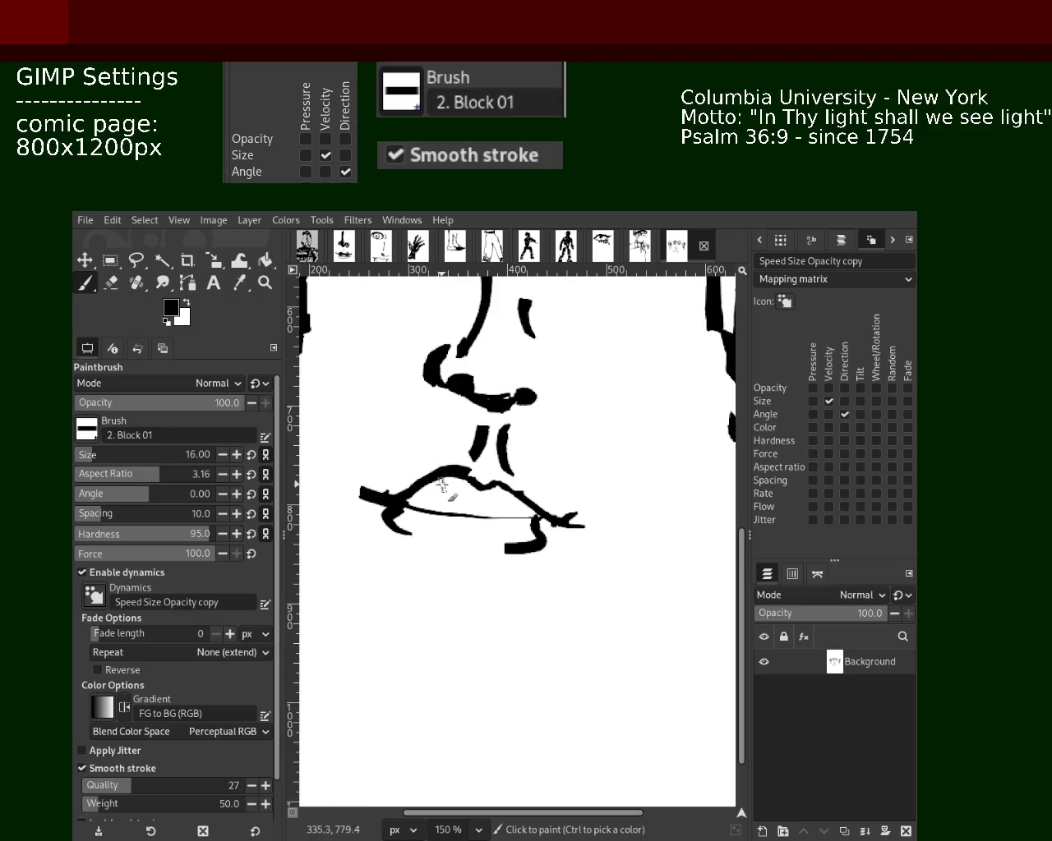
- Try thicker strokes over the upper lip toward the left corner
mouse_move(462, 483)
left_mouse_down()
mouse_move(484, 519)
mouse_move(526, 503)
mouse_move(444, 470)
mouse_move(536, 496)
mouse_move(507, 505)
mouse_move(571, 505)
left_mouse_up()
key("ctrl+z")
key("ctrl+z")
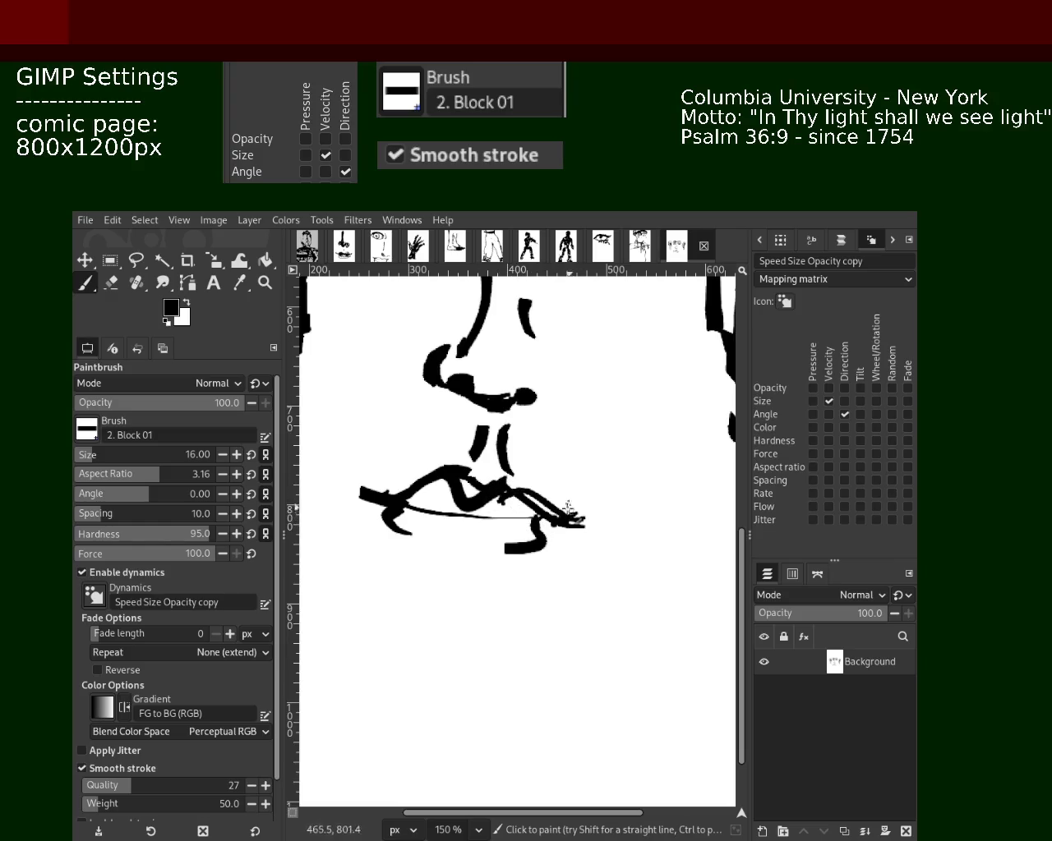
mouse_move(450, 468)
left_mouse_down()
mouse_move(391, 503)
mouse_move(394, 534)
mouse_move(446, 556)
mouse_move(538, 559)
mouse_move(436, 564)
mouse_move(465, 555)
mouse_move(501, 493)
mouse_move(411, 497)
mouse_move(502, 542)
mouse_move(551, 544)
mouse_move(505, 555)
mouse_move(505, 575)
left_mouse_up()
- Paint vertical teeth strokes and a dividing line inside the mouth
key("ctrl+z")
key("ctrl+z")
key("ctrl+z")
key("ctrl+z")
key("ctrl+z")
mouse_move(435, 503)
left_mouse_down()
mouse_move(429, 547)
mouse_move(411, 542)
left_mouse_up()
mouse_move(469, 514)
left_mouse_down()
mouse_move(472, 551)
mouse_move(506, 564)
left_mouse_up()
mouse_move(435, 530)
left_mouse_down()
mouse_move(513, 534)
mouse_move(444, 526)
mouse_move(465, 549)
mouse_move(440, 536)
left_mouse_up()
key("ctrl+z")
mouse_move(534, 511)
left_mouse_down()
mouse_move(435, 518)
mouse_move(448, 483)
mouse_move(418, 499)
mouse_move(453, 532)
left_mouse_up()
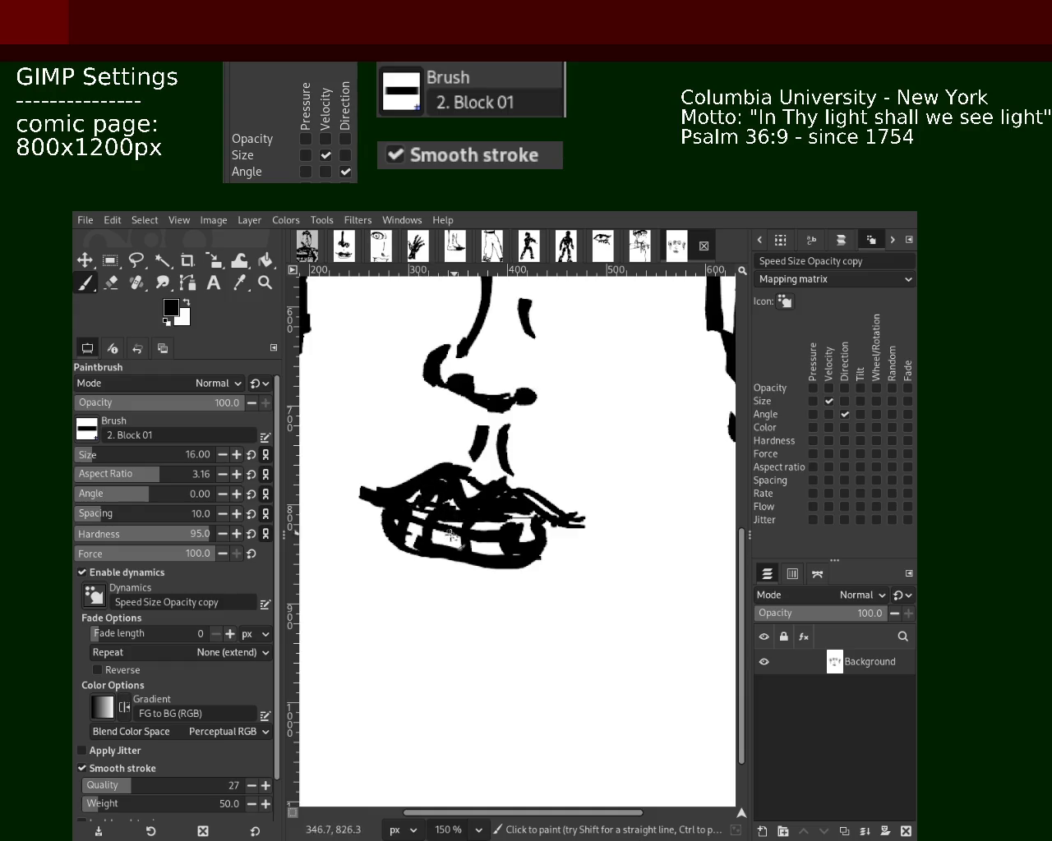
- Curve a bold lower-lip outline down from the corners and thicken its right end
left_click_drag(548, 531, 510, 589)
left_click_drag(388, 520, 376, 575)
key("ctrl+z")
left_click_drag(388, 516, 453, 589)
key("ctrl+z")
mouse_move(394, 513)
left_mouse_down()
mouse_move(523, 585)
mouse_move(448, 596)
mouse_move(378, 551)
mouse_move(382, 561)
mouse_move(446, 599)
mouse_move(540, 599)
mouse_move(481, 599)
mouse_move(410, 528)
left_mouse_up()
key("ctrl+z")
key("ctrl+z")
left_click_drag(545, 546, 547, 586)
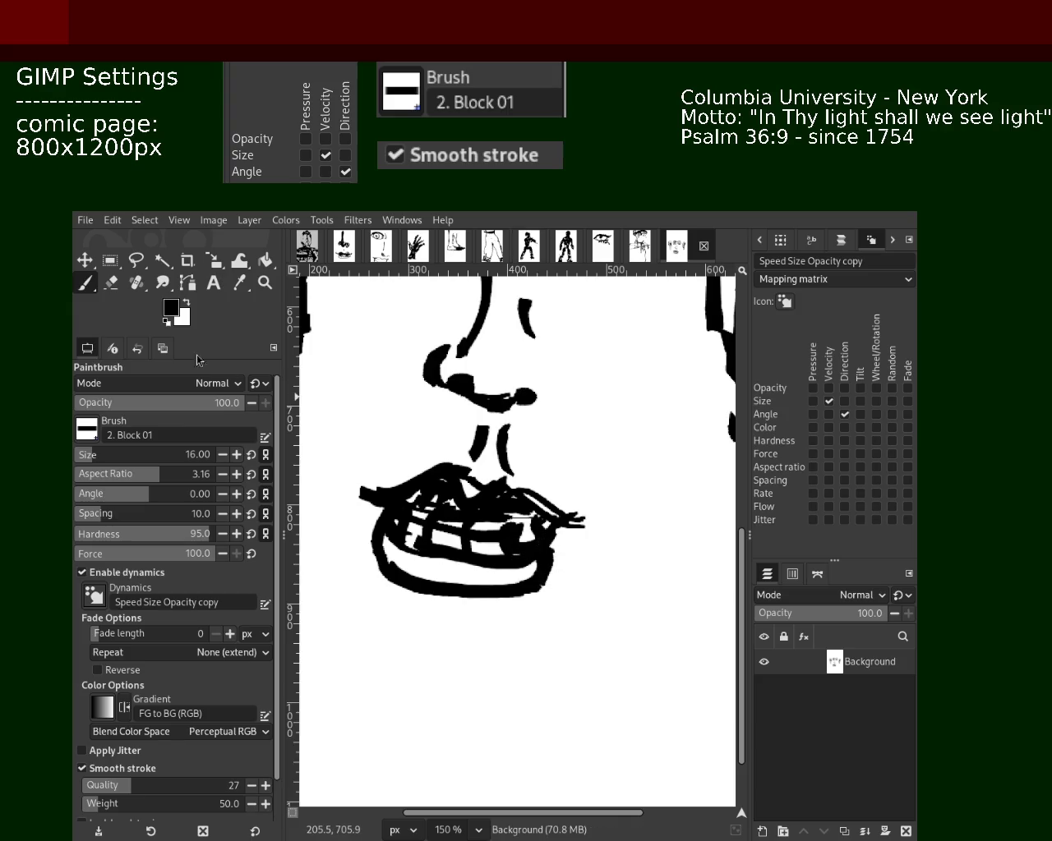
- Paint white over the lips' right end and stray lower-lip strokes, tapering the upper lip's left end
left_click(113, 286)
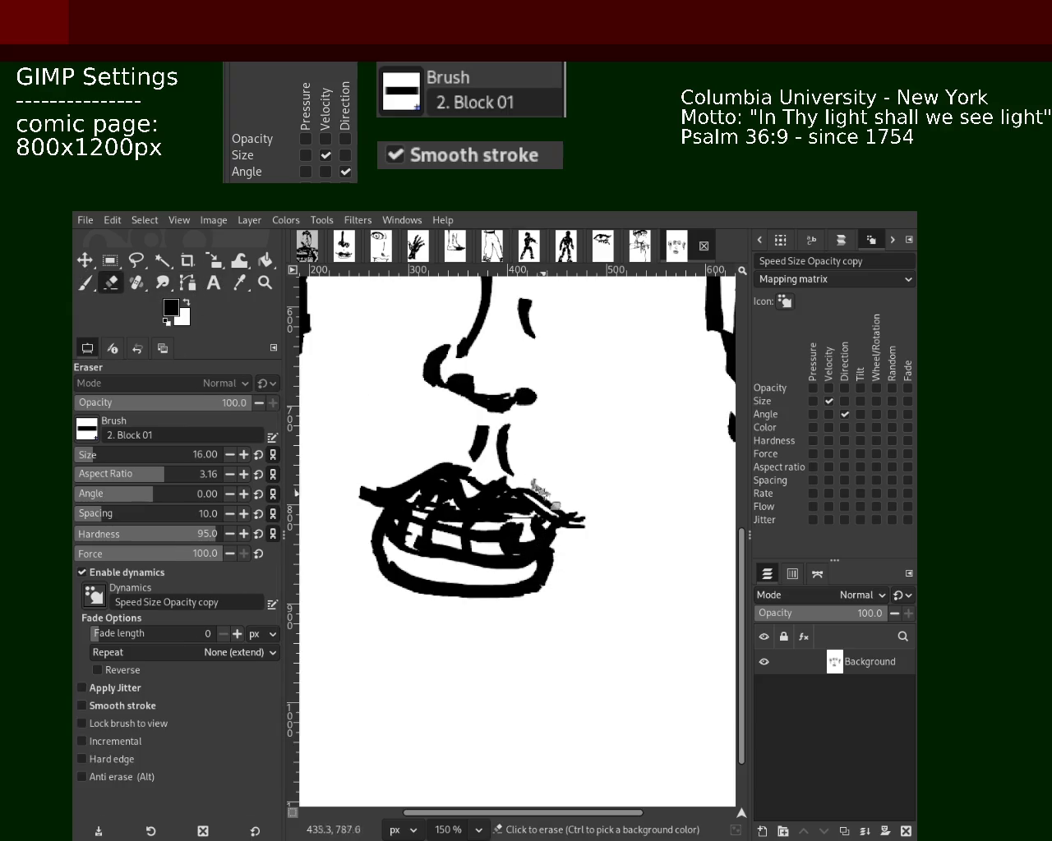
left_click(85, 283)
left_click(492, 451, "ctrl")
mouse_move(546, 489)
left_mouse_down()
mouse_move(508, 549)
mouse_move(563, 530)
mouse_move(502, 529)
mouse_move(473, 544)
mouse_move(525, 538)
mouse_move(476, 529)
mouse_move(502, 521)
mouse_move(386, 514)
left_mouse_up()
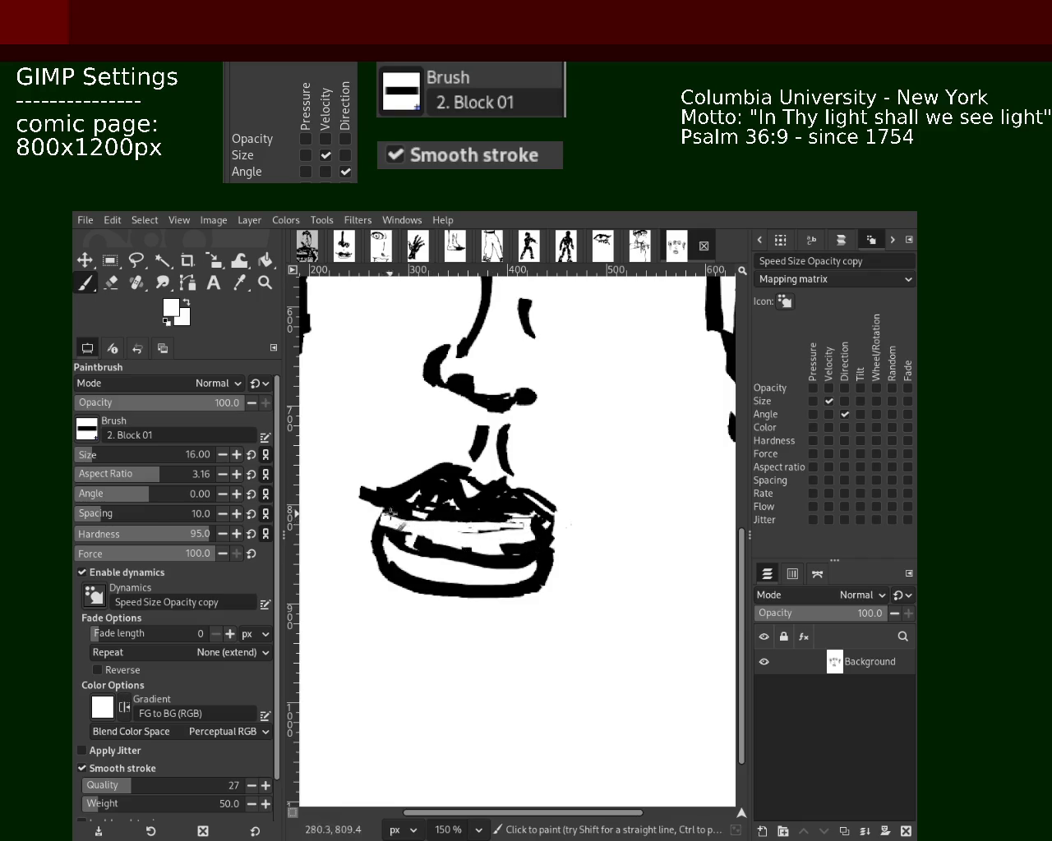
mouse_move(521, 546)
left_mouse_down()
mouse_move(423, 541)
mouse_move(434, 546)
left_mouse_up()
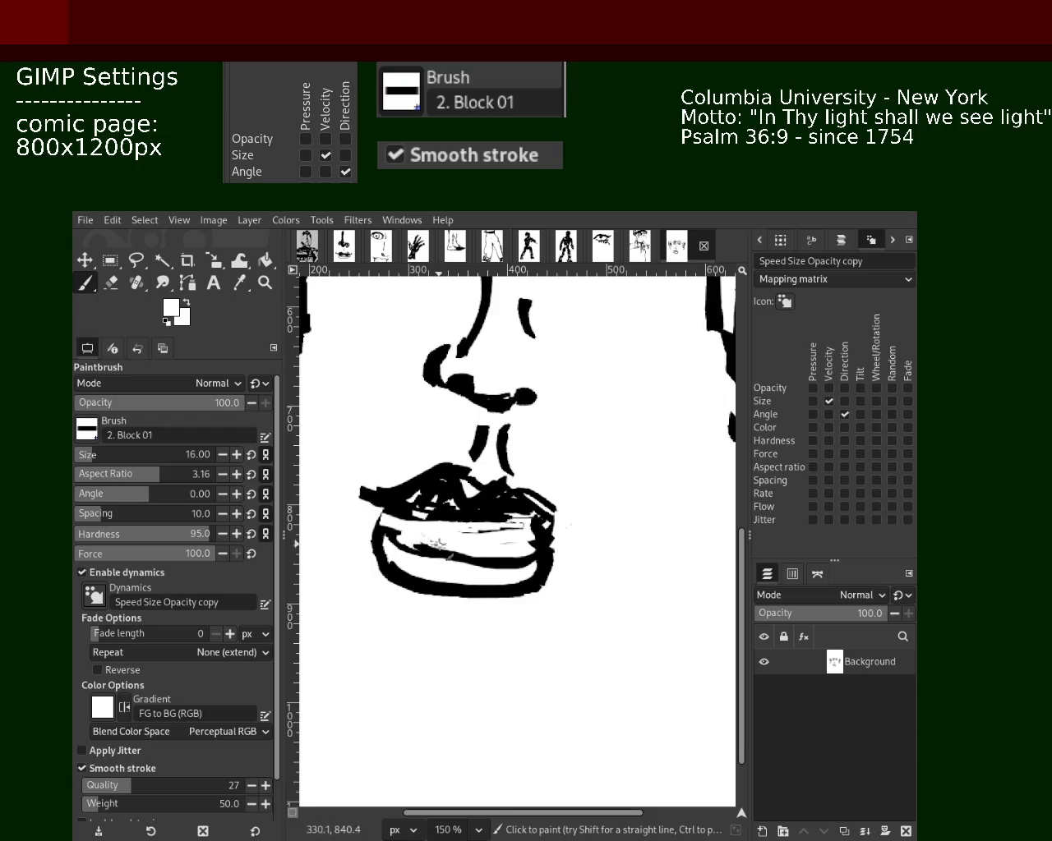
mouse_move(370, 493)
left_mouse_down()
mouse_move(349, 487)
mouse_move(387, 493)
left_mouse_up()
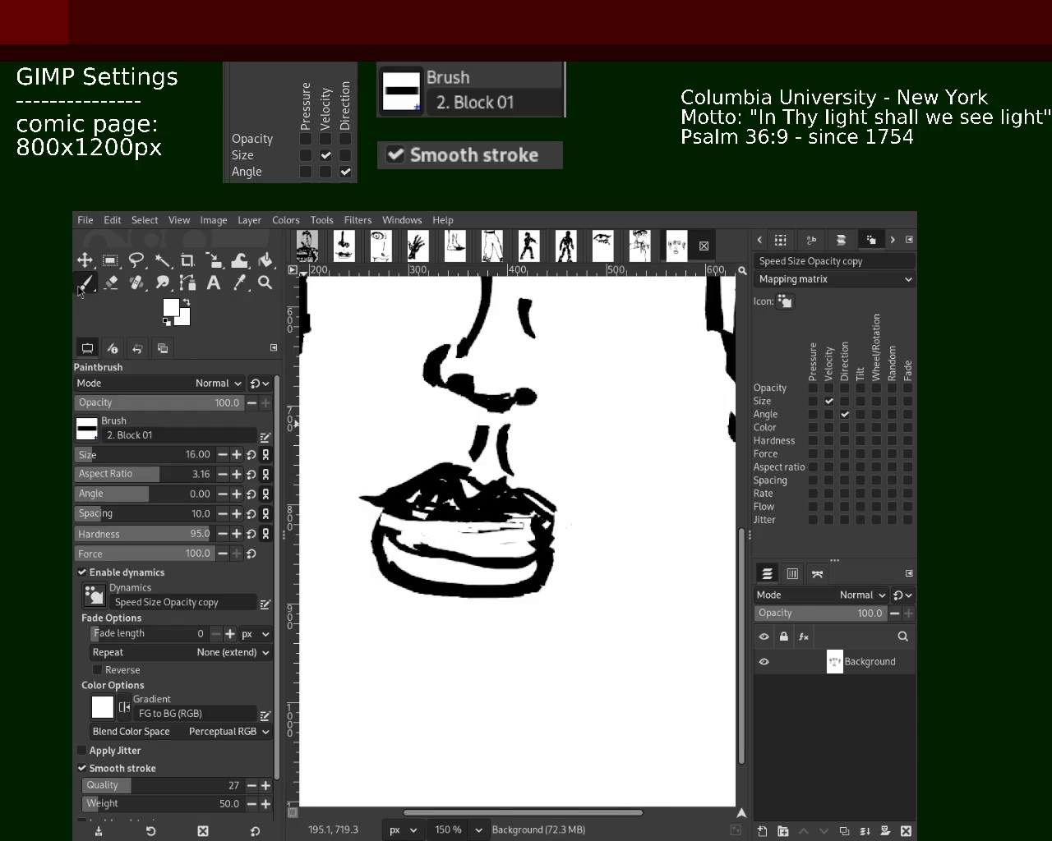
- Pick black from the drawing and darken the middle and right side of the lips
key("ctrl")
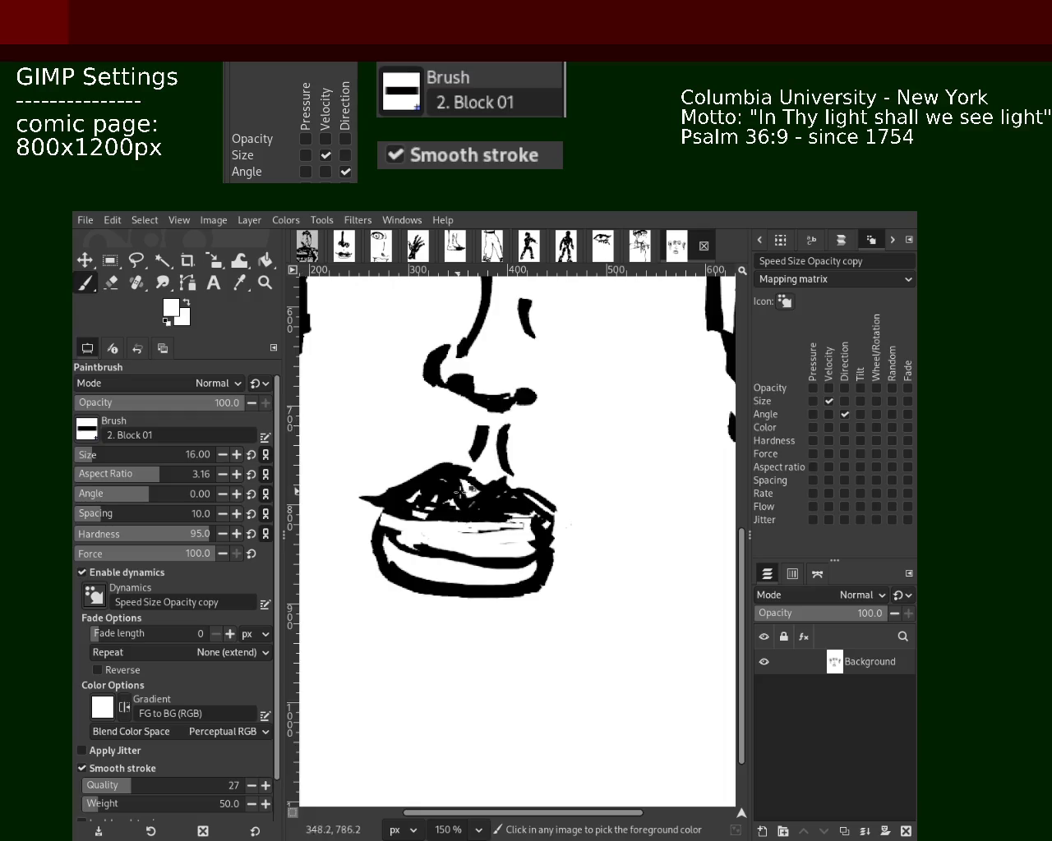
left_click(483, 513, "ctrl")
left_click_drag(473, 513, 428, 502)
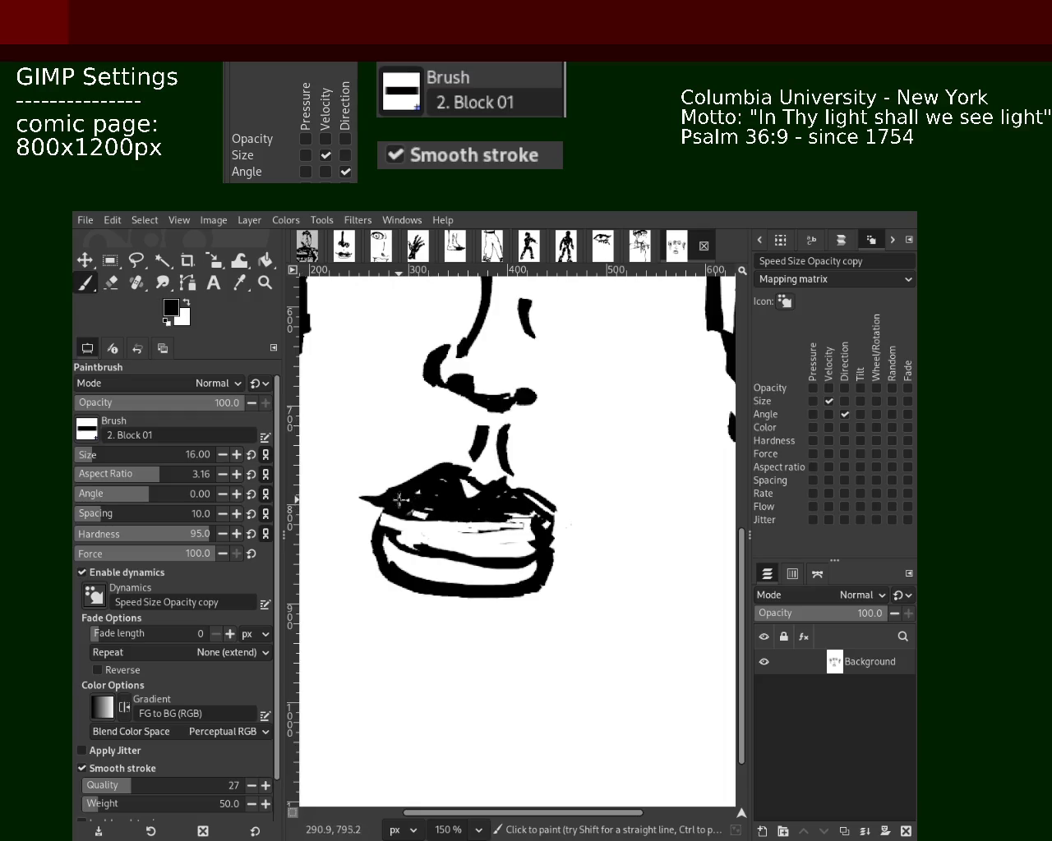
mouse_move(503, 516)
left_mouse_down()
mouse_move(567, 526)
mouse_move(523, 498)
left_mouse_up()
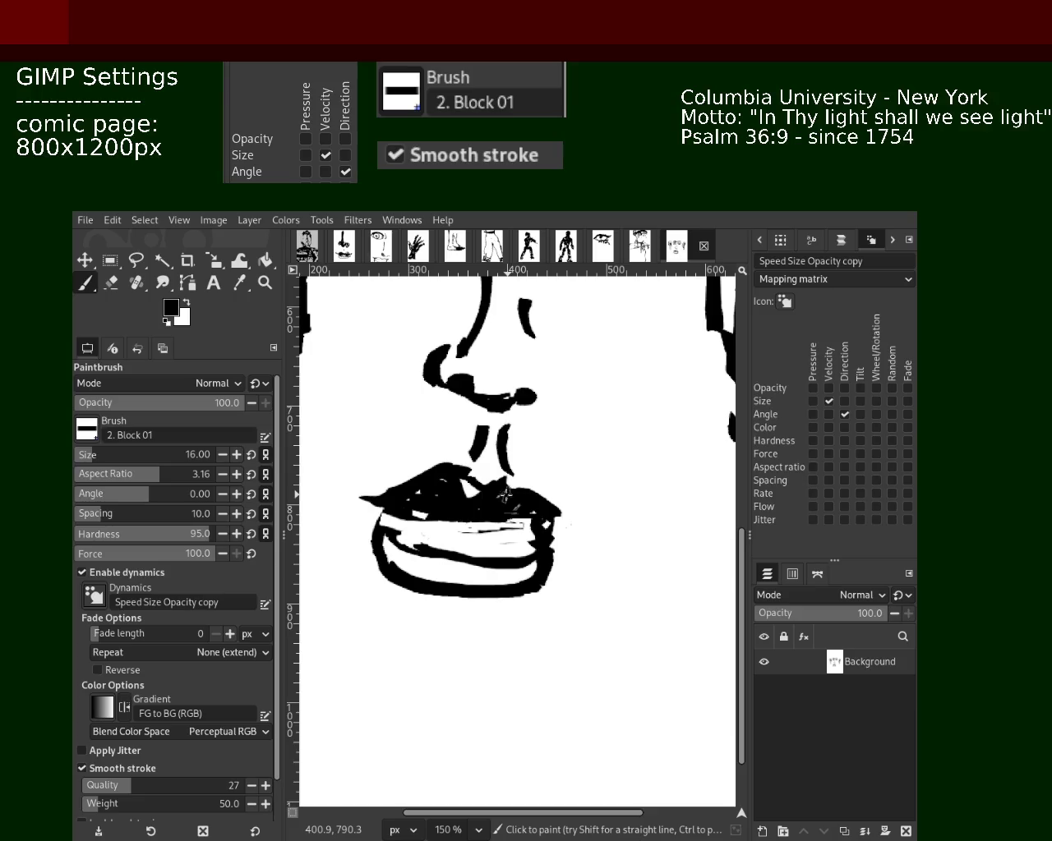
- Carve a white notch into the centre of the upper lip beneath the nose
key("shift+e")
left_click_drag(418, 460, 468, 486)
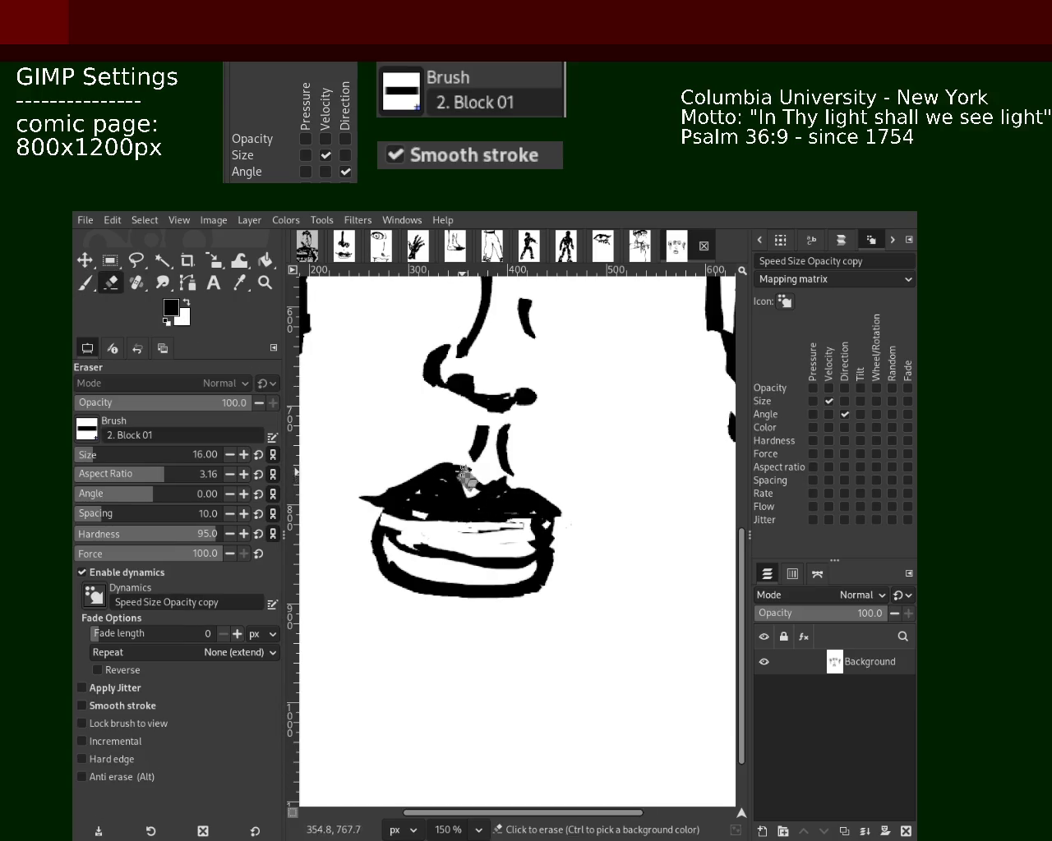
key("ctrl+z")
left_click(86, 284)
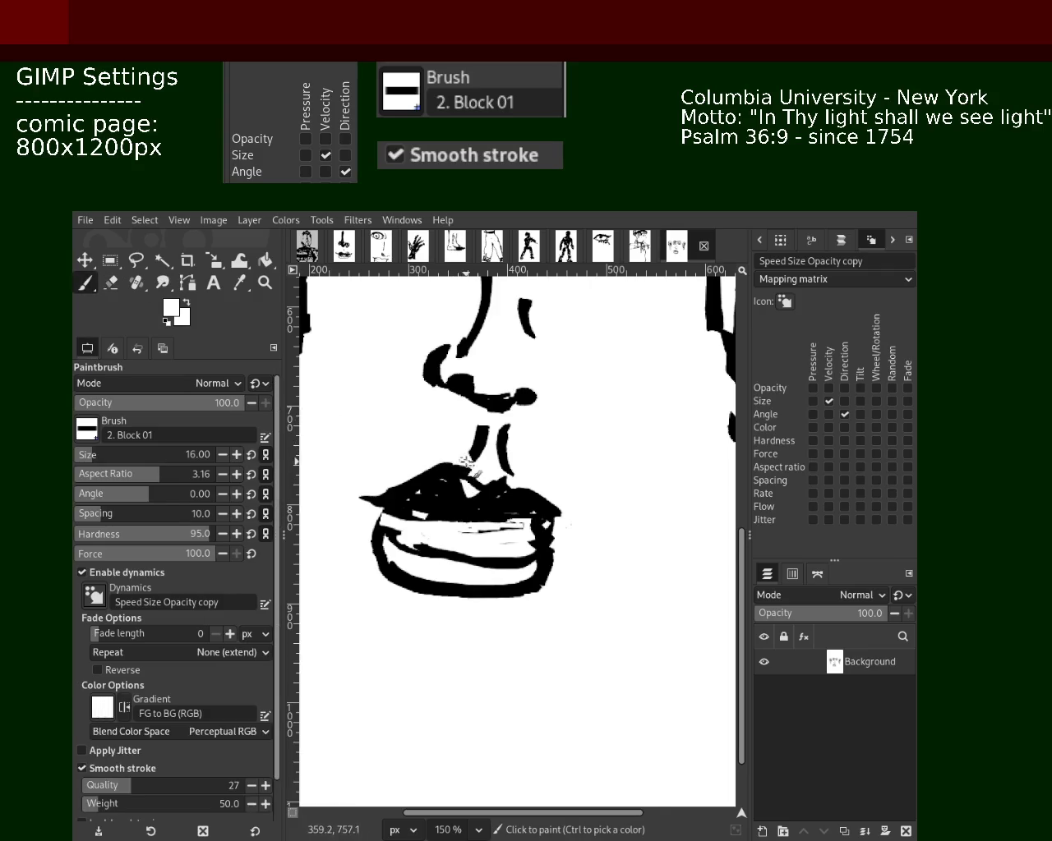
left_click(465, 474)
mouse_move(490, 490)
left_mouse_down()
mouse_move(521, 481)
mouse_move(481, 486)
mouse_move(412, 465)
left_mouse_up()
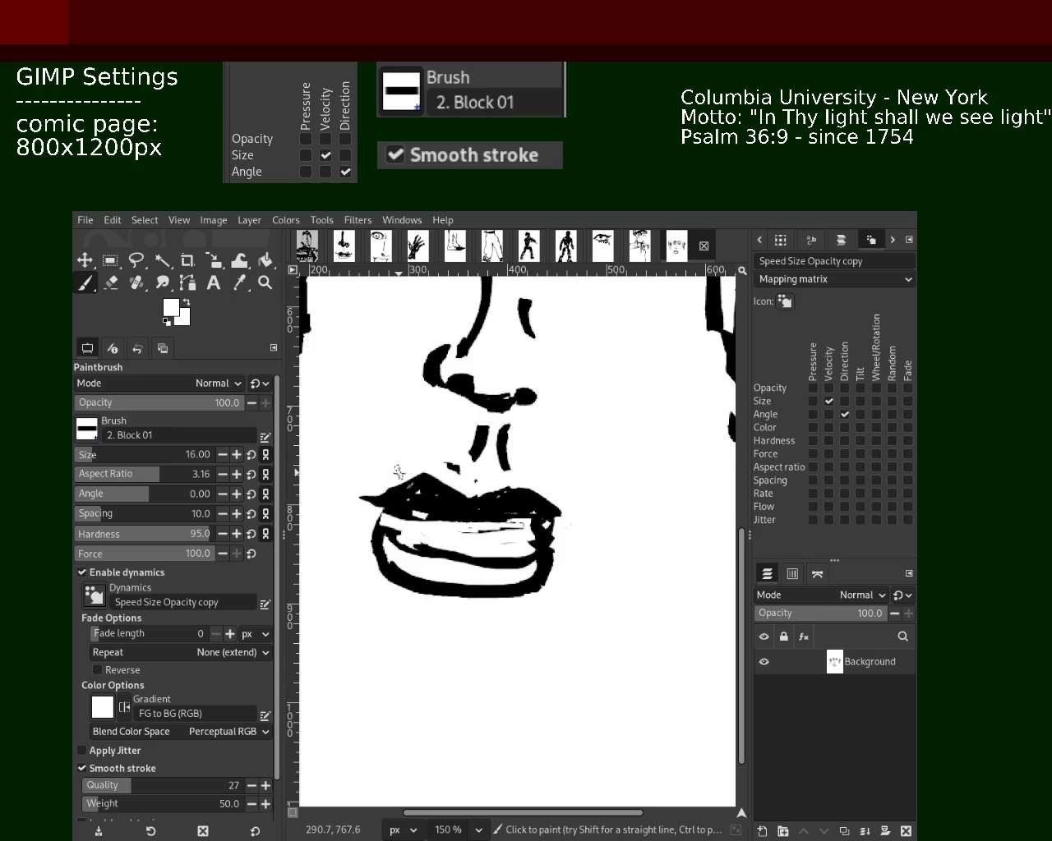
- Paint out the lower ends of both ears in white, cleaning specks below the left ear
key("z")
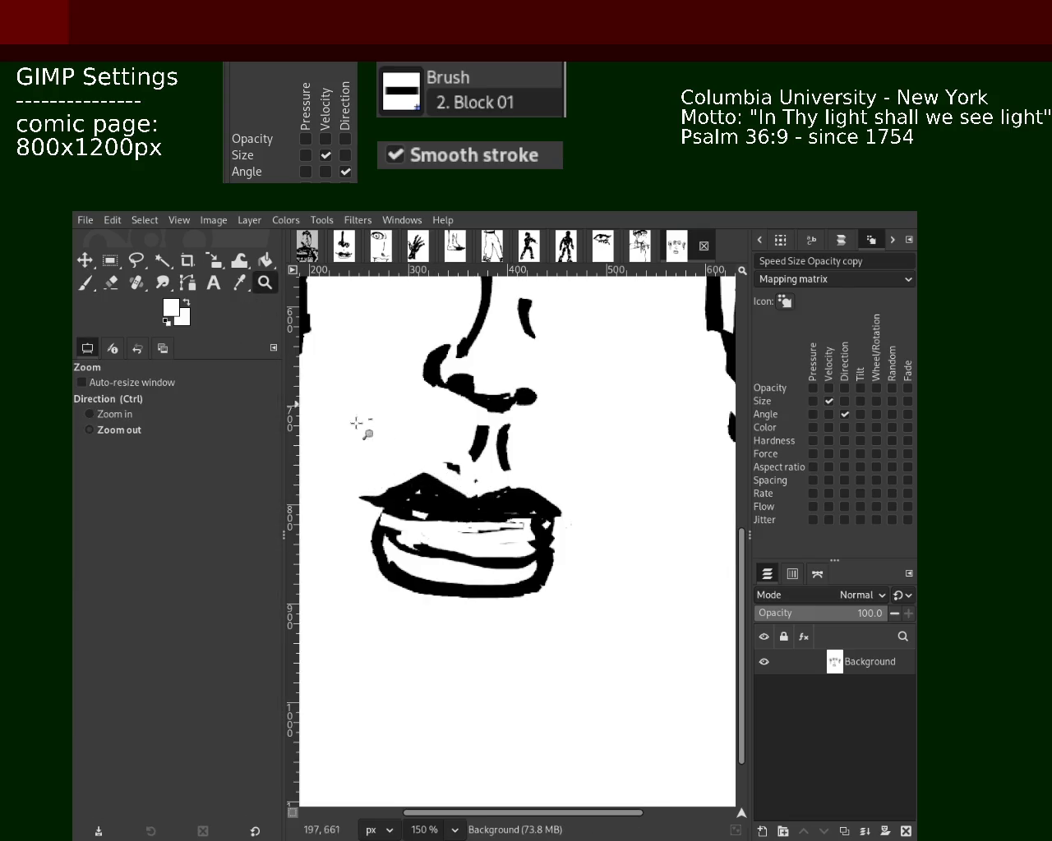
left_click(321, 383)
left_click(484, 462)
left_click(485, 462, "ctrl")
left_click(485, 460)
left_click(484, 448, "ctrl")
left_click(483, 436)
left_click(482, 426)
left_click(451, 435)
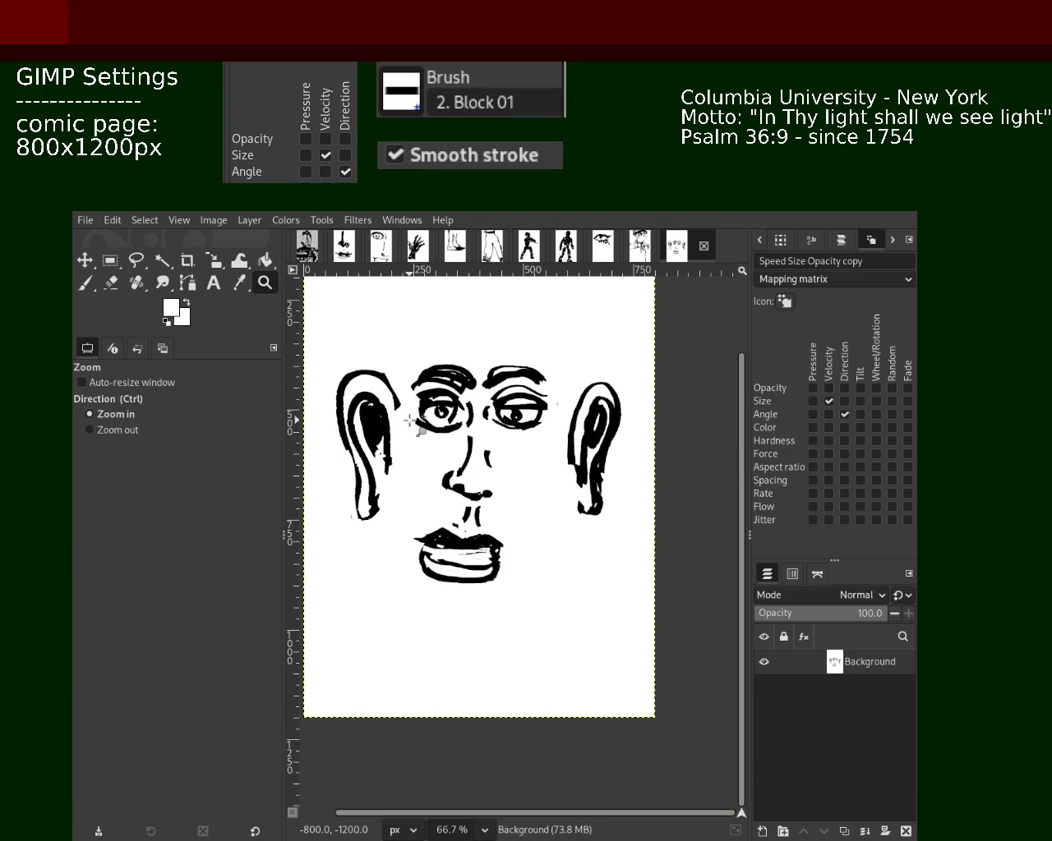
left_click(108, 285)
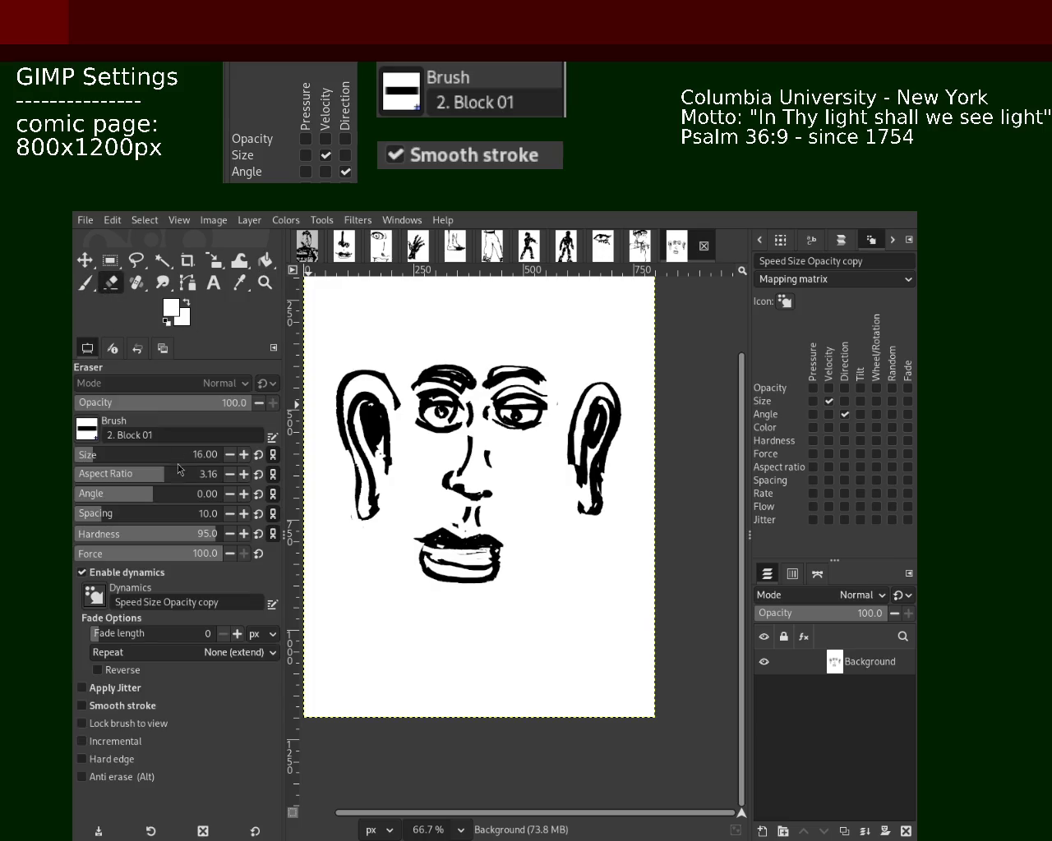
key("p")
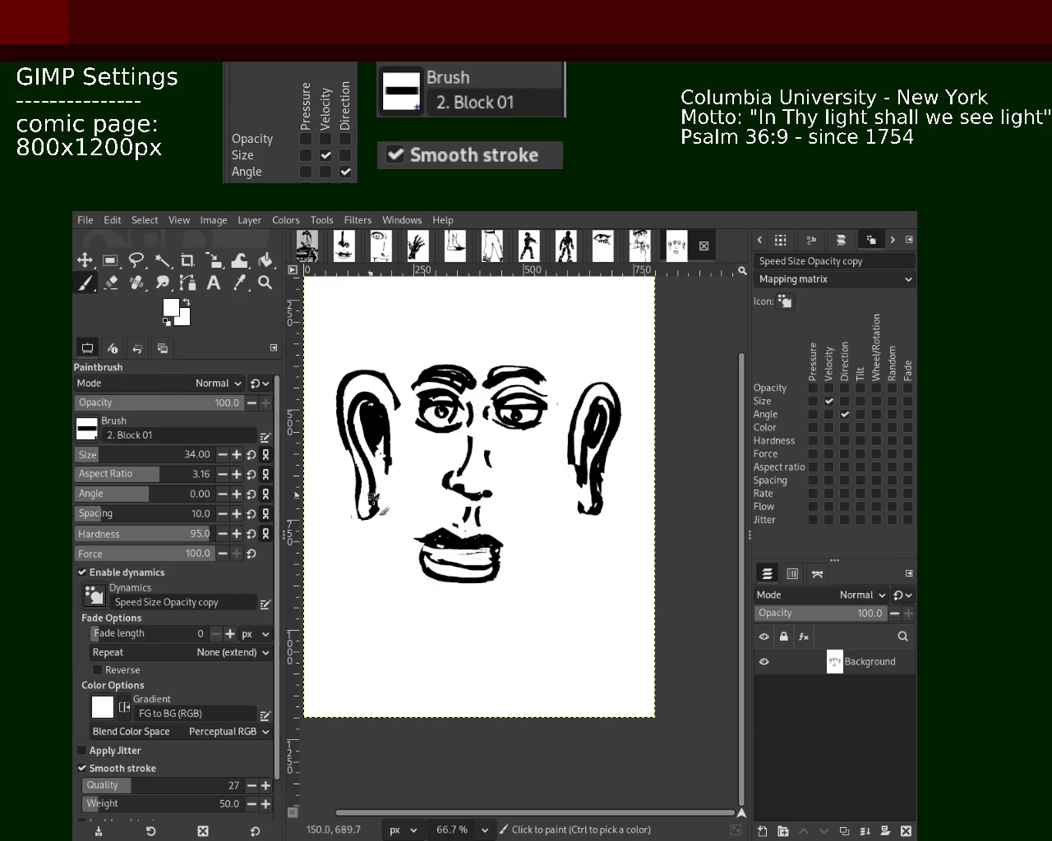
mouse_move(359, 499)
left_mouse_down()
mouse_move(390, 394)
mouse_move(351, 380)
mouse_move(334, 423)
mouse_move(401, 475)
left_mouse_up()
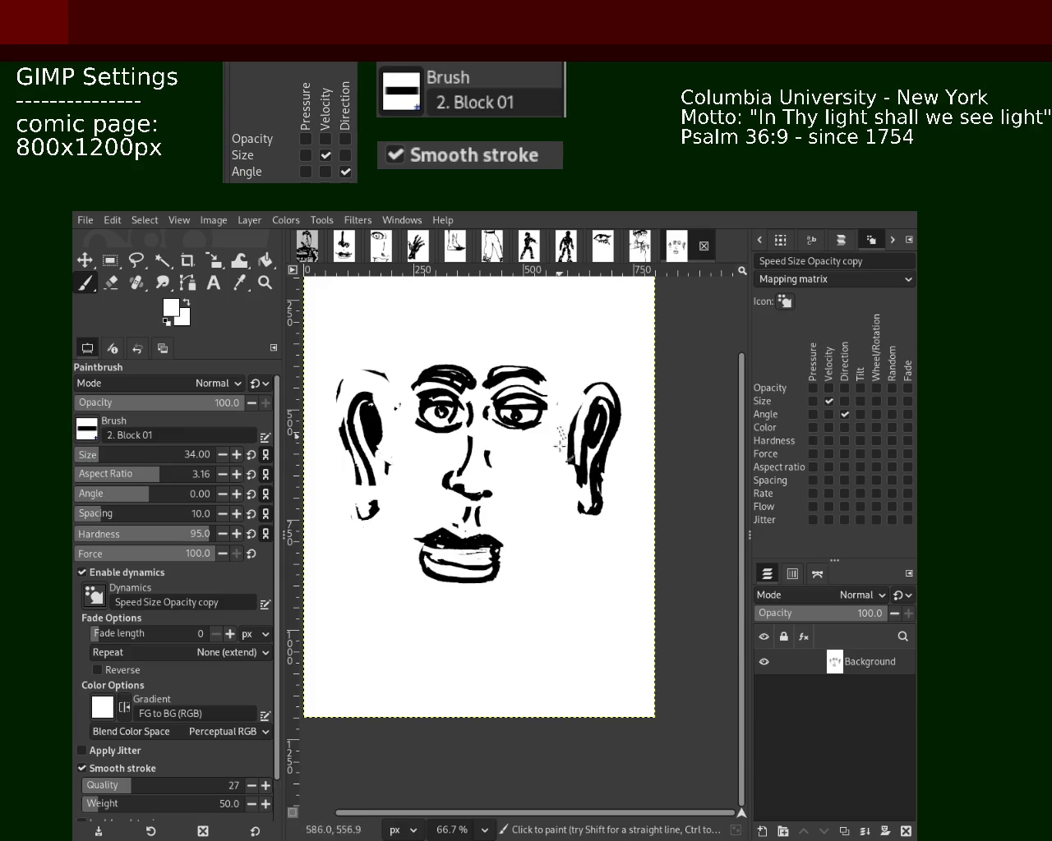
mouse_move(580, 404)
left_mouse_down()
mouse_move(572, 463)
mouse_move(592, 513)
left_mouse_up()
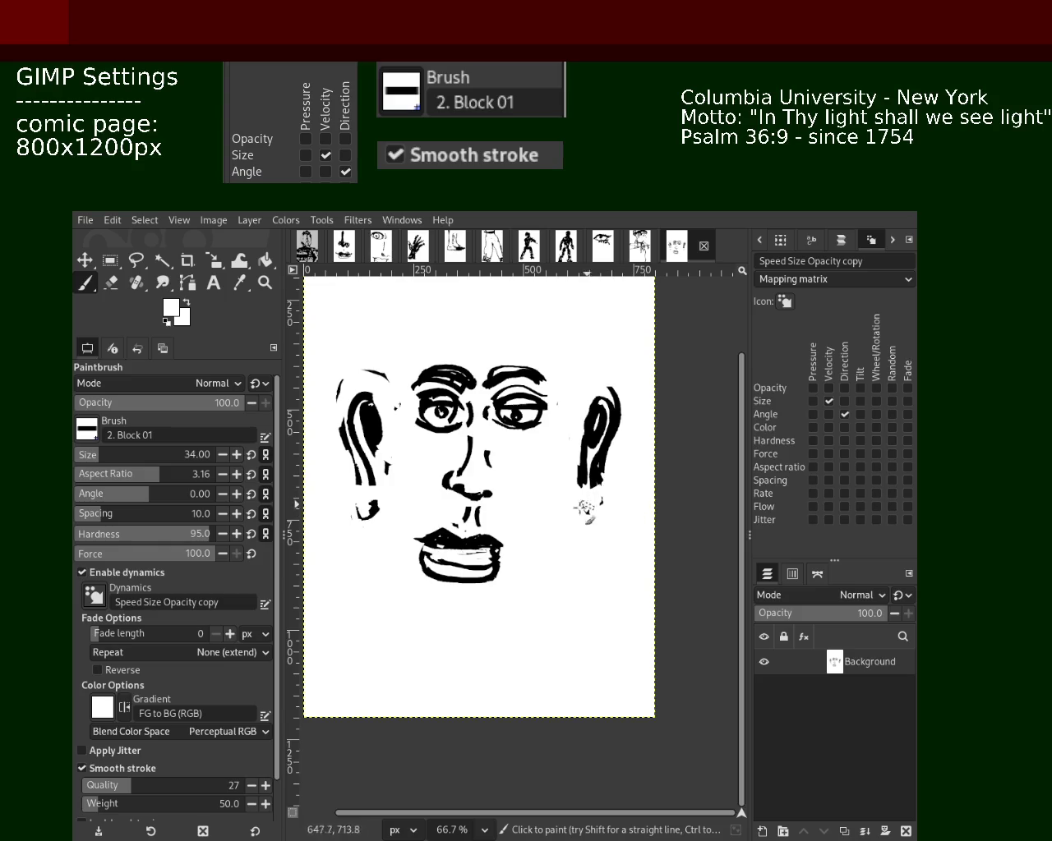
left_click_drag(371, 511, 390, 458)
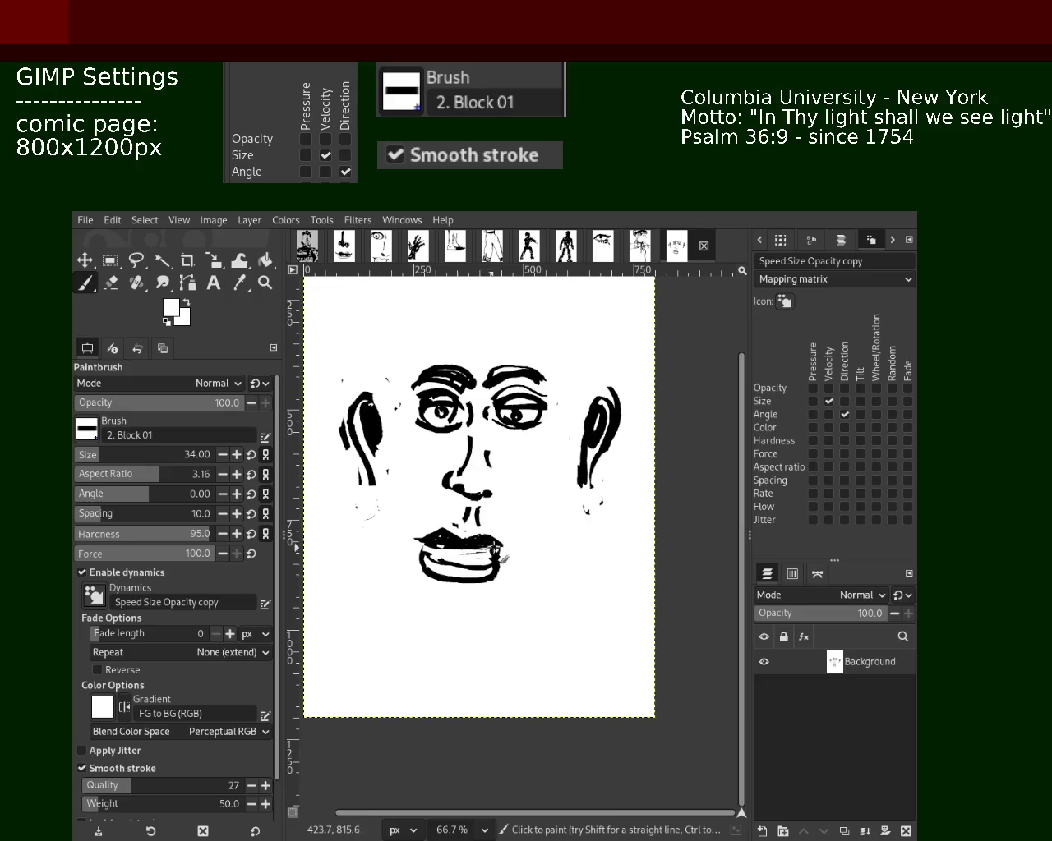
- Ink a curved black outer rim over the left ear and strokes along its bottom
key("z")
left_click(441, 397, "ctrl")
left_click(441, 398)
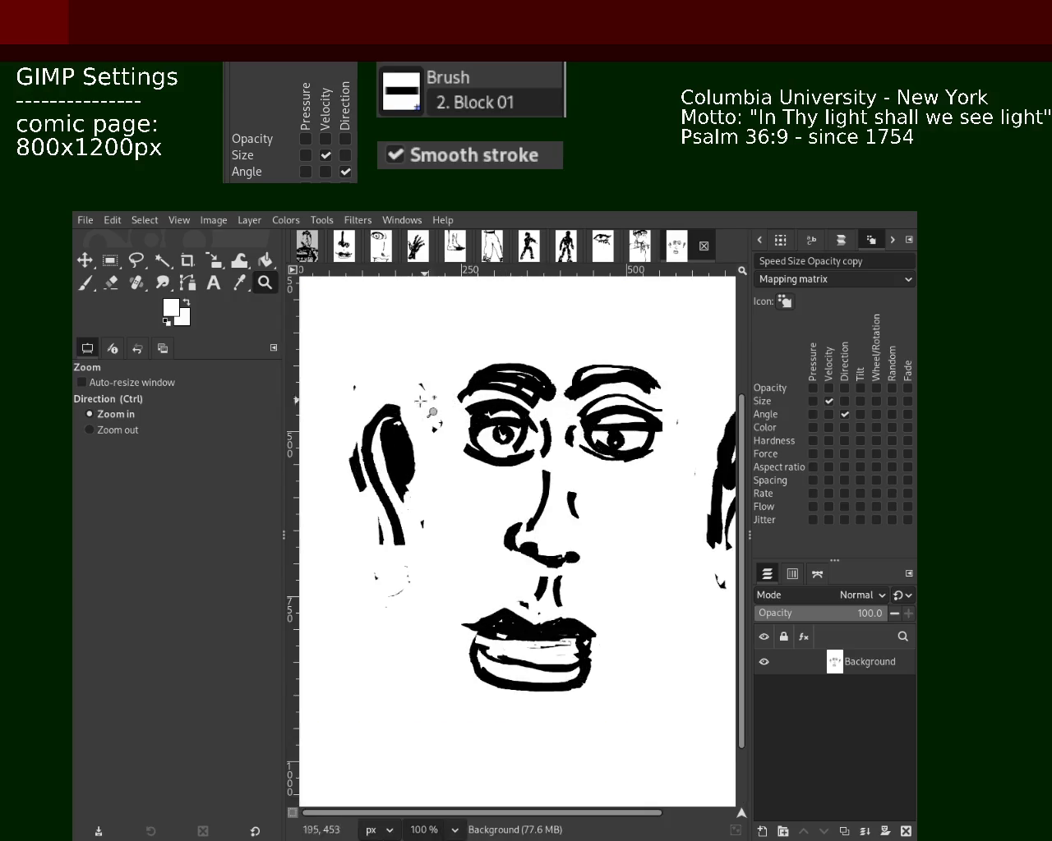
left_click(444, 411)
key("p")
key("d")
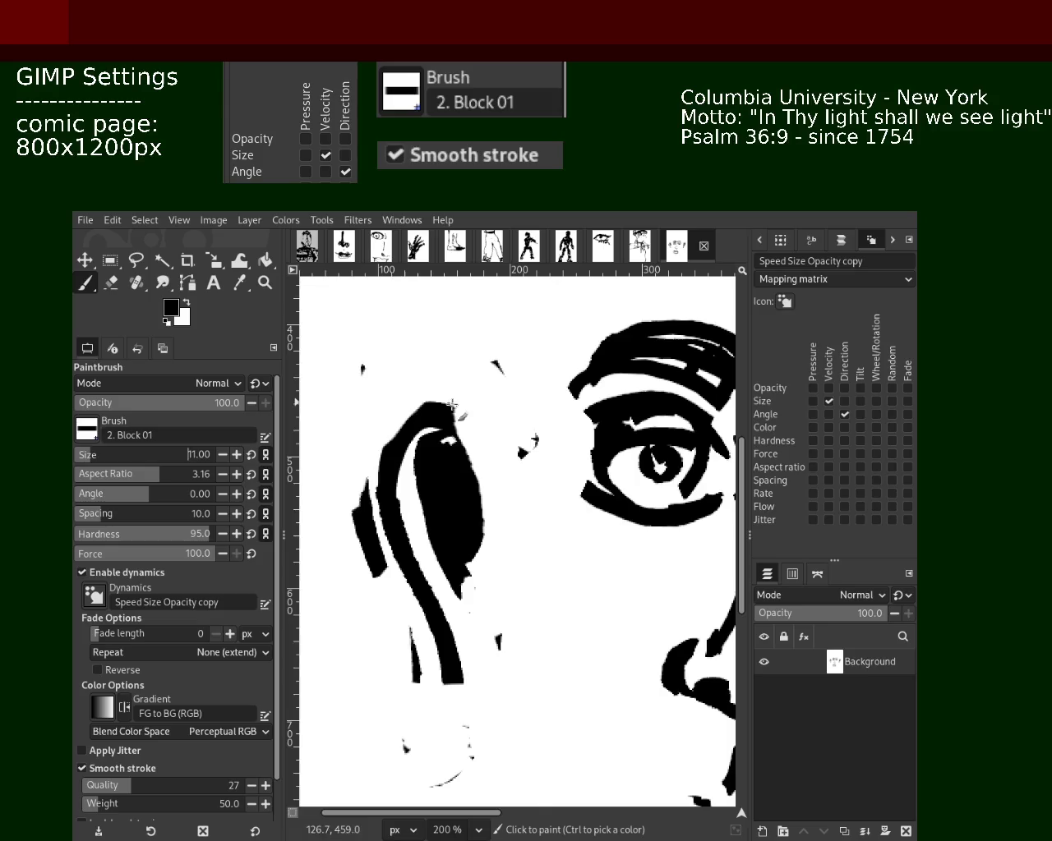
mouse_move(488, 404)
left_mouse_down()
mouse_move(389, 409)
mouse_move(365, 465)
mouse_move(402, 510)
left_mouse_up()
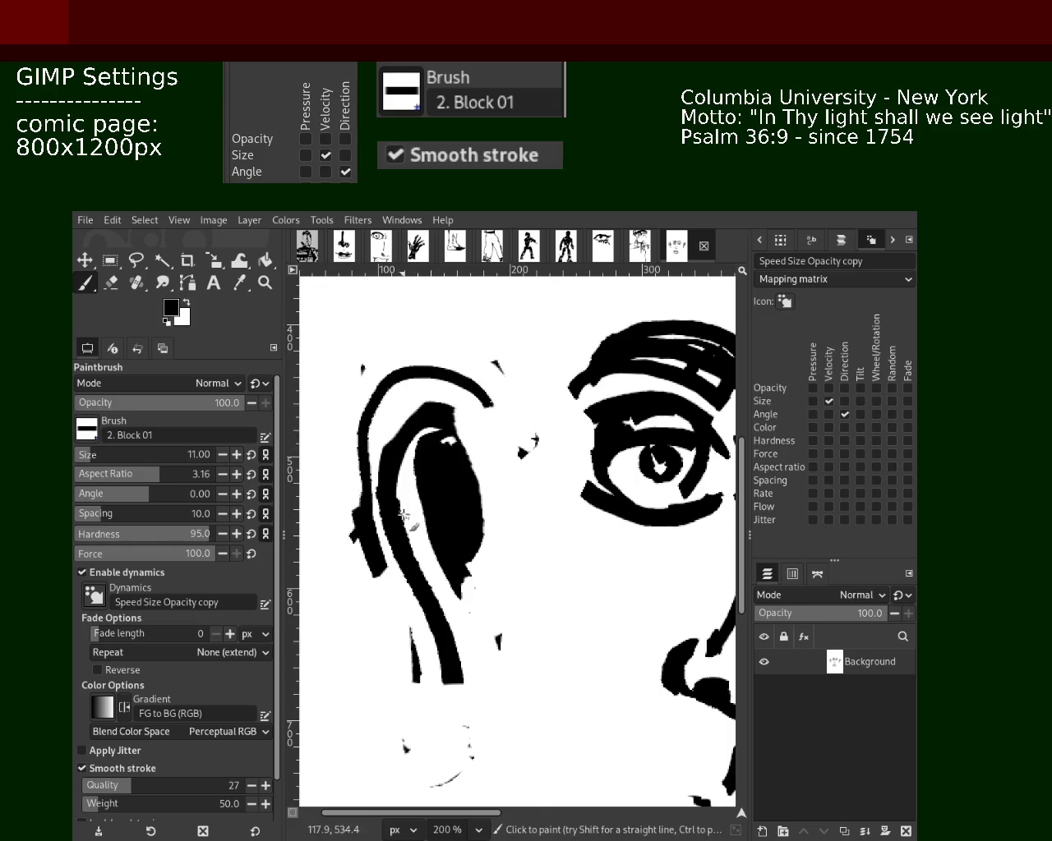
mouse_move(409, 634)
left_mouse_down()
mouse_move(417, 675)
mouse_move(483, 687)
mouse_move(456, 661)
left_mouse_up()
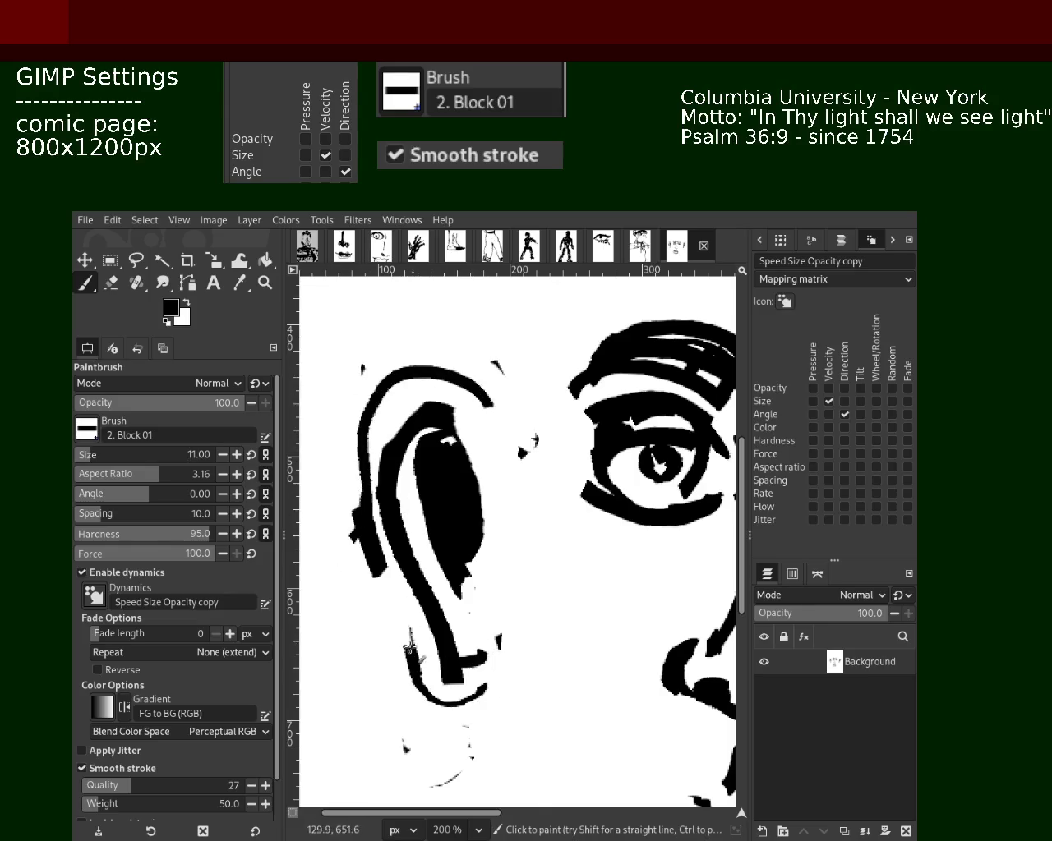
- Ink a black arc over the top of the right ear, then view the whole page
left_click(265, 282)
left_click(657, 493, "ctrl")
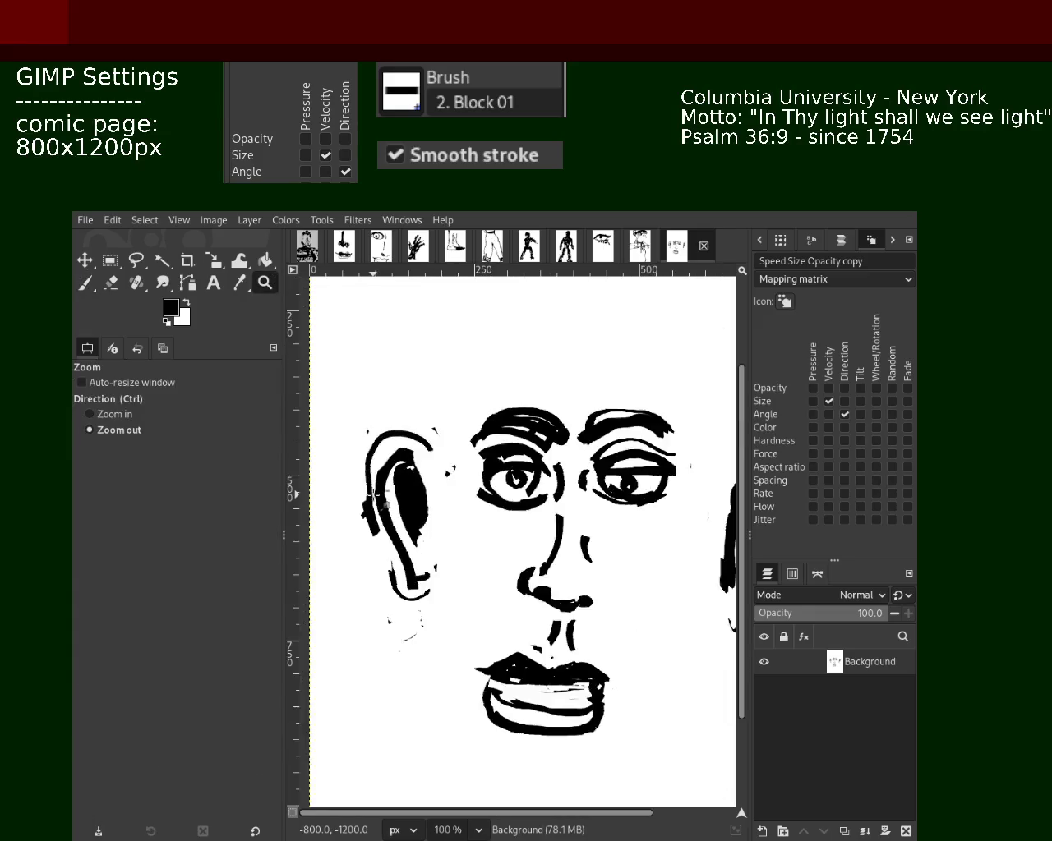
left_click(657, 493, "ctrl")
left_click(678, 509)
left_click(679, 496)
key("p")
left_click_drag(664, 436, 582, 466)
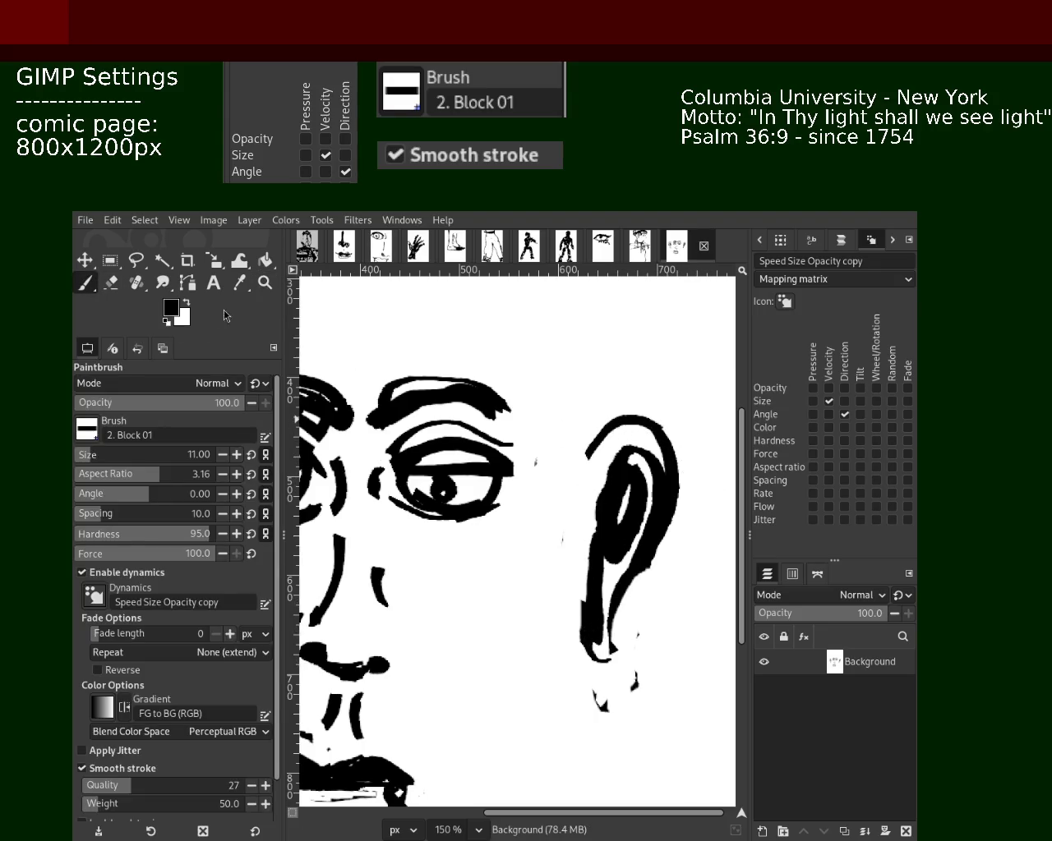
key("z")
key("shift+ctrl+j")
left_click(508, 437)
key("minus")
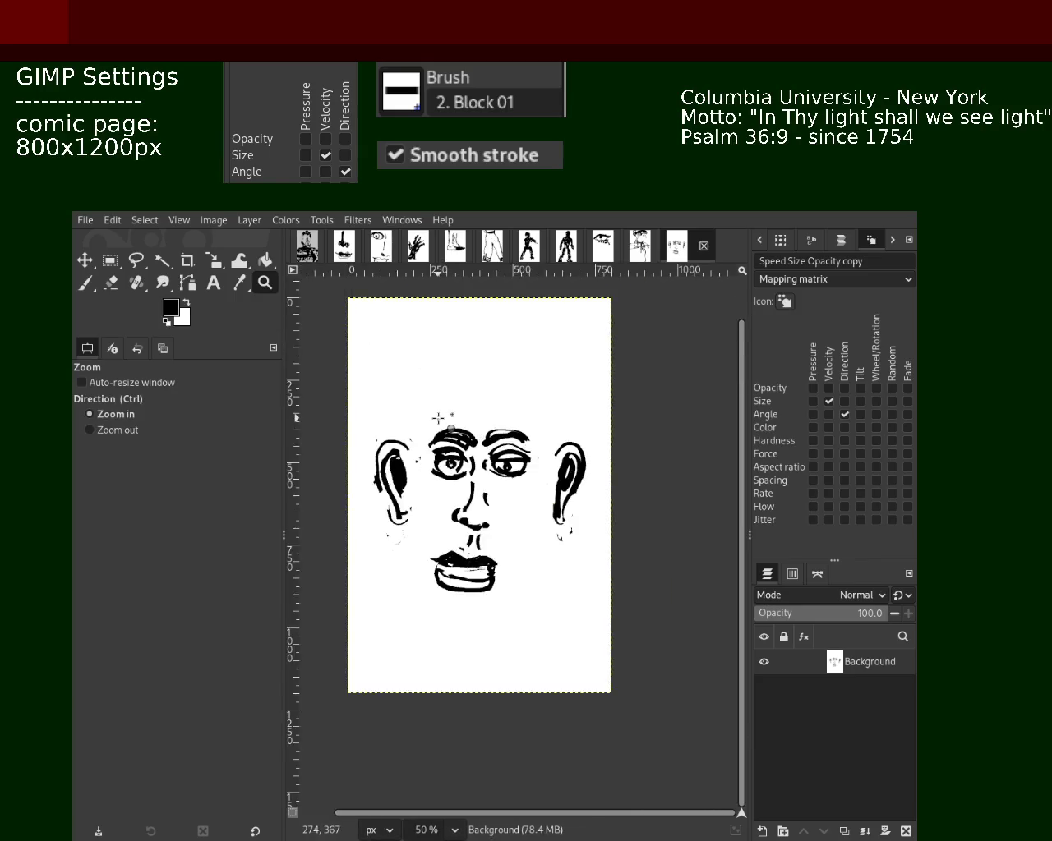
- Draw the bald-head outline from the left ear over the top to the right ear
key("1")
key("p")
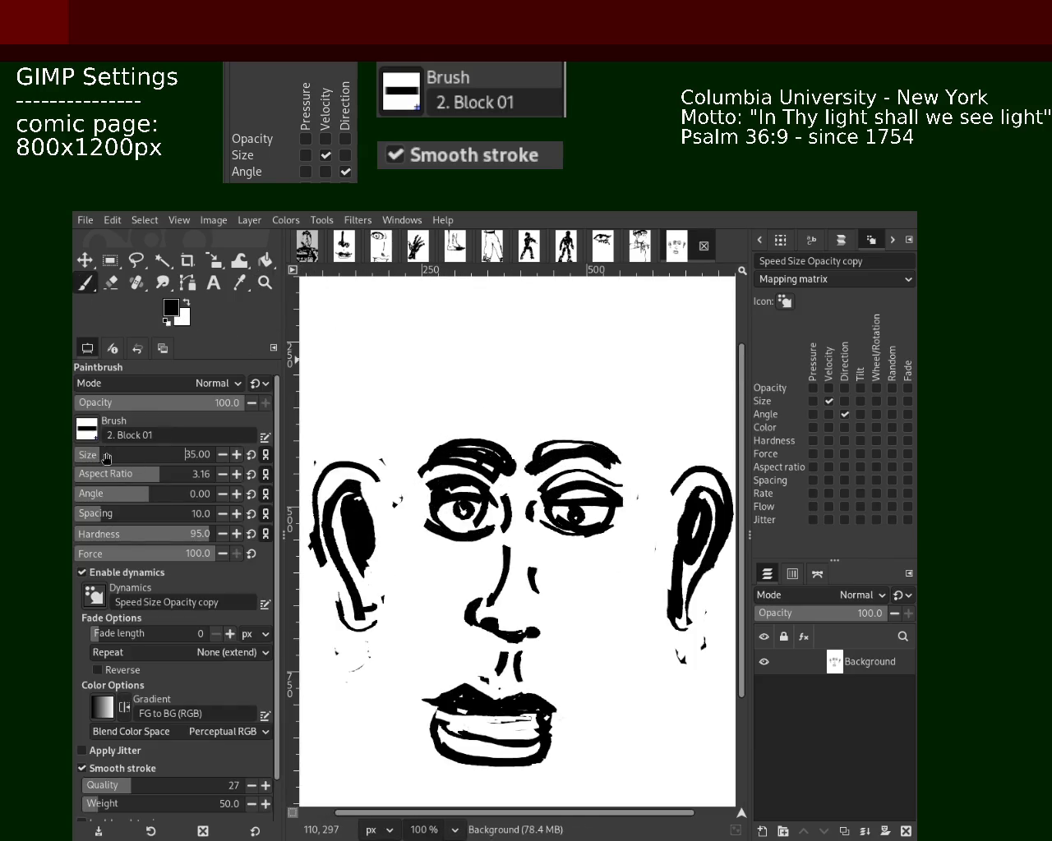
mouse_move(378, 472)
left_mouse_down()
mouse_move(415, 383)
mouse_move(579, 415)
left_mouse_up()
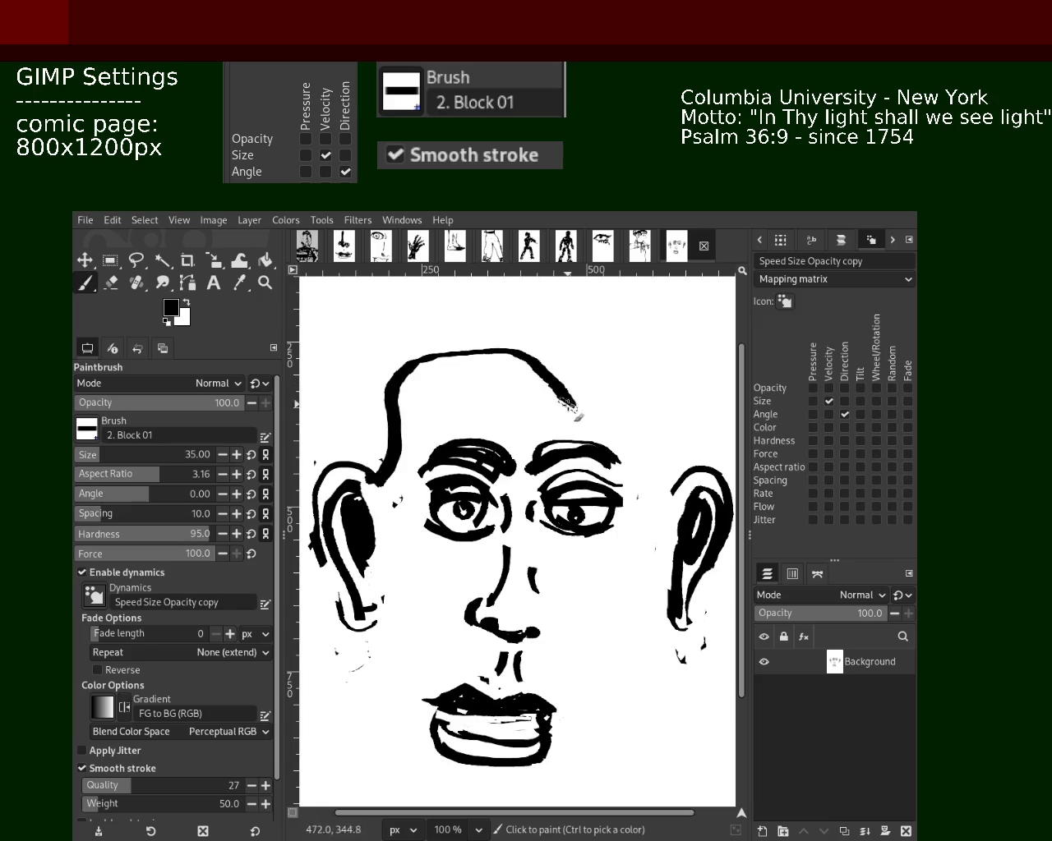
key("ctrl+z")
mouse_move(694, 511)
left_mouse_down()
mouse_move(660, 424)
mouse_move(439, 404)
left_mouse_up()
key("ctrl+z")
mouse_move(369, 485)
left_mouse_down()
mouse_move(634, 383)
mouse_move(649, 444)
mouse_move(698, 526)
left_mouse_up()
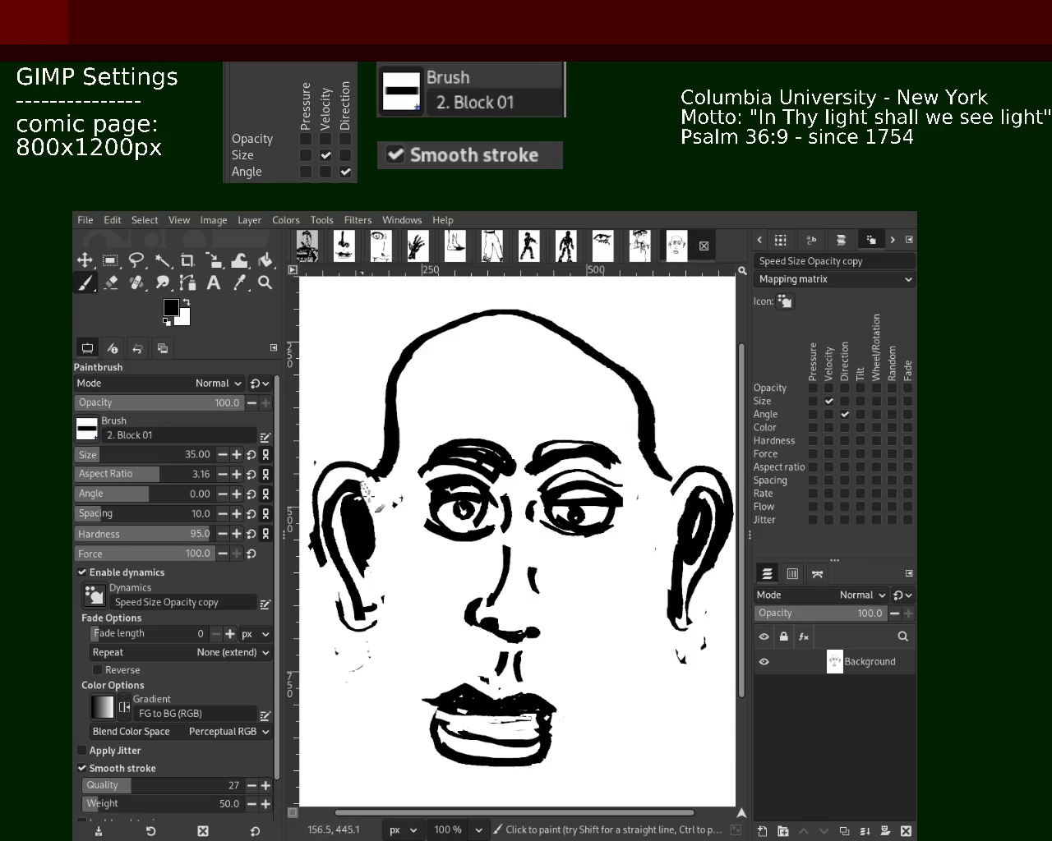
- Try several cheek strokes down the left side of the face, undoing each
left_click_drag(382, 617, 411, 708)
key("ctrl+z")
left_click_drag(380, 615, 415, 715)
key("ctrl+z")
mouse_move(382, 618)
left_mouse_down()
mouse_move(402, 665)
mouse_move(415, 744)
left_mouse_up()
key("ctrl+z")
- Draw the right jawline from below the ear down to the chin
left_click_drag(668, 616, 576, 765)
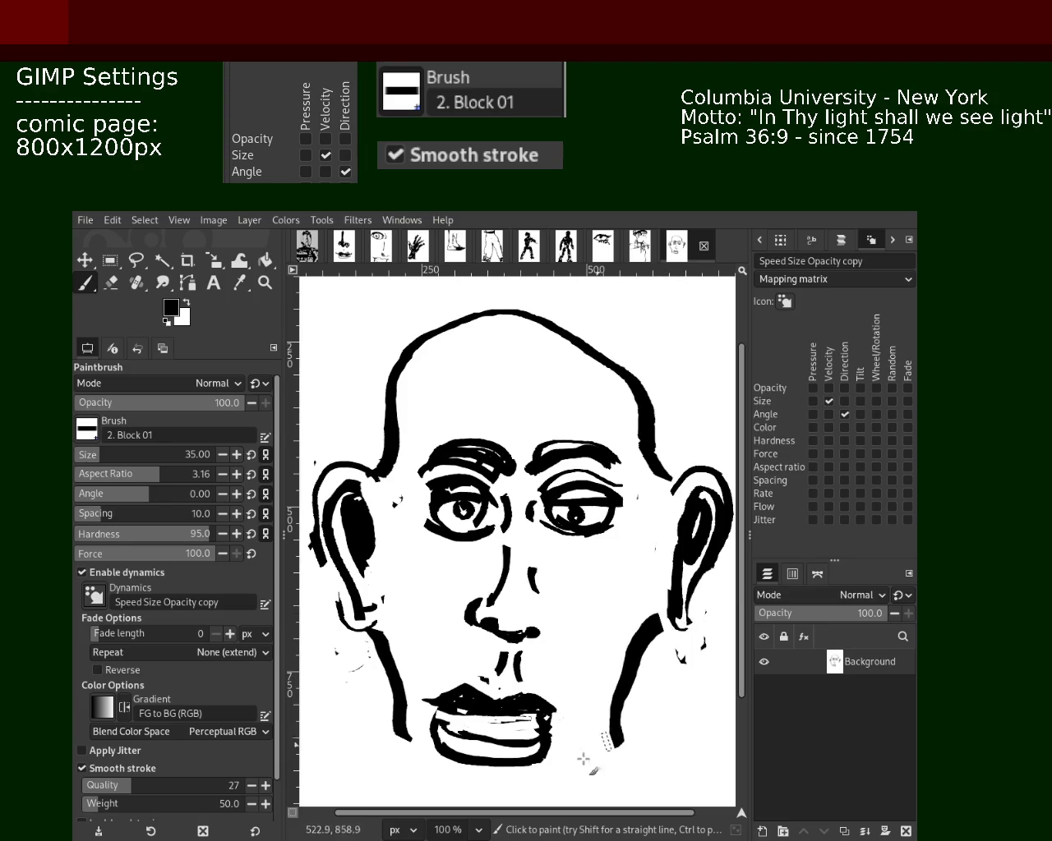
key("ctrl+z")
mouse_move(667, 606)
left_mouse_down()
mouse_move(580, 768)
mouse_move(567, 763)
left_mouse_up()
key("ctrl+z")
key("ctrl+z")
mouse_move(673, 604)
left_mouse_down()
mouse_move(606, 754)
mouse_move(547, 798)
mouse_move(429, 799)
left_mouse_up()
key("ctrl+z")
left_click_drag(414, 743, 419, 776)
key("ctrl+z")
left_click_drag(606, 730, 581, 783)
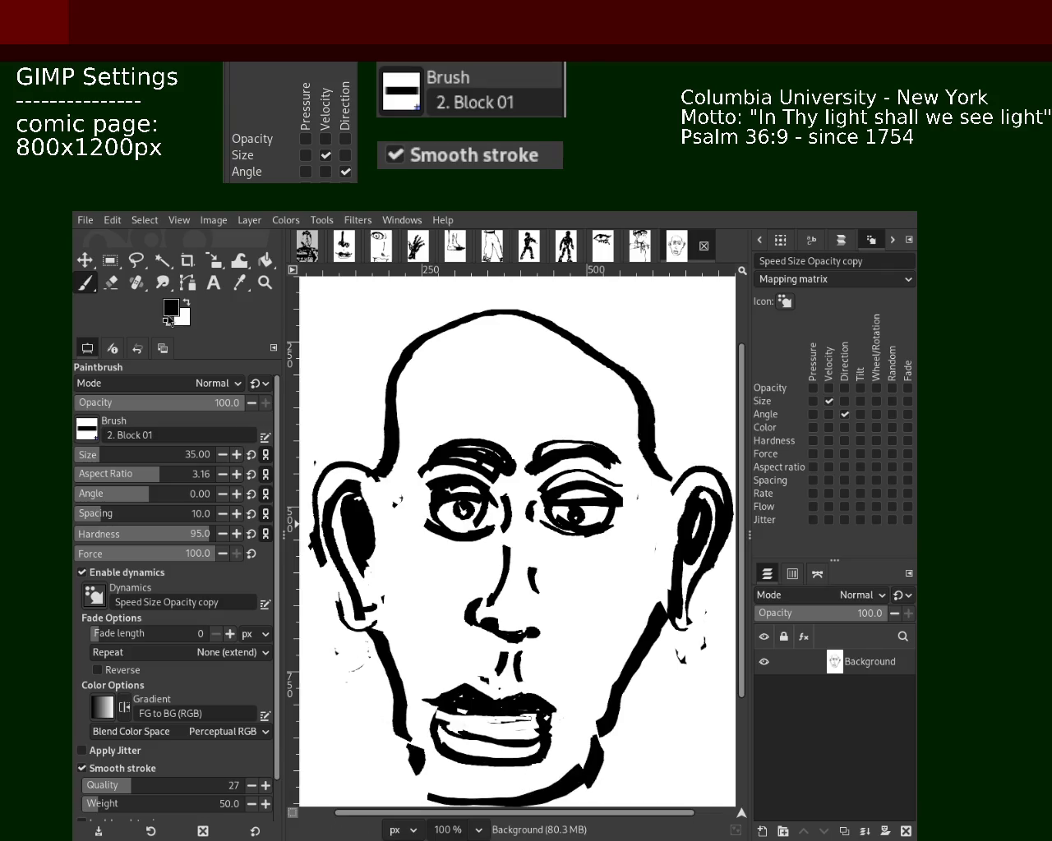
- Add a second stroke thickening the upper-left skull outline
mouse_move(395, 393)
left_mouse_down()
mouse_move(610, 336)
mouse_move(501, 325)
left_mouse_up()
key("ctrl+z")
key("ctrl+z")
mouse_move(661, 434)
left_mouse_down()
mouse_move(507, 294)
mouse_move(615, 355)
mouse_move(470, 327)
mouse_move(413, 382)
left_mouse_up()
key("ctrl+z")
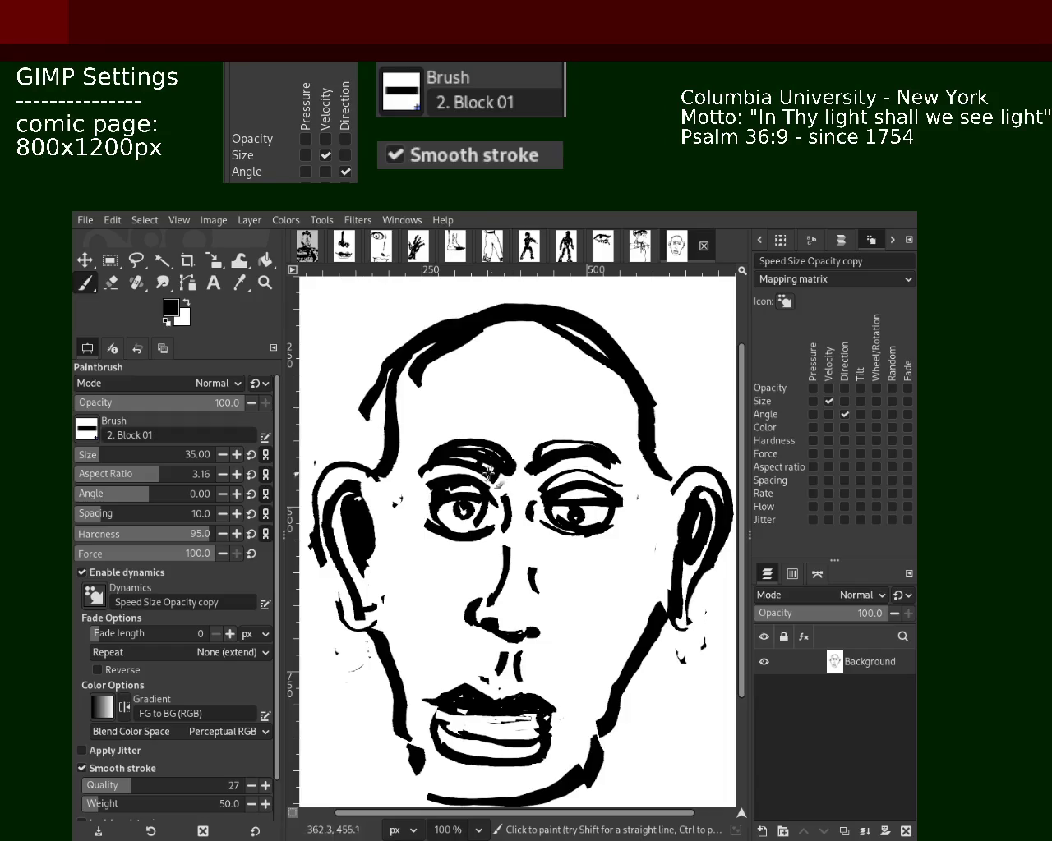
left_click_drag(383, 407, 500, 305)
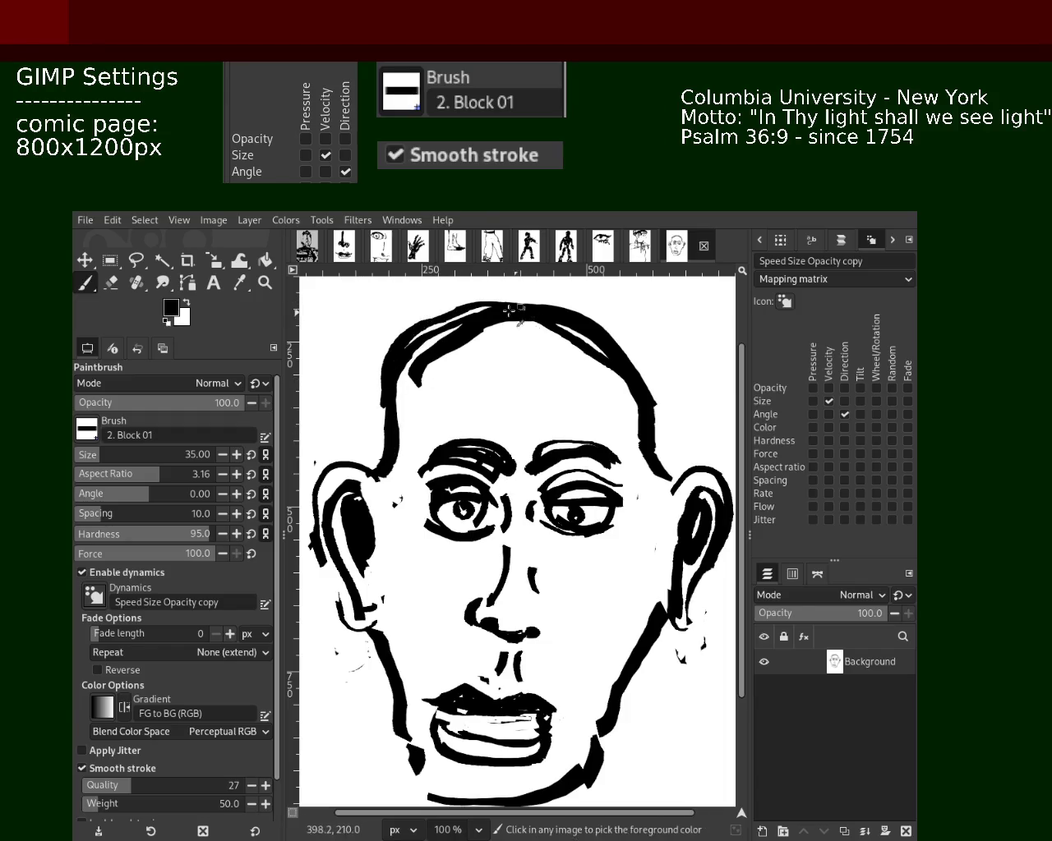
- Thicken the skull outline on the left and right sides of the head
key("ctrl+z")
left_click_drag(392, 381, 393, 485)
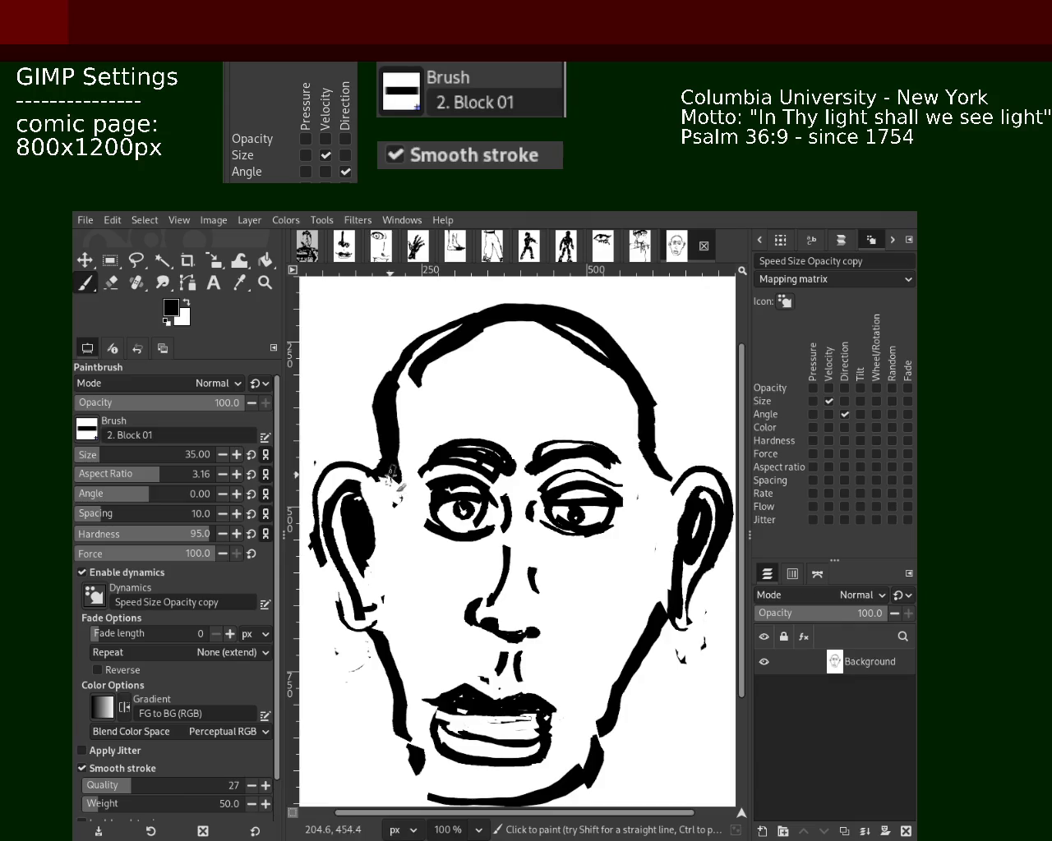
mouse_move(427, 337)
left_mouse_down()
mouse_move(393, 413)
mouse_move(562, 322)
mouse_move(375, 382)
left_mouse_up()
mouse_move(508, 300)
left_mouse_down()
mouse_move(622, 340)
mouse_move(661, 460)
mouse_move(662, 367)
mouse_move(510, 298)
mouse_move(649, 361)
mouse_move(662, 452)
mouse_move(549, 350)
left_mouse_up()
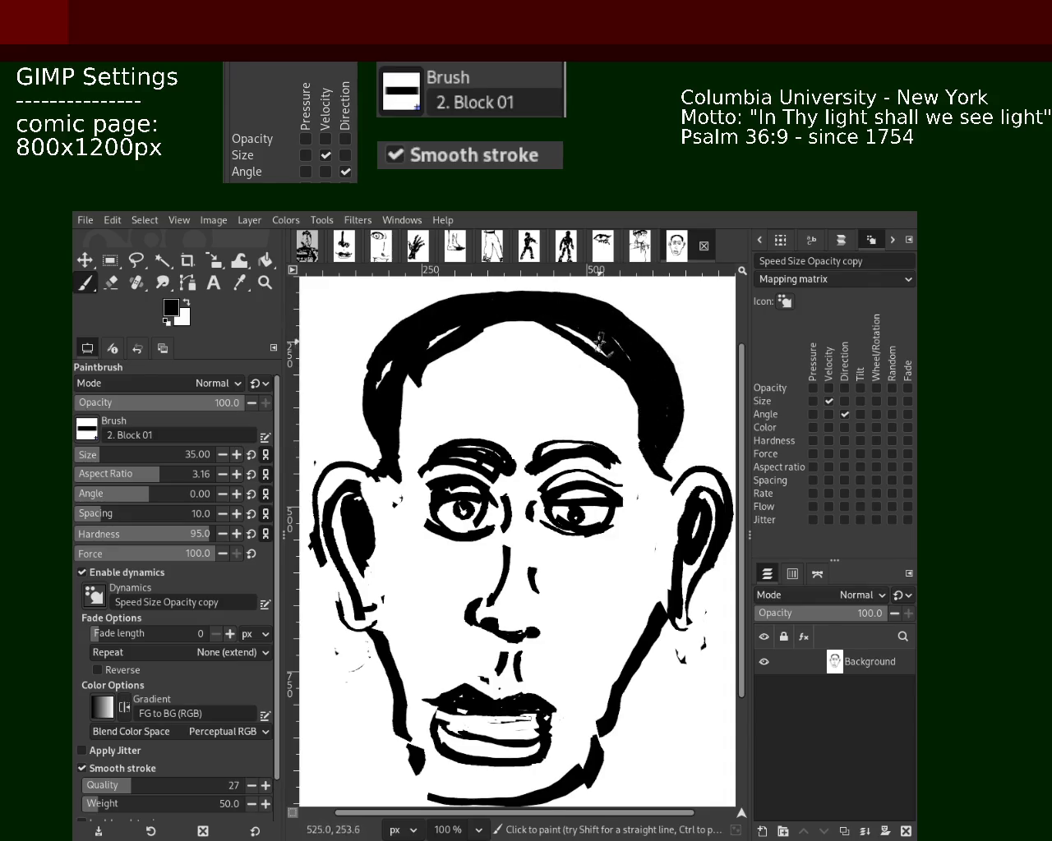
- Fill the top of the head with solid black hair on both sides
left_click_drag(612, 350, 445, 344)
mouse_move(602, 351)
left_mouse_down()
mouse_move(481, 366)
mouse_move(508, 334)
mouse_move(579, 331)
mouse_move(459, 354)
mouse_move(493, 354)
mouse_move(429, 343)
mouse_move(407, 435)
left_mouse_up()
key("ctrl+z")
key("ctrl+z")
key("ctrl+z")
key("ctrl+z")
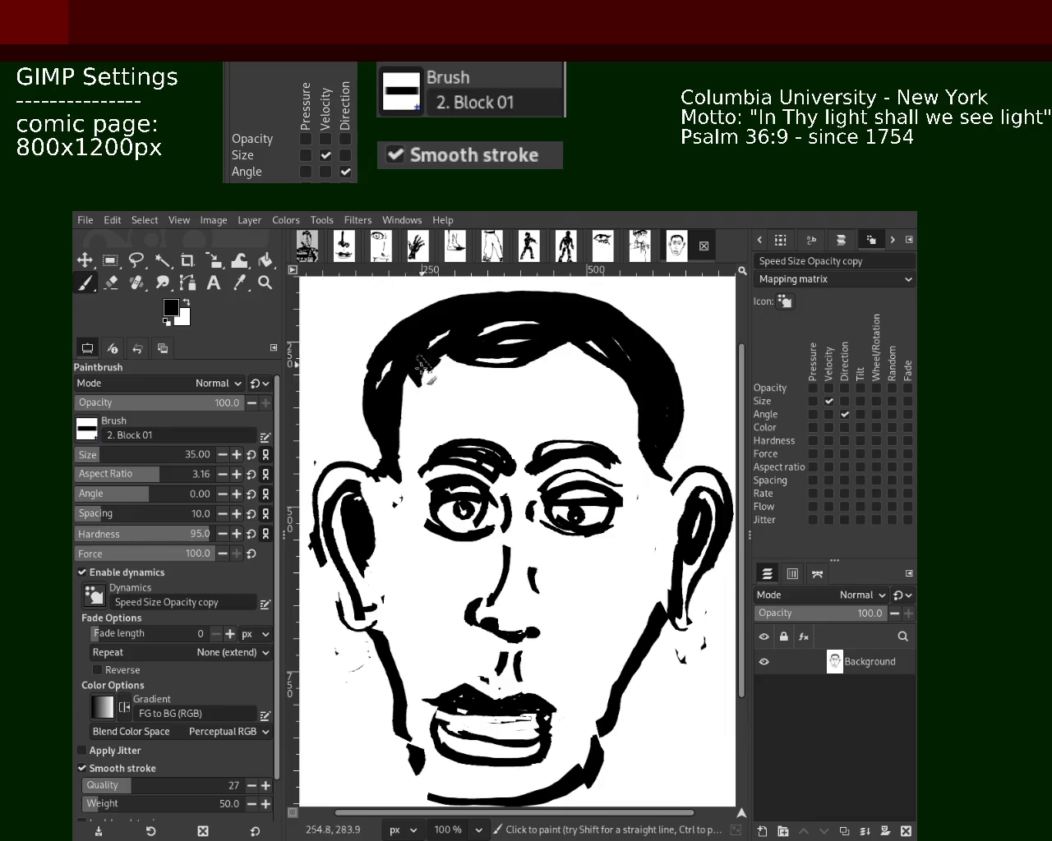
left_click_drag(428, 353, 389, 465)
left_click_drag(598, 350, 631, 444)
left_click_drag(625, 378, 645, 429)
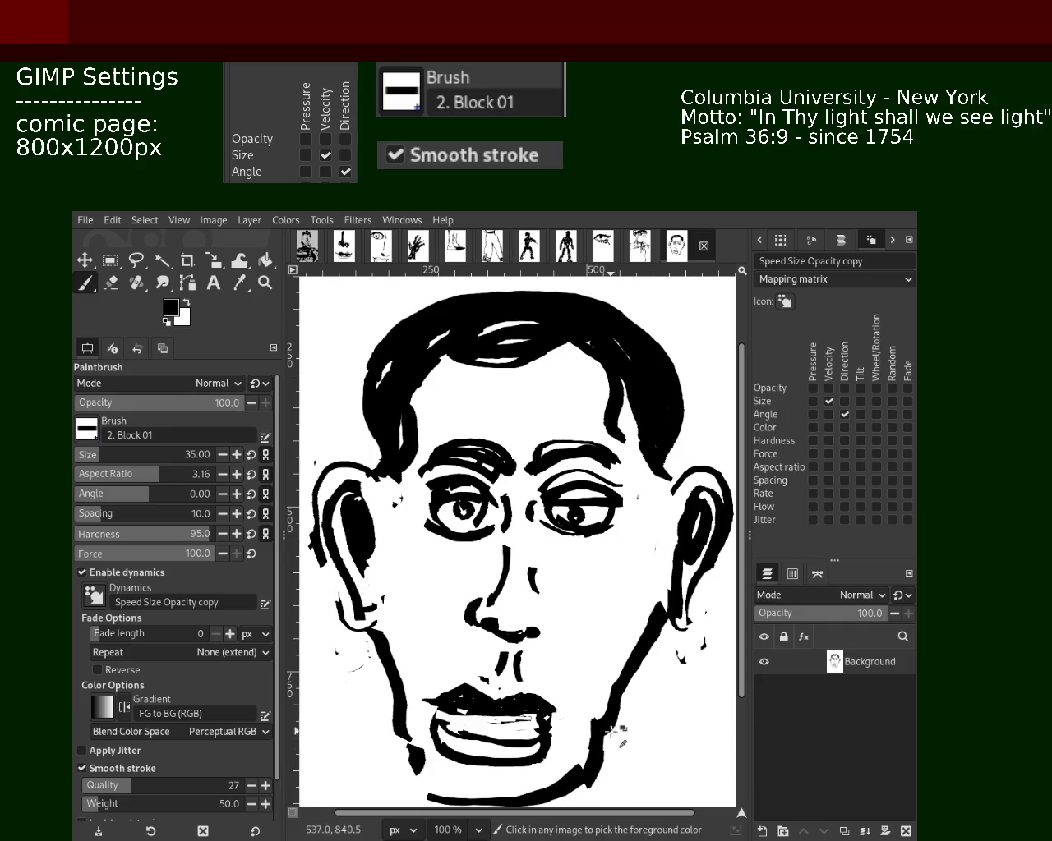
- Thicken the right jawline and repaint the left jawline
left_click_drag(609, 711, 583, 773)
left_click_drag(357, 616, 391, 740)
key("ctrl+z")
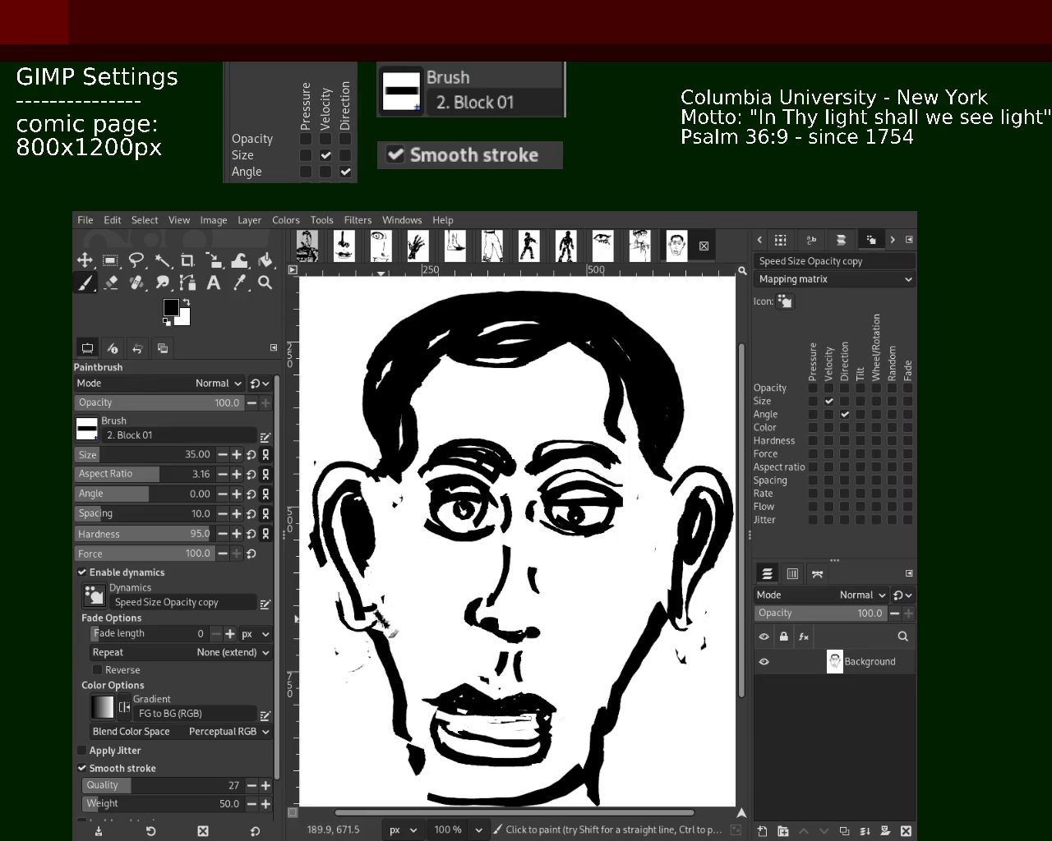
left_click_drag(373, 612, 390, 744)
- Redraw the right jaw from below the ear toward the chin and the left jaw down to the lip
mouse_move(667, 602)
left_mouse_down()
mouse_move(634, 649)
mouse_move(585, 781)
left_mouse_up()
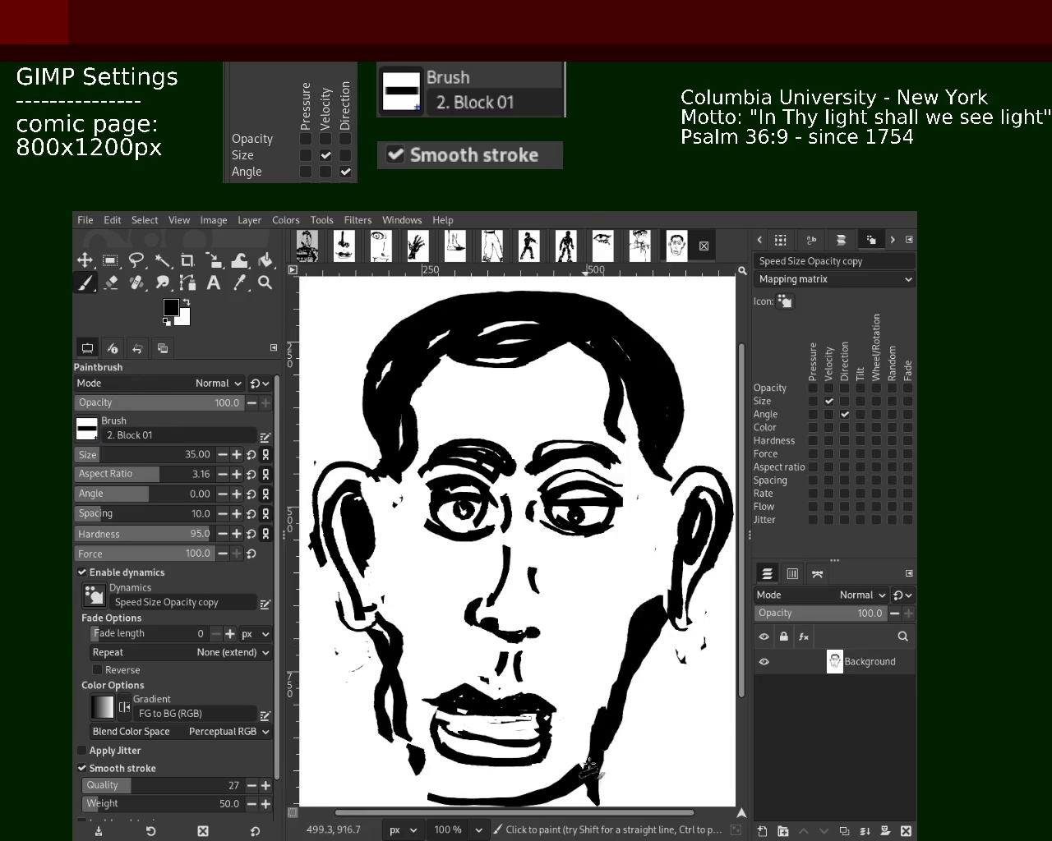
left_click_drag(654, 606, 599, 743)
key("ctrl+z")
left_click_drag(664, 571, 613, 706)
key("ctrl+z")
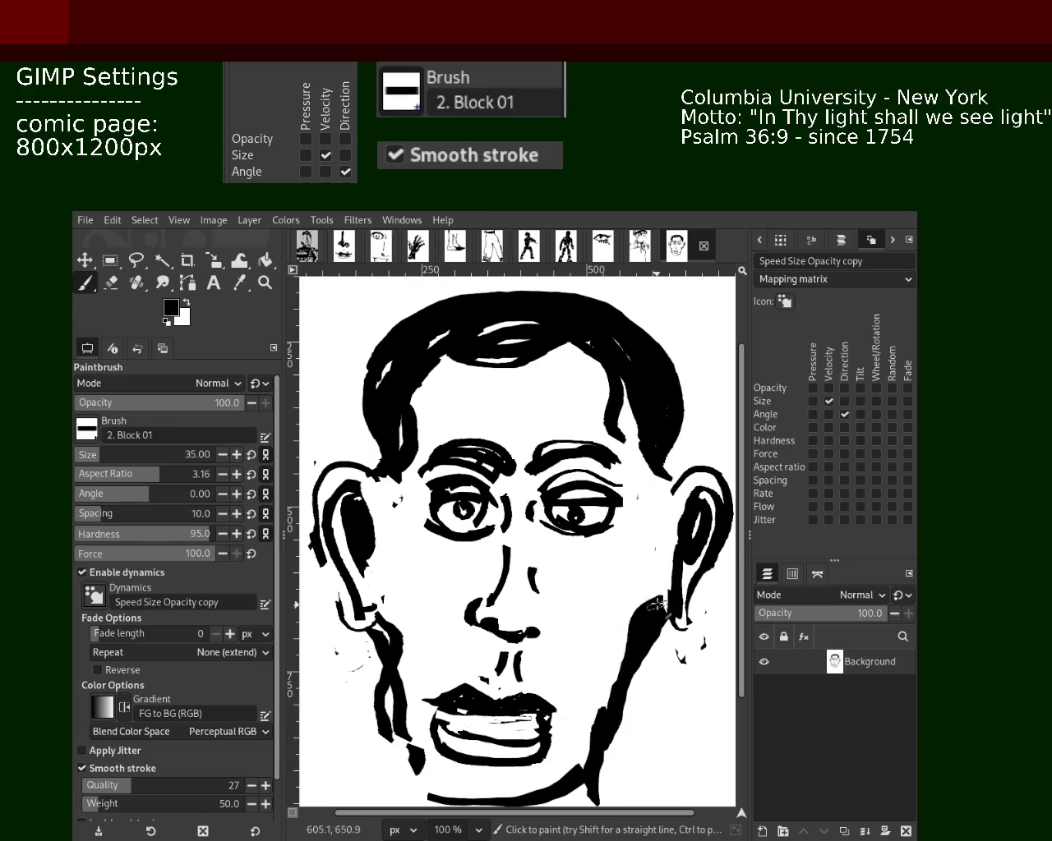
left_click_drag(666, 591, 589, 716)
left_click_drag(372, 552, 432, 693)
key("ctrl+z")
left_click_drag(393, 555, 423, 731)
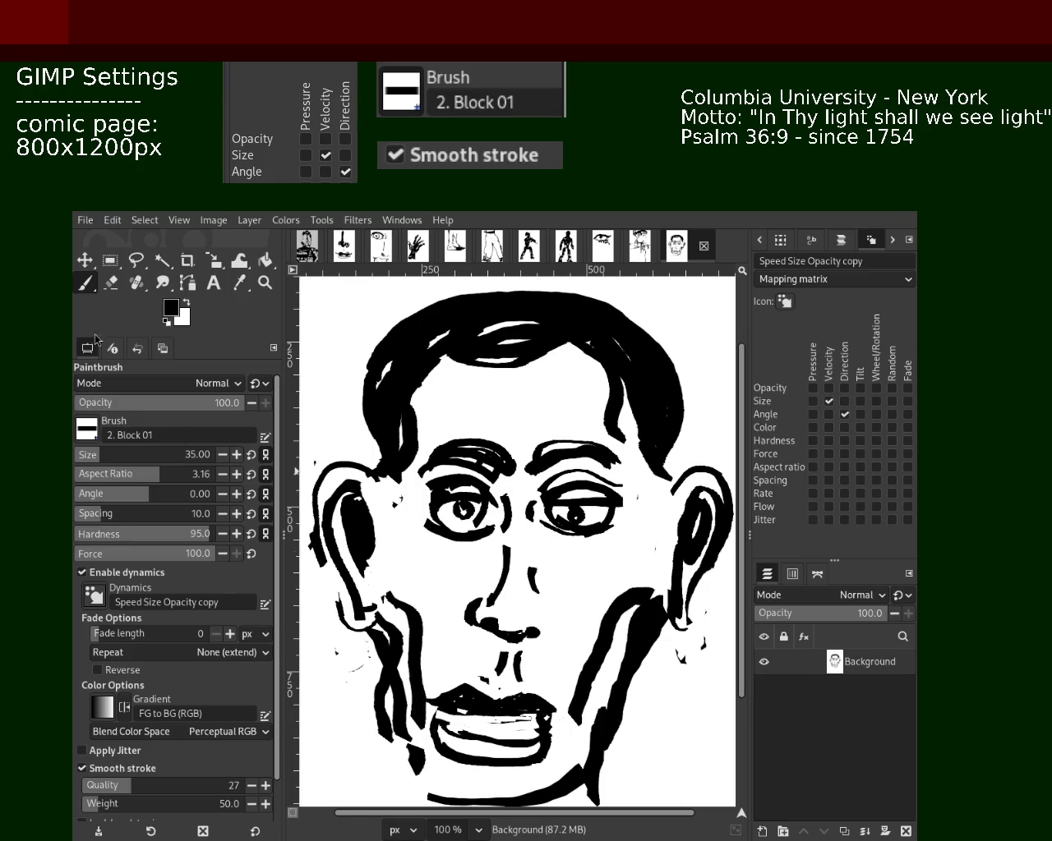
left_click(111, 282)
- Make white the paint colour and paint over the small erased patch on the left cheek
left_click(420, 584)
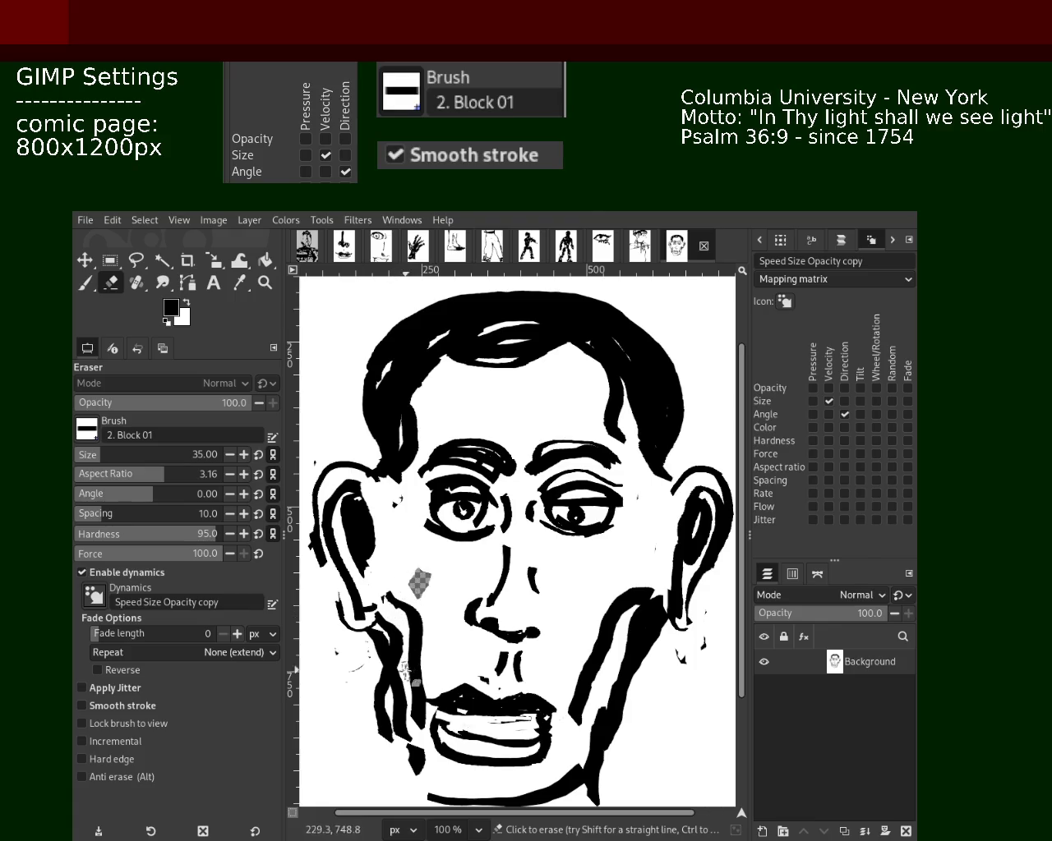
left_click(85, 282)
left_click(397, 613, "ctrl")
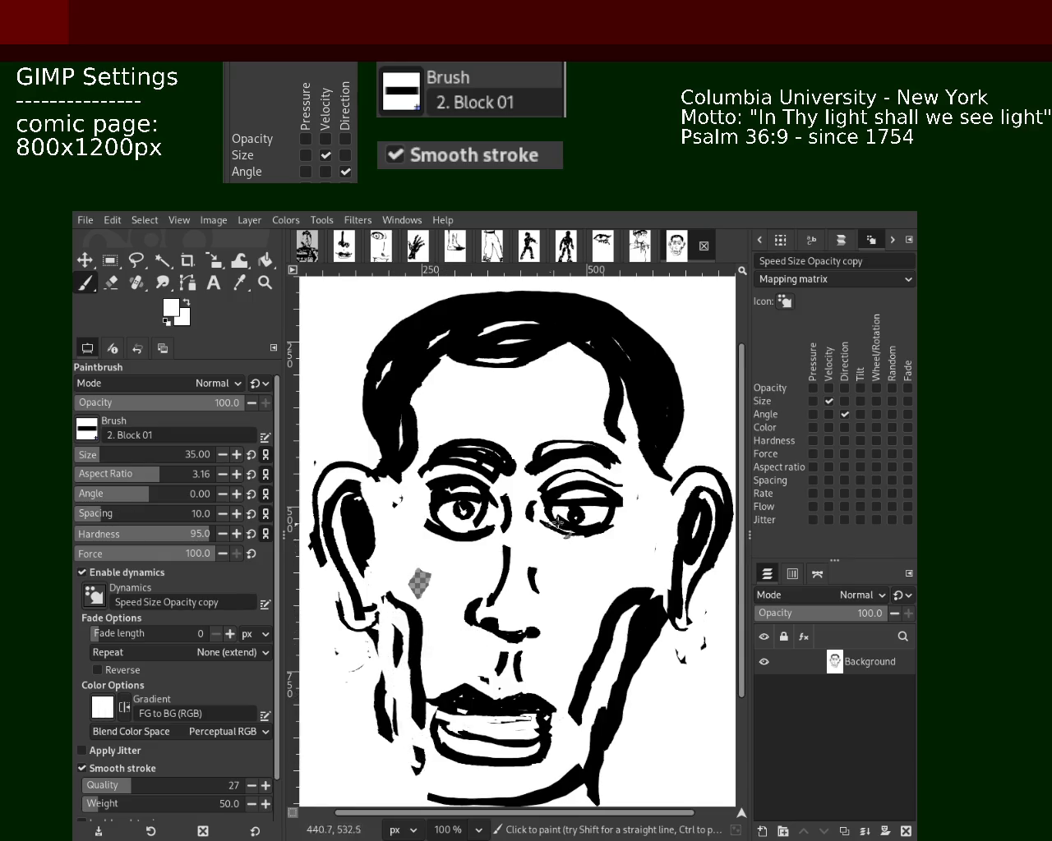
left_click(264, 282)
left_click(434, 395, "ctrl")
left_click(434, 395, "ctrl")
left_click(434, 396, "ctrl")
left_click(434, 395)
left_click(433, 395)
left_click(433, 395, "ctrl")
left_click(450, 512)
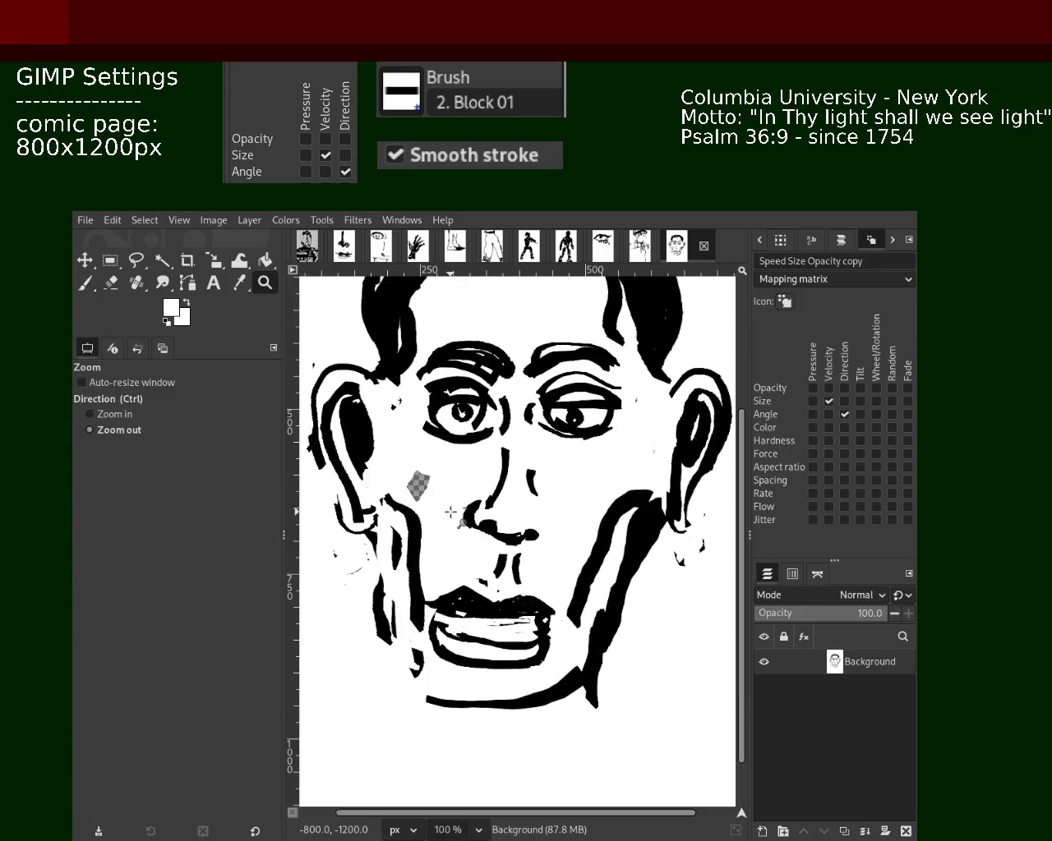
left_click(86, 283)
left_click_drag(413, 487, 434, 494)
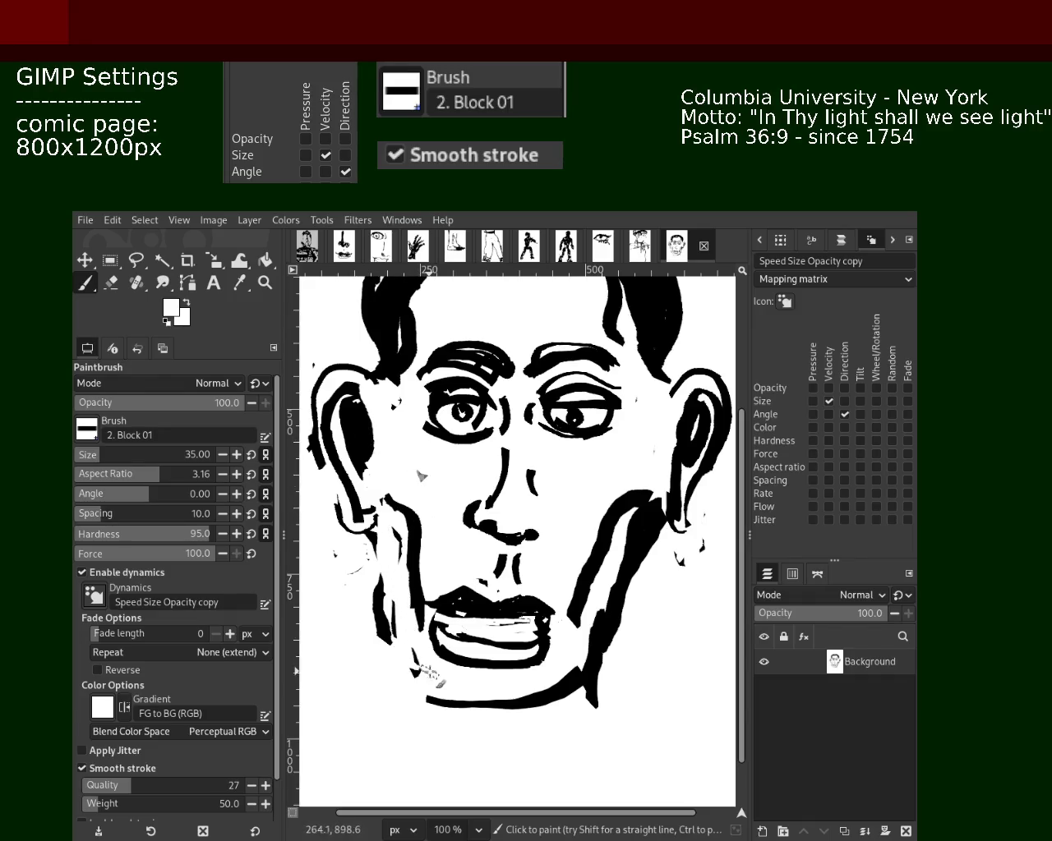
- White out stray cheek marks and upper-lip gaps, restore the right jaw line, and sample black again
left_click_drag(601, 619, 576, 687)
key("ctrl+z")
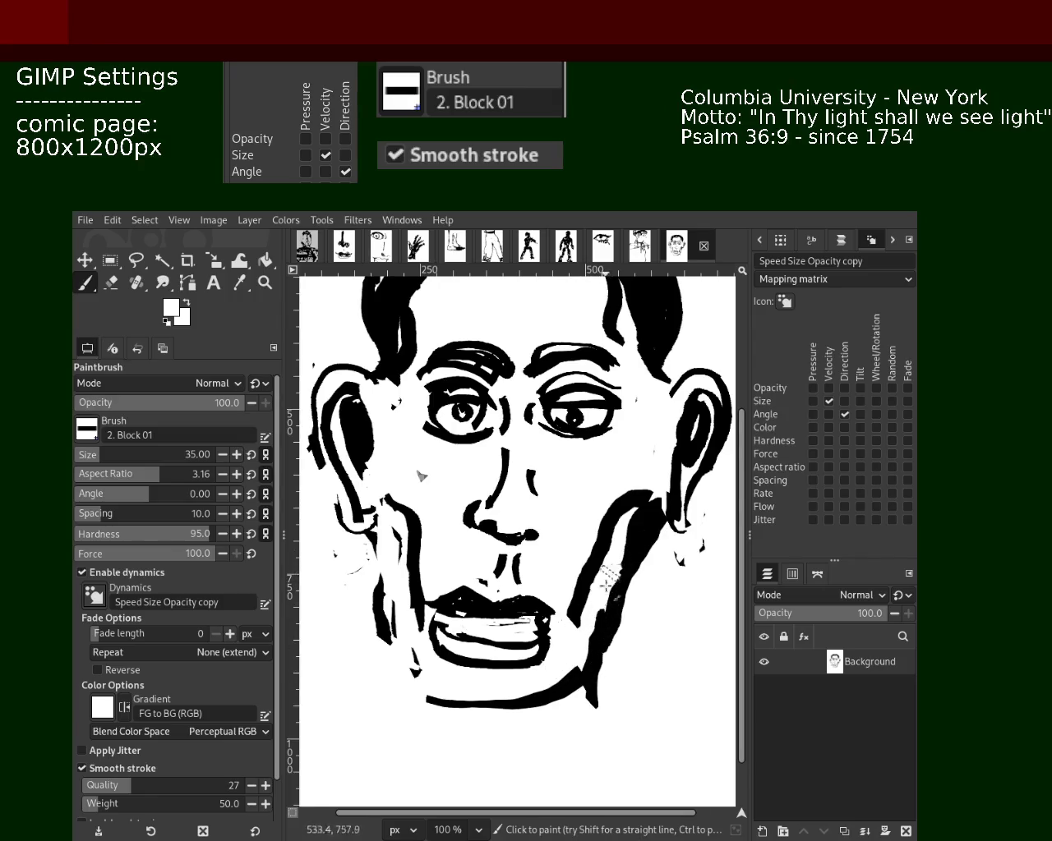
left_click_drag(523, 592, 546, 609)
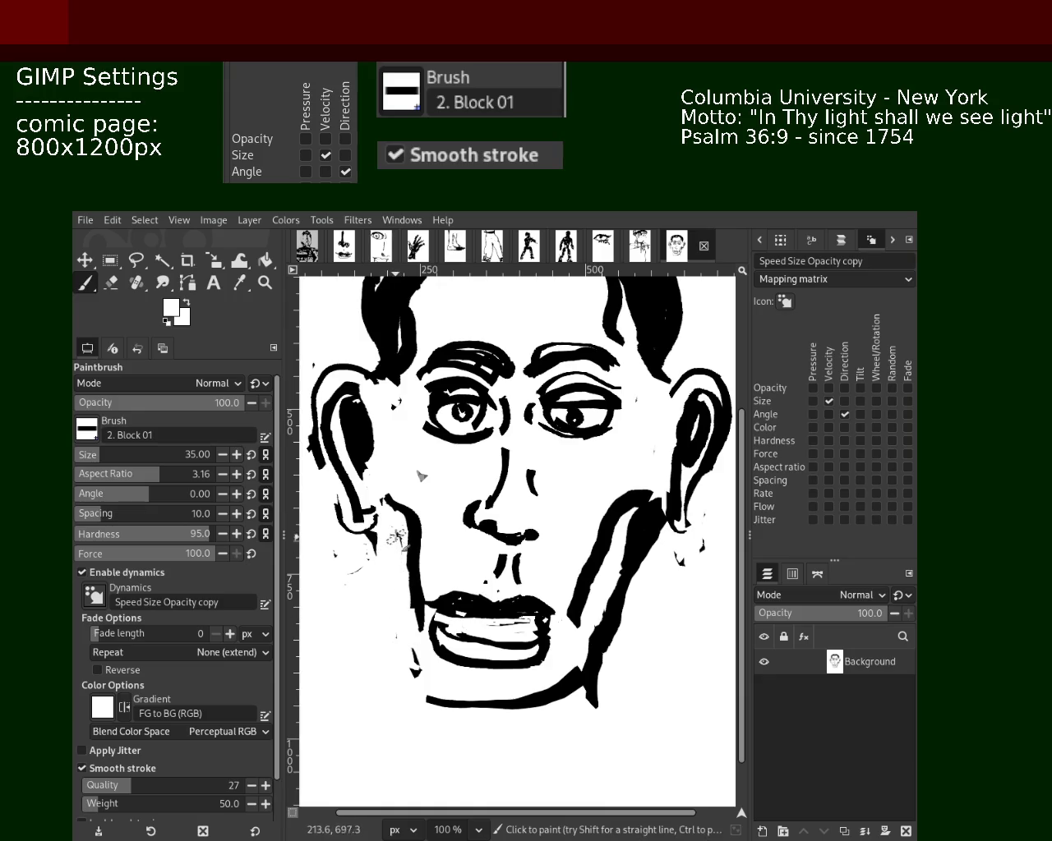
left_click_drag(395, 589, 417, 690)
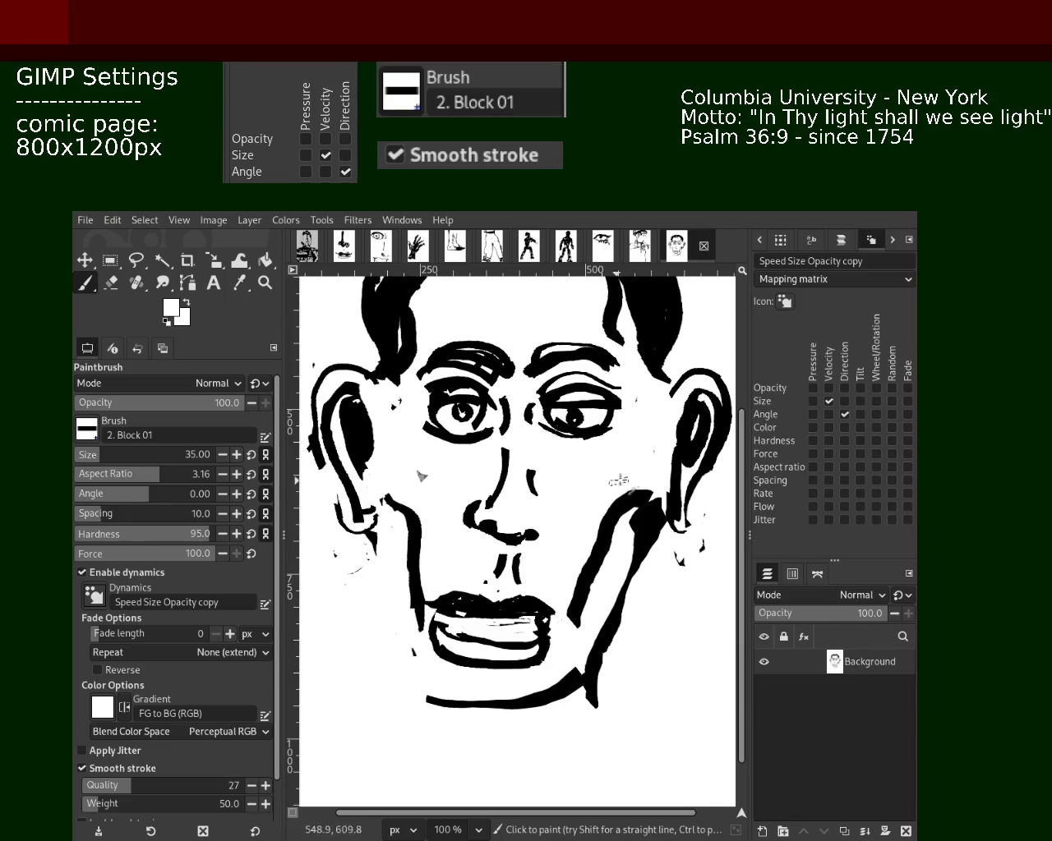
left_click_drag(616, 480, 626, 540)
key("ctrl+z")
key("ctrl+z")
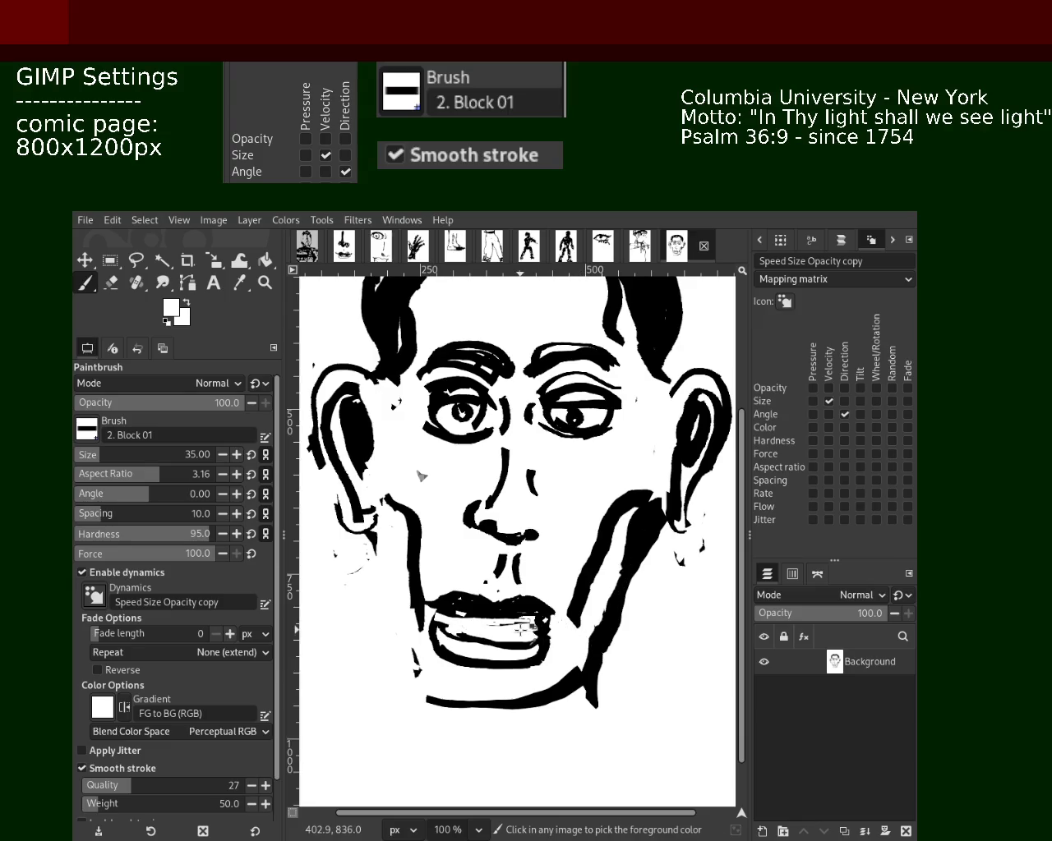
key("ctrl+z")
key("ctrl+z")
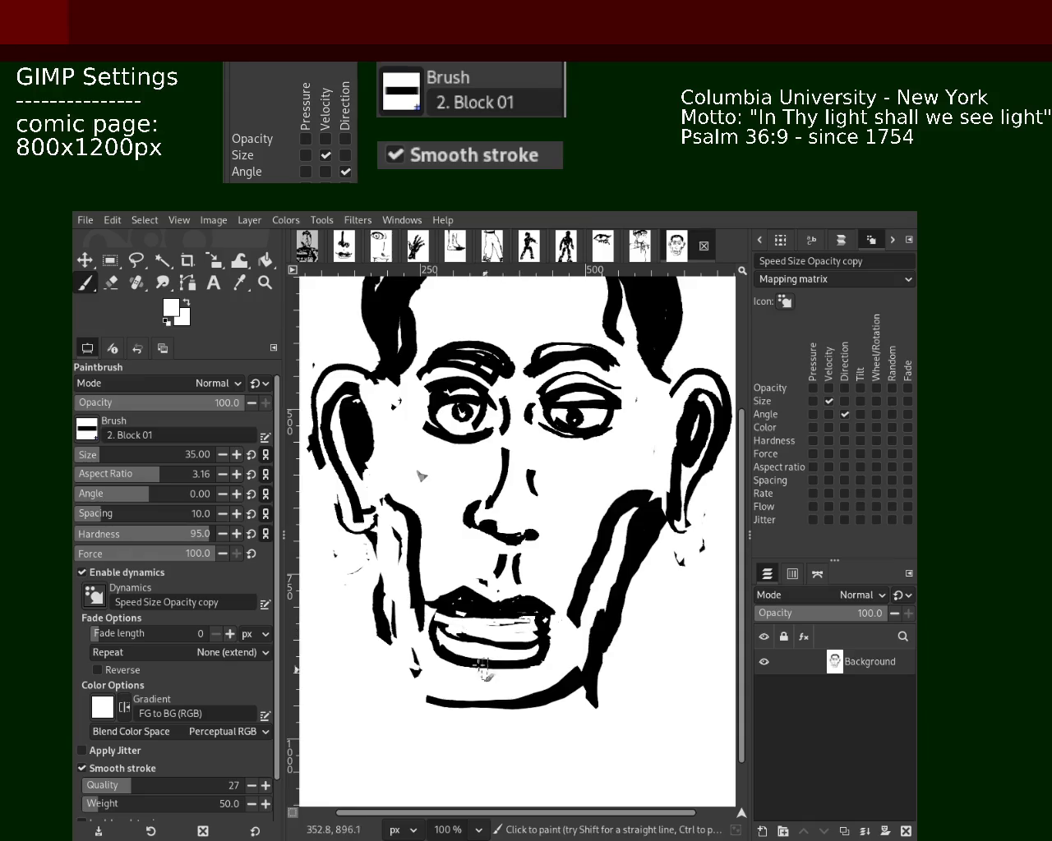
left_click(475, 607, "ctrl")
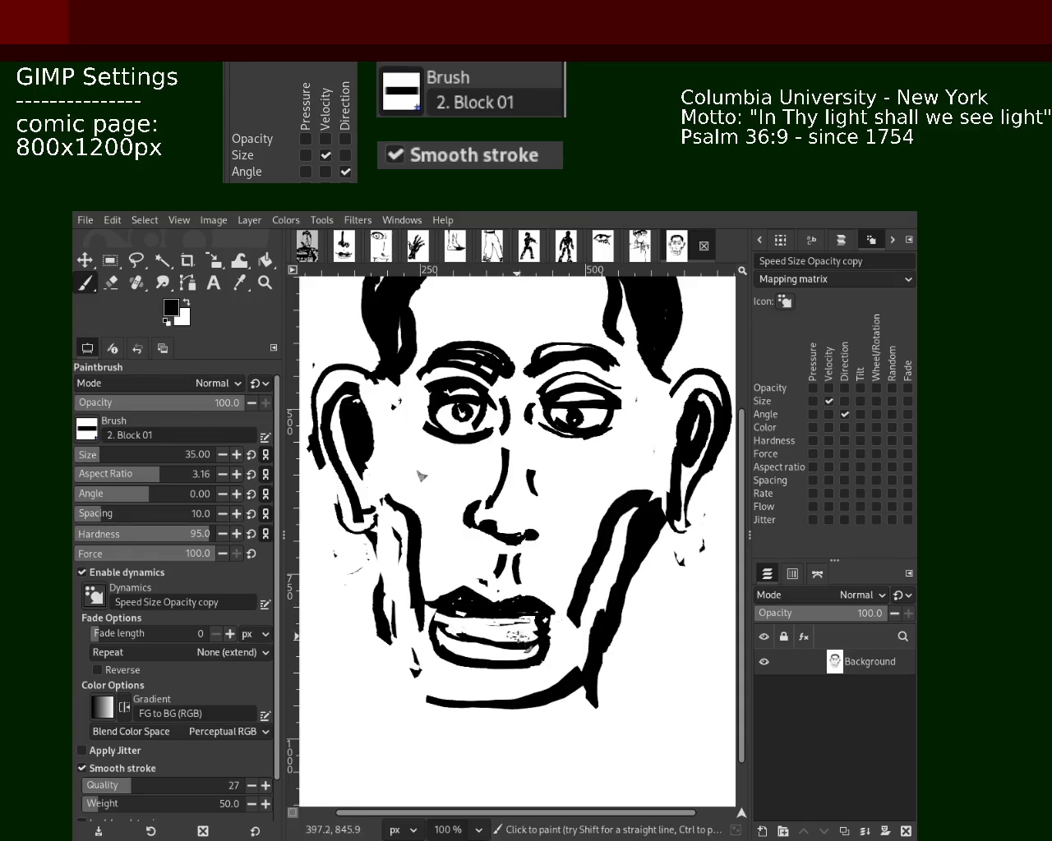
- Try black strokes across the upper and lower teeth inside the mouth, undoing each
mouse_move(530, 618)
left_mouse_down()
mouse_move(445, 615)
mouse_move(528, 621)
left_mouse_up()
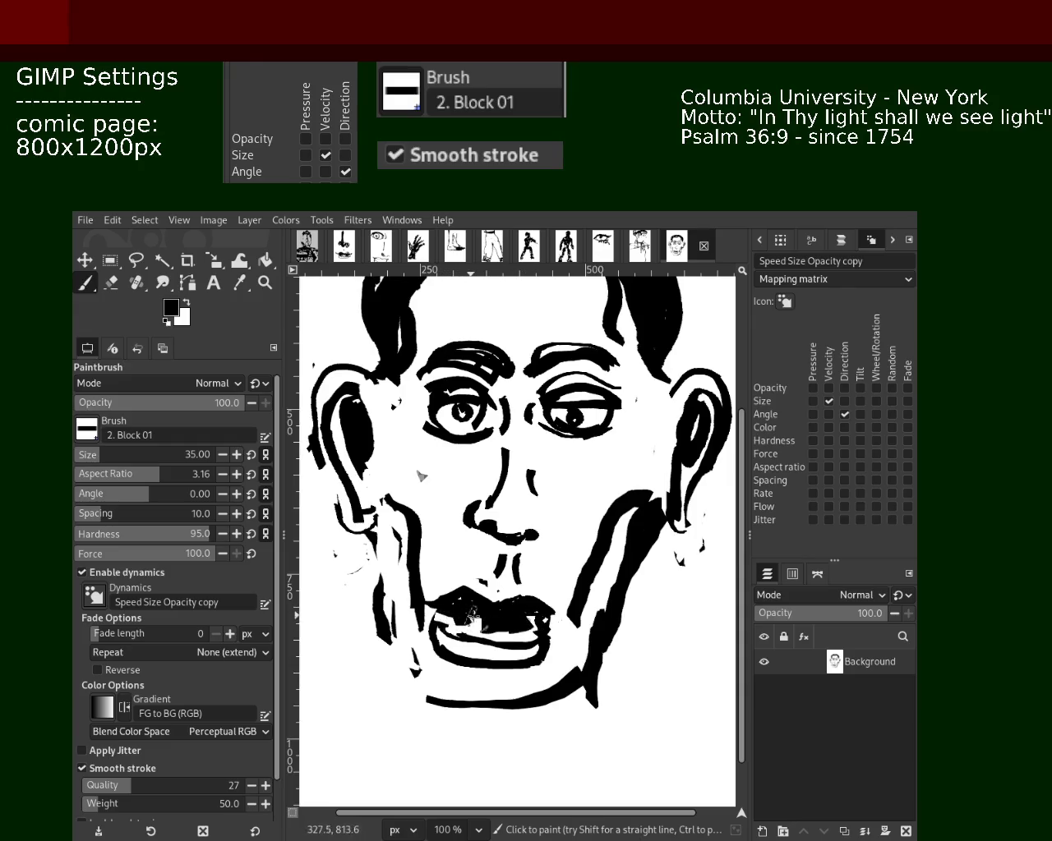
key("ctrl+z")
left_click_drag(516, 623, 406, 618)
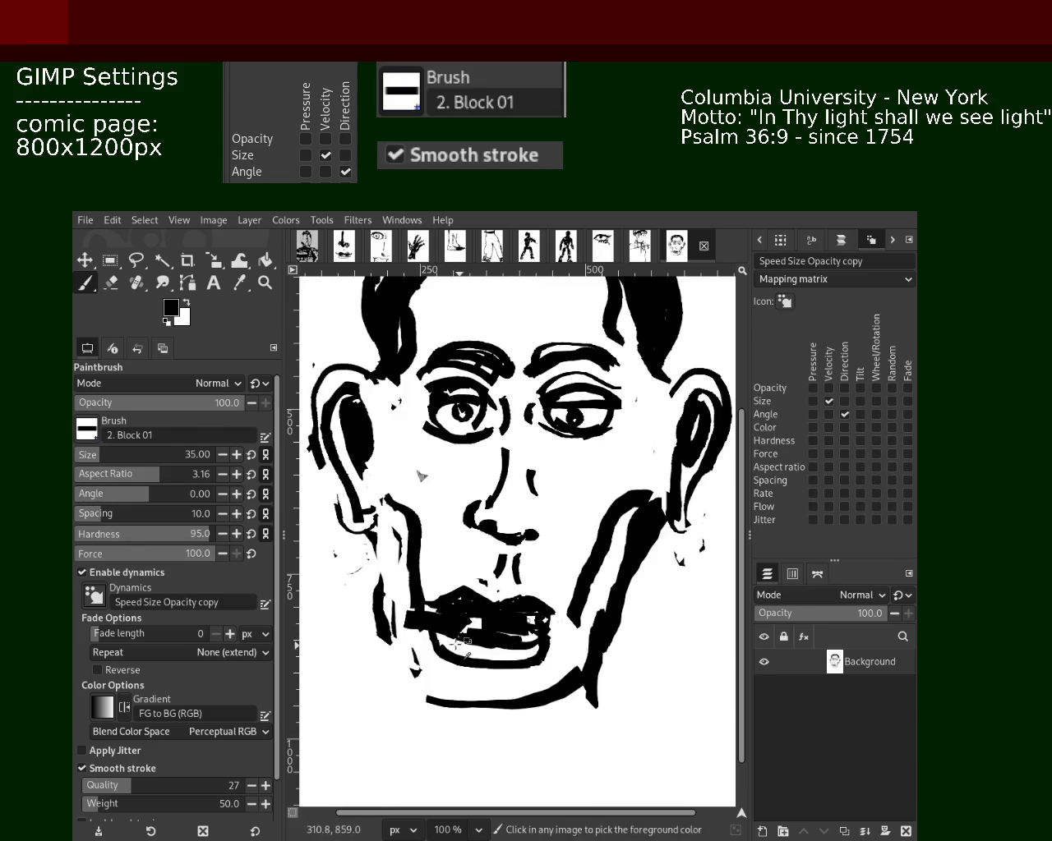
key("ctrl+z")
key("ctrl+z")
key("ctrl+z")
key("ctrl+z")
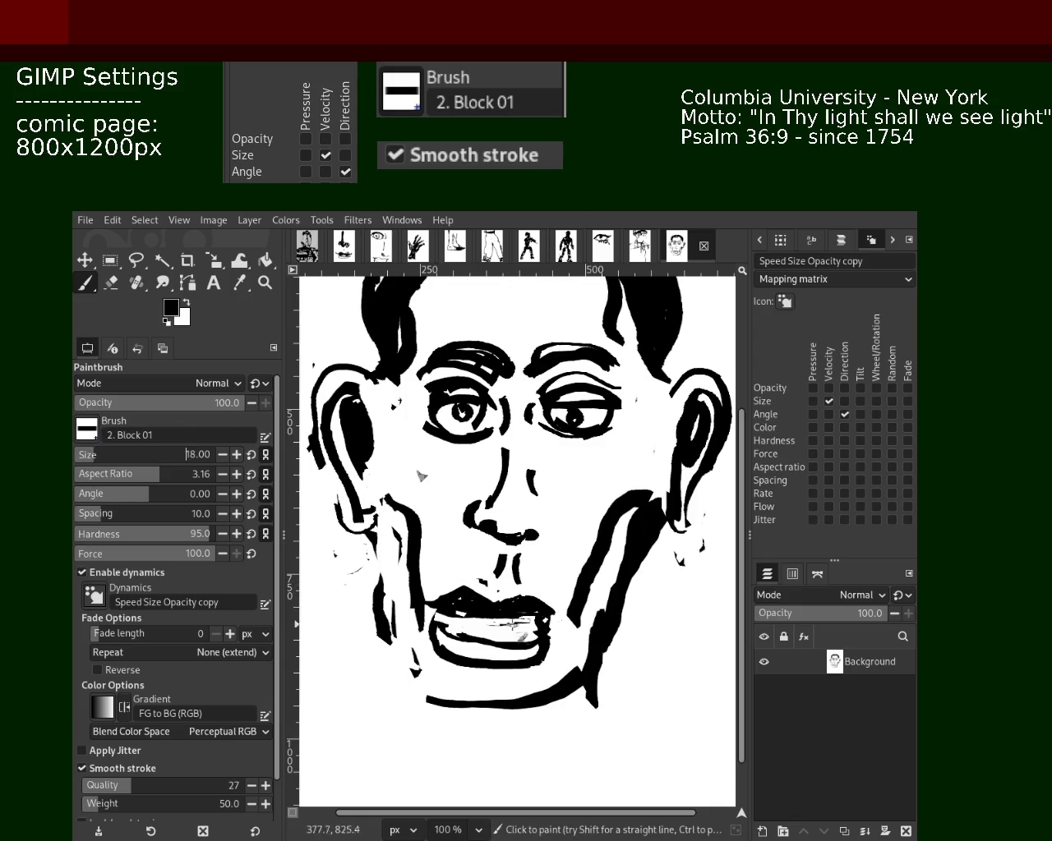
left_click_drag(537, 621, 468, 618)
key("ctrl+z")
left_click_drag(537, 624, 448, 620)
key("ctrl+z")
left_click_drag(536, 628, 452, 629)
key("ctrl+z")
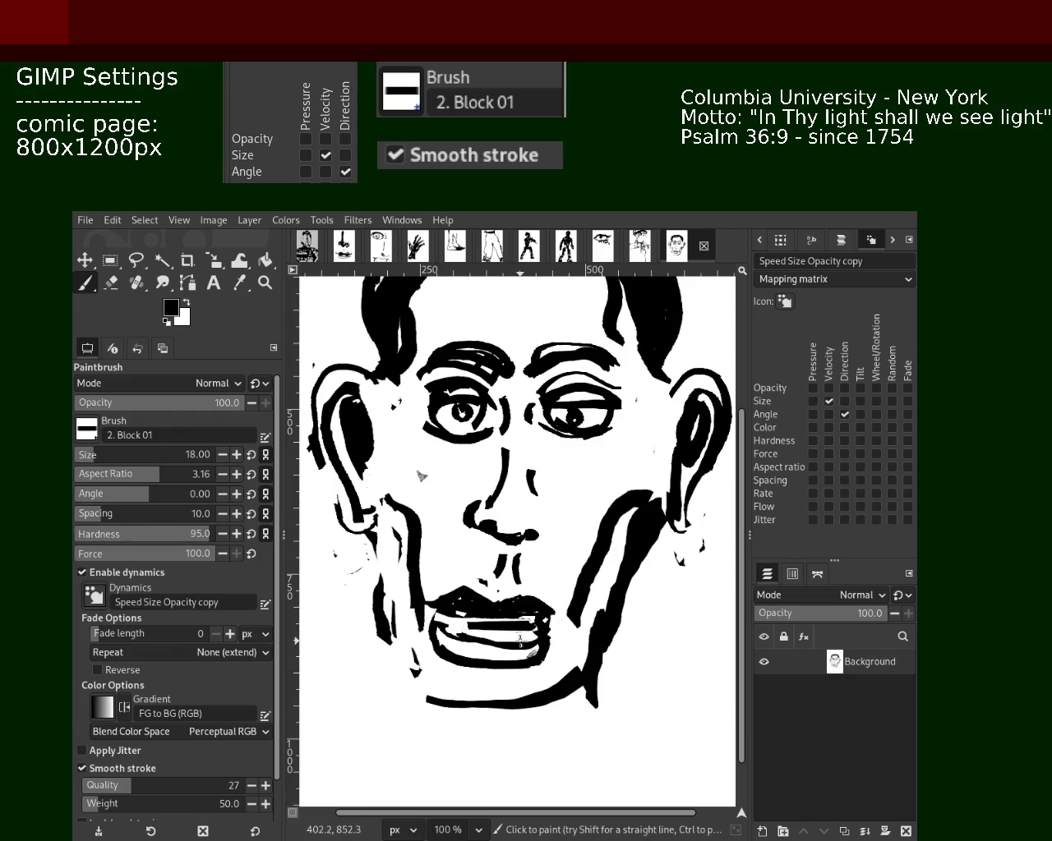
mouse_move(536, 638)
left_mouse_down()
mouse_move(490, 635)
mouse_move(493, 643)
left_mouse_up()
key("ctrl+z")
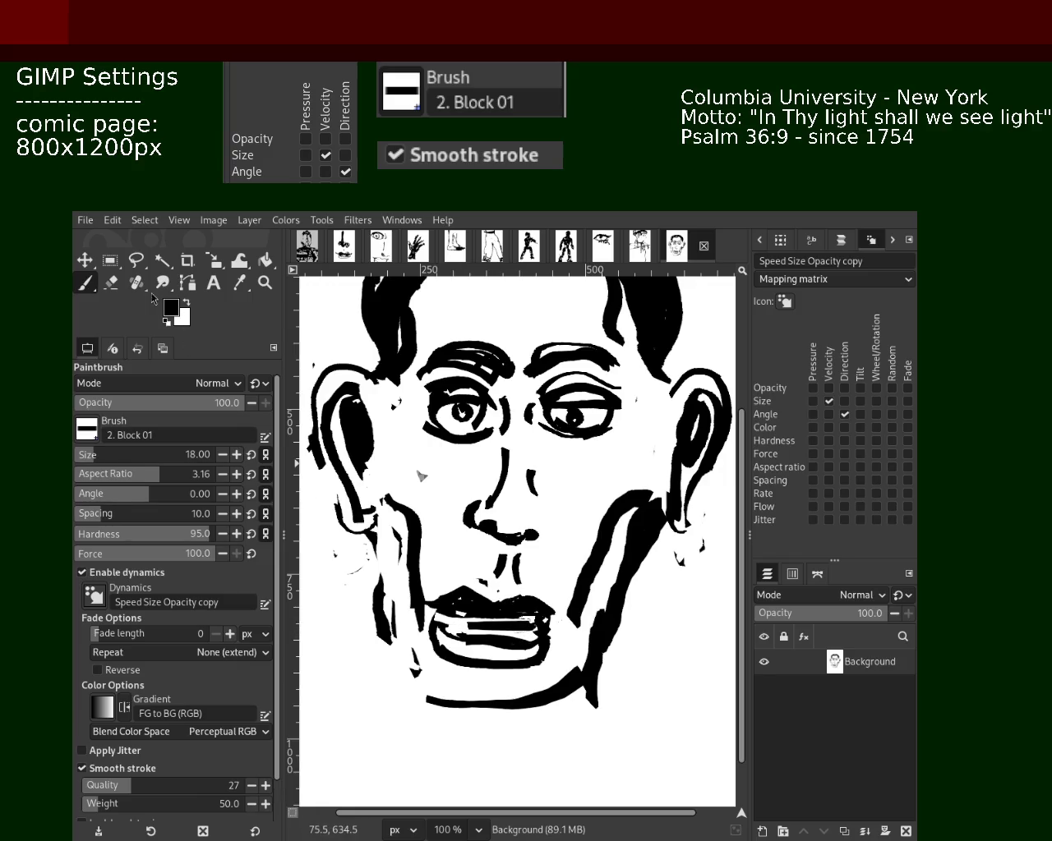
- Switch to white and paint a white teeth strip along the mouth
left_click(111, 283)
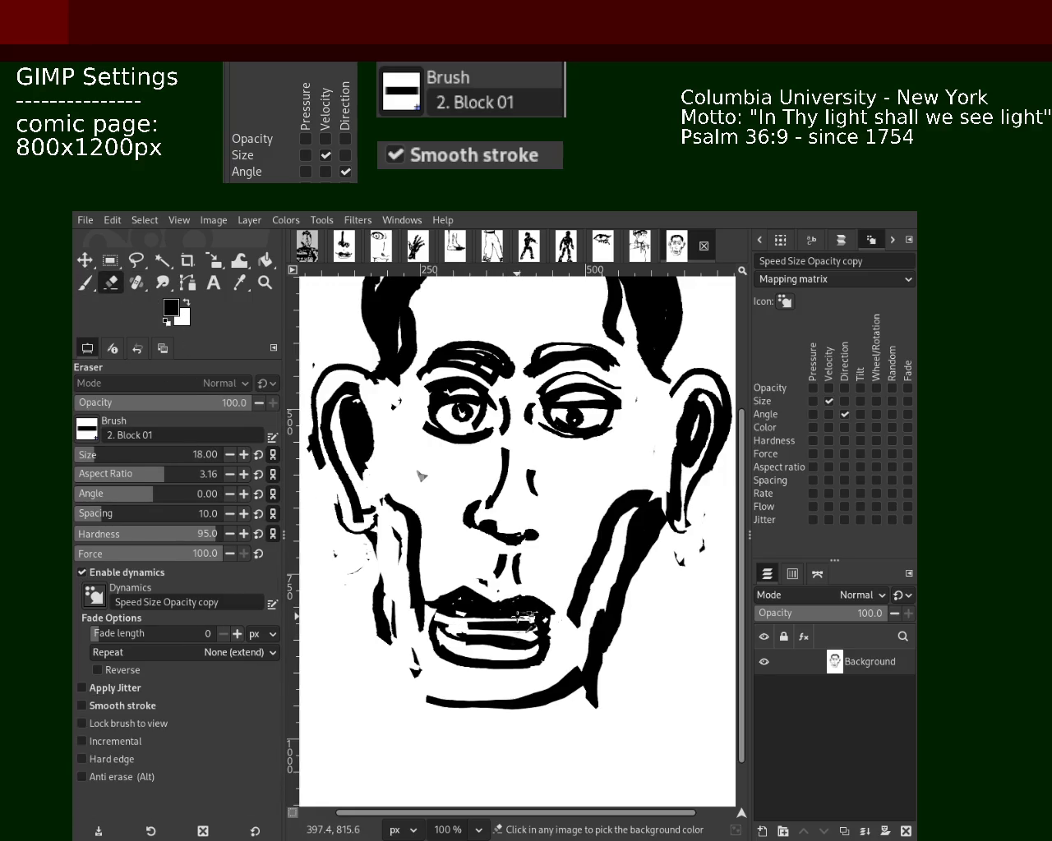
left_click(84, 282)
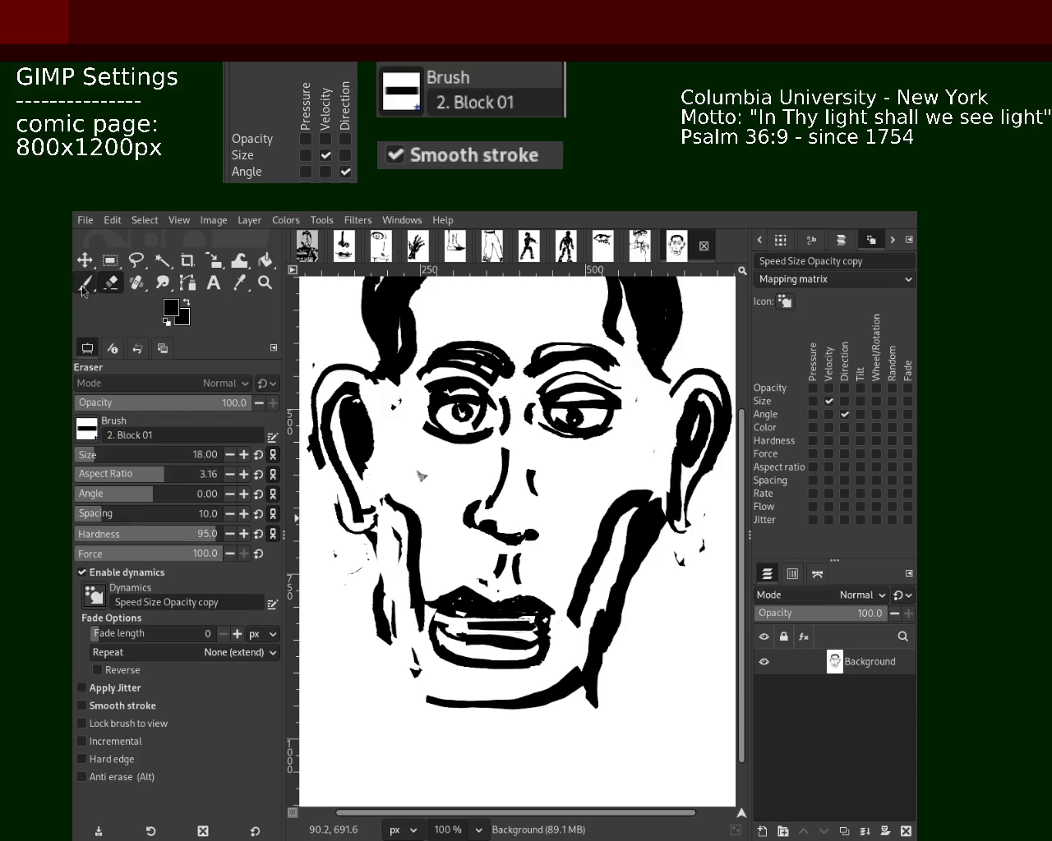
key("x")
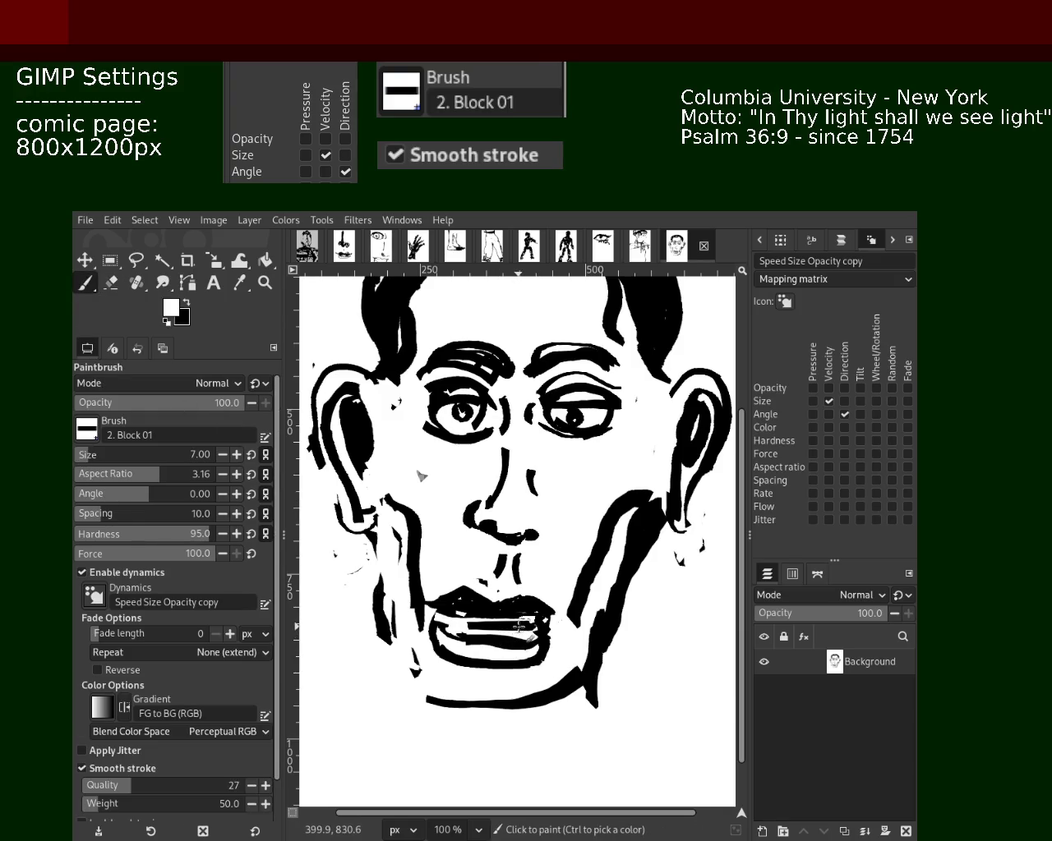
left_click_drag(520, 622, 500, 614)
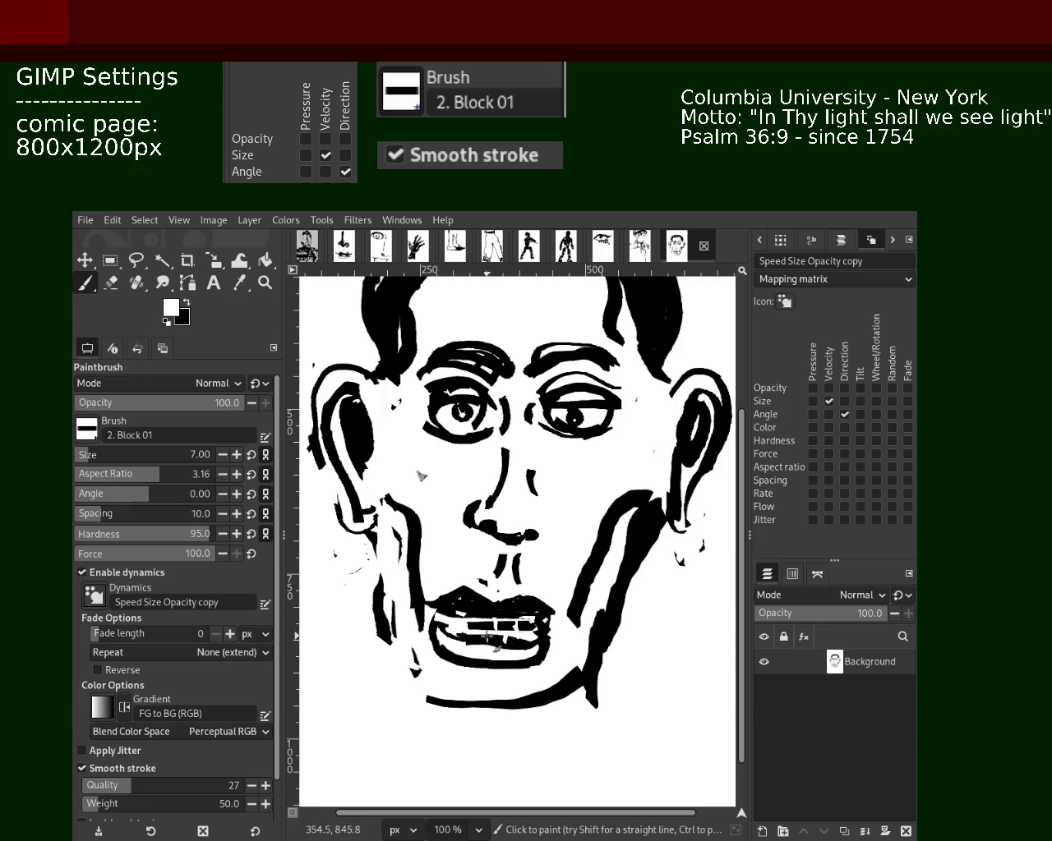
left_click_drag(470, 657, 466, 638)
key("ctrl")
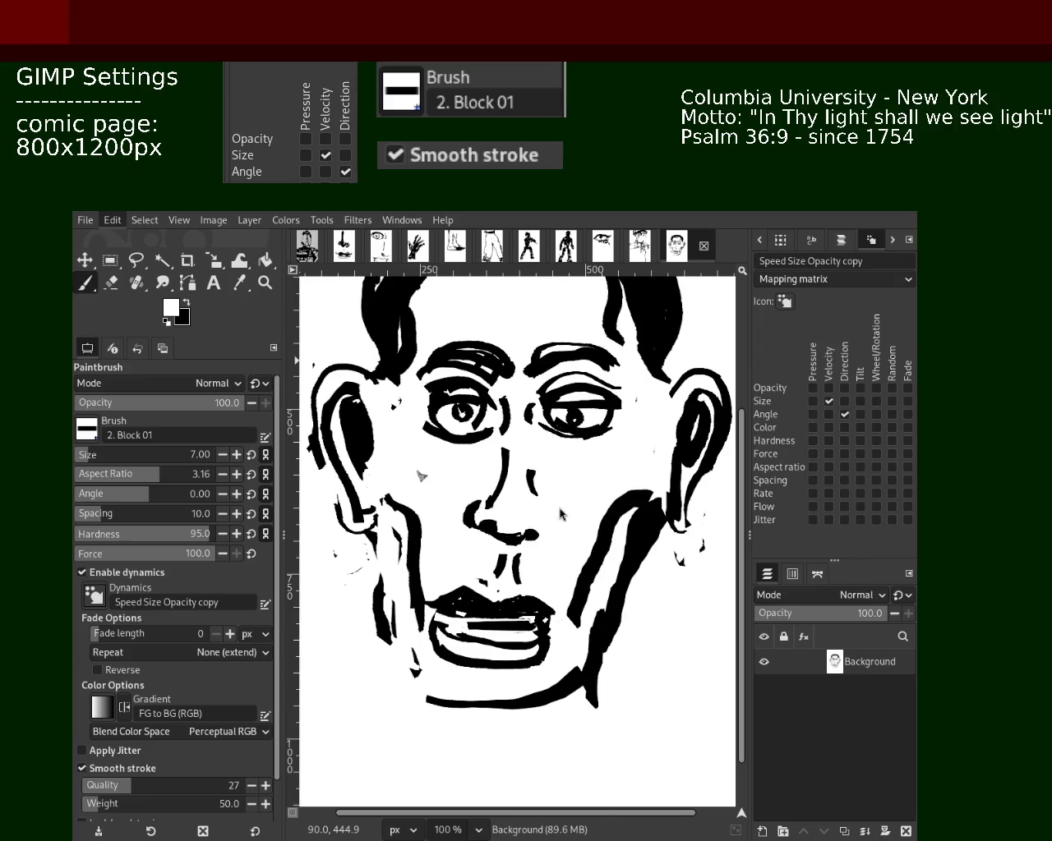
- Zoom out to the whole page, then create a new black 800x1200 image
left_click(263, 283)
key("shift+ctrl+j")
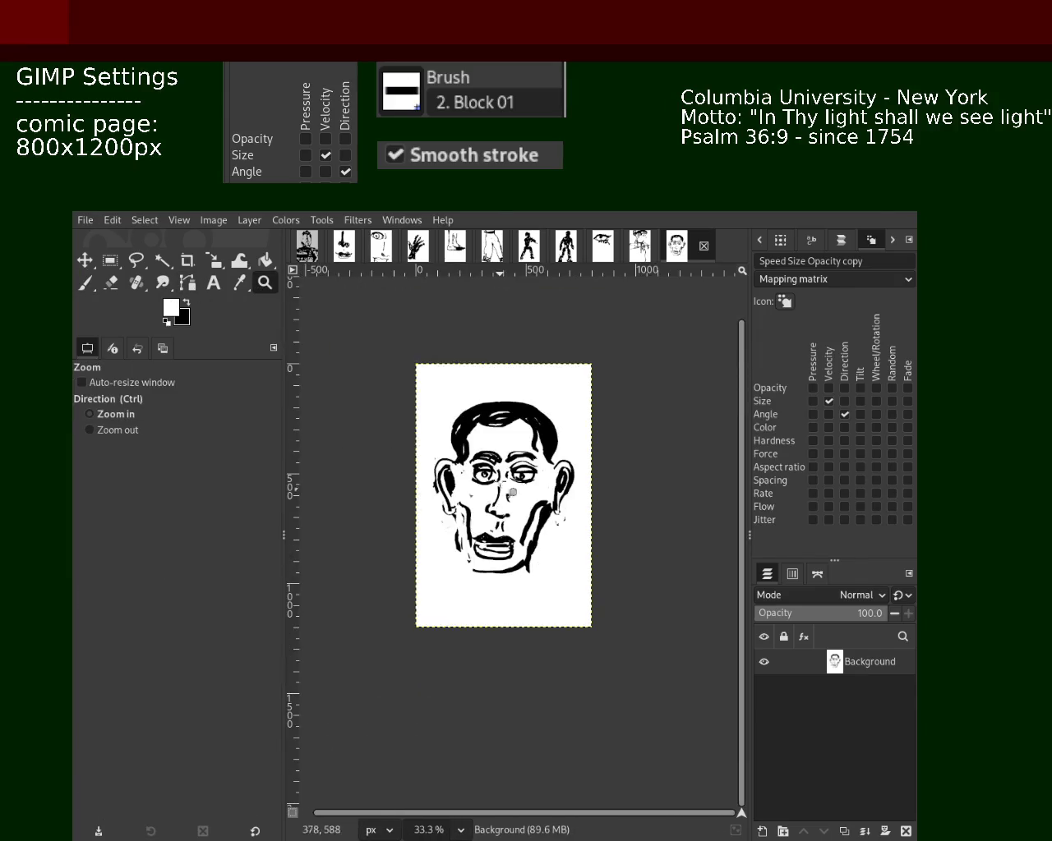
left_click(421, 427)
key("plus")
key("minus")
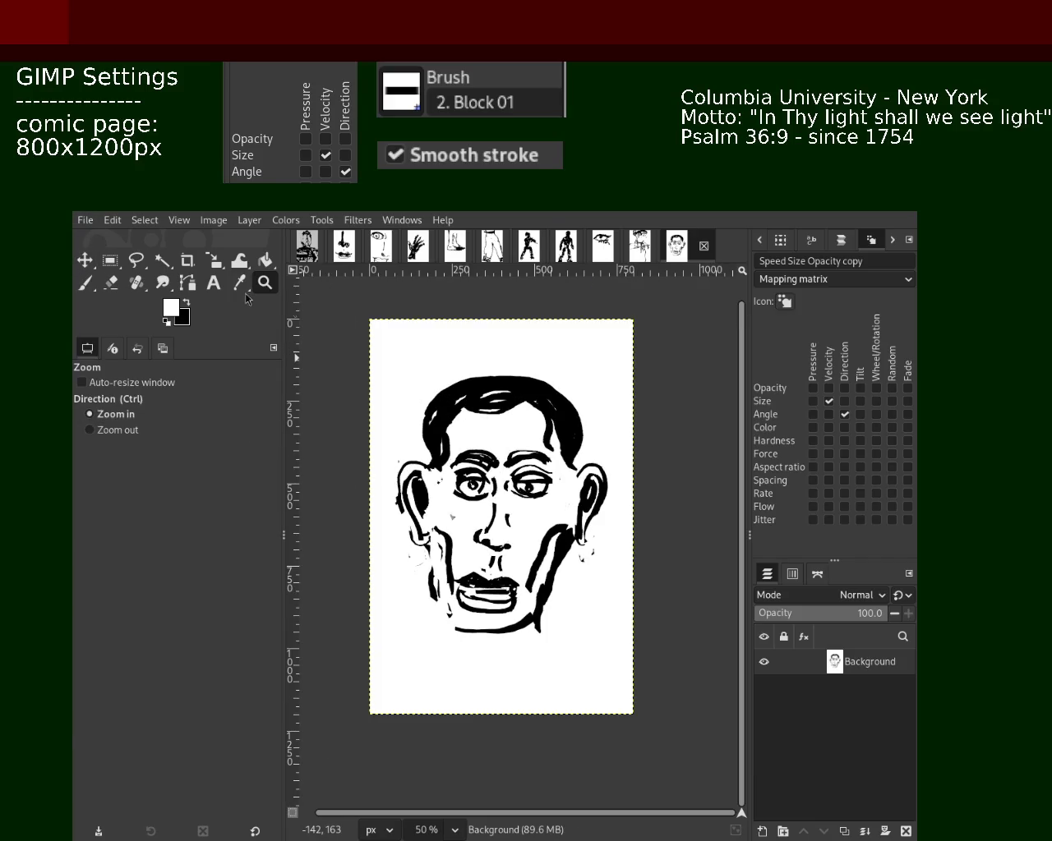
key("ctrl+n")
key("Return")
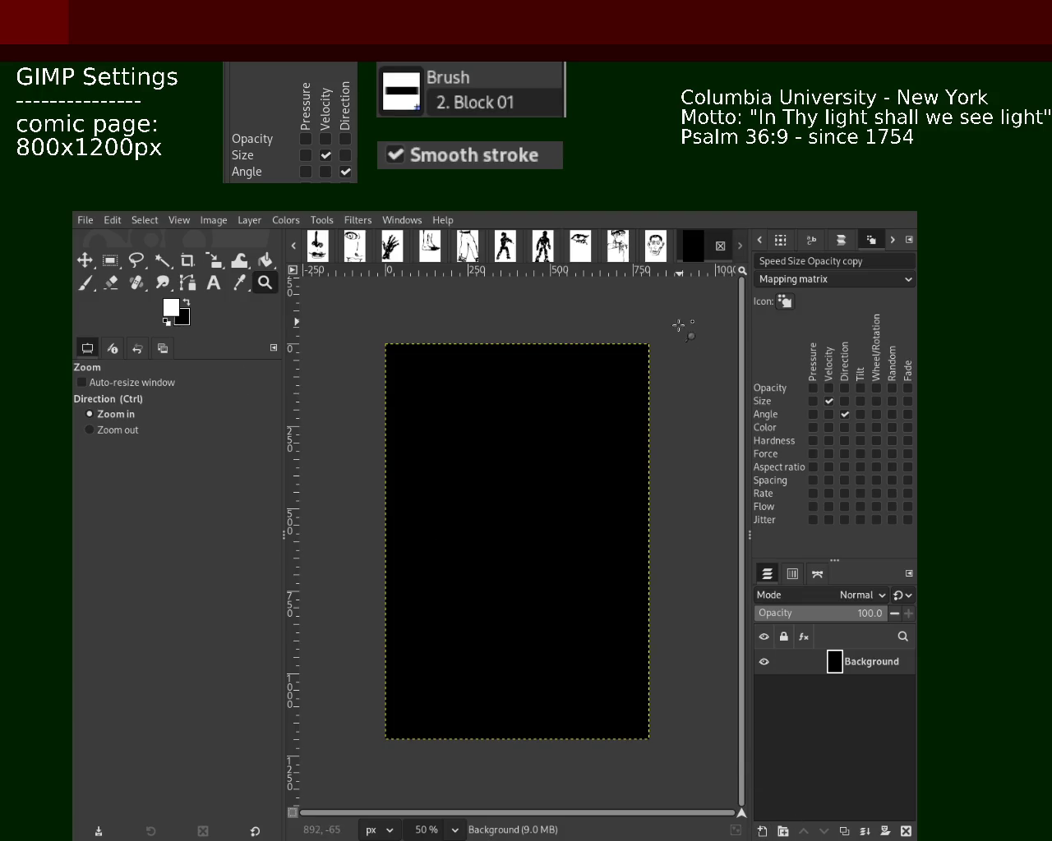
- Add a transparent layer and bucket-fill the black background white
left_click_drag(681, 321, 695, 375)
key("shift+ctrl+n")
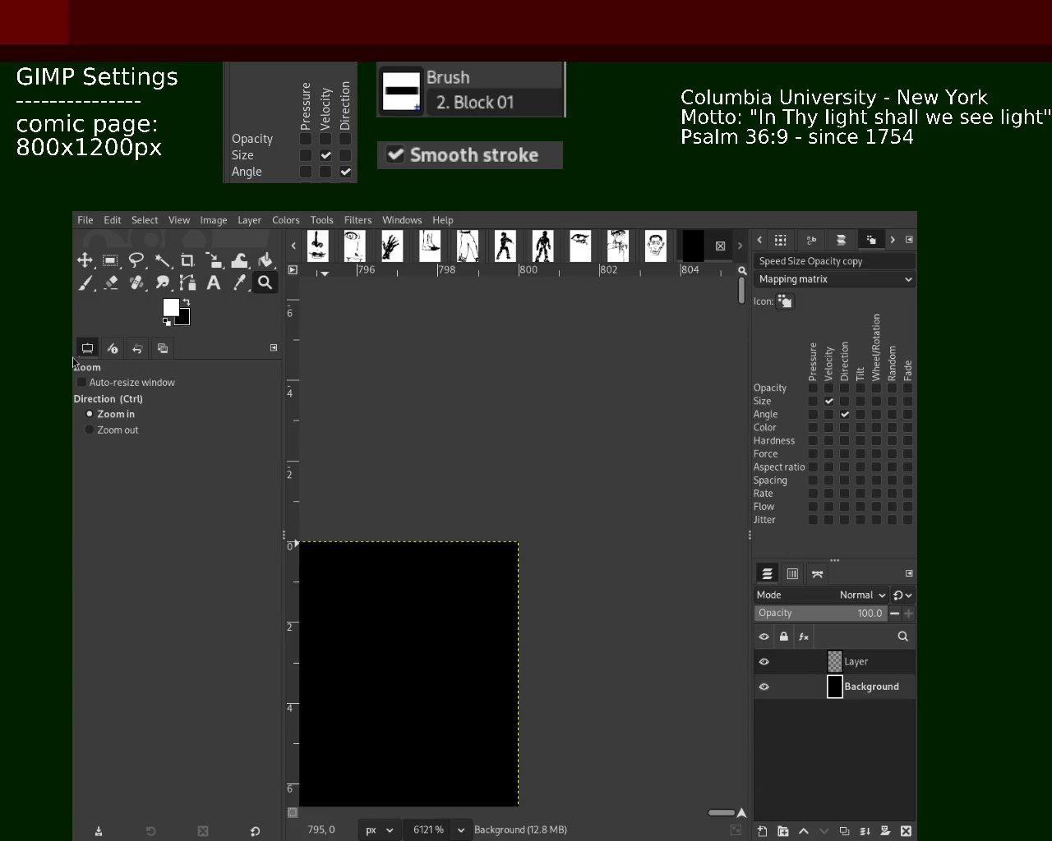
left_click(265, 260)
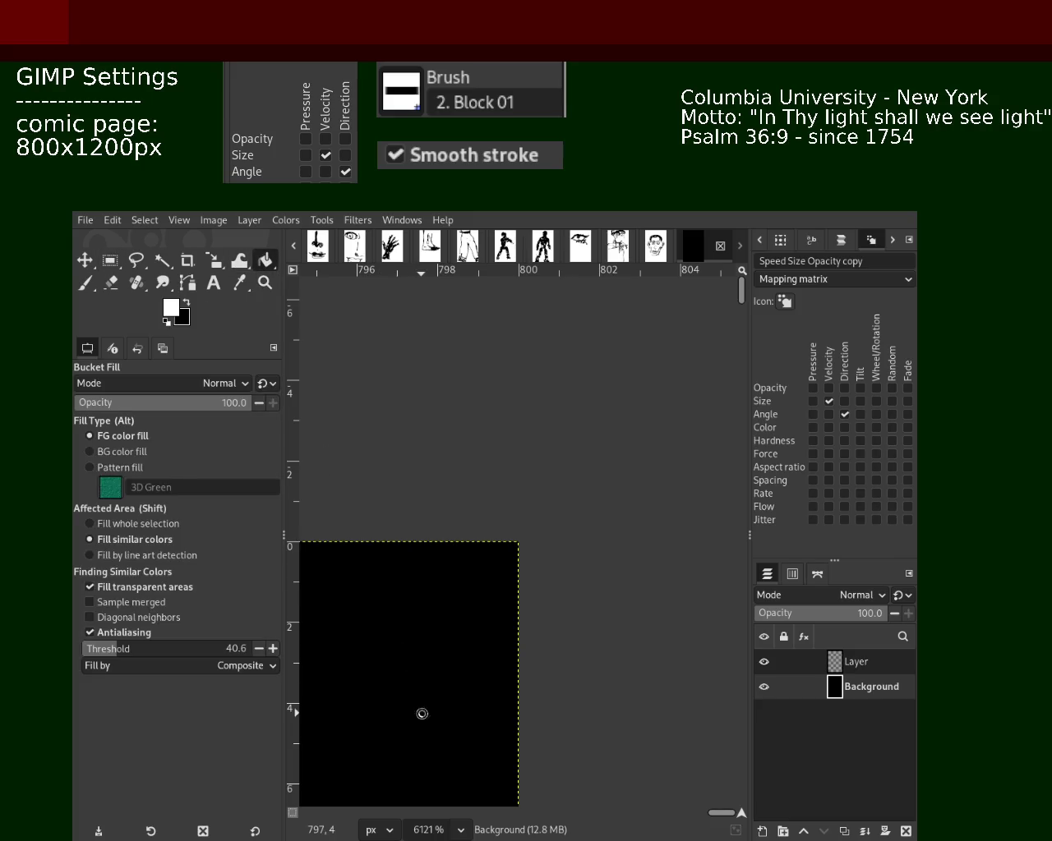
left_click(421, 712)
- Set the view to 200% zoom and select the Paintbrush for inking
left_click(265, 282)
left_click(643, 557, "ctrl")
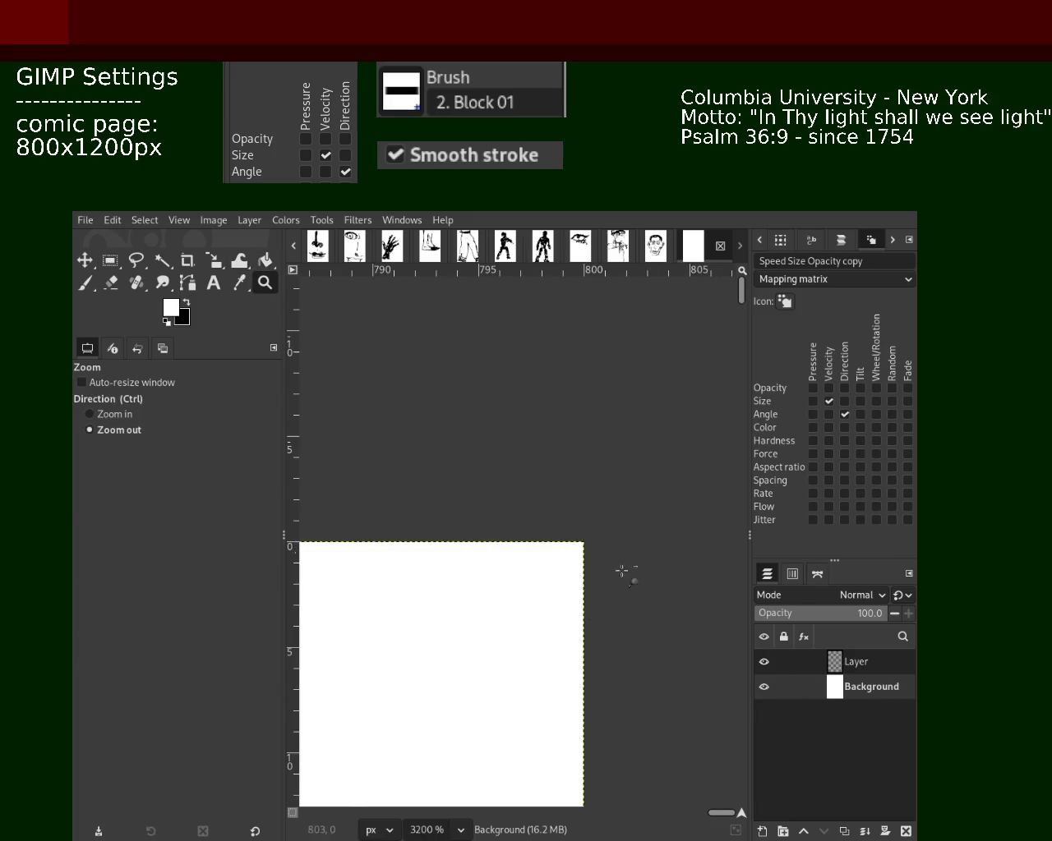
left_click(453, 674)
left_click(571, 524, "ctrl")
left_click(571, 524, "ctrl")
left_click(517, 573, "ctrl")
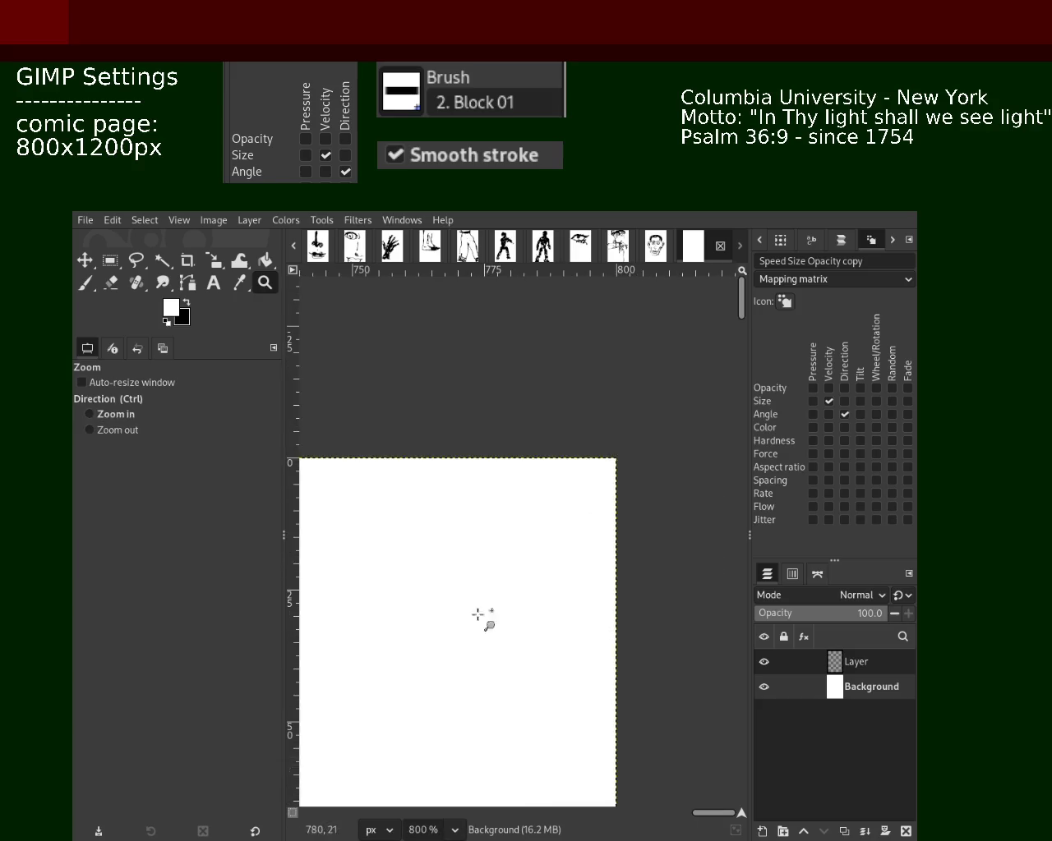
left_click(570, 502, "ctrl")
left_click(564, 508, "ctrl")
left_click(564, 509, "ctrl")
left_click(568, 511, "ctrl")
left_click(570, 511, "ctrl")
left_click(570, 511, "ctrl")
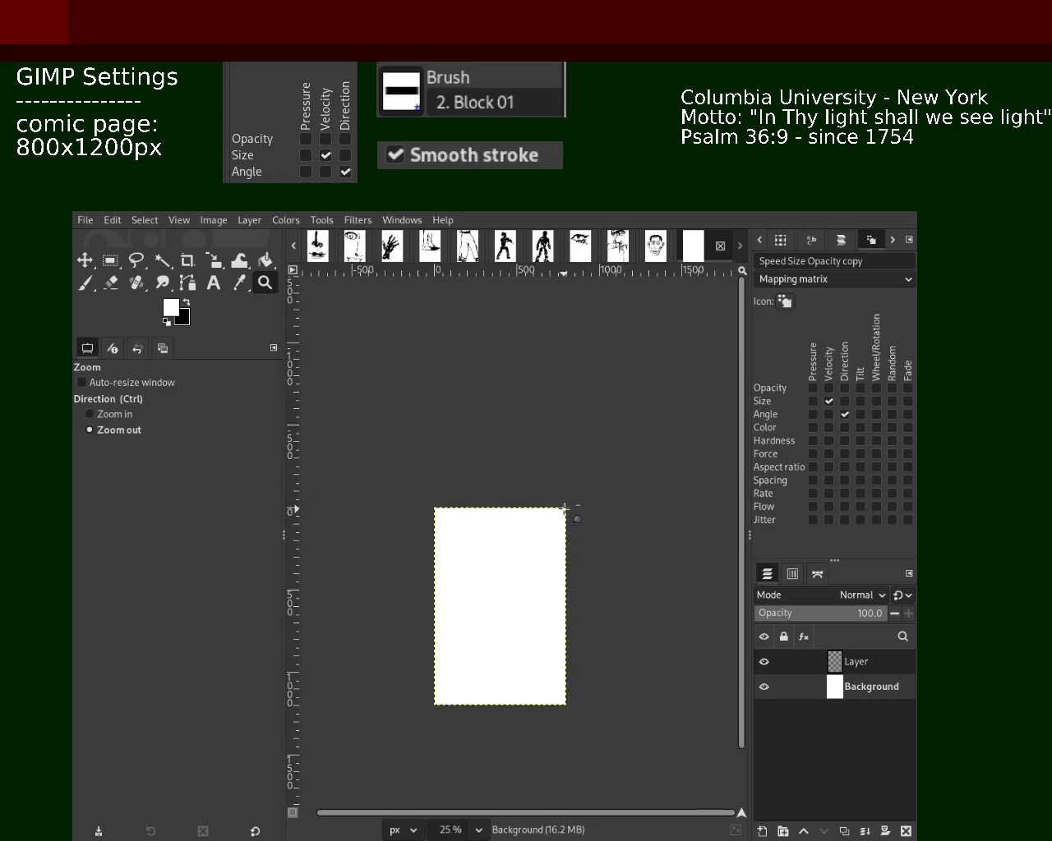
left_click(518, 539)
left_click(517, 538)
left_click(518, 538)
key("2")
left_click(85, 282)
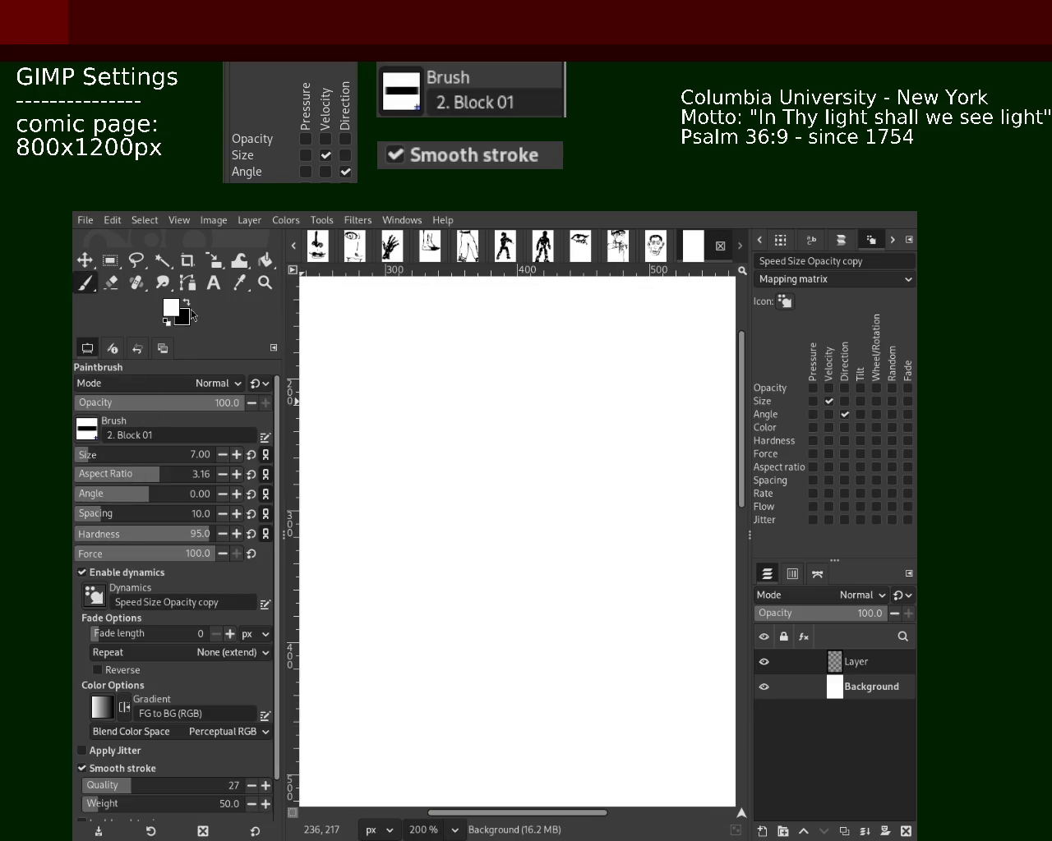
- In black, ink a solid round pupil, undoing the failed trial strokes
left_click(186, 305)
key("ctrl+z")
left_click_drag(82, 454, 96, 454)
mouse_move(411, 396)
left_mouse_down()
mouse_move(465, 444)
mouse_move(444, 460)
left_mouse_up()
key("ctrl+z")
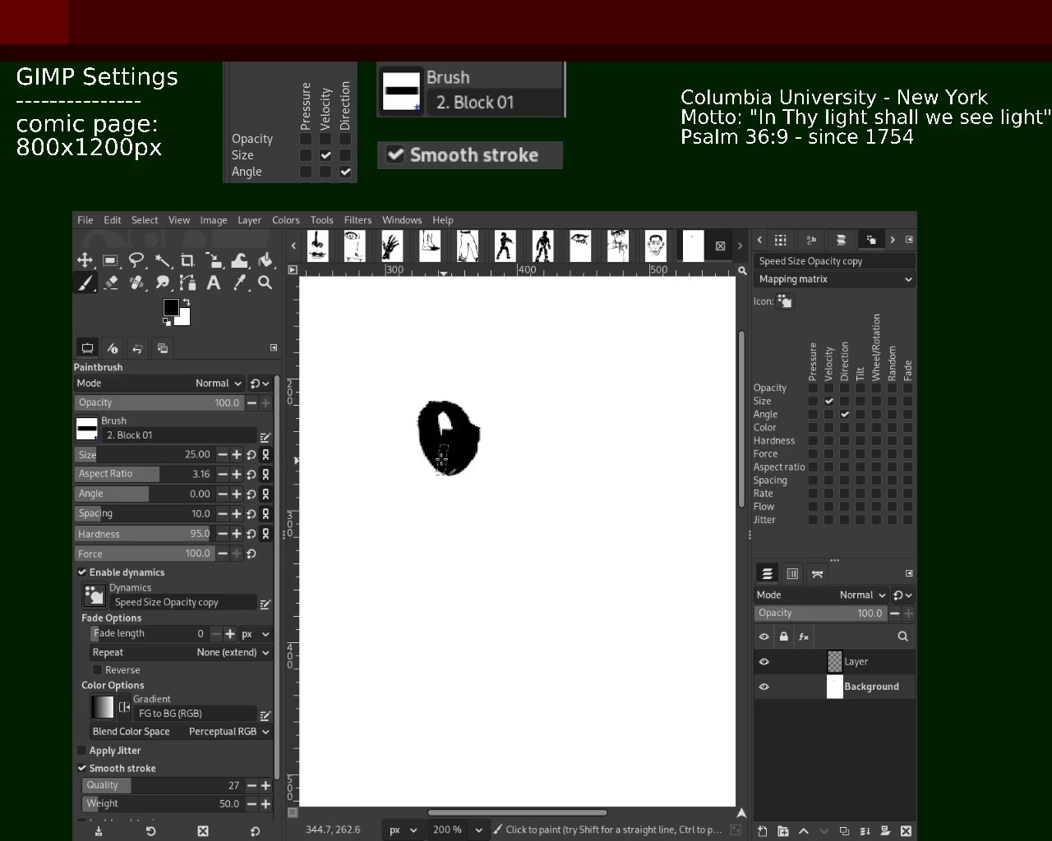
key("ctrl+z")
mouse_move(456, 407)
left_mouse_down()
mouse_move(394, 473)
mouse_move(407, 454)
left_mouse_up()
key("ctrl+z")
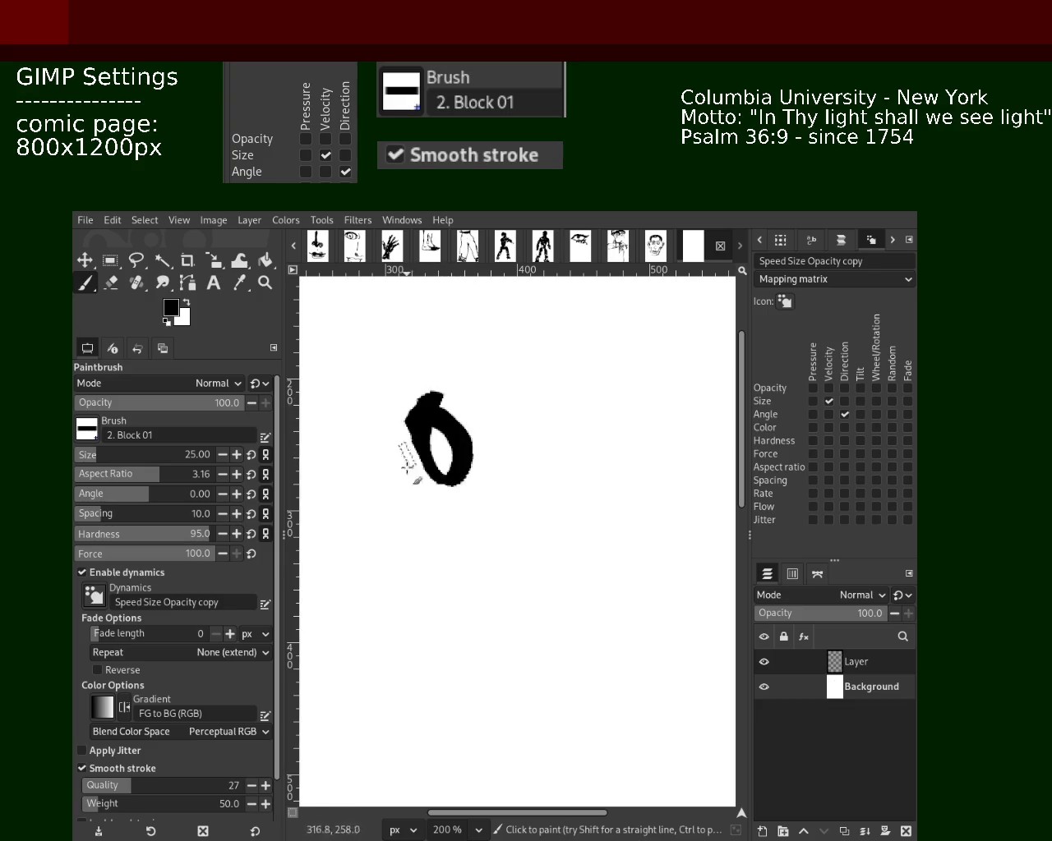
key("ctrl+z")
mouse_move(444, 411)
left_mouse_down()
mouse_move(375, 499)
mouse_move(460, 446)
mouse_move(463, 497)
left_mouse_up()
key("ctrl+z")
- Ink a thin upper-lid arc over the pupil after several undone attempts
key("ctrl+z")
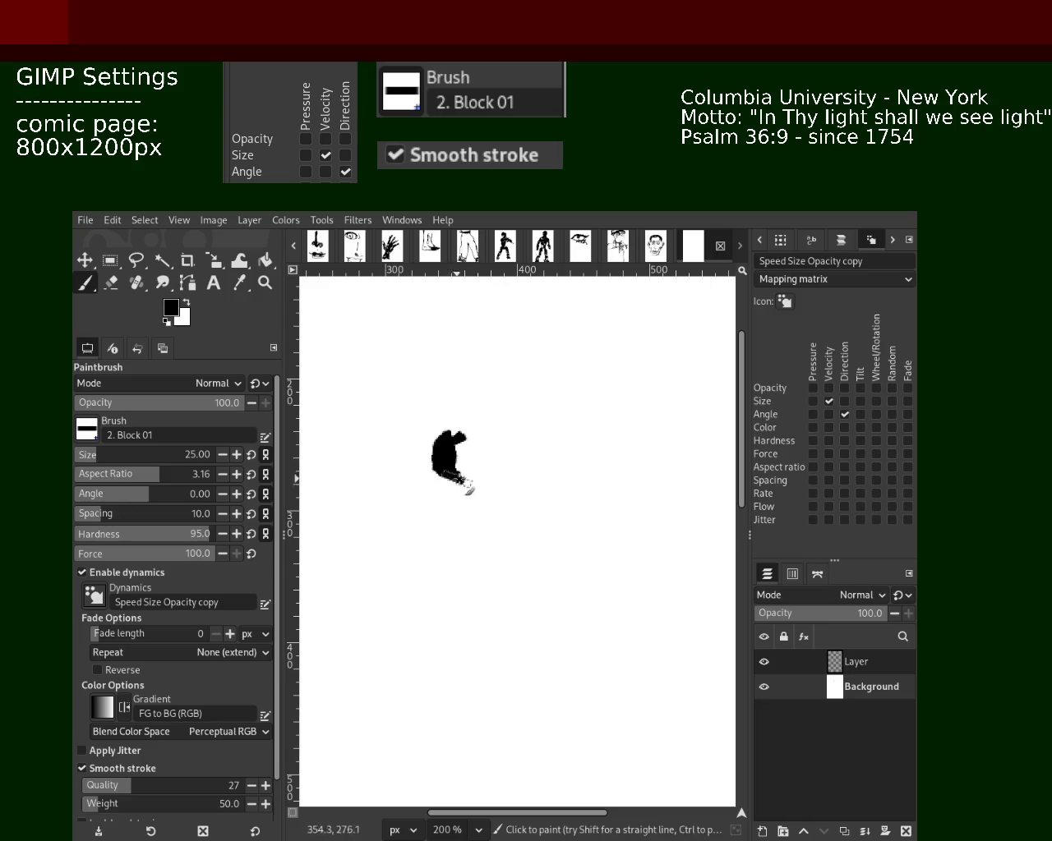
left_click_drag(452, 444, 463, 498)
left_click_drag(432, 391, 382, 443)
key("ctrl+z")
left_click_drag(509, 403, 475, 397)
left_click_drag(341, 481, 501, 391)
key("ctrl+z")
key("ctrl+z")
mouse_move(374, 421)
left_mouse_down()
mouse_move(538, 431)
mouse_move(338, 442)
left_mouse_up()
key("ctrl+z")
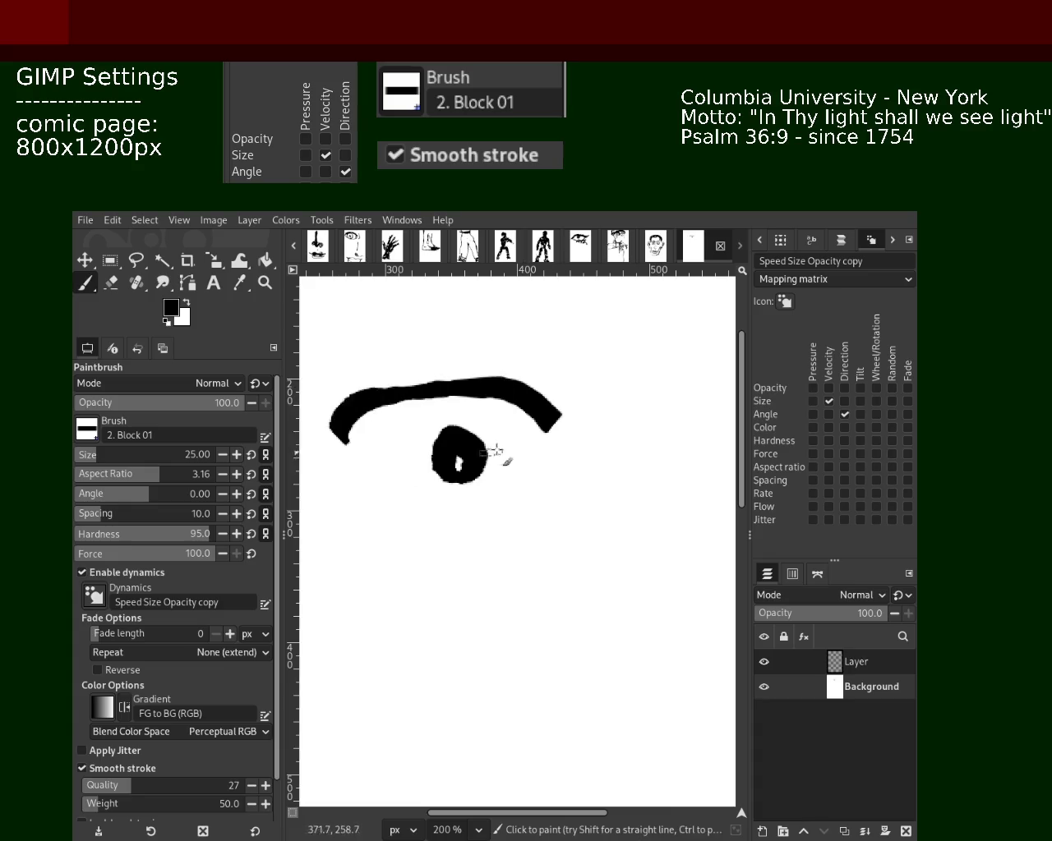
key("ctrl+z")
left_click_drag(538, 436, 374, 420)
key("ctrl+z")
left_click_drag(532, 429, 360, 421)
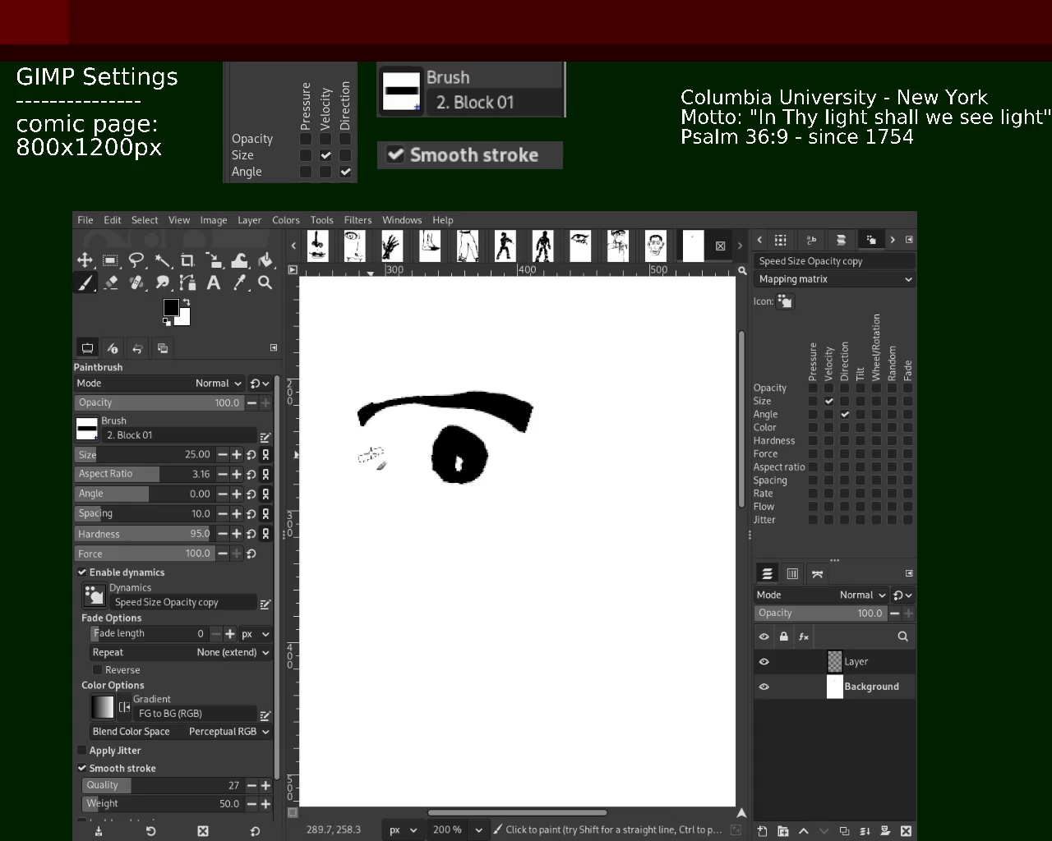
key("ctrl+z")
scroll(87, 465, "down", 8)
mouse_move(522, 419)
left_mouse_down()
mouse_move(337, 425)
mouse_move(399, 428)
mouse_move(358, 423)
left_mouse_up()
key("ctrl+z")
- Ink the lower eyelid curve and curves beside the iris, thickening the upper lid
key("ctrl+z")
left_click_drag(559, 425, 379, 436)
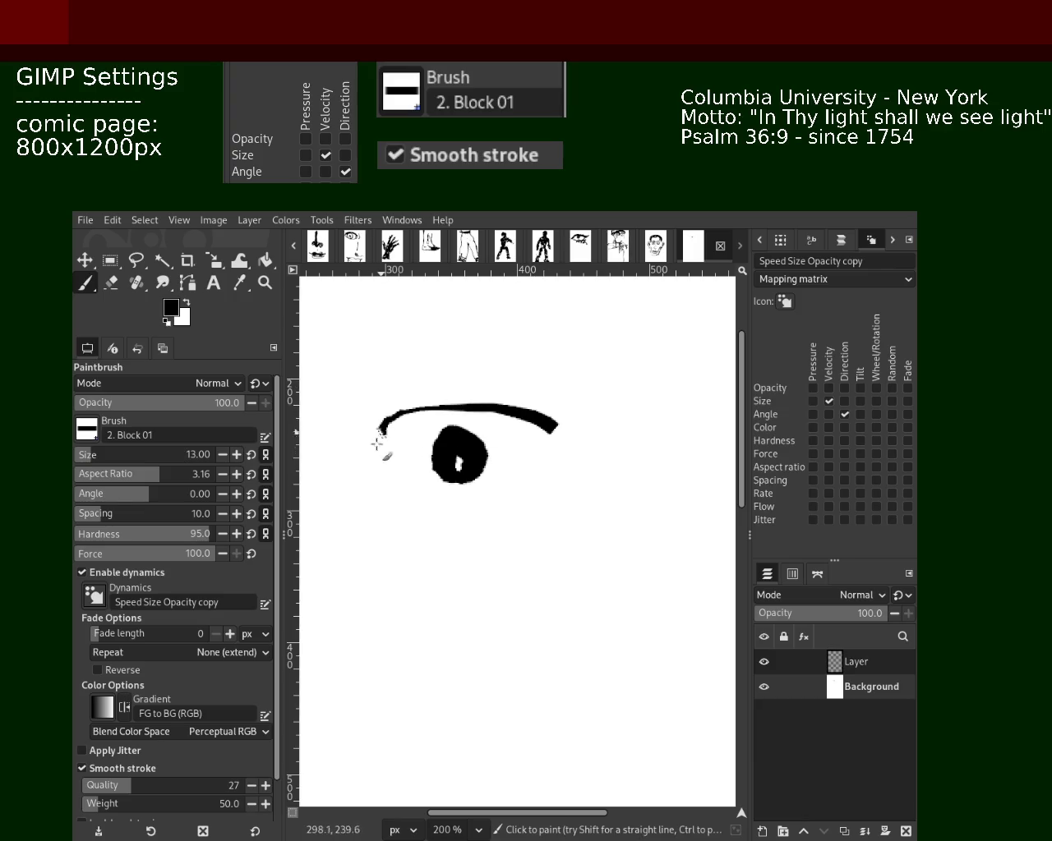
left_click_drag(554, 484, 344, 491)
left_click_drag(513, 420, 469, 504)
key("ctrl+z")
mouse_move(494, 401)
left_mouse_down()
mouse_move(521, 454)
mouse_move(479, 505)
left_mouse_up()
mouse_move(435, 403)
left_mouse_down()
mouse_move(407, 420)
mouse_move(530, 513)
left_mouse_up()
key("ctrl+z")
key("ctrl+z")
left_click_drag(522, 424, 582, 488)
key("ctrl+z")
left_click_drag(526, 423, 351, 411)
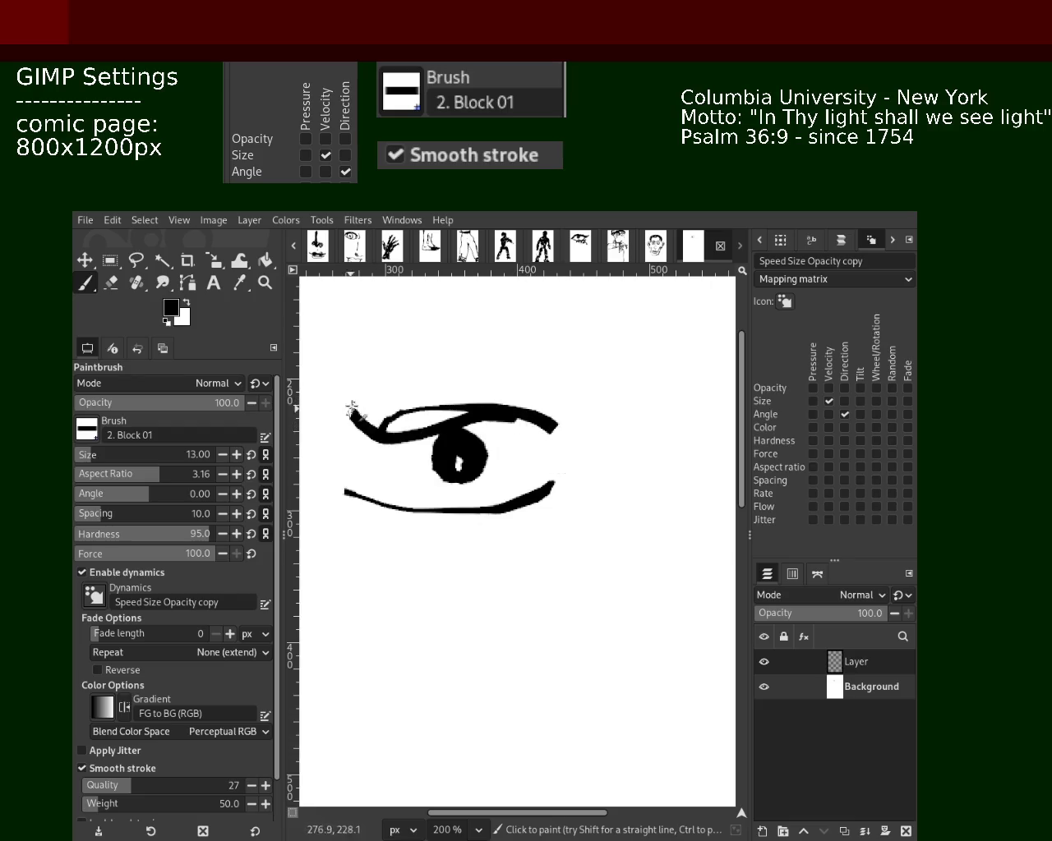
mouse_move(564, 430)
left_mouse_down()
mouse_move(352, 403)
mouse_move(434, 381)
mouse_move(603, 385)
left_mouse_up()
key("ctrl+z")
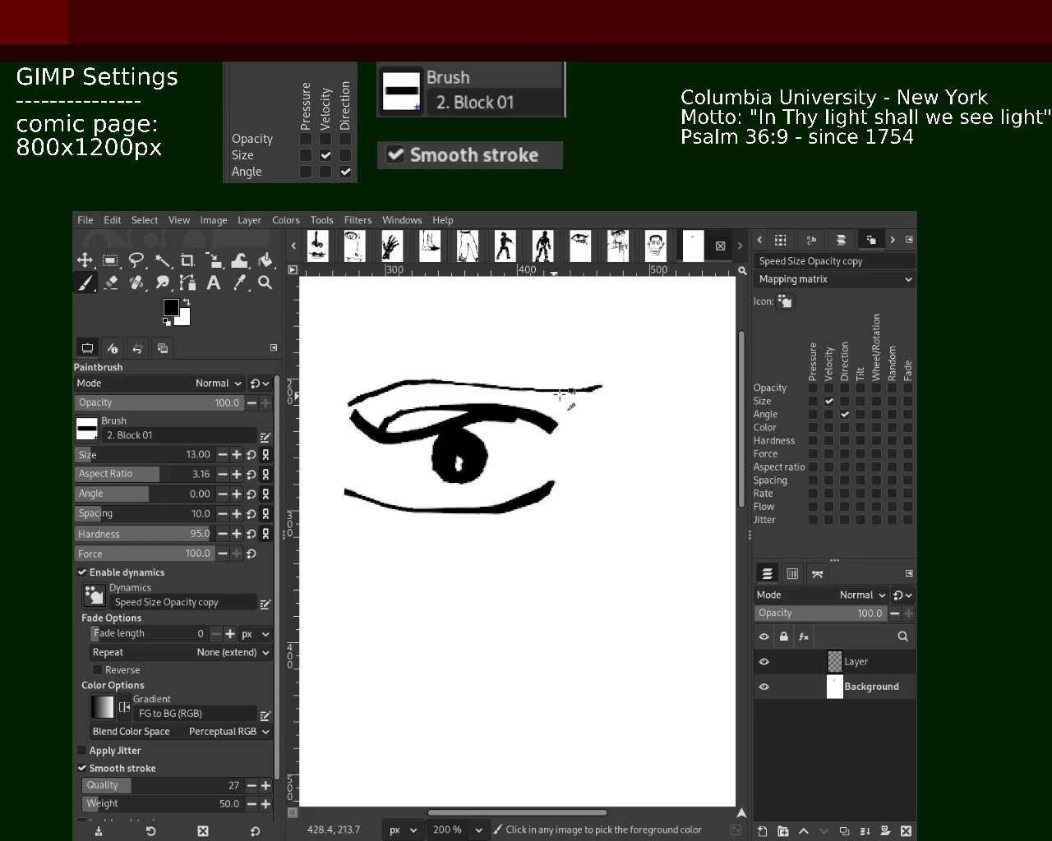
key("ctrl+z")
- Ink a single curved crease line between brow and upper lid
mouse_move(374, 407)
left_mouse_down()
mouse_move(562, 384)
mouse_move(345, 415)
left_mouse_up()
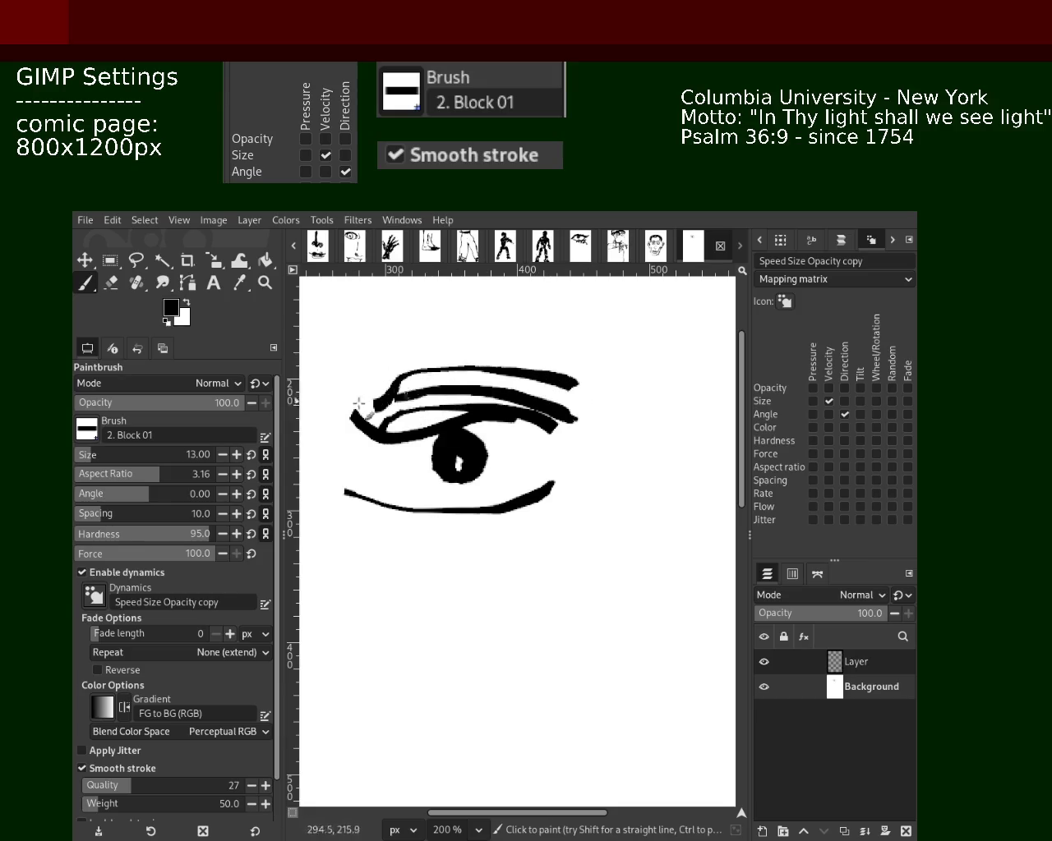
key("ctrl+z")
left_click_drag(575, 379, 407, 403)
key("ctrl+z")
mouse_move(557, 411)
left_mouse_down()
mouse_move(355, 420)
mouse_move(411, 421)
mouse_move(399, 421)
left_mouse_up()
key("ctrl+z")
key("ctrl+z")
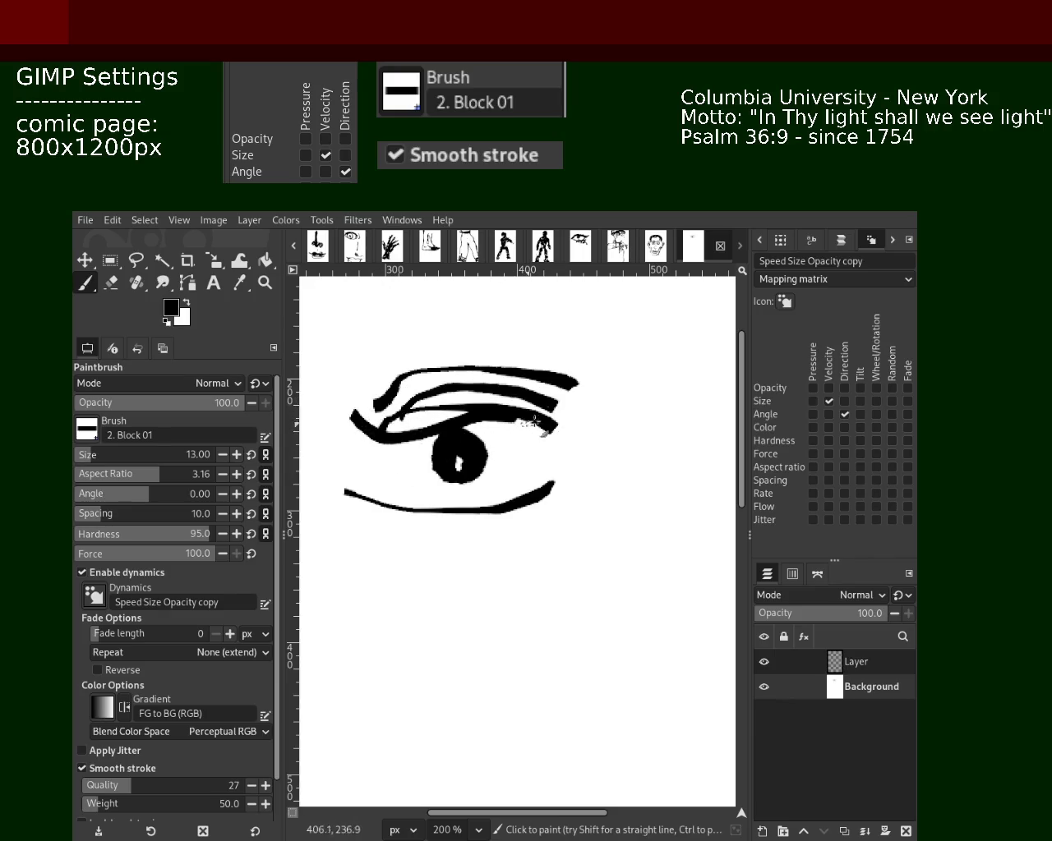
key("ctrl+z")
key("ctrl+z")
left_click_drag(568, 388, 366, 419)
- Ink the iris's right curve, a thicker lower lid, outer-corner curl, and darken the pupil
key("ctrl+z")
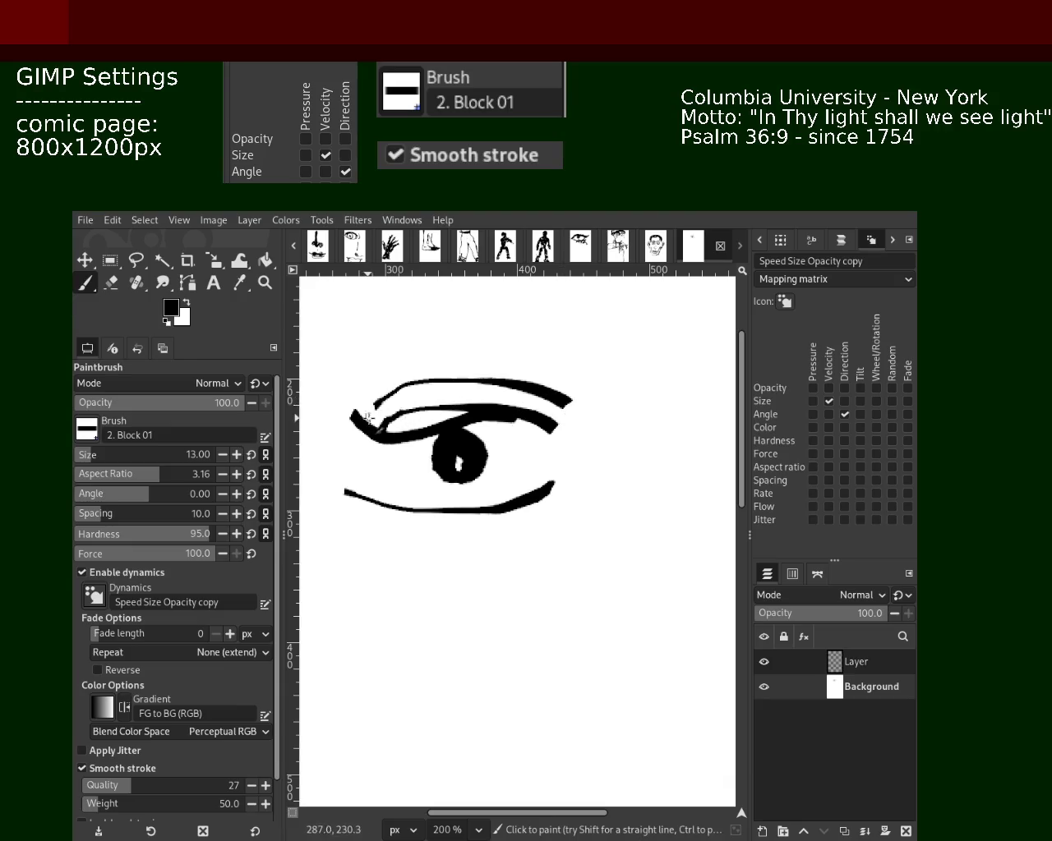
left_click_drag(402, 493, 524, 493)
key("ctrl+z")
left_click_drag(518, 420, 472, 488)
key("ctrl+z")
left_click_drag(497, 415, 482, 504)
key("ctrl+z")
key("ctrl+z")
mouse_move(520, 408)
left_mouse_down()
mouse_move(489, 498)
mouse_move(514, 476)
mouse_move(455, 503)
left_mouse_up()
mouse_move(408, 423)
left_mouse_down()
mouse_move(371, 482)
mouse_move(452, 506)
left_mouse_up()
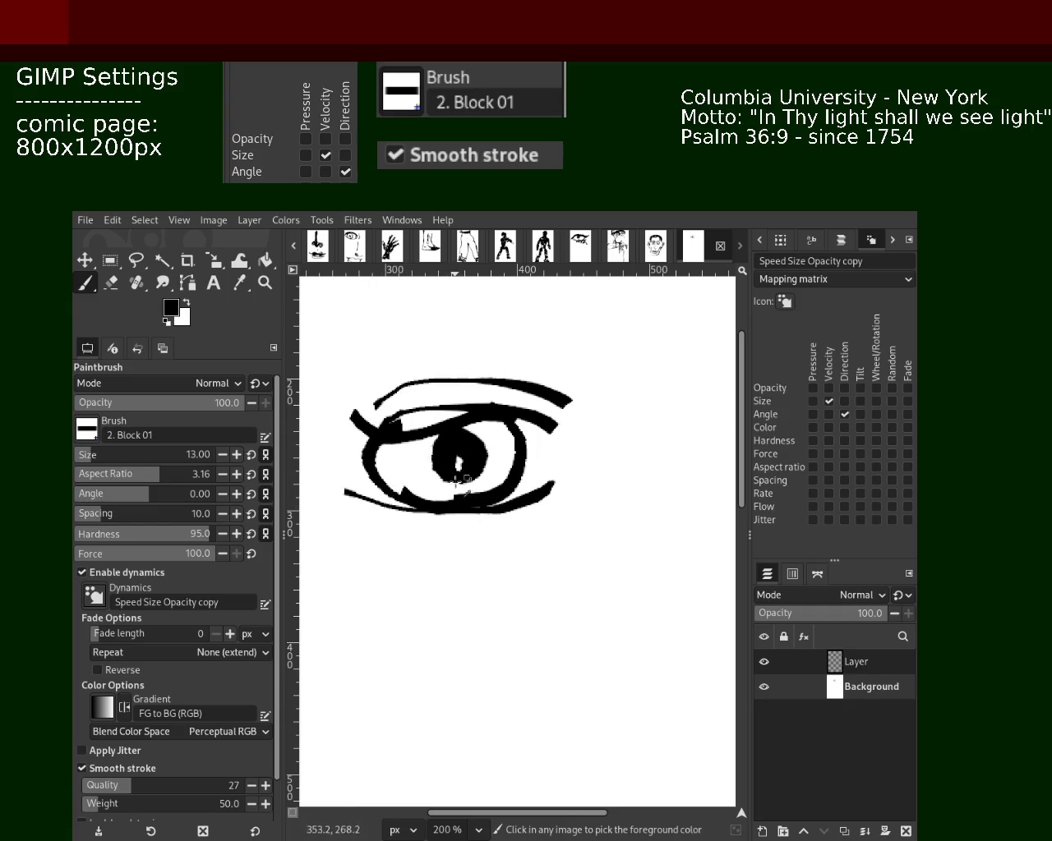
left_click_drag(550, 434, 567, 485)
mouse_move(415, 423)
left_mouse_down()
mouse_move(402, 489)
mouse_move(456, 501)
left_mouse_up()
mouse_move(461, 421)
left_mouse_down()
mouse_move(510, 451)
mouse_move(444, 497)
left_mouse_up()
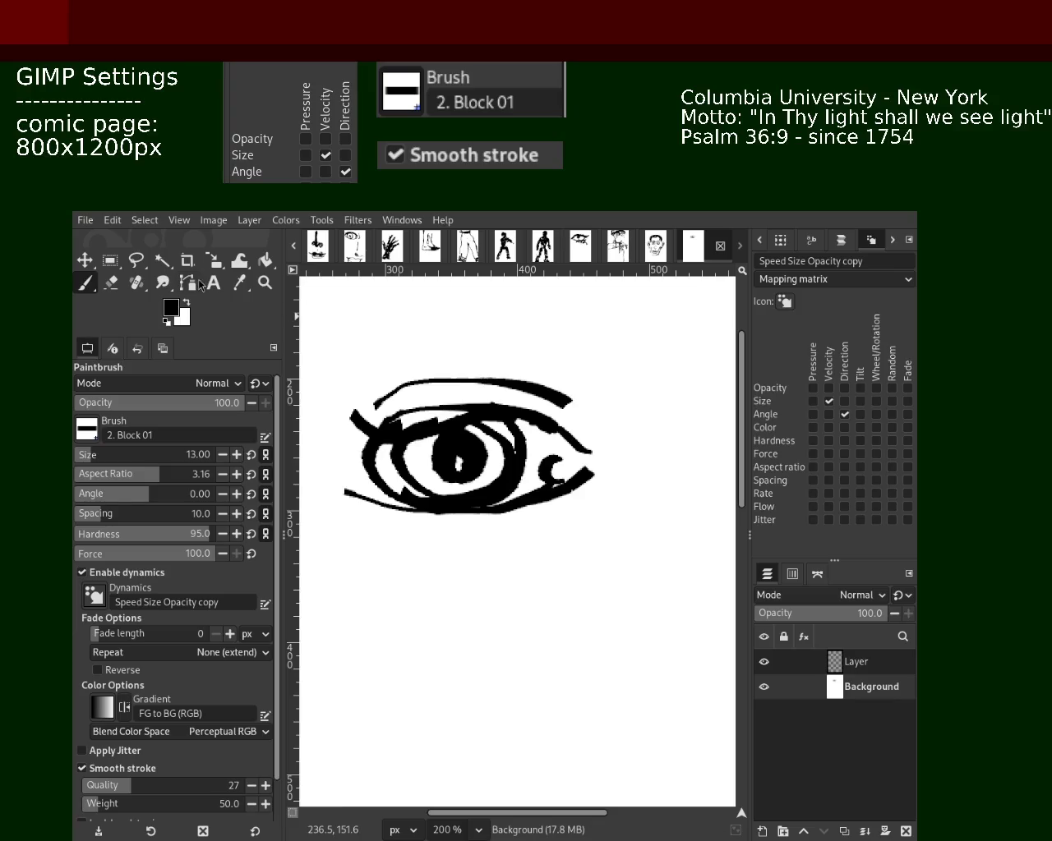
left_click(265, 282)
- At 200% zoom, ink thick crossing strokes at the eye's upper-left corner
key("shift+ctrl+j")
key("1")
key("2")
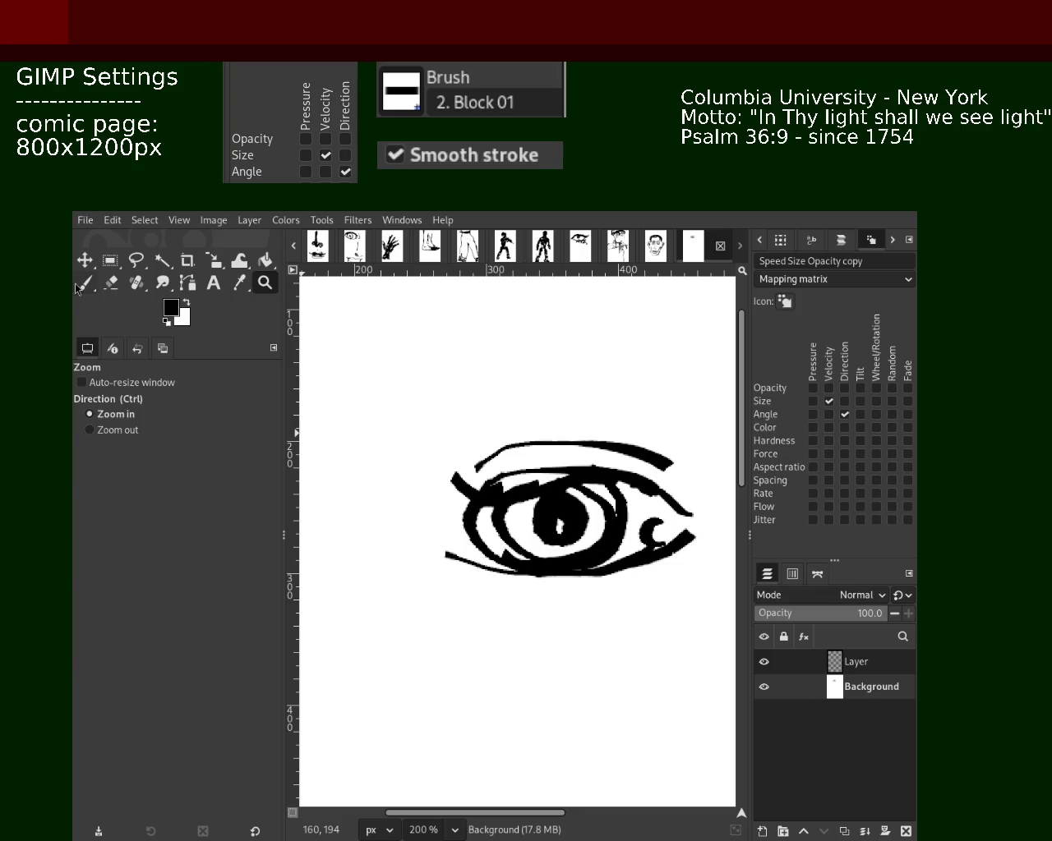
left_click(84, 283)
mouse_move(328, 447)
left_mouse_down()
mouse_move(469, 505)
mouse_move(495, 451)
mouse_move(534, 477)
left_mouse_up()
key("ctrl+z")
key("ctrl+z")
mouse_move(460, 460)
left_mouse_down()
mouse_move(538, 477)
mouse_move(447, 450)
left_mouse_up()
- Extend the lower lid leftward and ink a diagonal lash at its lower left
key("ctrl+z")
left_click_drag(516, 580, 443, 576)
key("ctrl+z")
left_click_drag(534, 575, 403, 528)
key("ctrl+z")
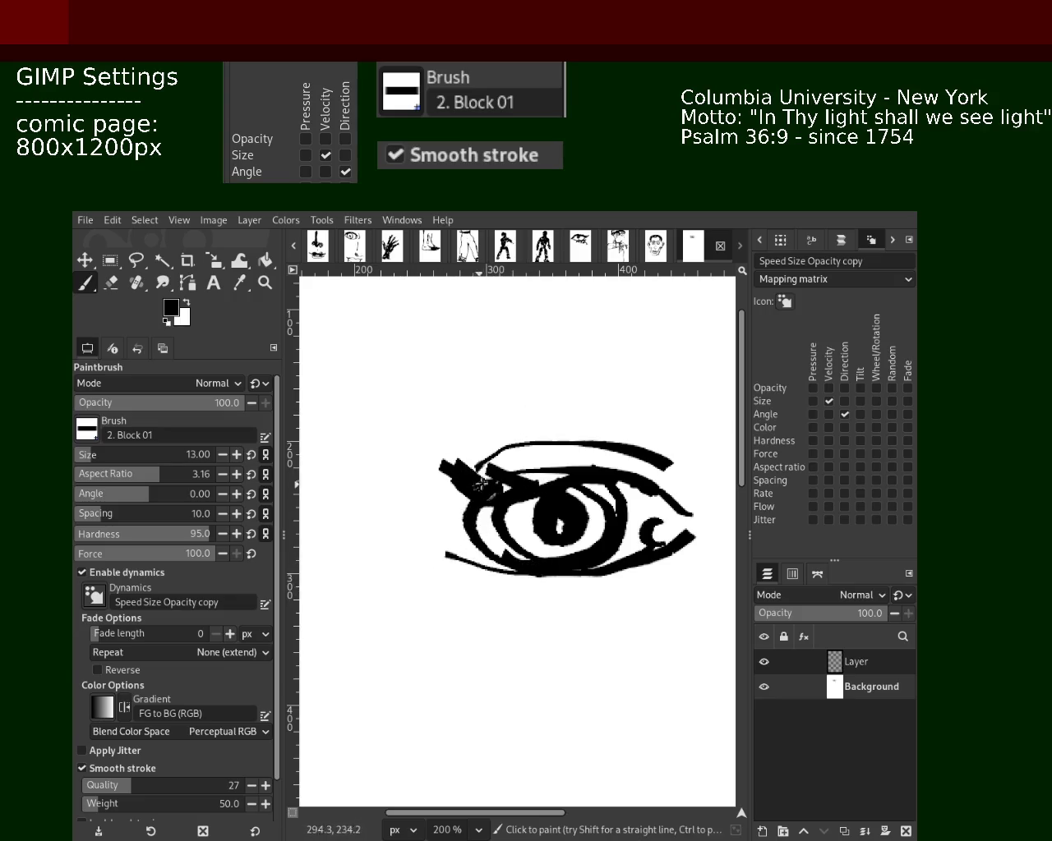
left_click_drag(470, 494, 411, 549)
key("ctrl+z")
mouse_move(465, 501)
left_mouse_down()
mouse_move(407, 544)
mouse_move(498, 575)
mouse_move(437, 549)
left_mouse_up()
- Ink a lower-lid stroke and short downward lashes beneath the lid
key("ctrl+z")
key("ctrl+z")
left_click_drag(503, 572, 418, 507)
key("ctrl+z")
mouse_move(444, 559)
left_mouse_down()
mouse_move(503, 550)
mouse_move(491, 585)
left_mouse_up()
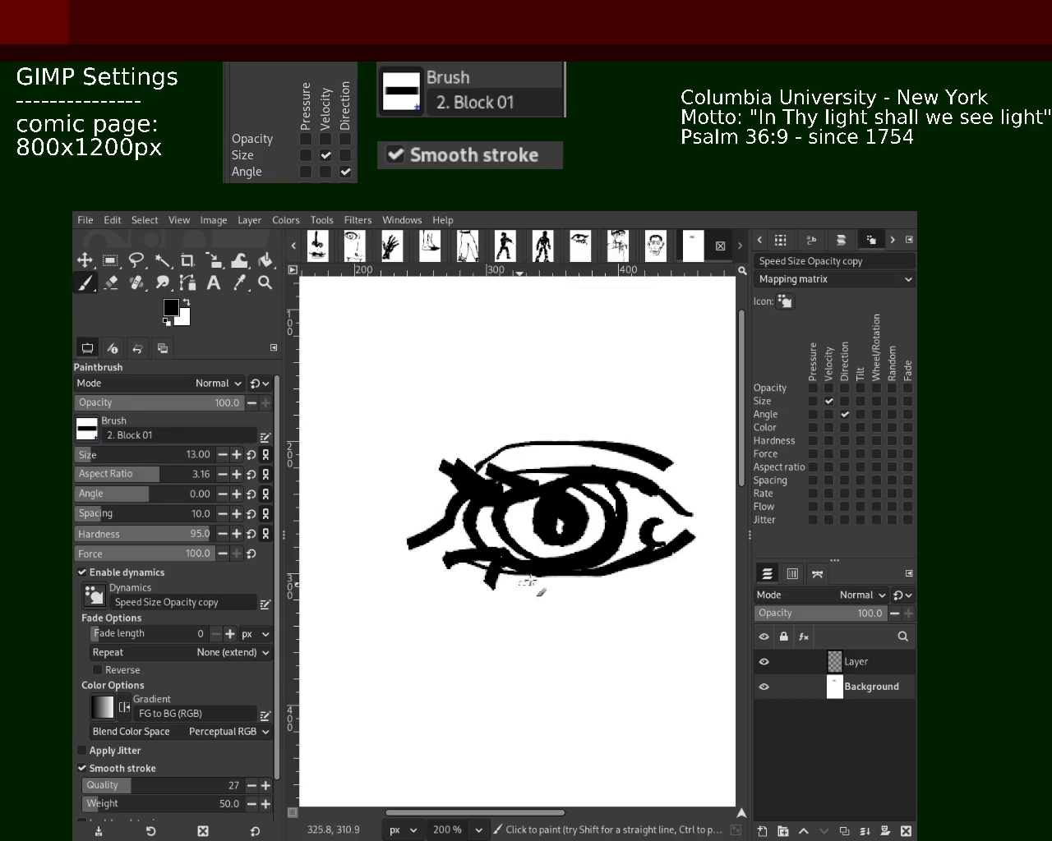
key("ctrl+z")
left_click_drag(516, 561, 526, 589)
key("ctrl+z")
left_click_drag(470, 552, 495, 587)
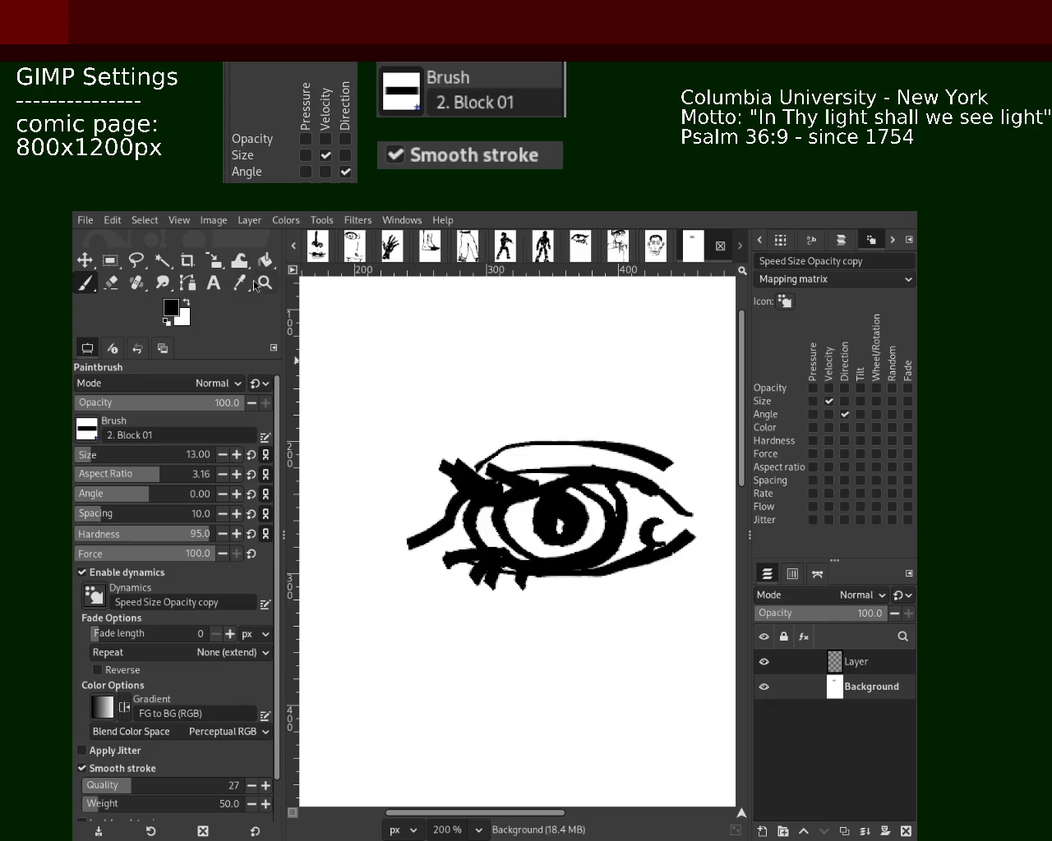
- Zoom out to review the inked eye on the whole page
key("z")
left_click(403, 479, "ctrl")
left_click(502, 491, "ctrl")
scroll(501, 490, "up", 2)
scroll(500, 476, "up", 1)
scroll(577, 465, "up", 2)
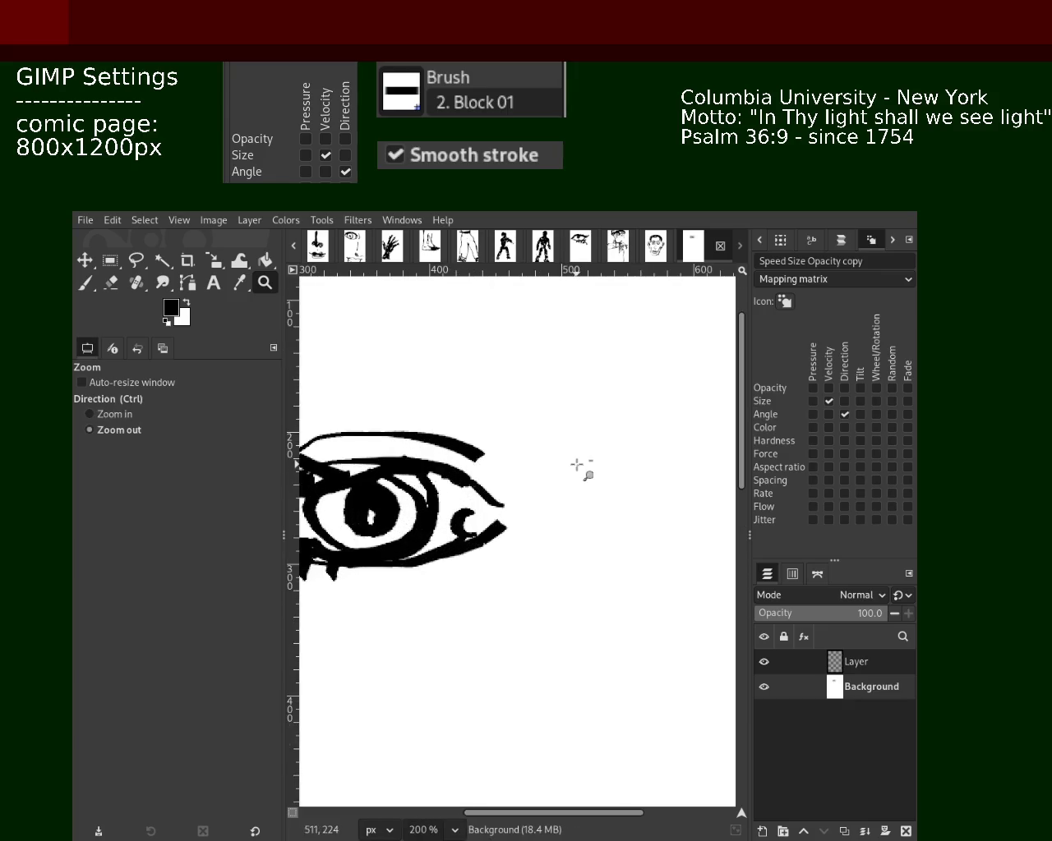
scroll(578, 465, "down", 1)
- Paint a large, thick eyebrow stroke above the eye
left_click(76, 286)
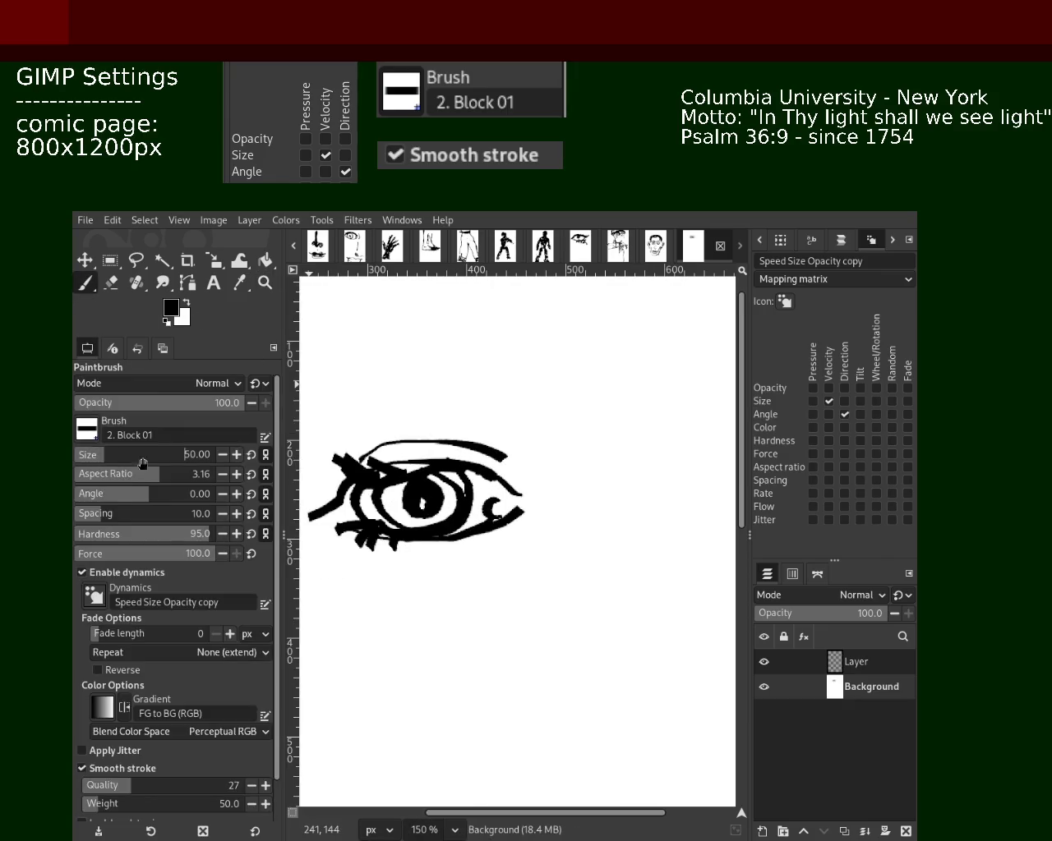
left_click_drag(538, 443, 378, 411)
key("ctrl+z")
mouse_move(516, 403)
left_mouse_down()
mouse_move(345, 436)
mouse_move(329, 415)
left_mouse_up()
key("ctrl+z")
left_click_drag(501, 362, 321, 411)
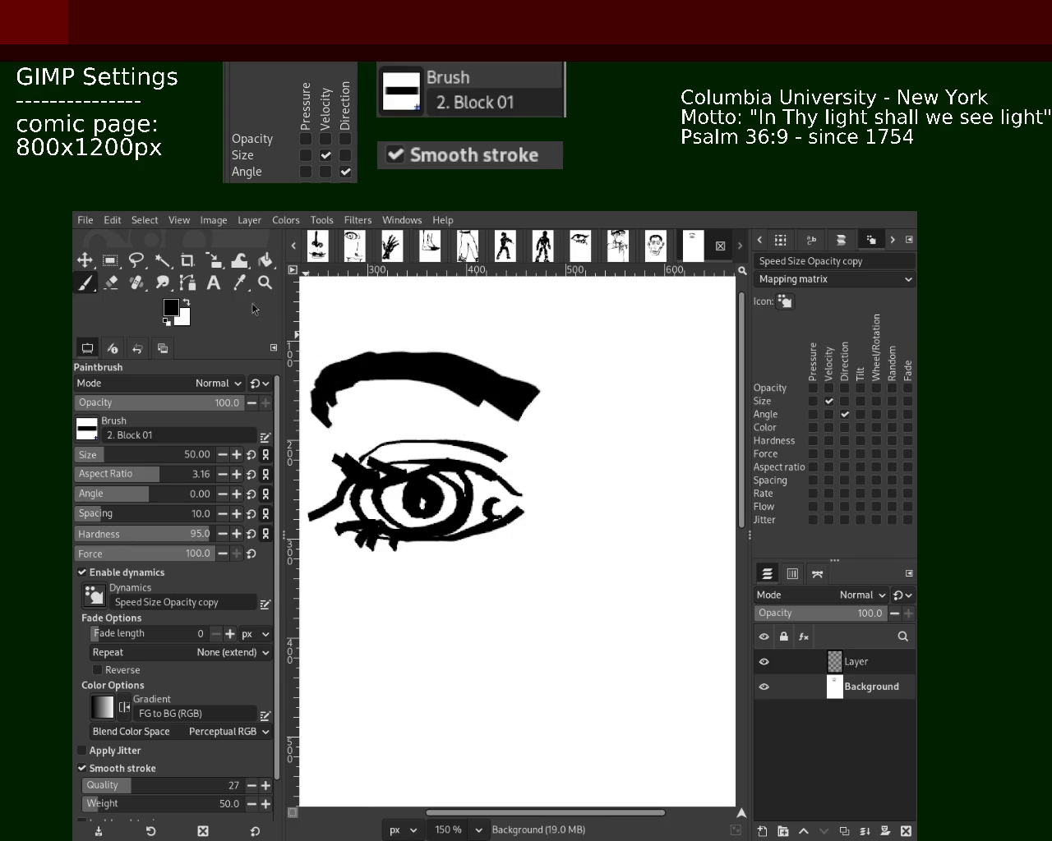
- Erase the eyebrow's edges and ends into a thinner tapered stroke
left_click(110, 284)
mouse_move(534, 387)
left_mouse_down()
mouse_move(366, 338)
mouse_move(379, 339)
left_mouse_up()
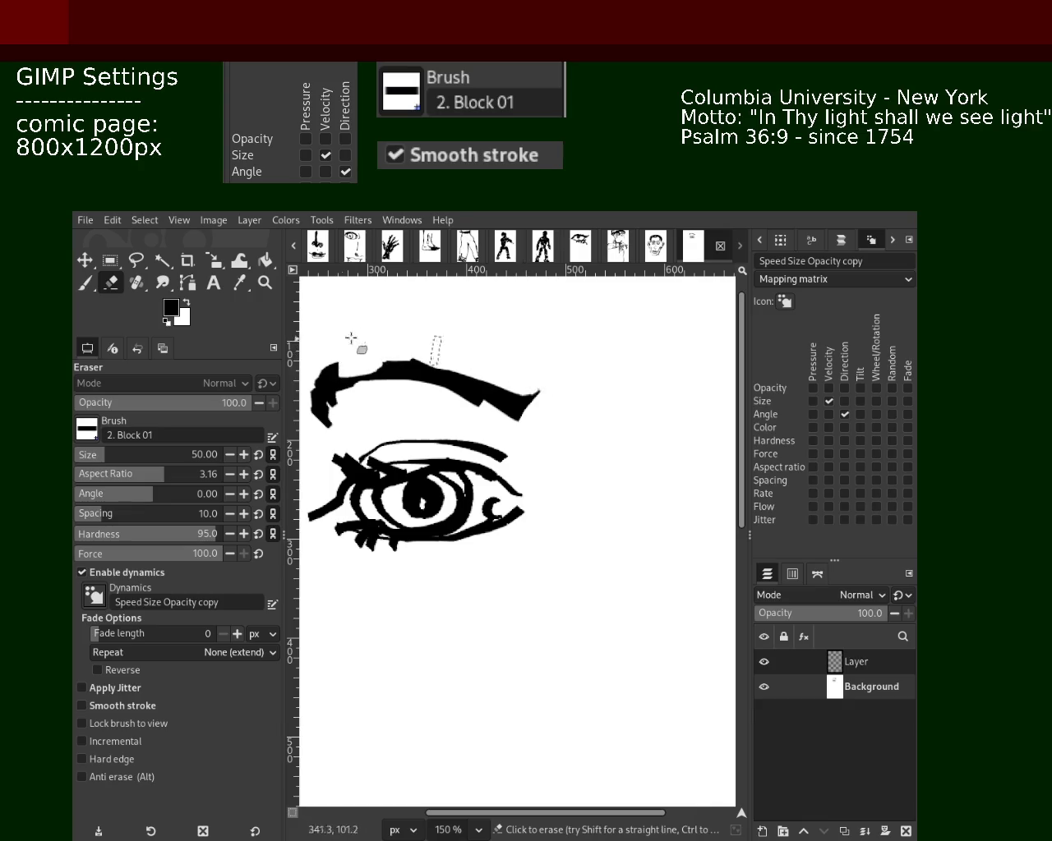
left_click_drag(306, 365, 324, 423)
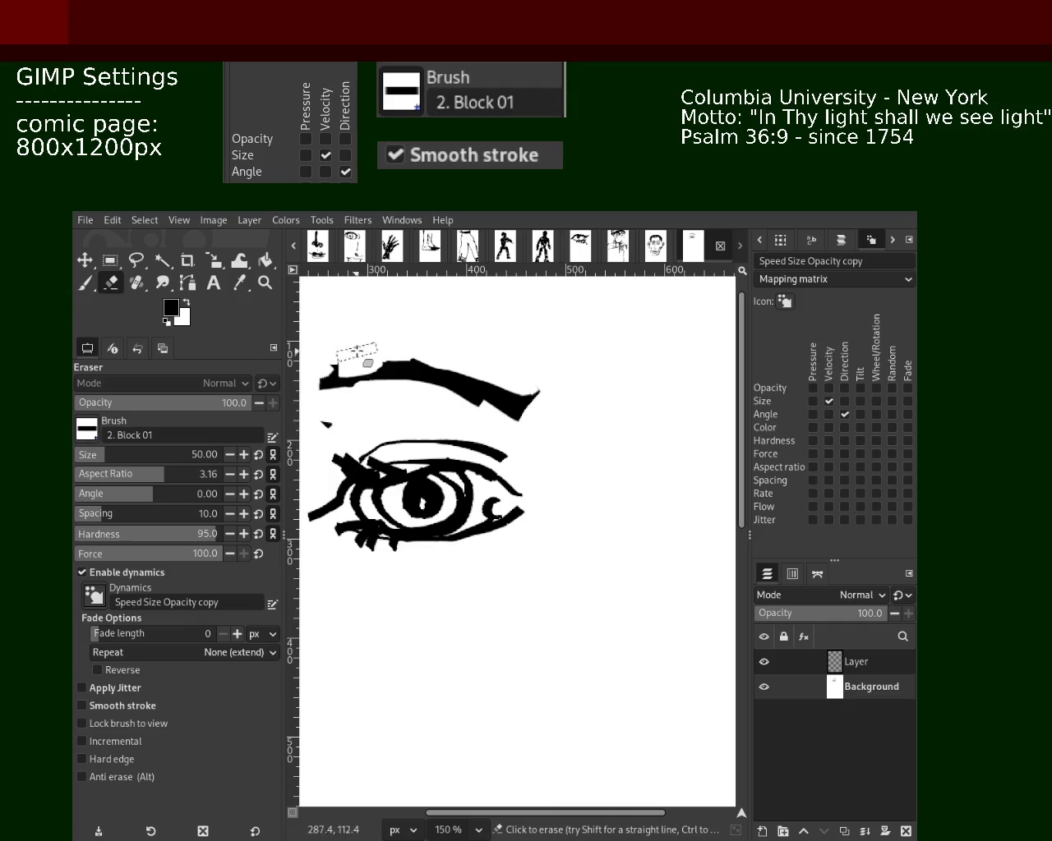
left_click_drag(423, 349, 358, 414)
key("ctrl+z")
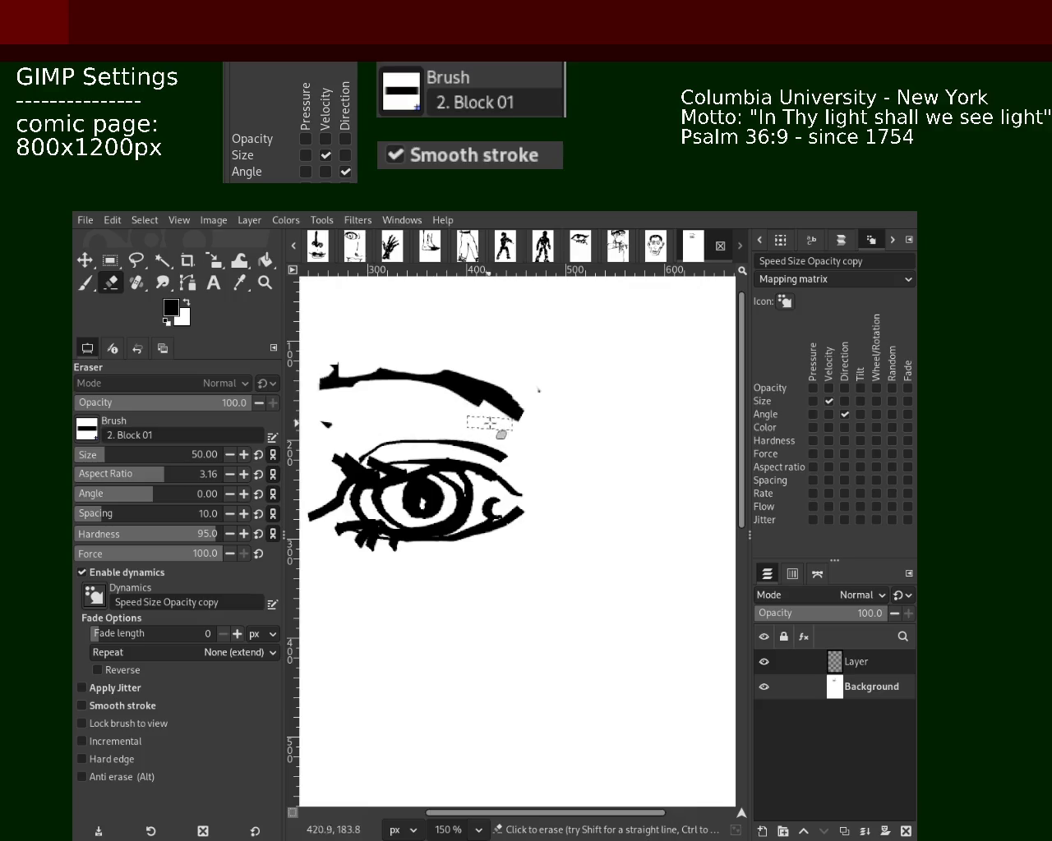
left_click_drag(533, 411, 440, 376)
key("ctrl+z")
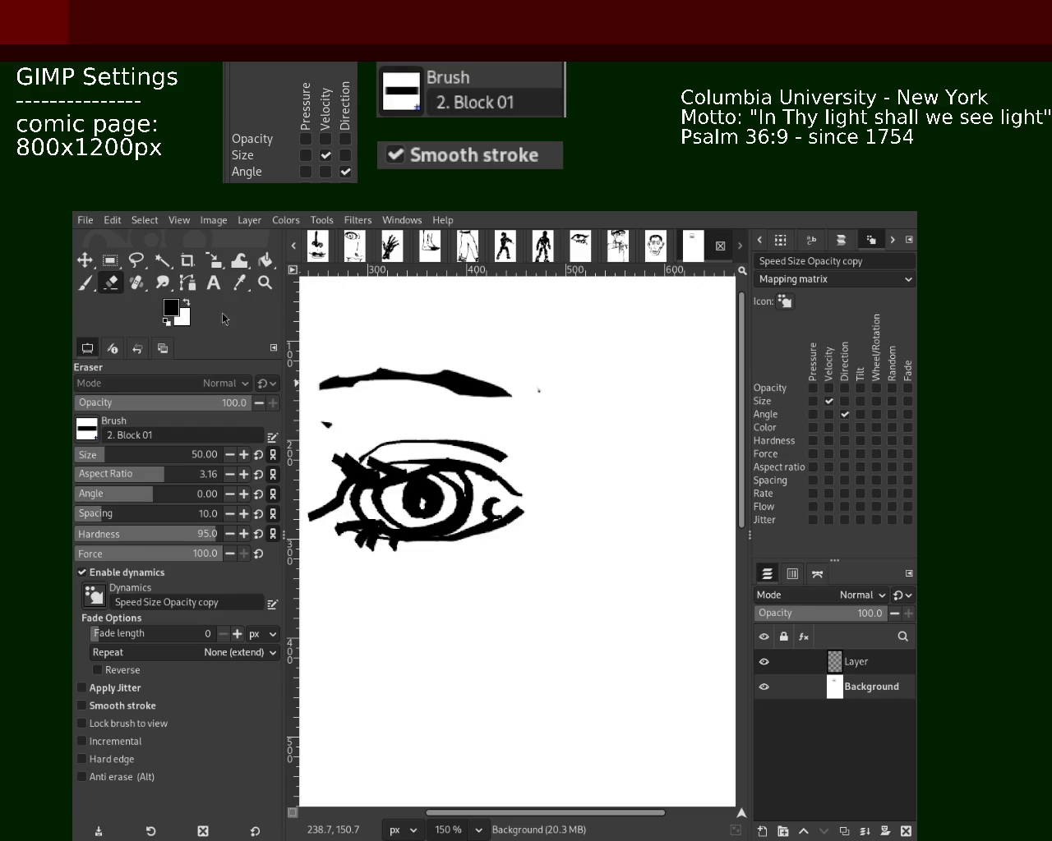
key("z")
scroll(446, 422, "down", 3)
- Zoom in on the eye and try, then undo, a black wedge at its right corner
left_click(514, 491)
left_click(514, 490)
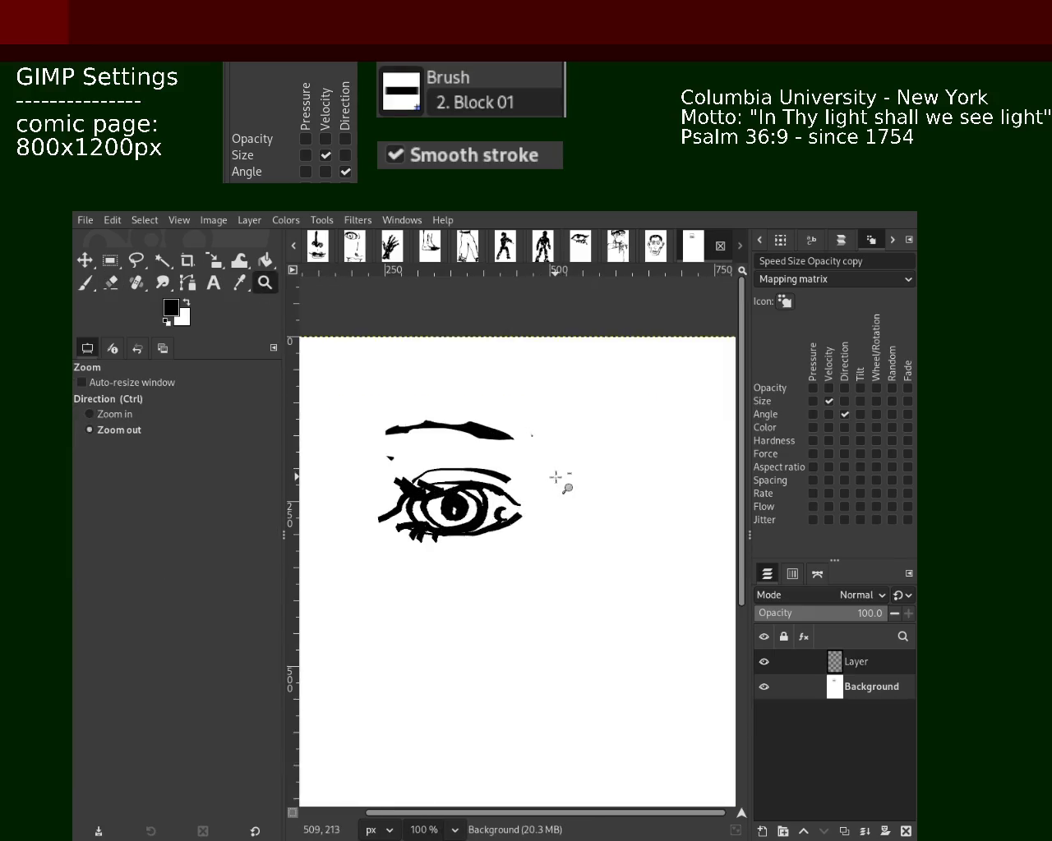
left_click(465, 467)
key("p")
left_click_drag(542, 526, 523, 561)
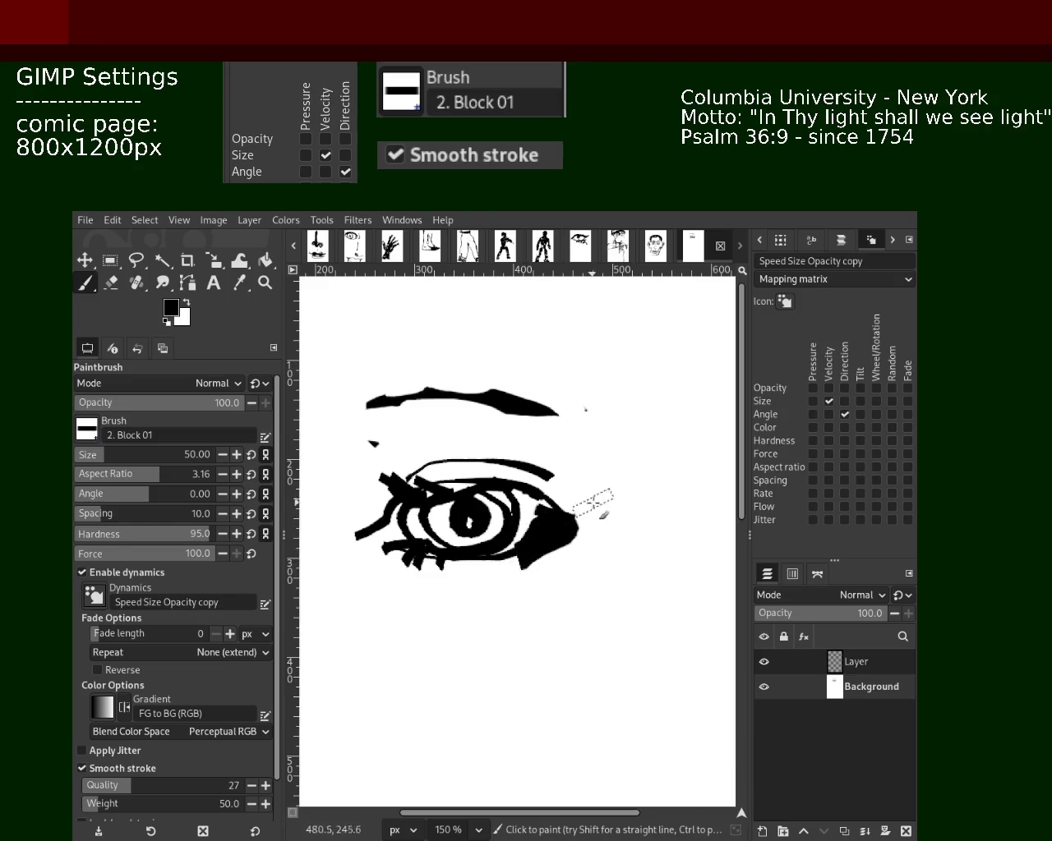
key("ctrl+z")
key("ctrl+z")
key("ctrl+y")
- Try several thick black bands below the eye, undoing each before repainting a longer one
left_click_drag(567, 514, 526, 567)
key("ctrl+z")
left_click_drag(588, 539, 388, 585)
key("ctrl+z")
left_click_drag(587, 542, 375, 578)
key("ctrl+z")
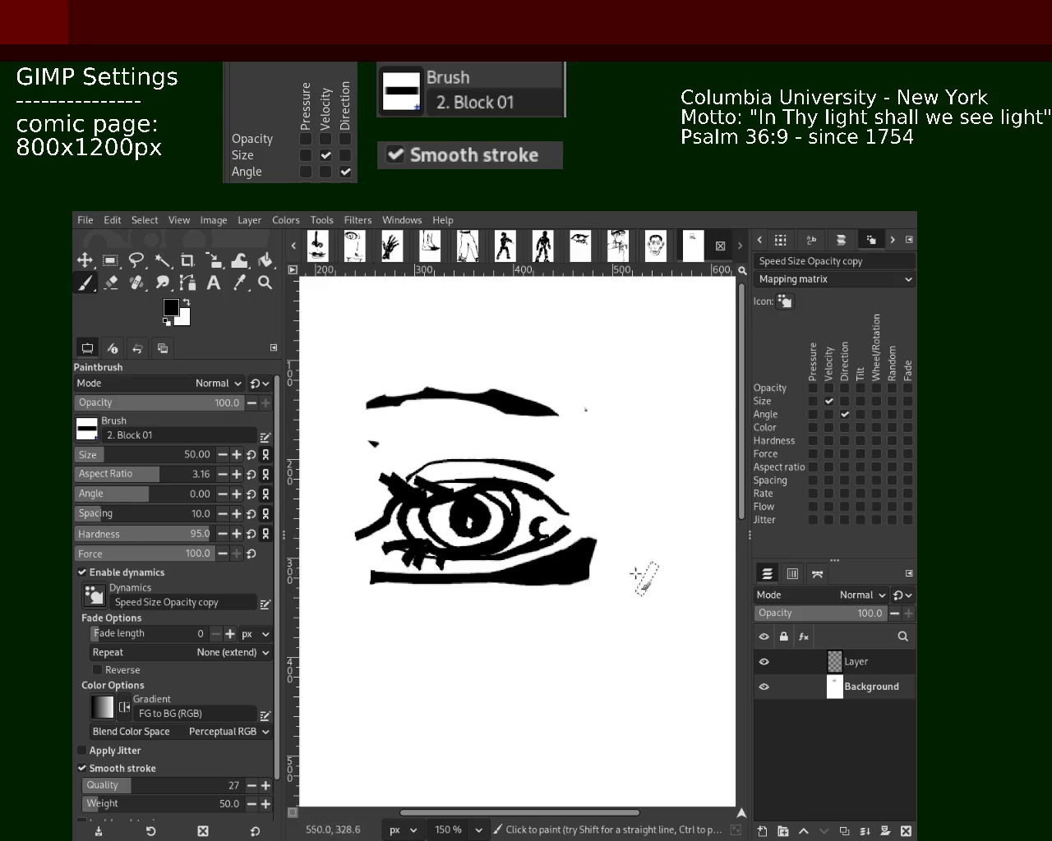
key("ctrl+z")
left_click_drag(585, 549, 375, 582)
- Try thick eyebrow and vertical and diagonal strokes right of the eye, undoing each
mouse_move(631, 493)
left_mouse_down()
mouse_move(353, 427)
mouse_move(573, 419)
mouse_move(646, 622)
left_mouse_up()
key("ctrl+z")
key("ctrl+z")
left_click_drag(616, 444, 639, 560)
key("ctrl+z")
left_click_drag(608, 468, 563, 615)
key("ctrl+z")
mouse_move(594, 452)
left_mouse_down()
mouse_move(630, 556)
mouse_move(623, 491)
mouse_move(633, 595)
mouse_move(382, 752)
left_mouse_up()
key("ctrl+z")
key("ctrl+z")
- Try and undo downward strokes below the eye, then redo to restore the thick eyebrow
key("ctrl+z")
left_click_drag(626, 597, 542, 768)
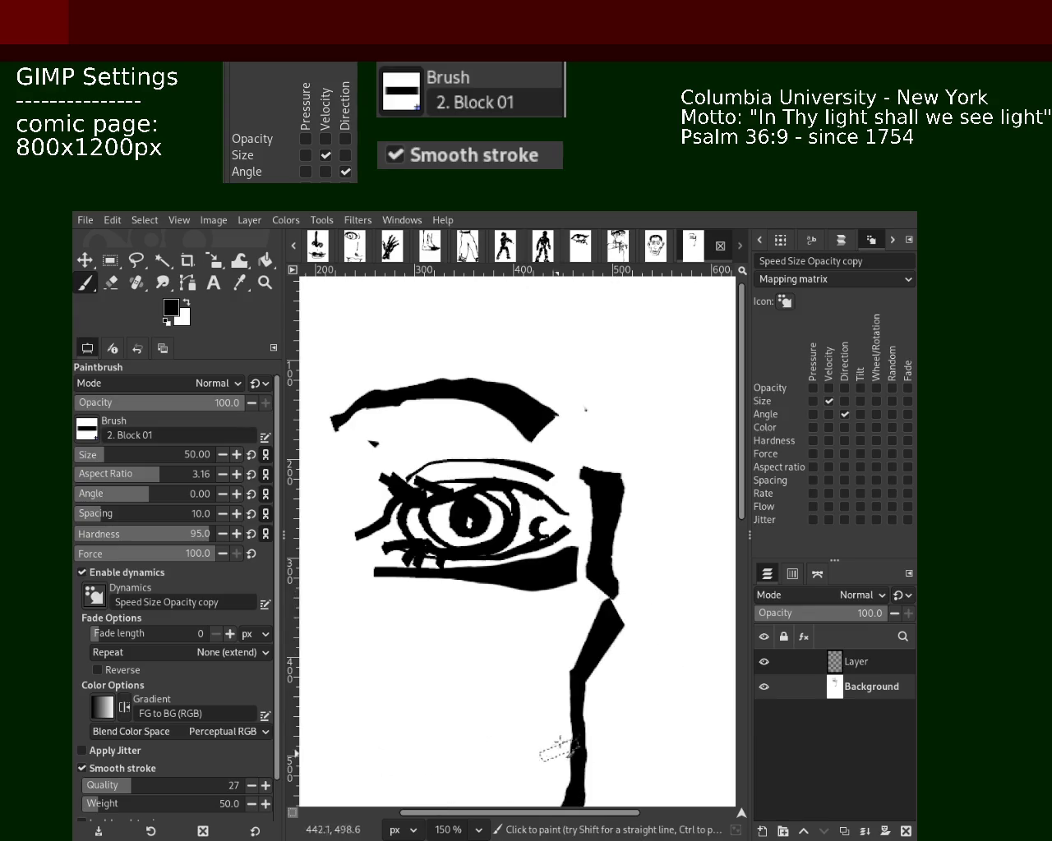
key("ctrl+z")
left_click_drag(596, 632, 518, 797)
key("ctrl+z")
key("ctrl+z")
key("ctrl+z")
key("ctrl+z")
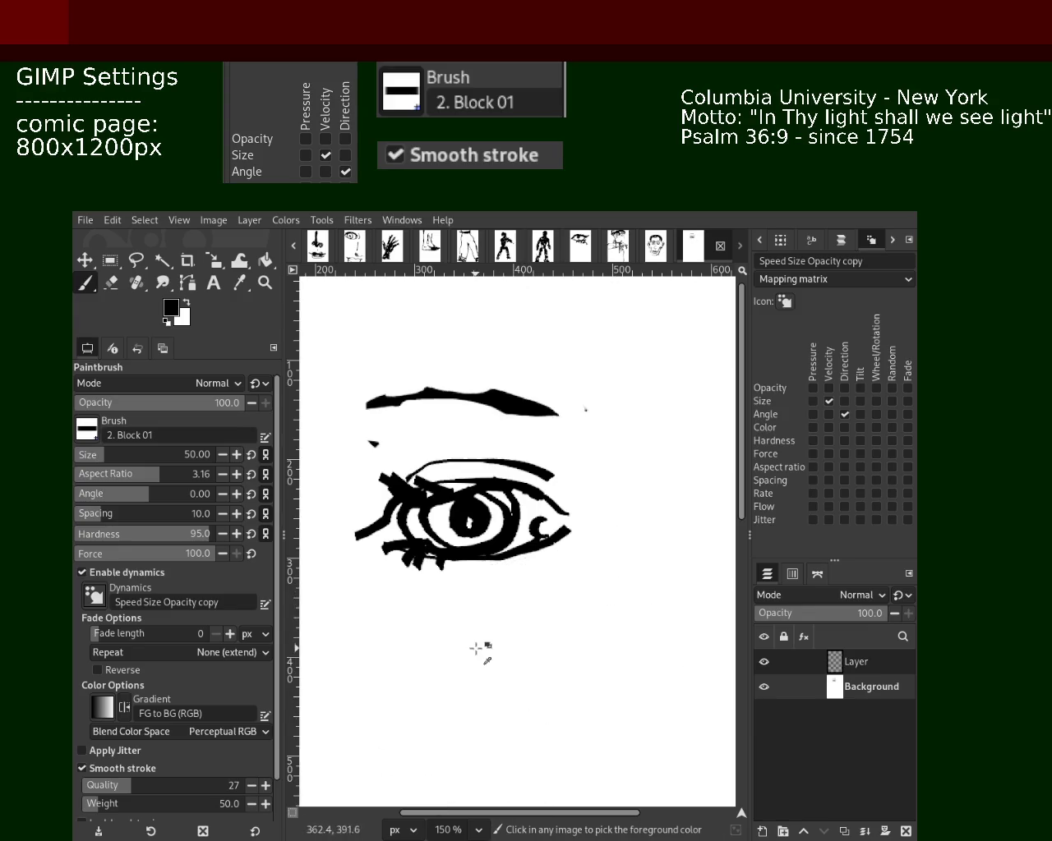
key("ctrl+z")
key("ctrl+z")
key("ctrl+y")
key("ctrl+y")
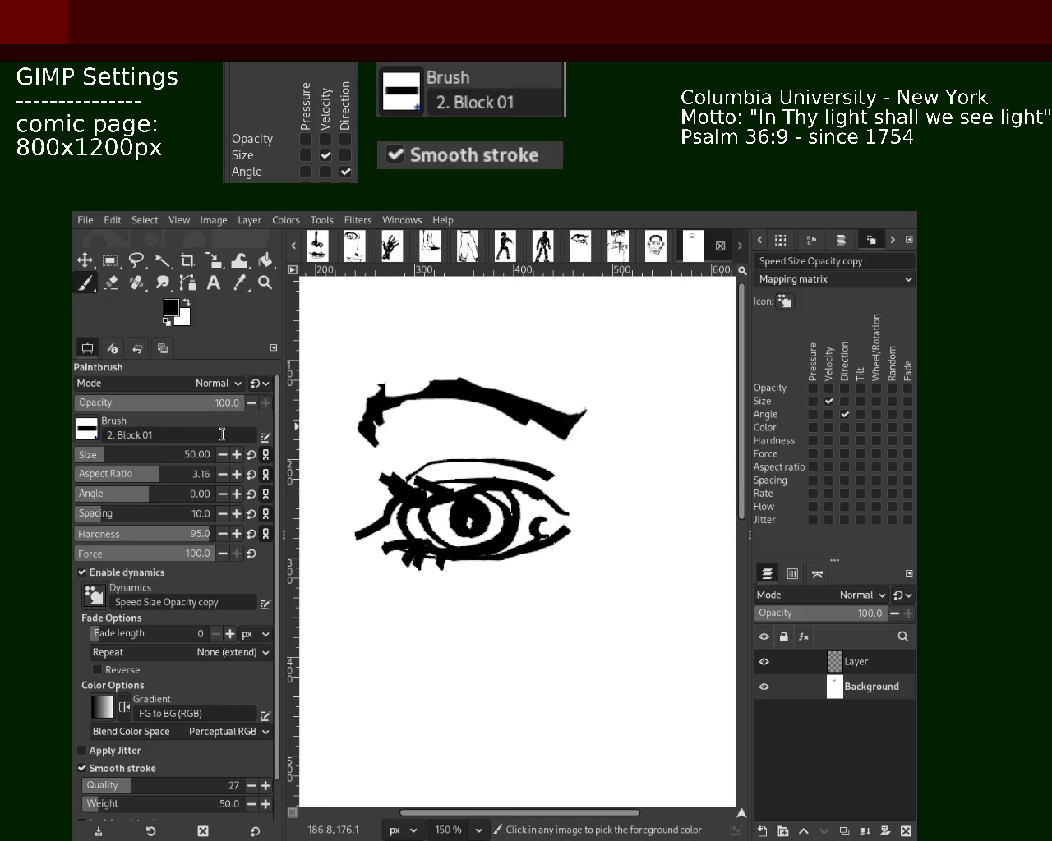
- Erase the hooked, downturned left end of the eyebrow with the Eraser
key("ctrl+y")
key("ctrl+y")
key("ctrl+y")
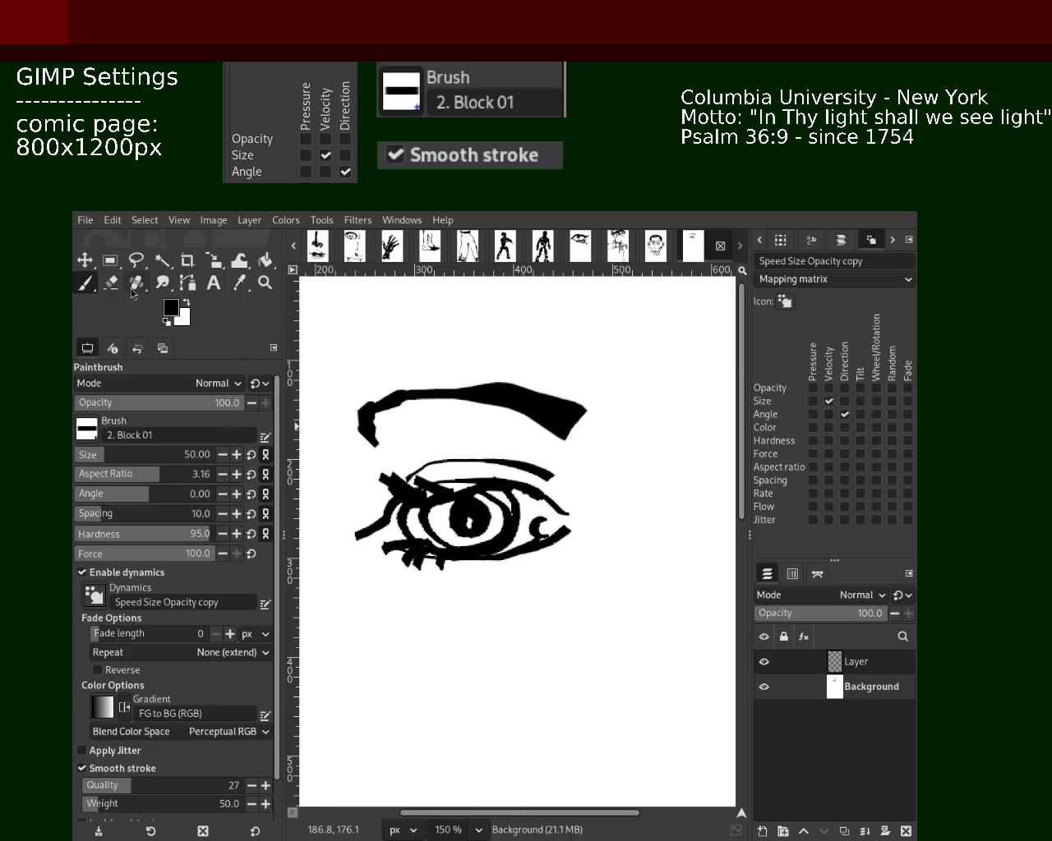
left_click(111, 283)
left_click_drag(386, 411, 345, 427)
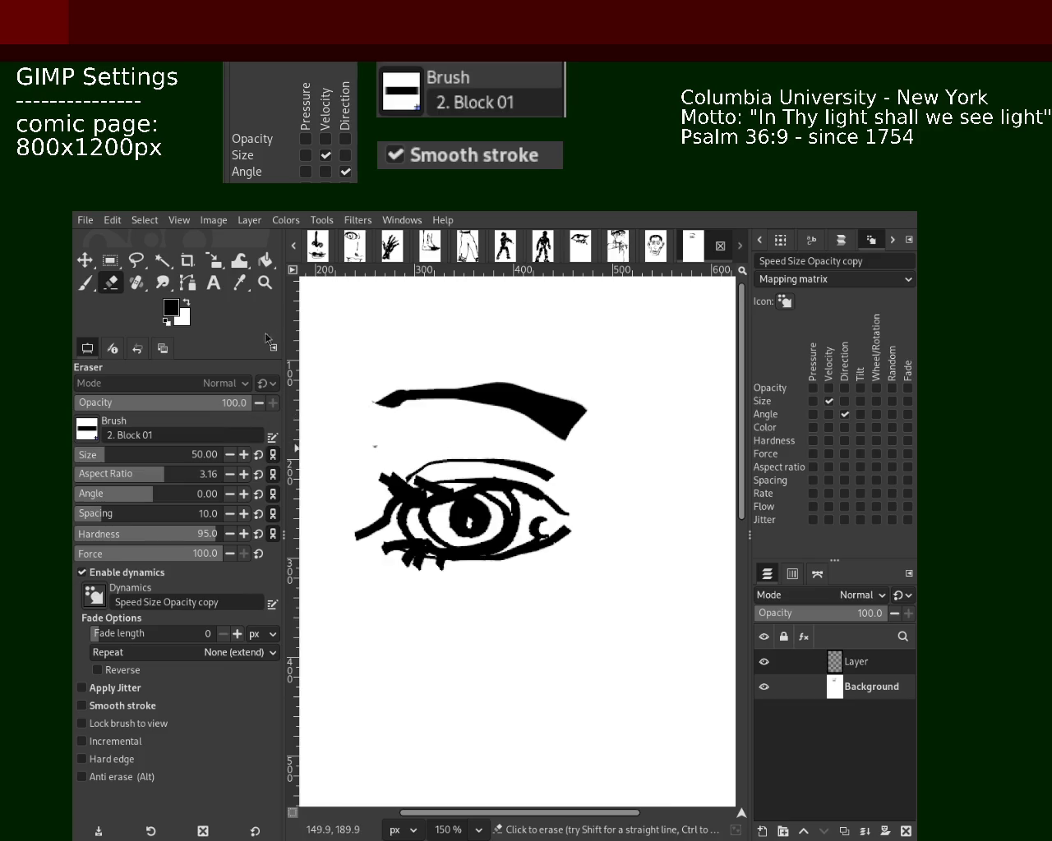
mouse_move(388, 403)
left_mouse_down()
mouse_move(345, 411)
mouse_move(361, 407)
left_mouse_up()
key("ctrl+z")
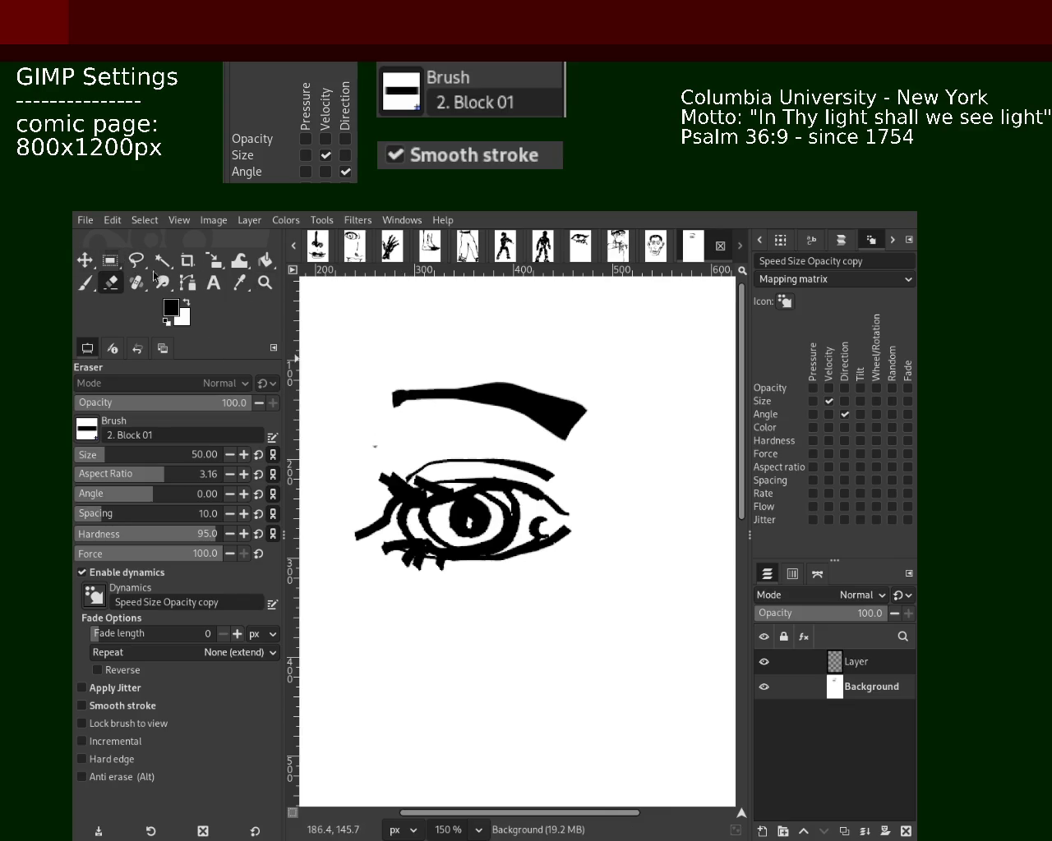
- Zoom out to 50% to view the whole comic page
left_click(265, 282)
left_click(573, 495, "ctrl")
left_click(573, 496, "ctrl")
left_click(572, 496, "ctrl")
left_click(573, 495)
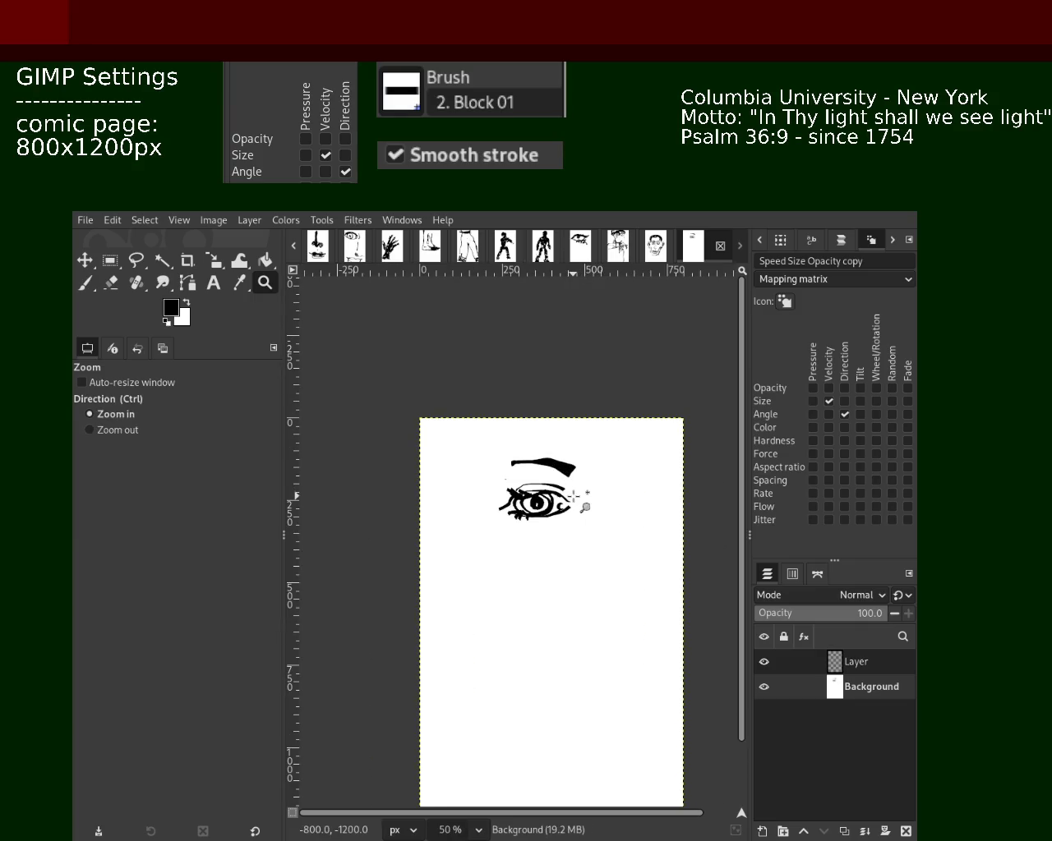
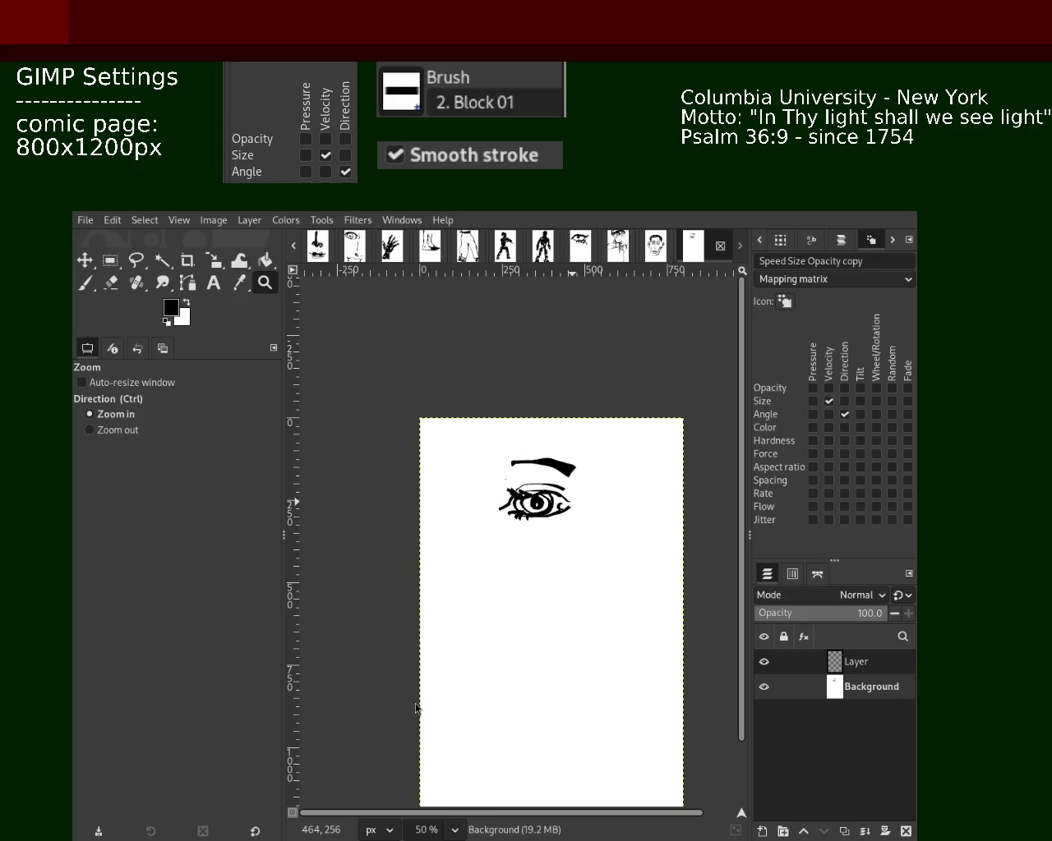
- Replace the oversized stroke with a small size-12 curve at the eye's outer corner
left_click(519, 518, "ctrl")
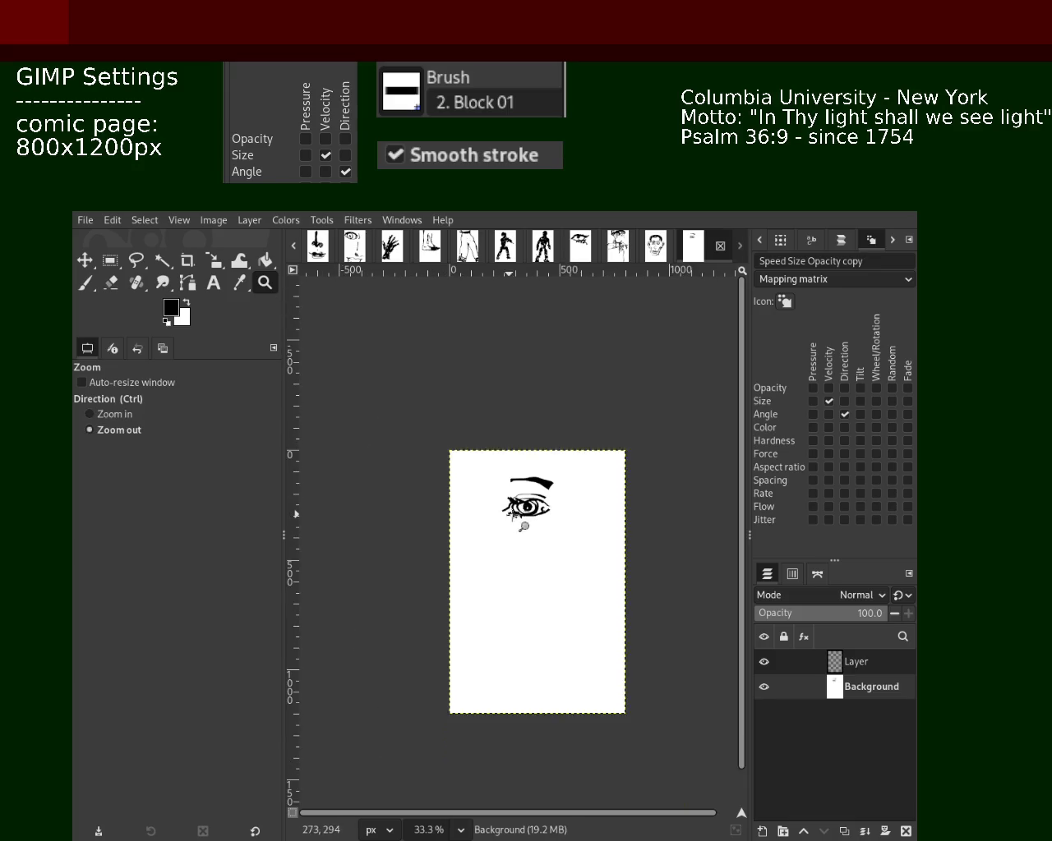
double_click(519, 518)
left_click(519, 517)
left_click(85, 283)
left_click_drag(644, 507, 633, 681)
key("ctrl+z")
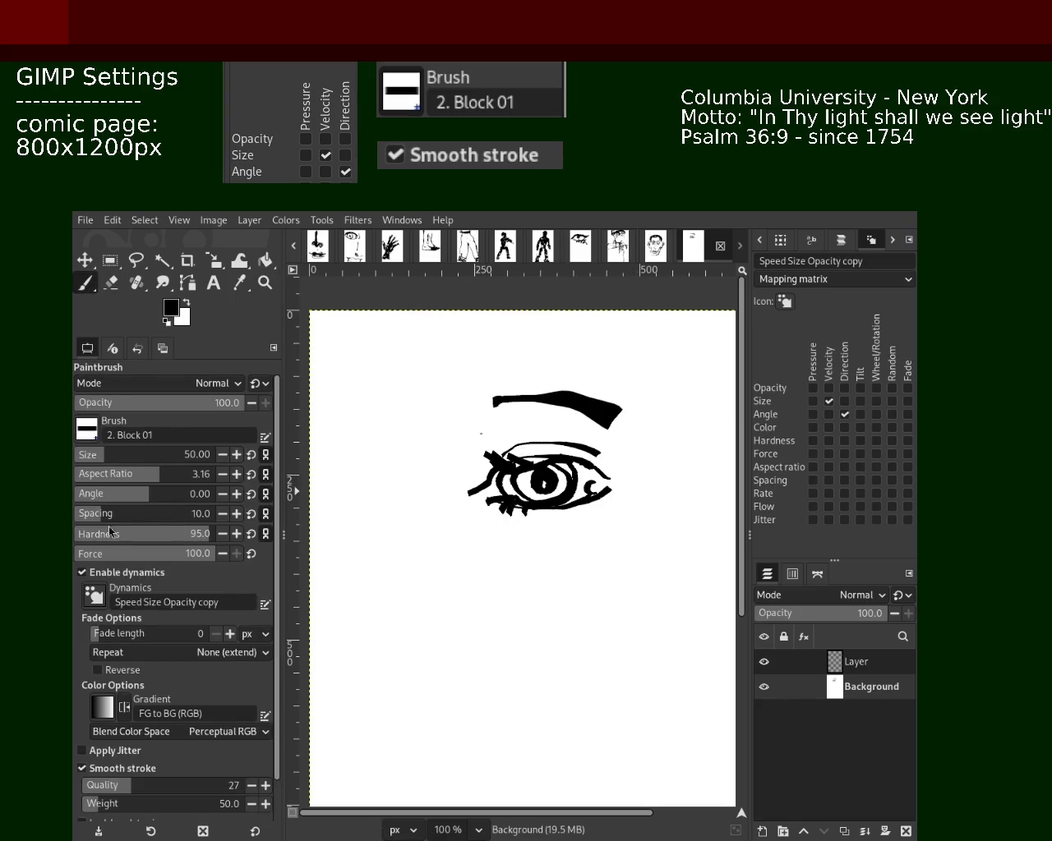
left_click(85, 457)
left_click_drag(625, 473, 635, 496)
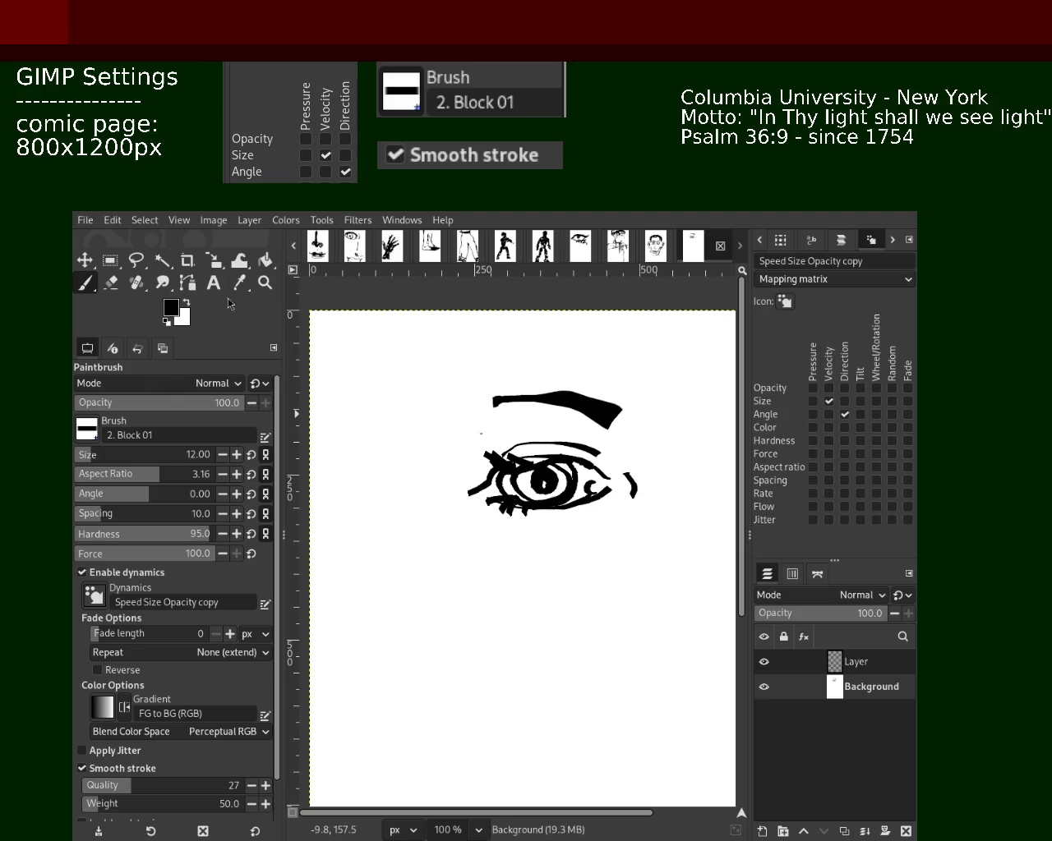
- Draw a rectangular selection enclosing the eye and eyebrow
left_click(264, 282)
left_click(544, 518)
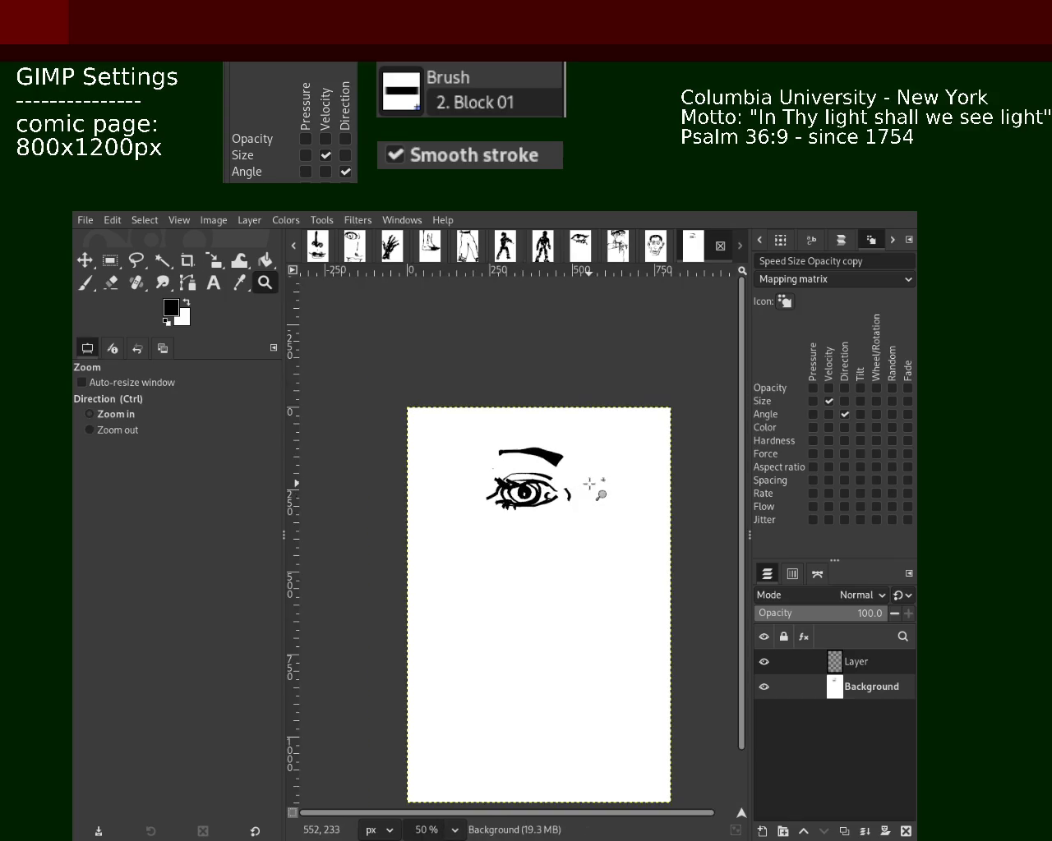
left_click(594, 485, "ctrl")
left_click(110, 261)
left_click_drag(342, 396, 580, 550)
- Cut the selected eye and eyebrow, move them left, and merge them down onto the background
key("ctrl")
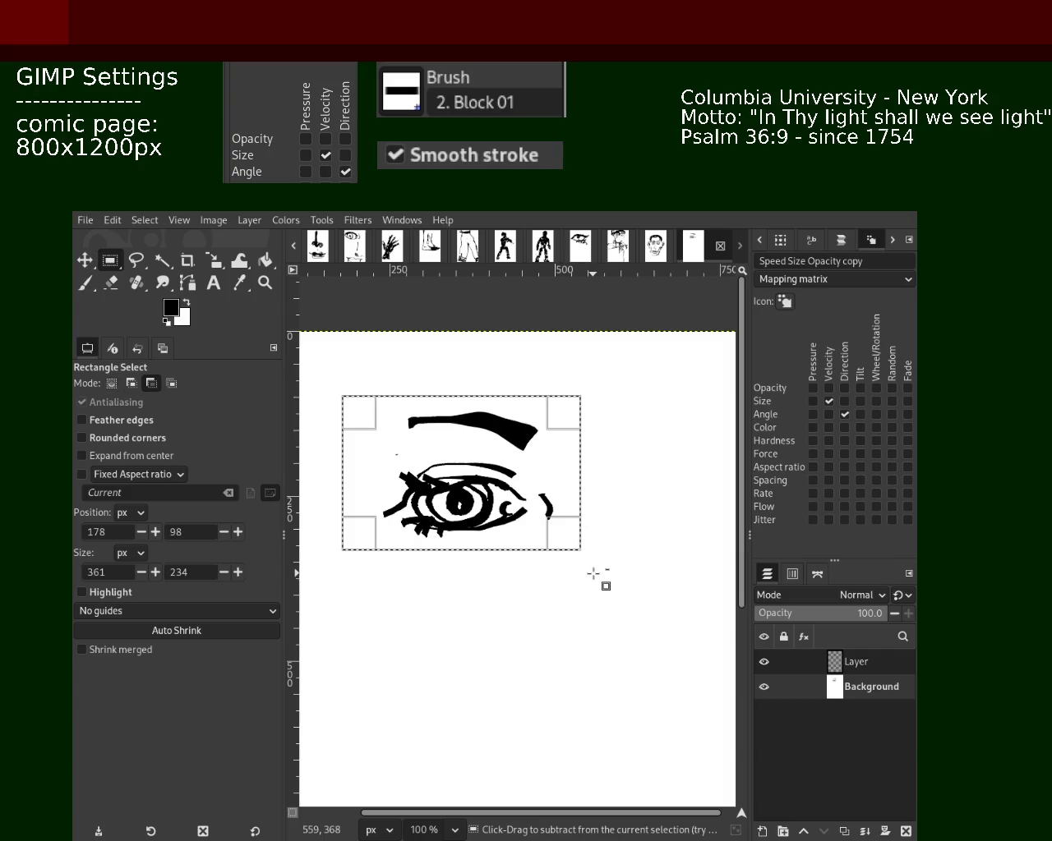
key("ctrl+x")
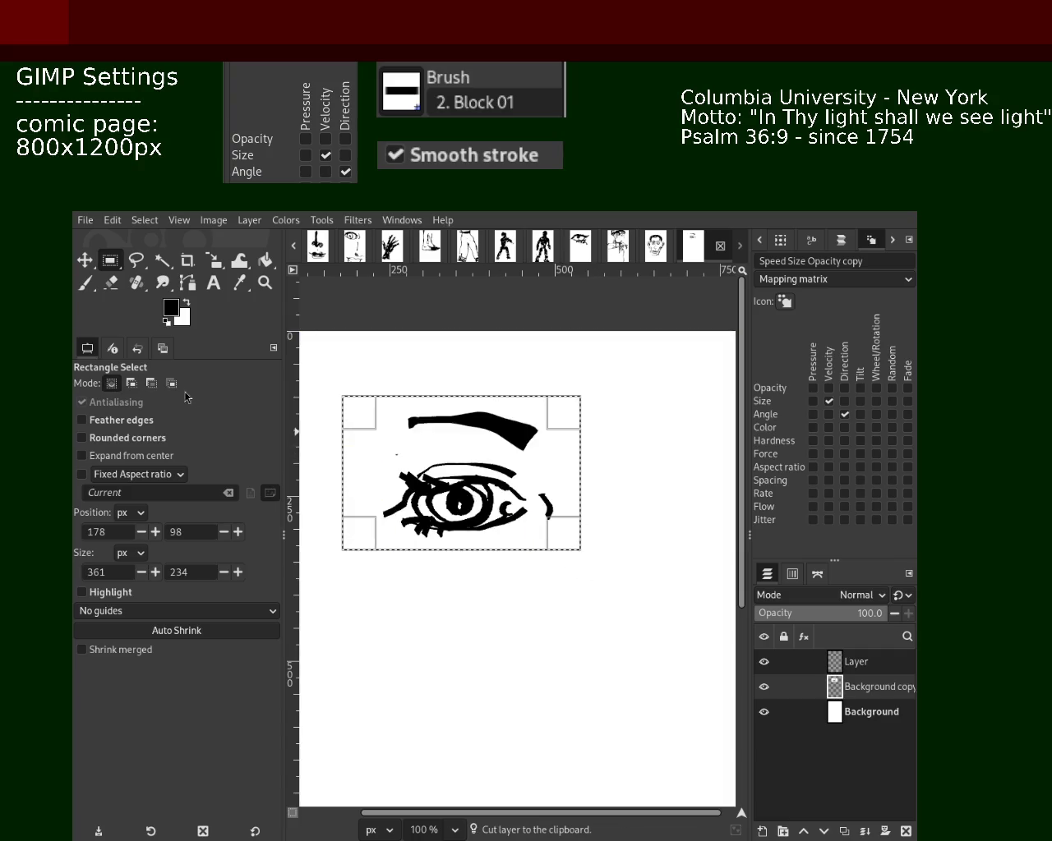
left_click(86, 260)
left_click_drag(530, 516, 434, 511)
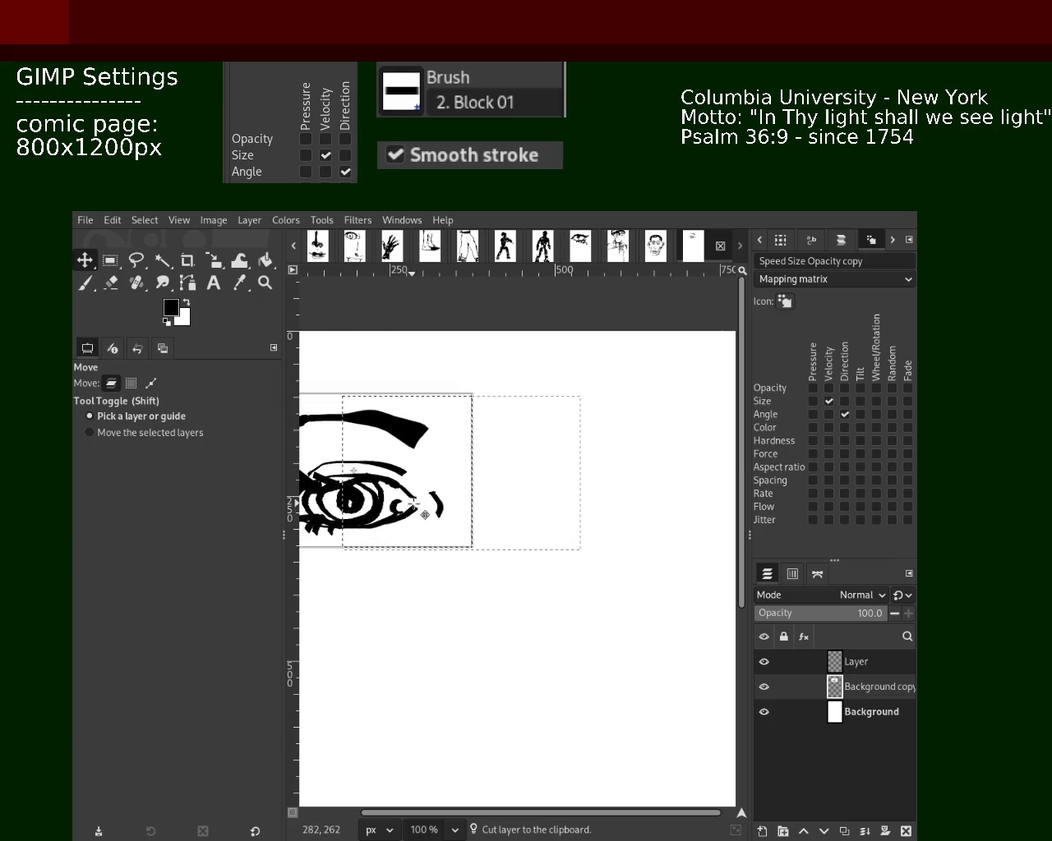
left_click(265, 282)
left_click(555, 507, "ctrl")
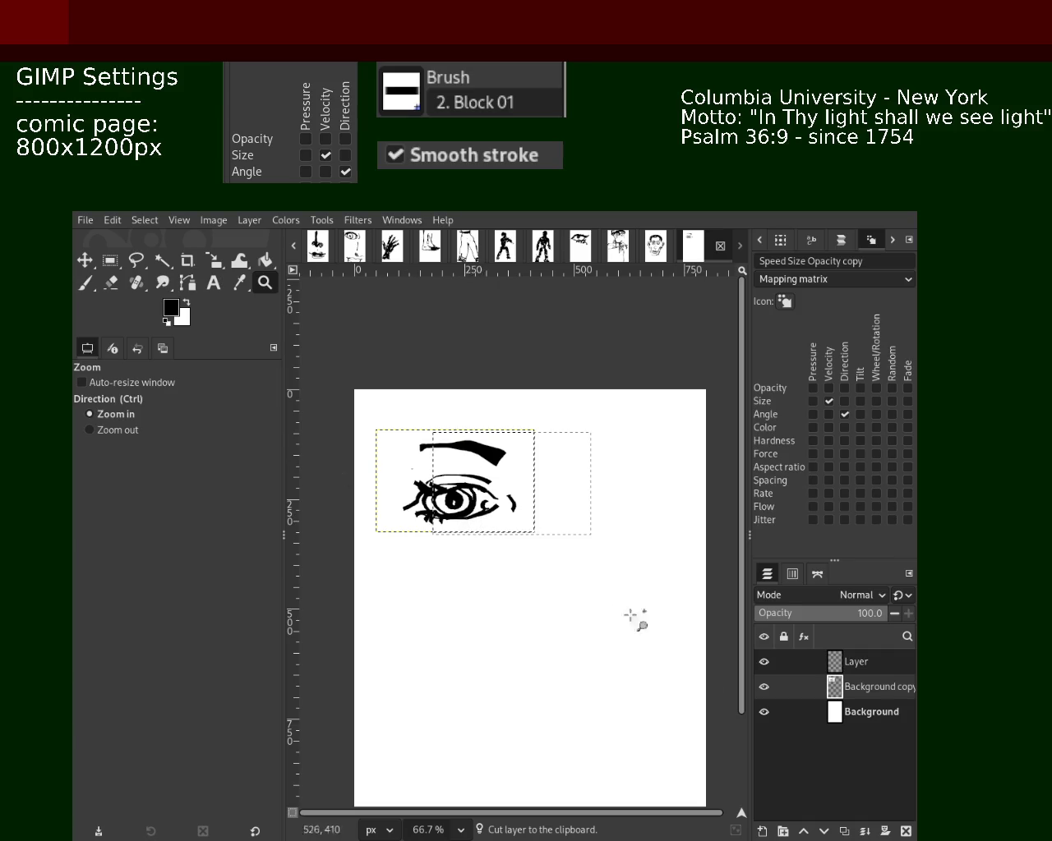
left_click(864, 831)
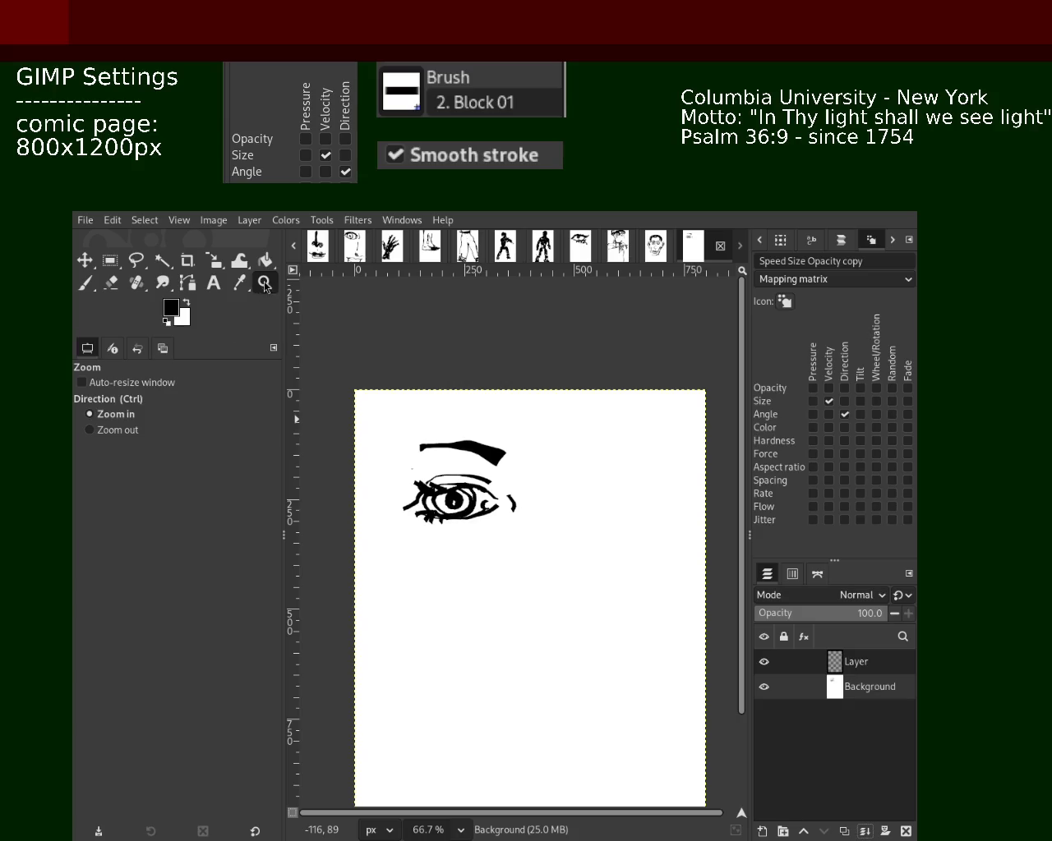
- Zoom to 200% on the first eye, then back out to show the whole eye
scroll(582, 490, "up", 1)
scroll(582, 490, "down", 1)
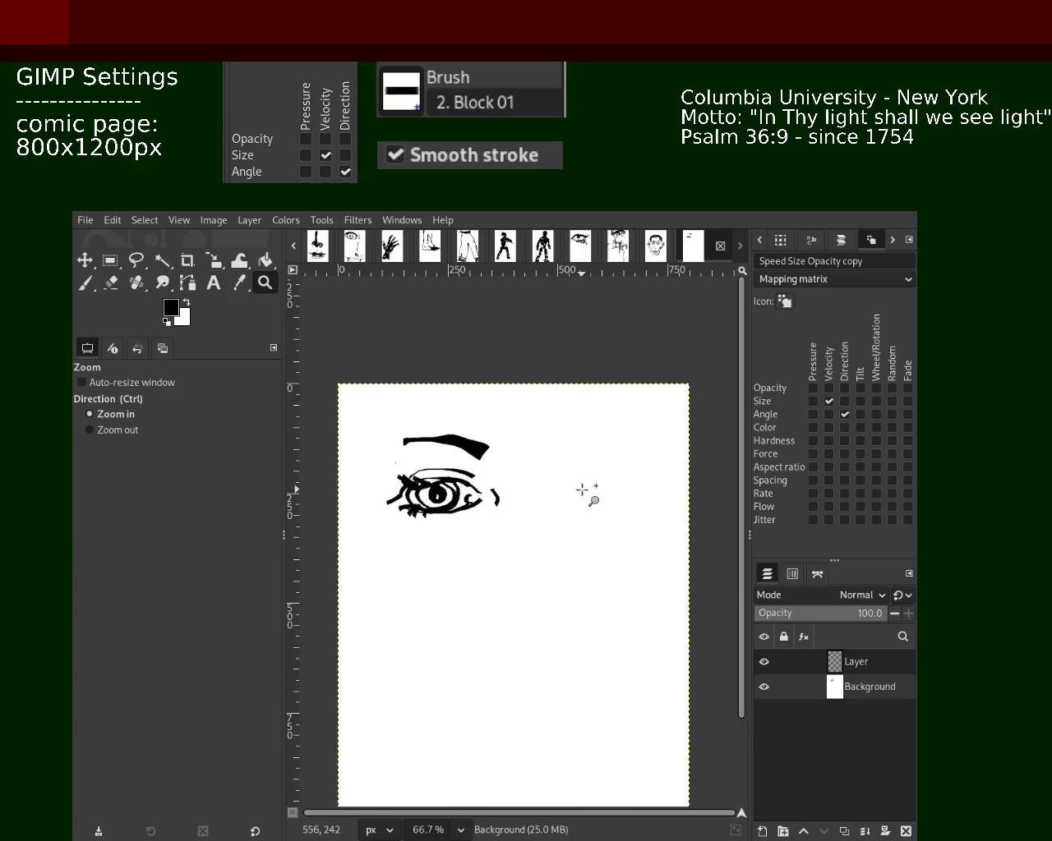
left_click(582, 490)
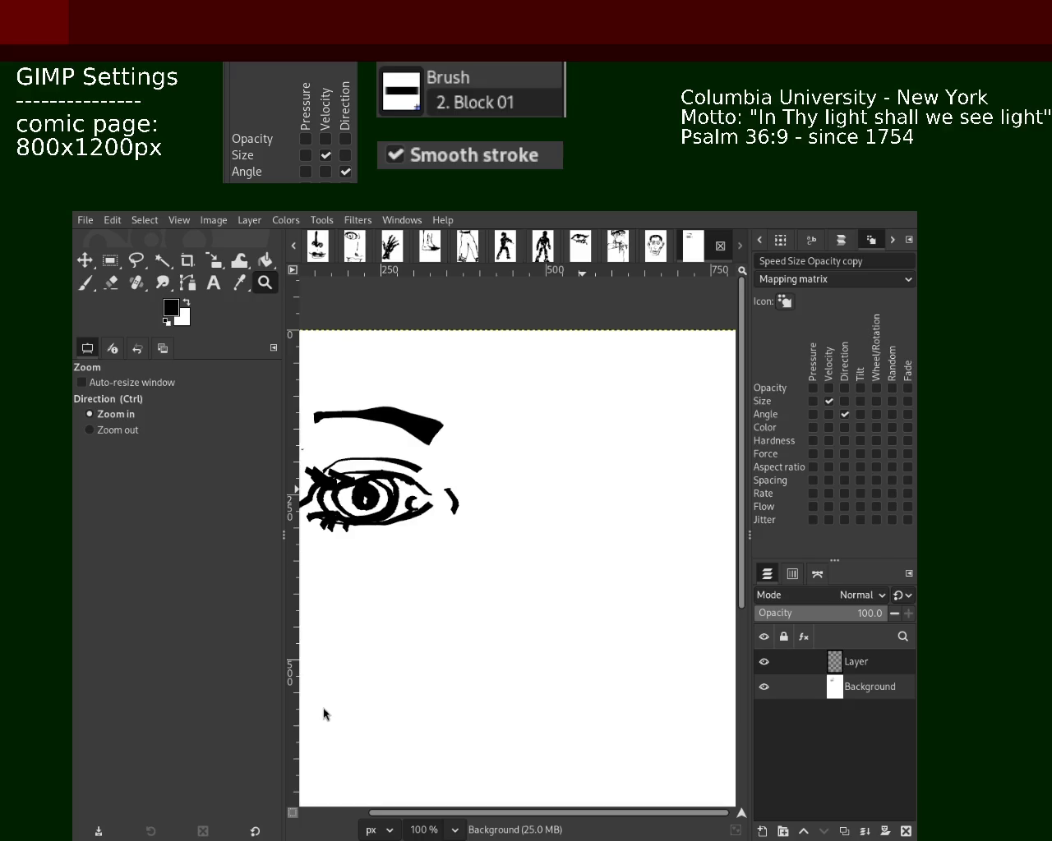
scroll(481, 481, "down", 1)
left_click(493, 482)
left_click(493, 482)
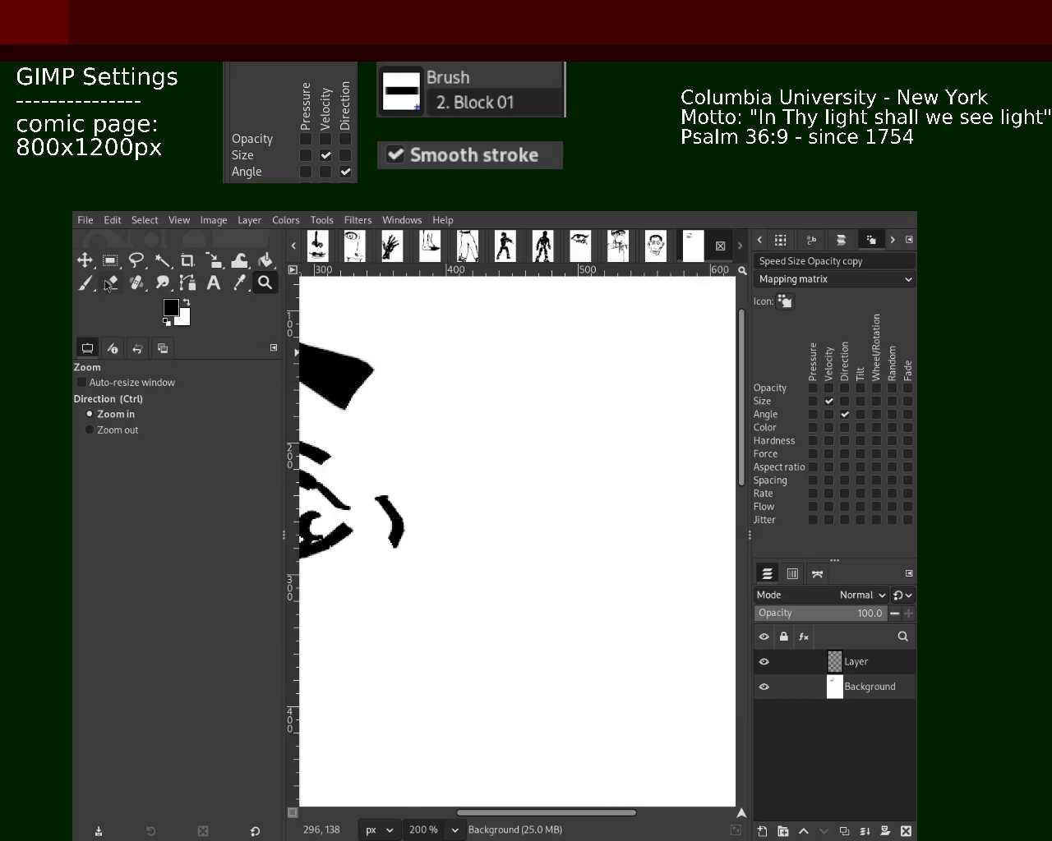
left_click(84, 282)
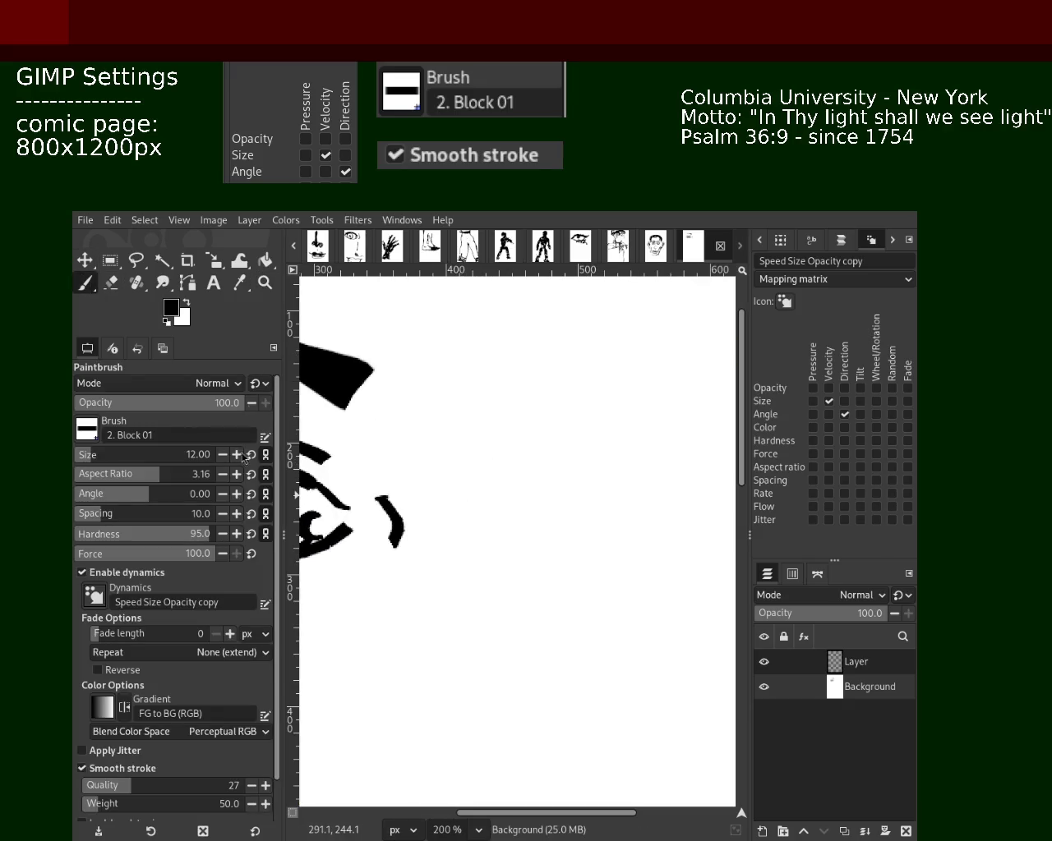
key("z")
left_click(491, 418, "ctrl")
- Try a small curved brush stroke right of the eye, then undo the trial strokes
key("p")
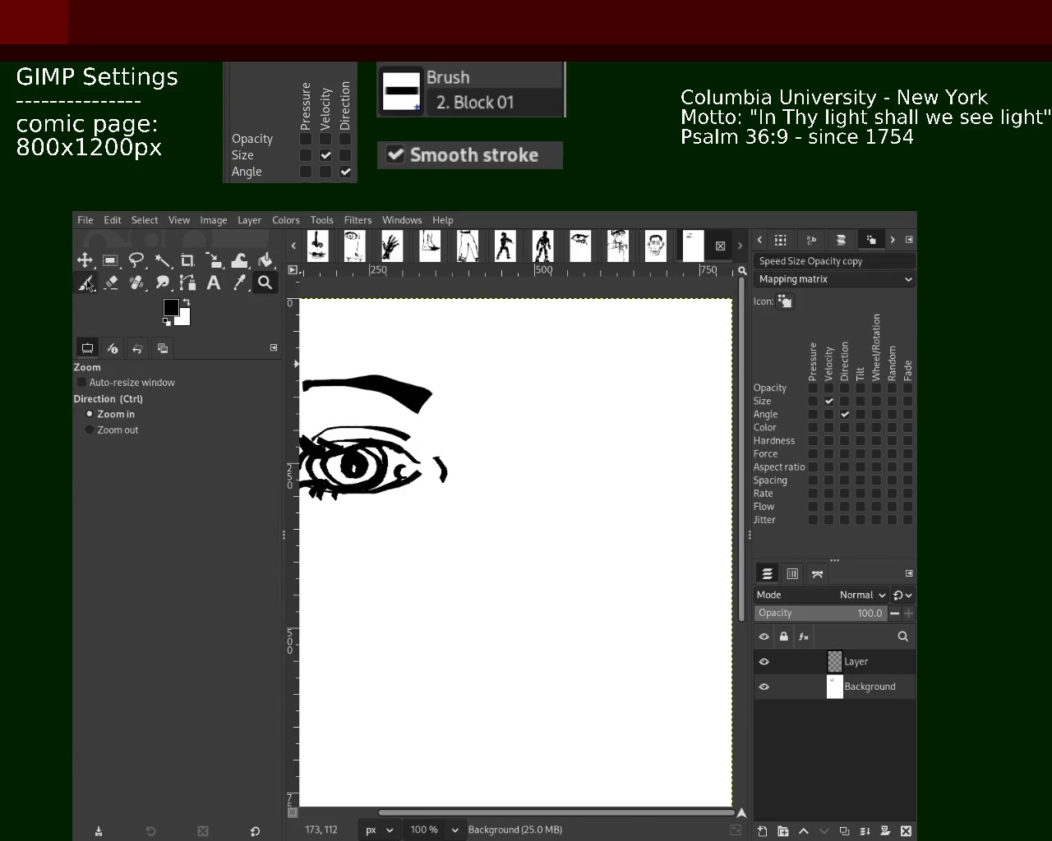
mouse_move(500, 459)
left_mouse_down()
mouse_move(604, 472)
mouse_move(547, 460)
mouse_move(532, 472)
left_mouse_up()
key("ctrl+z")
key("ctrl+z")
key("ctrl+z")
key("ctrl+z")
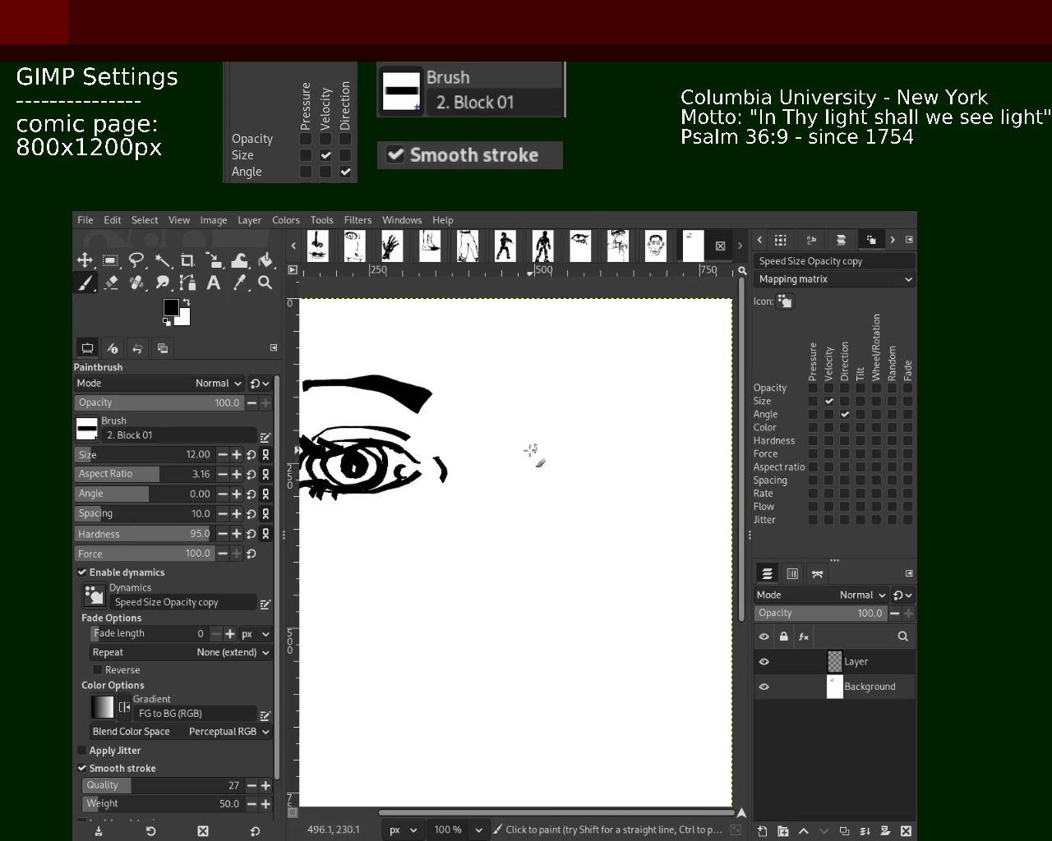
key("ctrl+z")
key("ctrl+z")
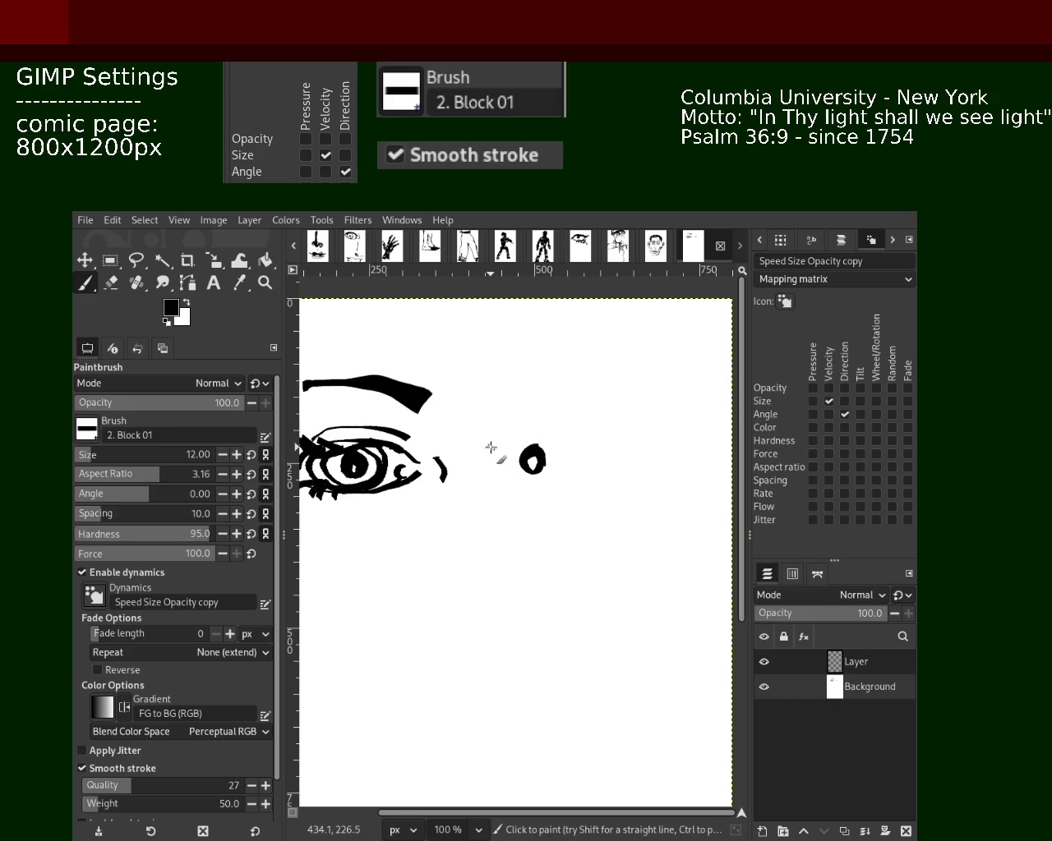
- Draw the second eye's upper lid and a shorter lower lid around the pupil
left_click_drag(491, 445, 637, 441)
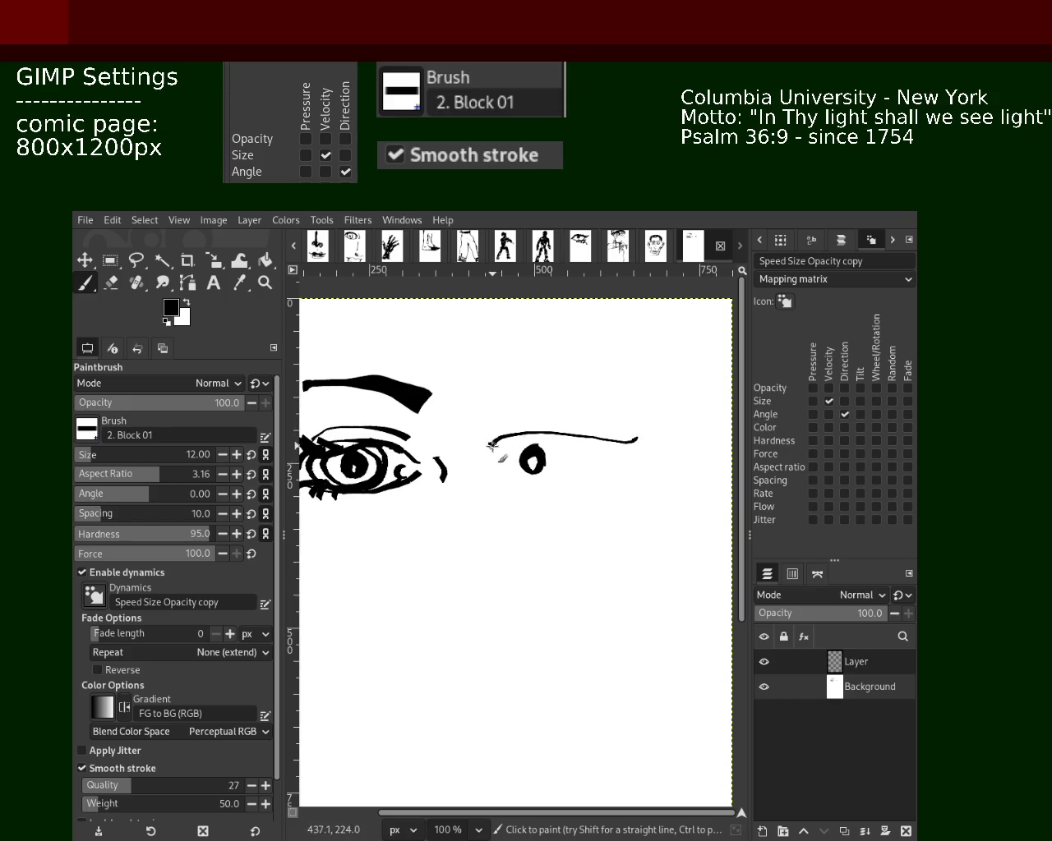
left_click_drag(487, 481, 649, 479)
key("ctrl+z")
left_click_drag(495, 474, 608, 467)
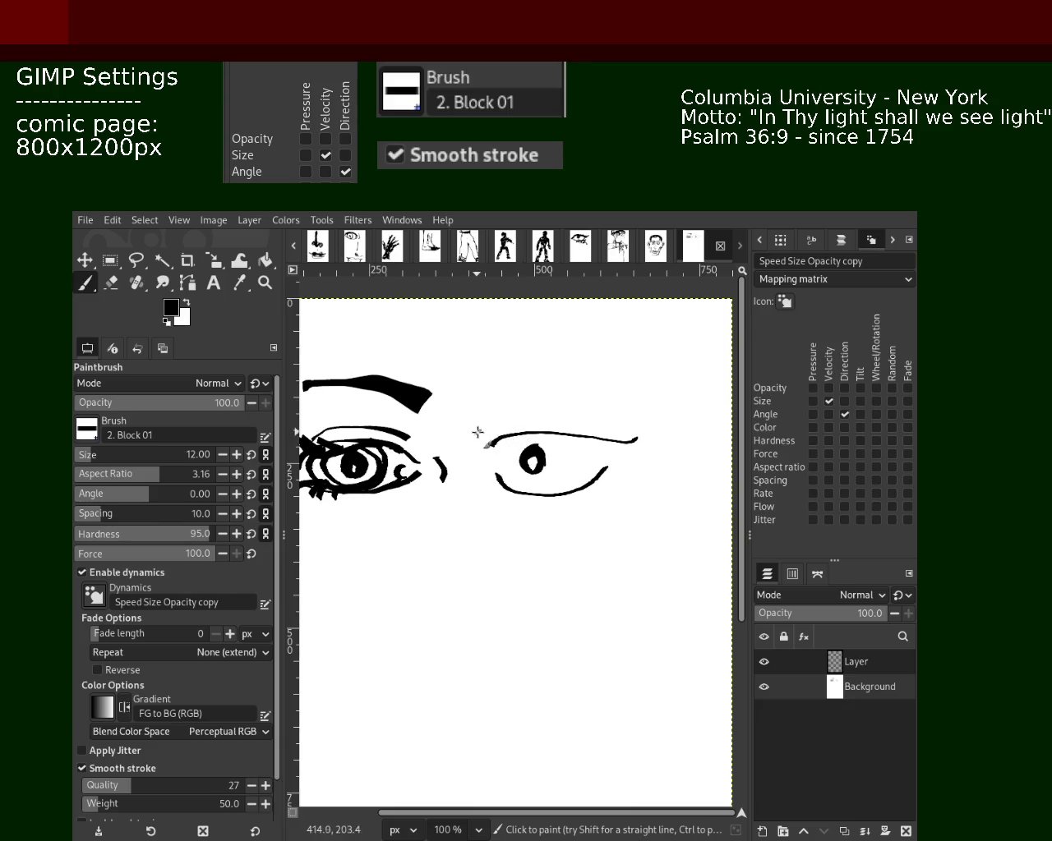
- Try several crease strokes under the upper lid, undoing each attempt
left_click_drag(489, 443, 637, 435)
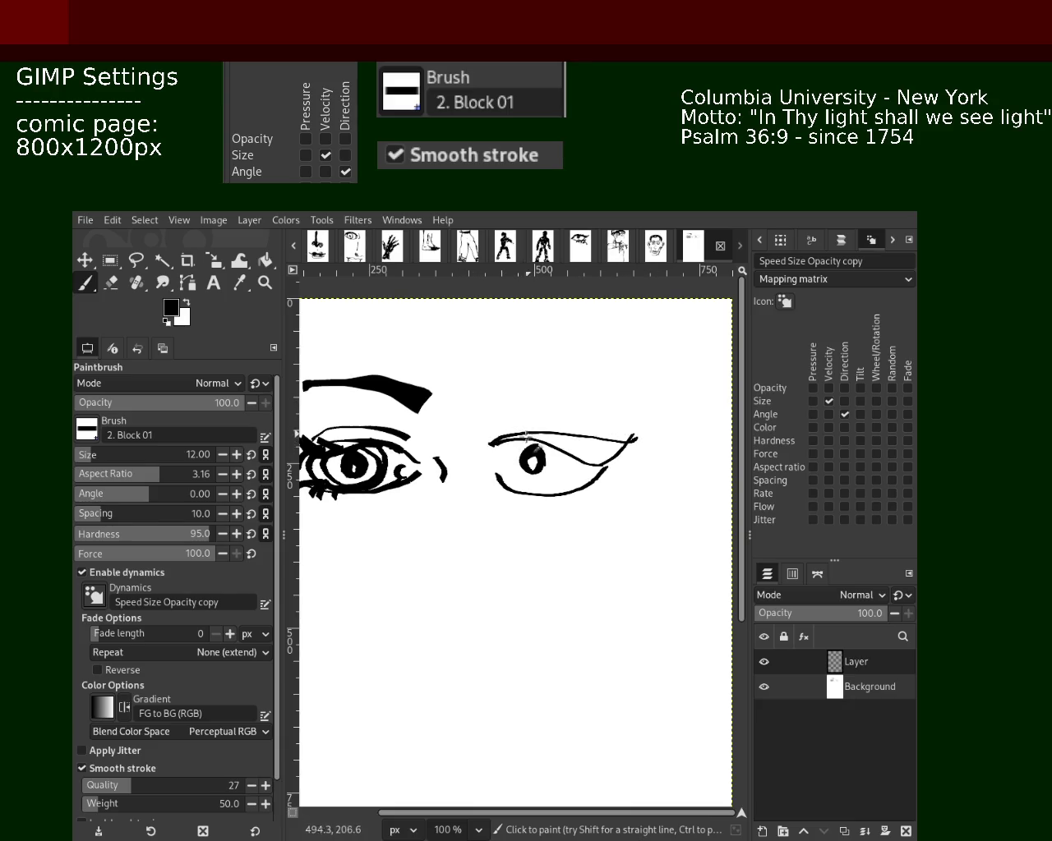
key("ctrl+z")
left_click_drag(493, 442, 629, 460)
key("ctrl+z")
left_click_drag(490, 446, 621, 448)
key("ctrl+z")
mouse_move(489, 444)
left_mouse_down()
mouse_move(606, 444)
mouse_move(567, 444)
left_mouse_up()
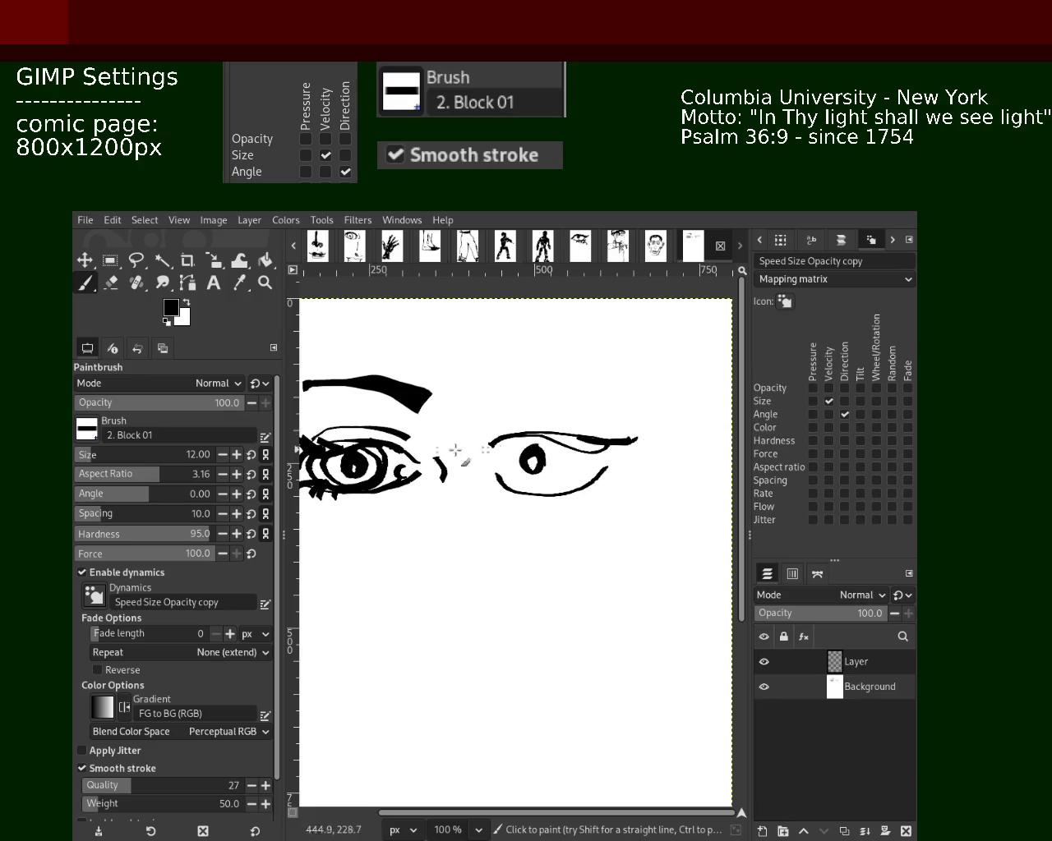
key("ctrl+z")
- Thicken the lids' inner and outer corners and extend the lower lid inward
left_click_drag(641, 434, 598, 434)
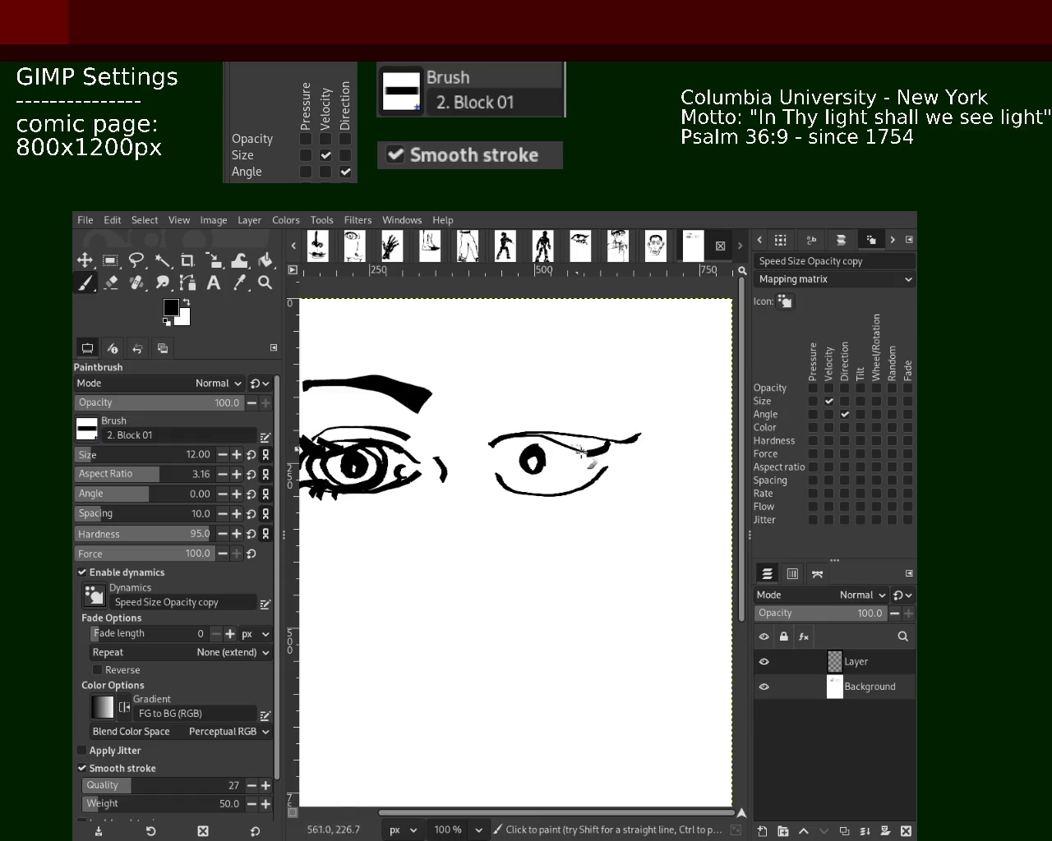
mouse_move(585, 446)
left_mouse_down()
mouse_move(616, 449)
mouse_move(606, 466)
mouse_move(582, 465)
left_mouse_up()
key("ctrl+z")
left_click_drag(589, 485, 616, 479)
left_click_drag(490, 444, 493, 457)
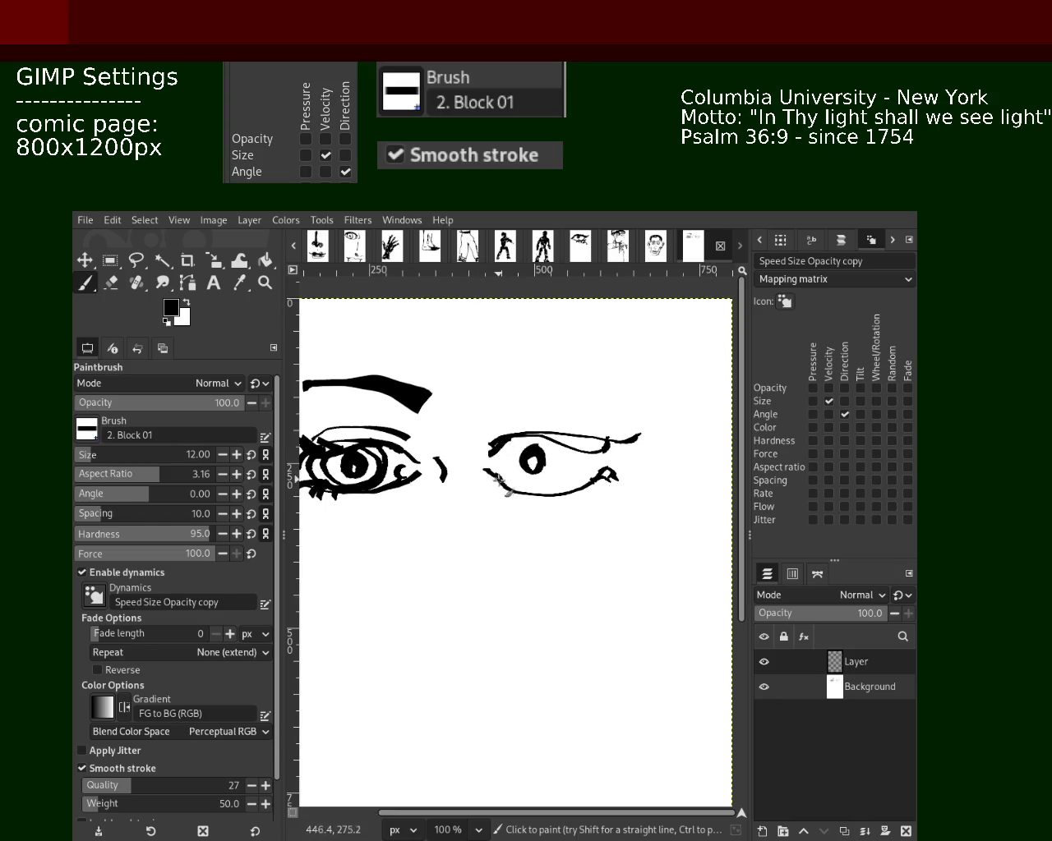
mouse_move(474, 477)
left_mouse_down()
mouse_move(516, 480)
mouse_move(486, 488)
mouse_move(483, 478)
left_mouse_up()
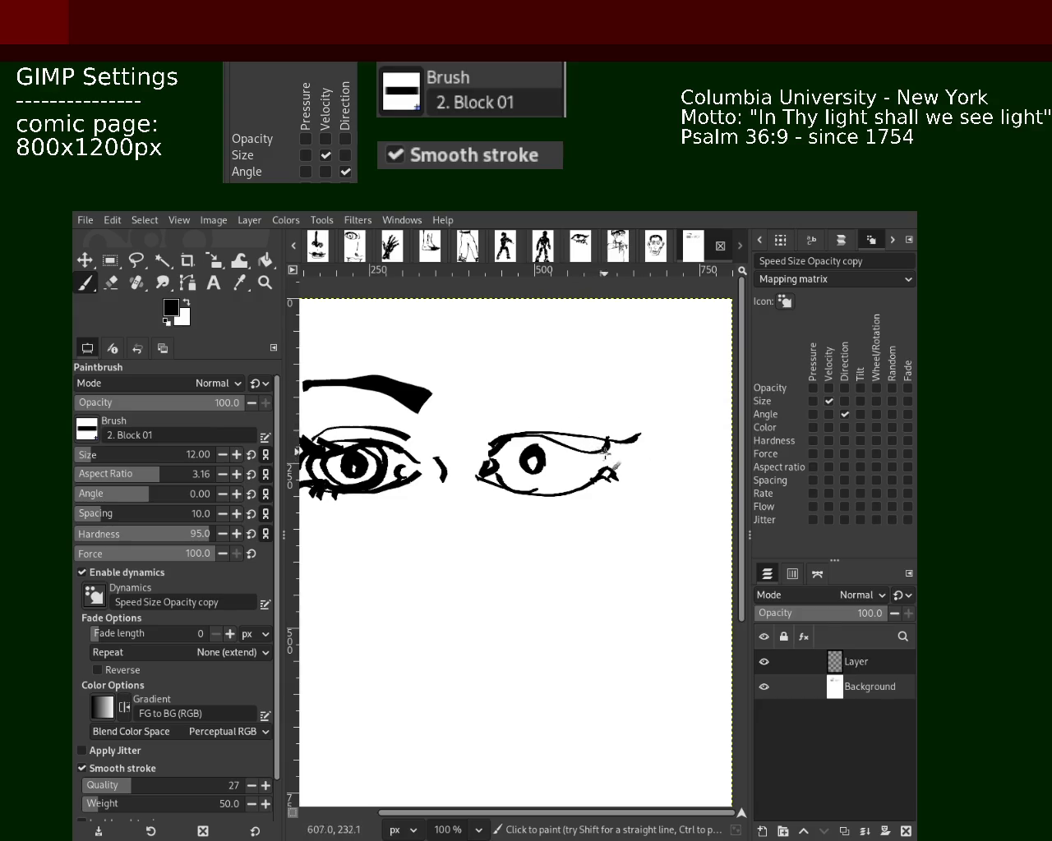
mouse_move(610, 464)
left_mouse_down()
mouse_move(617, 486)
mouse_move(612, 457)
mouse_move(601, 464)
mouse_move(549, 442)
mouse_move(617, 495)
mouse_move(599, 502)
left_mouse_up()
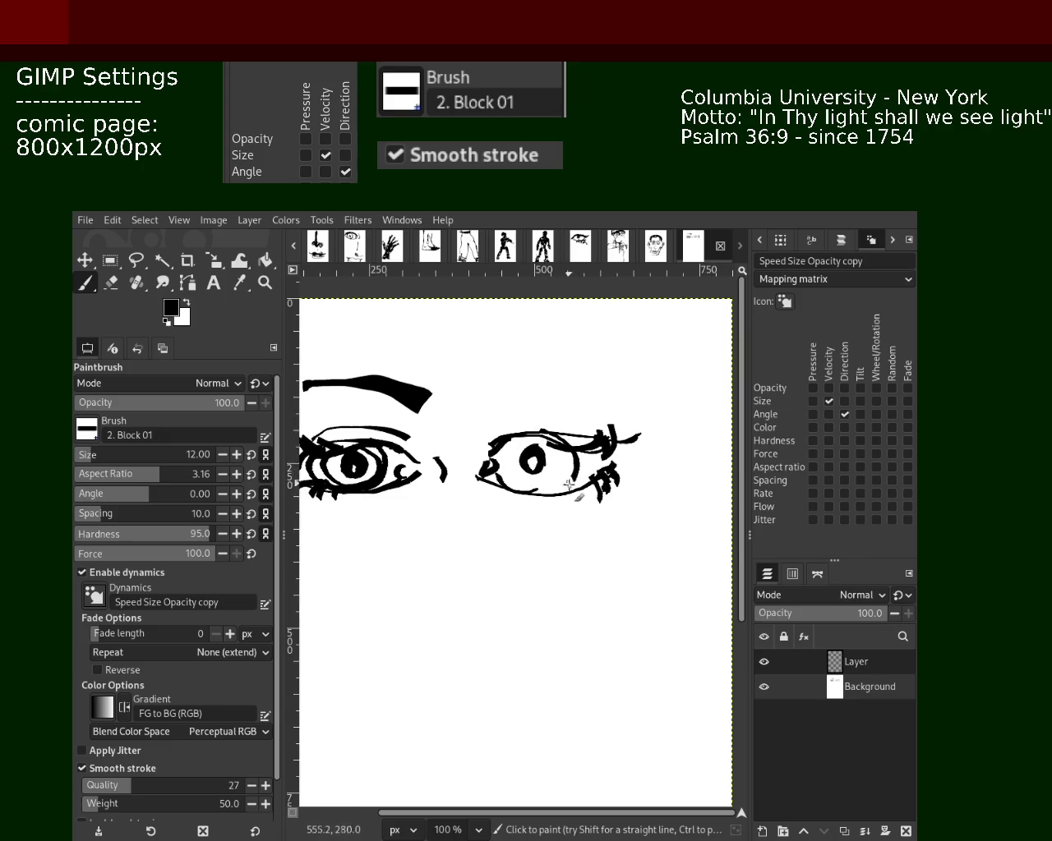
- Attempt an iris ring around the pupil, then retrace the upper lid stroke
left_click_drag(538, 442, 545, 456)
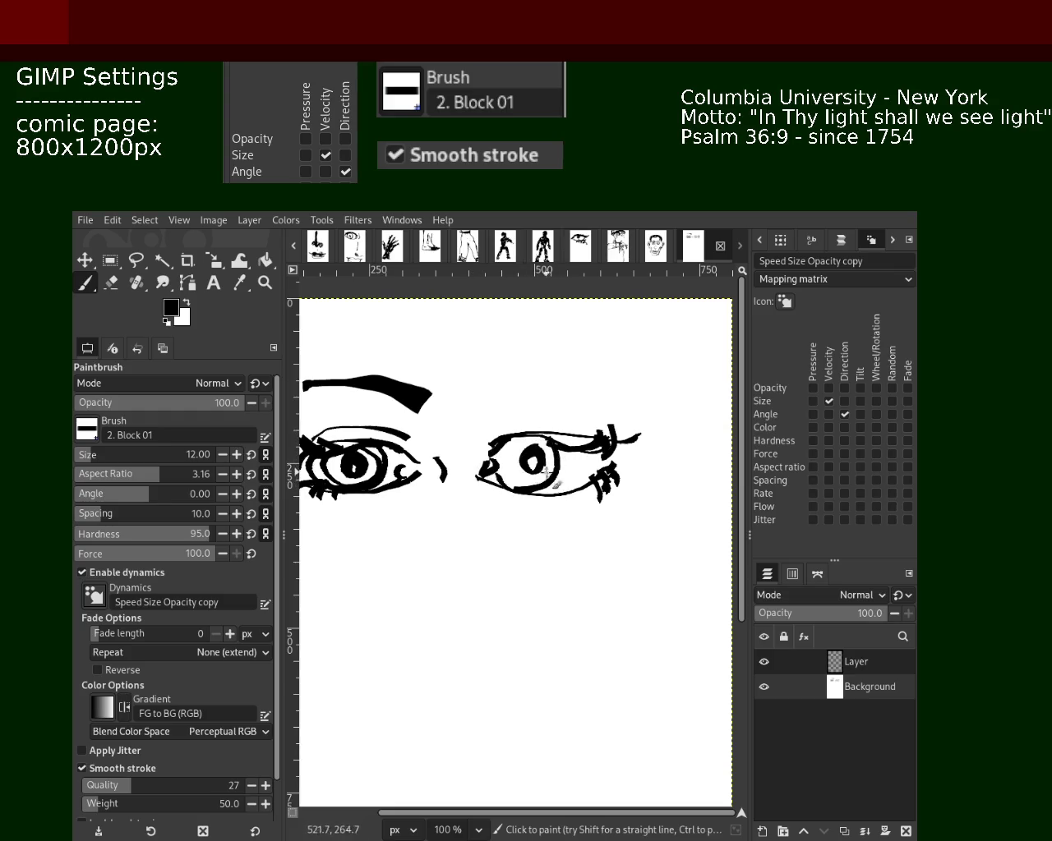
key("ctrl+z")
mouse_move(555, 434)
left_mouse_down()
mouse_move(518, 477)
mouse_move(541, 452)
mouse_move(545, 490)
mouse_move(550, 460)
mouse_move(546, 484)
mouse_move(515, 482)
left_mouse_up()
key("ctrl+z")
key("ctrl+z")
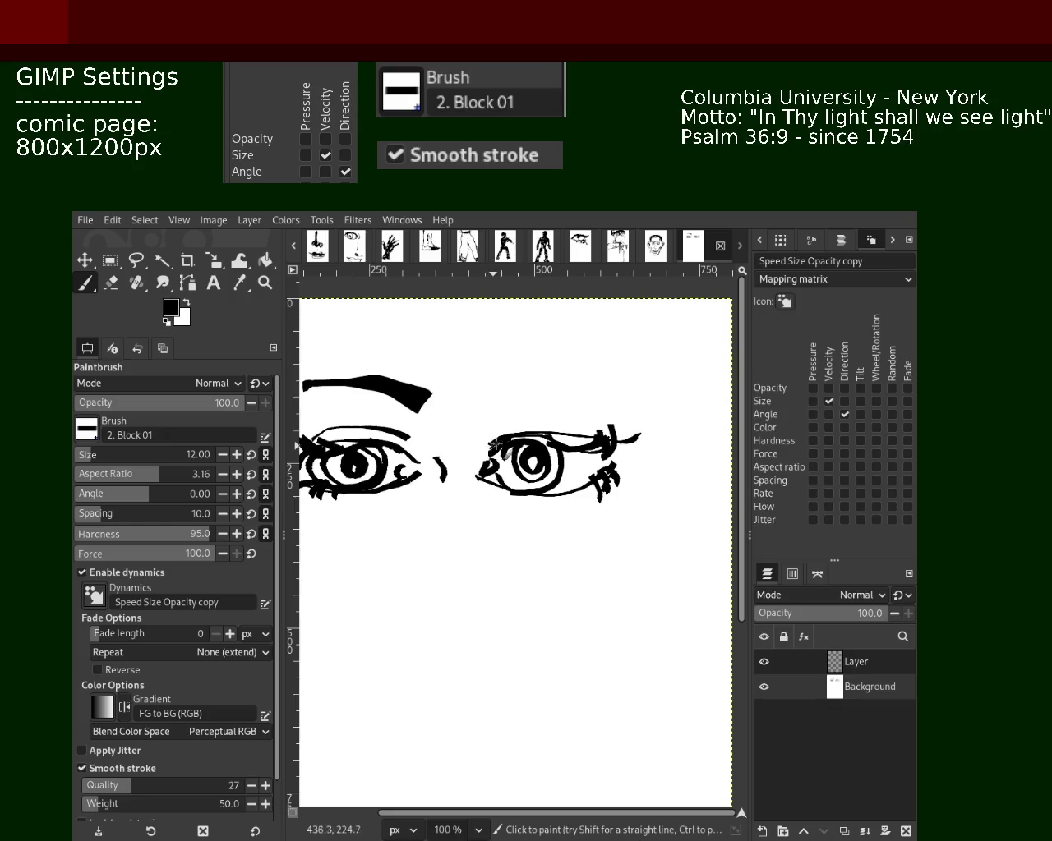
left_click_drag(482, 446, 617, 410)
key("ctrl+z")
left_click_drag(483, 438, 616, 410)
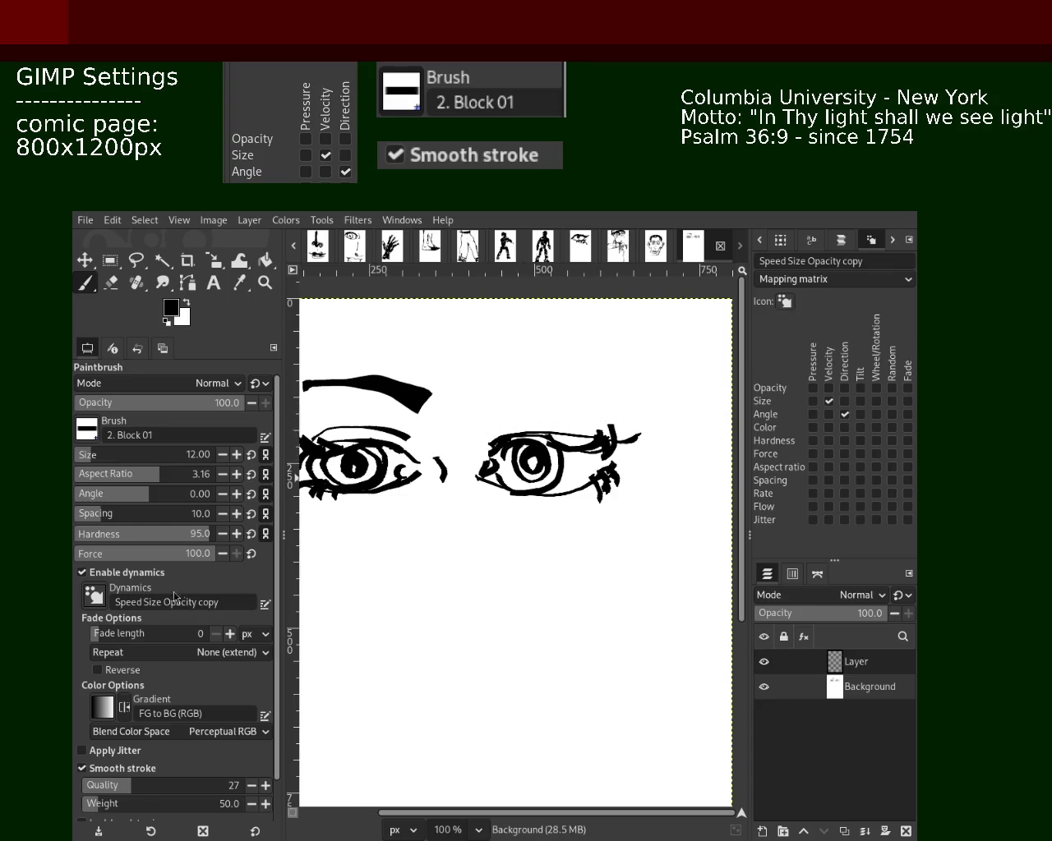
- Redraw the right eye's upper lid through repeated stroke-and-undo attempts
left_click_drag(483, 438, 624, 419)
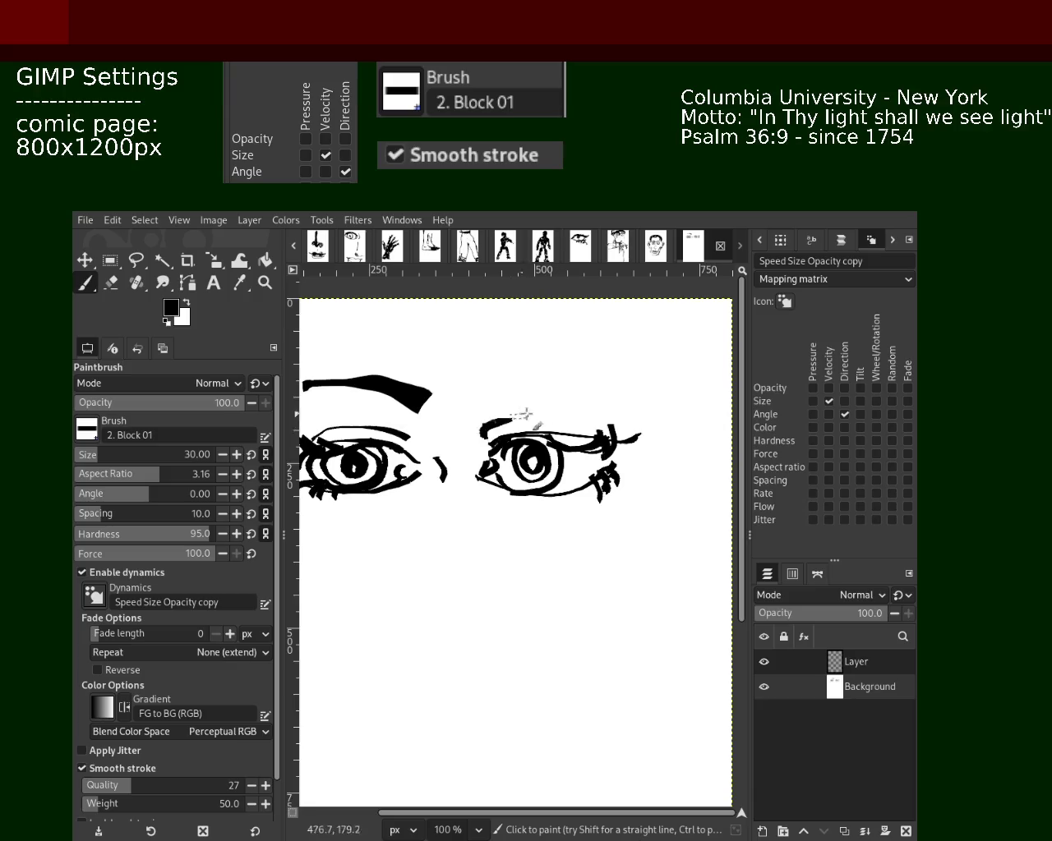
key("ctrl+z")
mouse_move(454, 447)
left_mouse_down()
mouse_move(507, 415)
mouse_move(628, 421)
left_mouse_up()
key("ctrl+z")
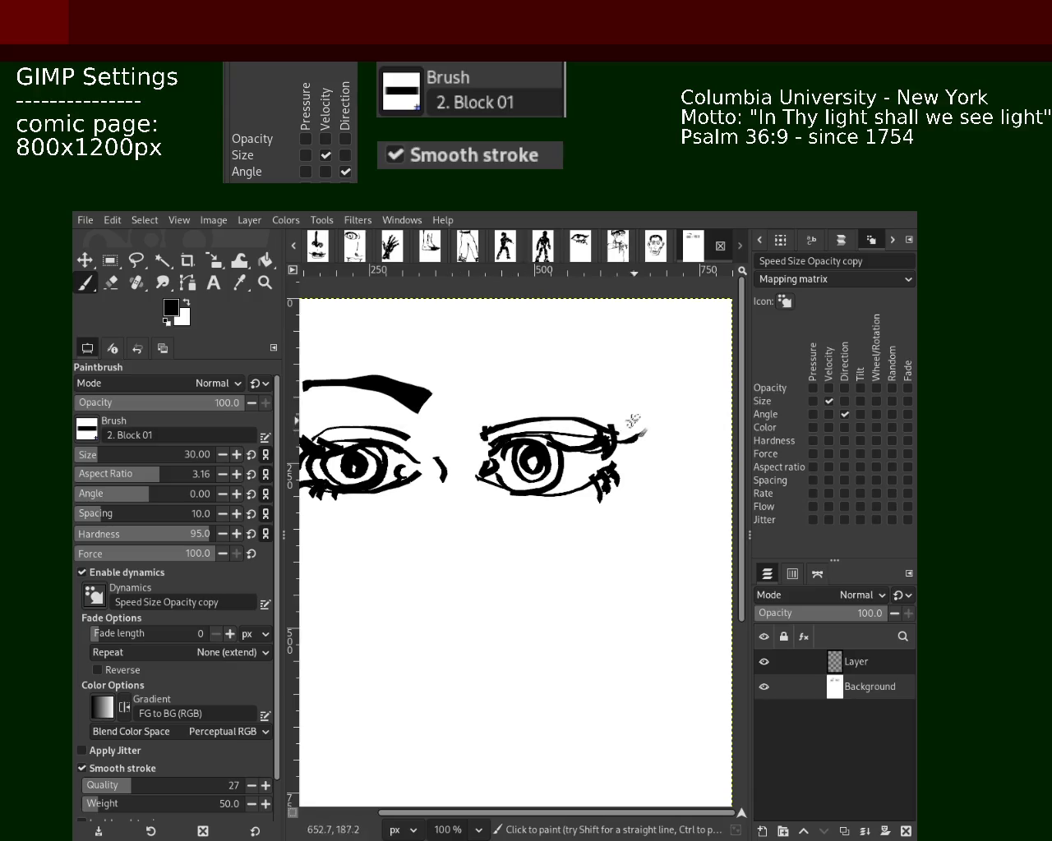
key("ctrl+z")
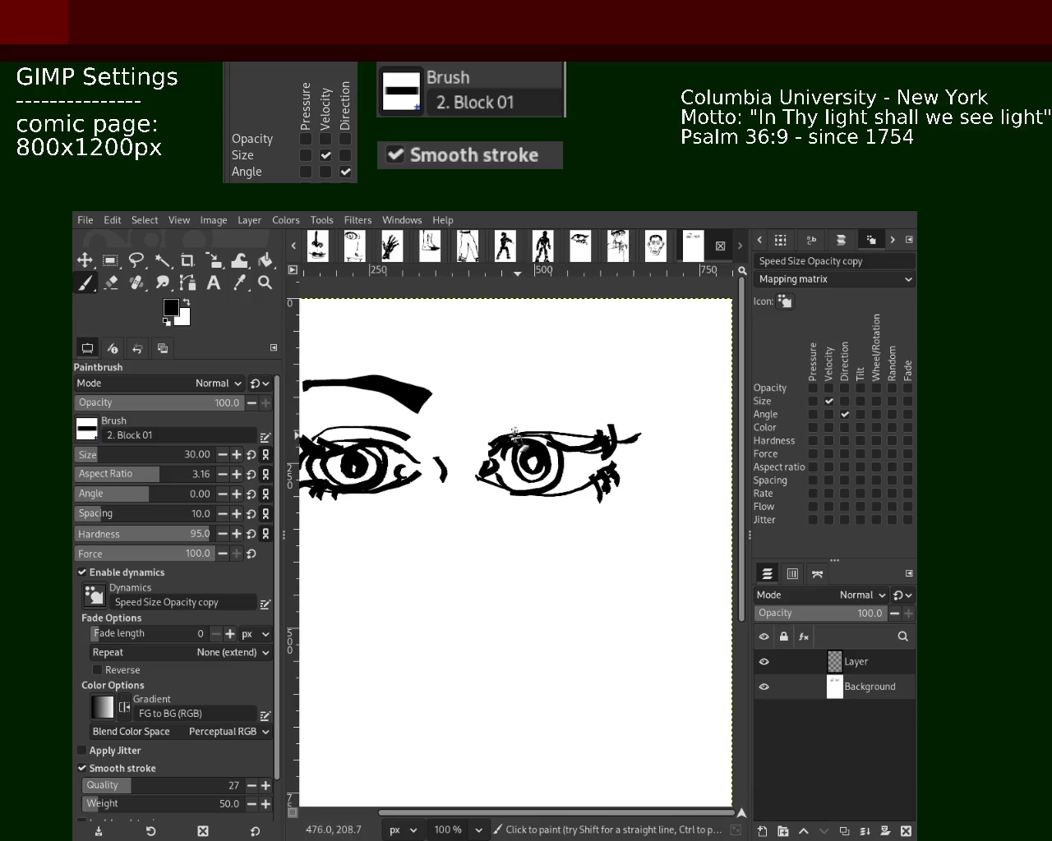
left_click_drag(487, 431, 630, 433)
key("ctrl+z")
left_click_drag(482, 435, 632, 433)
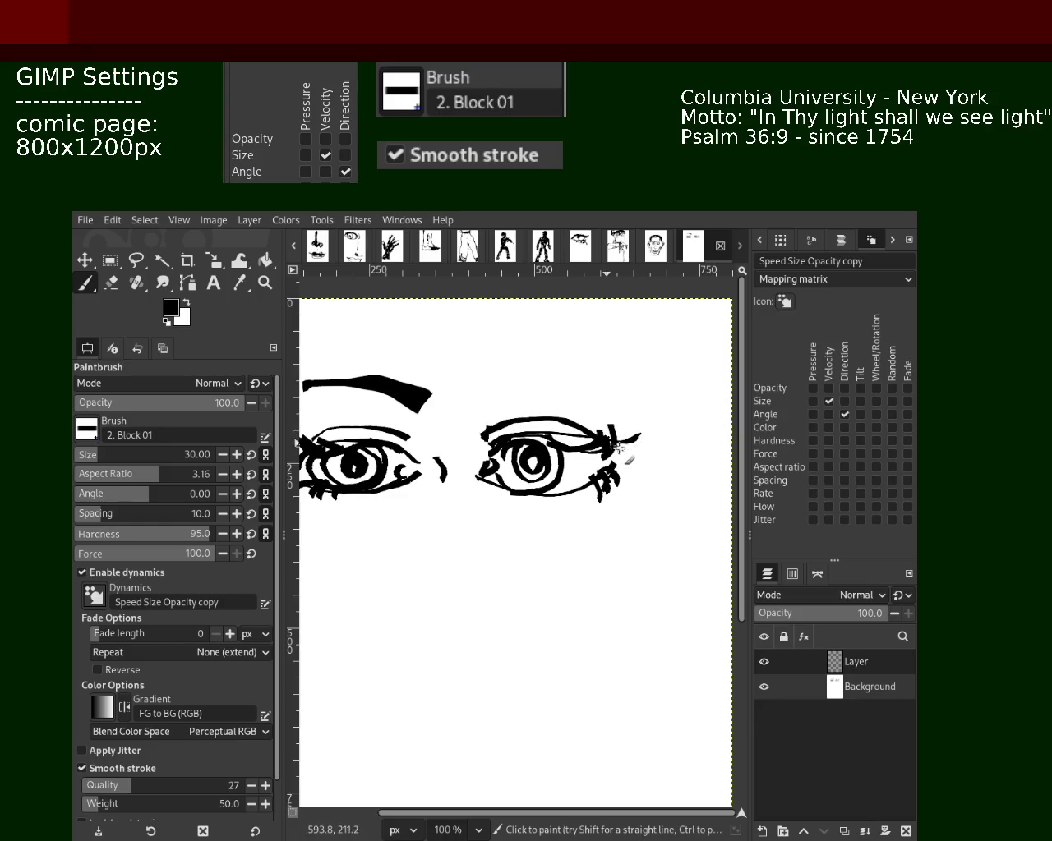
key("ctrl+z")
left_click_drag(484, 427, 563, 420)
key("ctrl+z")
left_click_drag(485, 431, 634, 419)
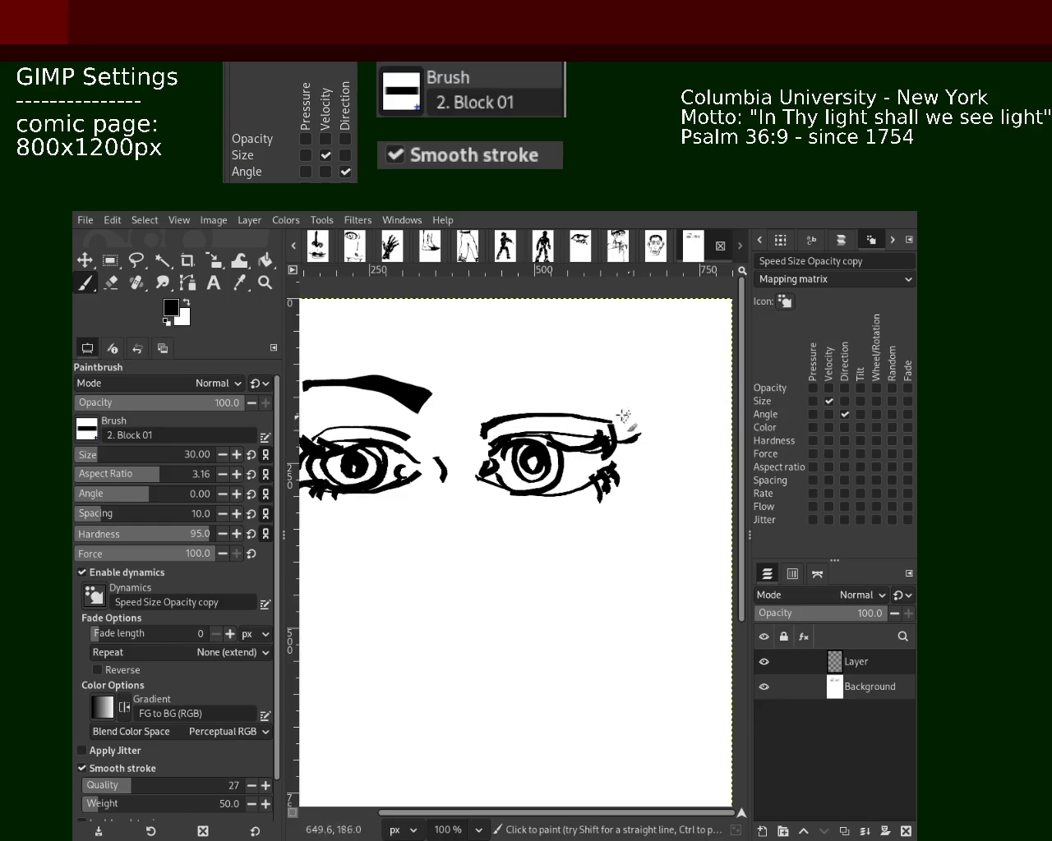
key("ctrl+z")
left_click_drag(493, 425, 628, 434)
key("ctrl+z")
left_click_drag(478, 445, 612, 442)
key("ctrl+z")
left_click_drag(478, 440, 612, 436)
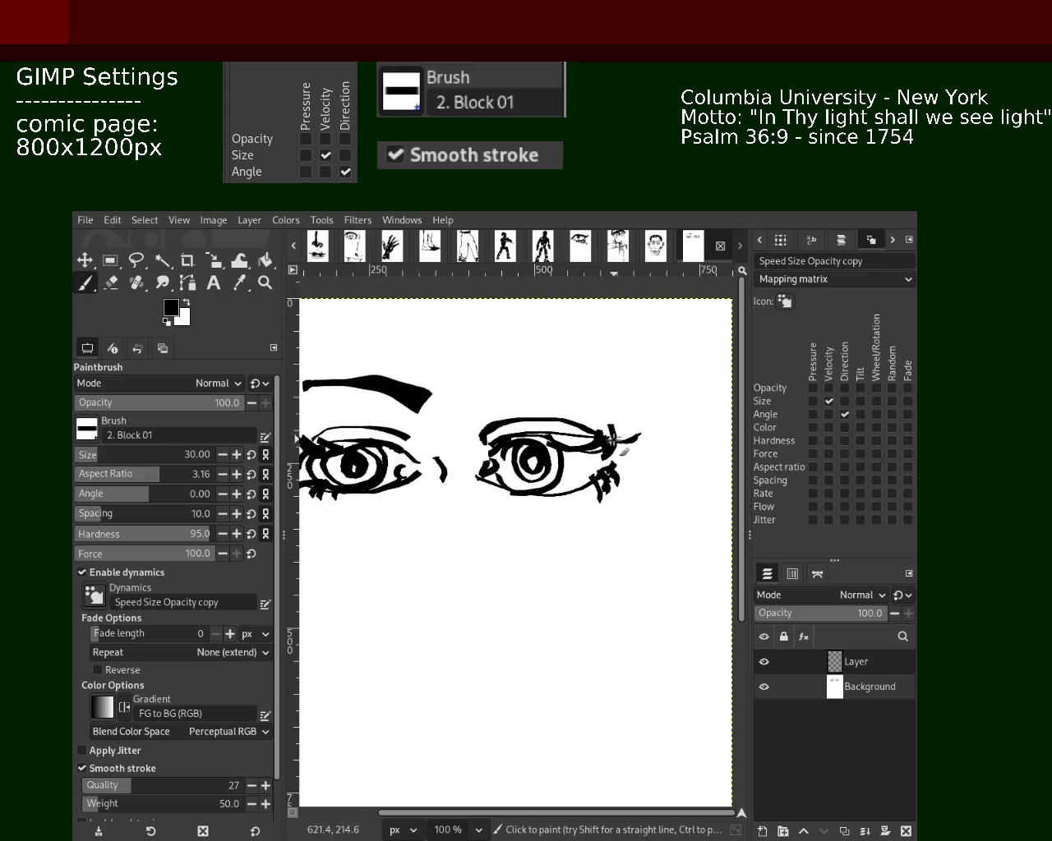
- Paint a heavy black eyebrow arching above the right eye
left_click_drag(471, 400, 566, 380)
left_click_drag(501, 385, 616, 374)
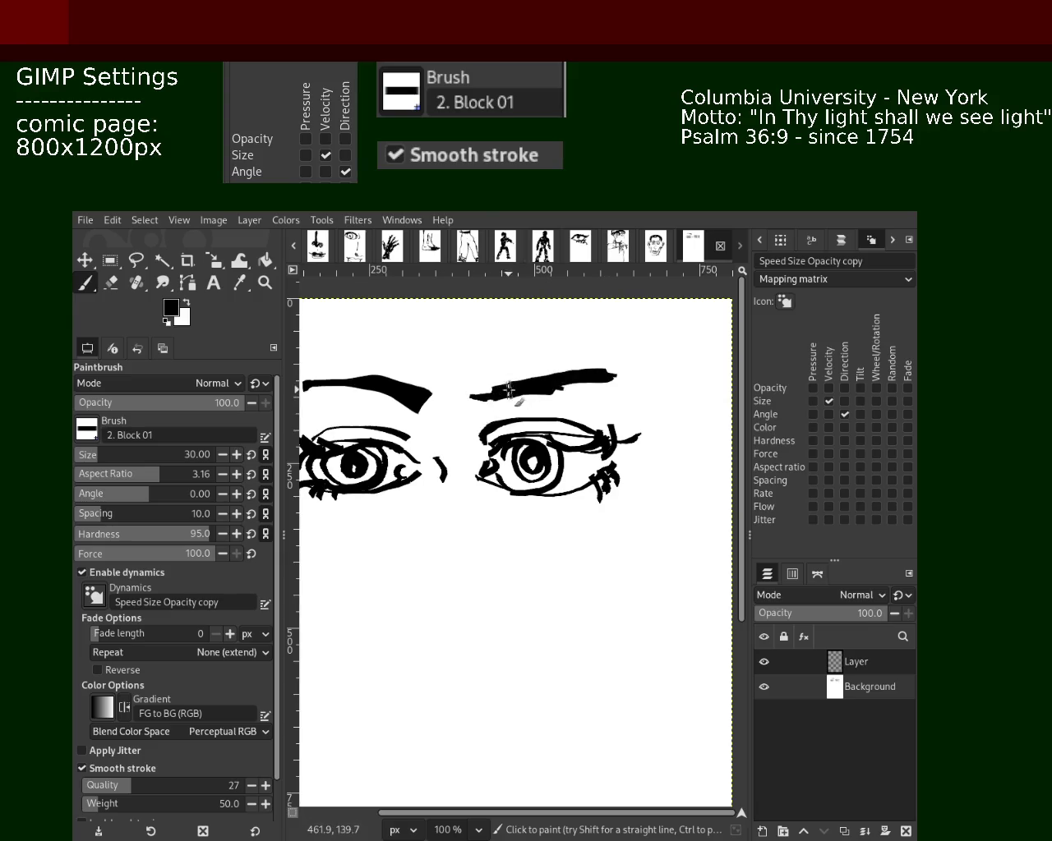
mouse_move(479, 398)
left_mouse_down()
mouse_move(514, 378)
mouse_move(633, 378)
left_mouse_up()
key("ctrl+z")
left_click_drag(472, 399, 654, 382)
key("ctrl+z")
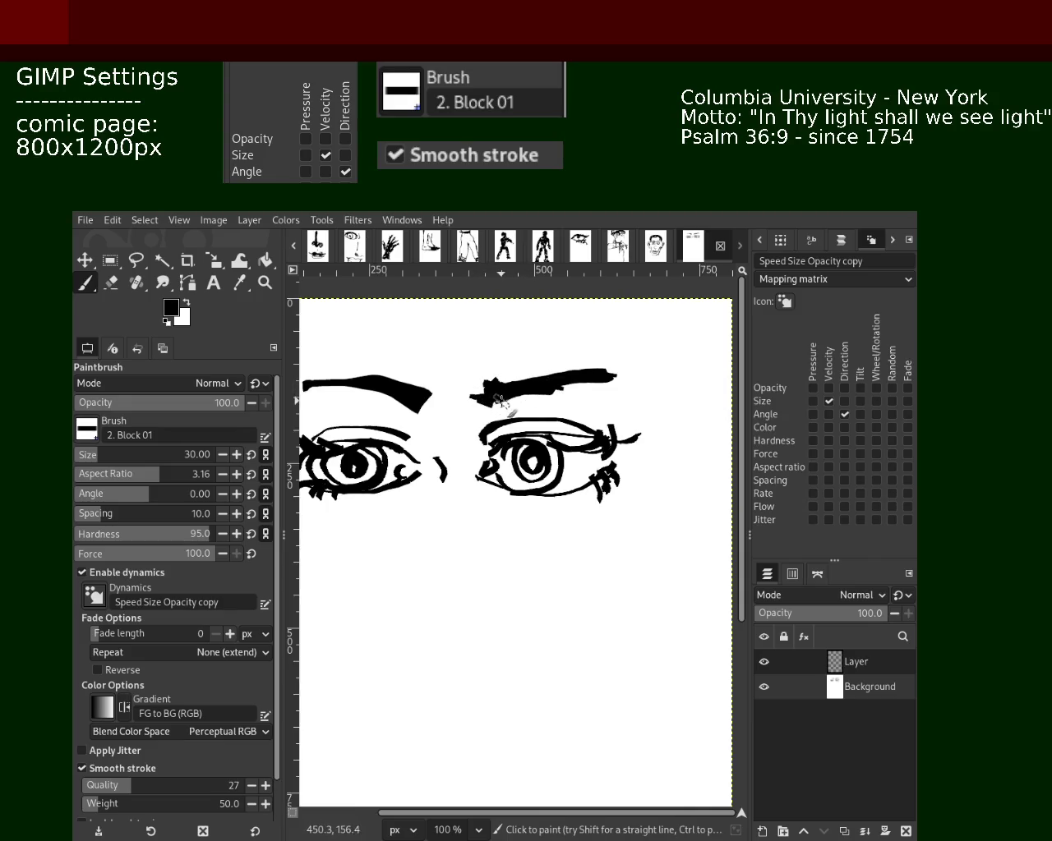
left_click_drag(481, 394, 629, 376)
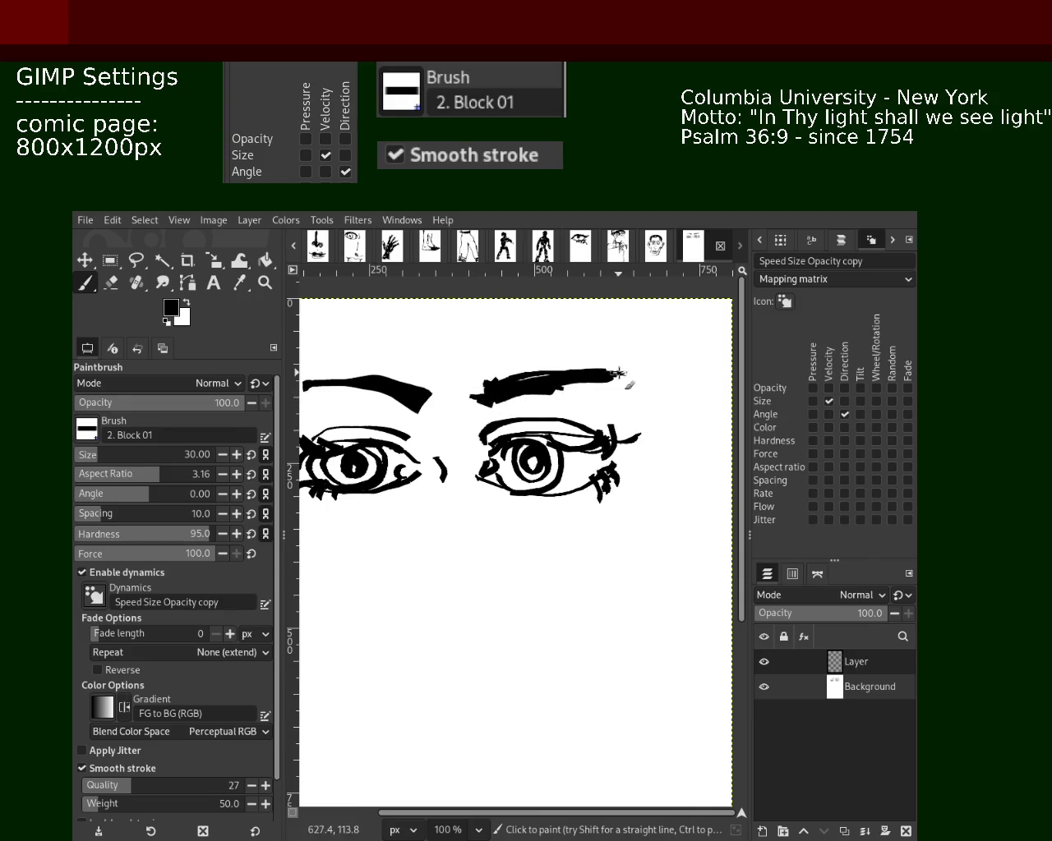
- Try erasing and white-painting the eyebrow's lower edge, undo them, and reset colours to black/white
left_click(112, 283)
left_click_drag(590, 392, 491, 391)
key("ctrl+z")
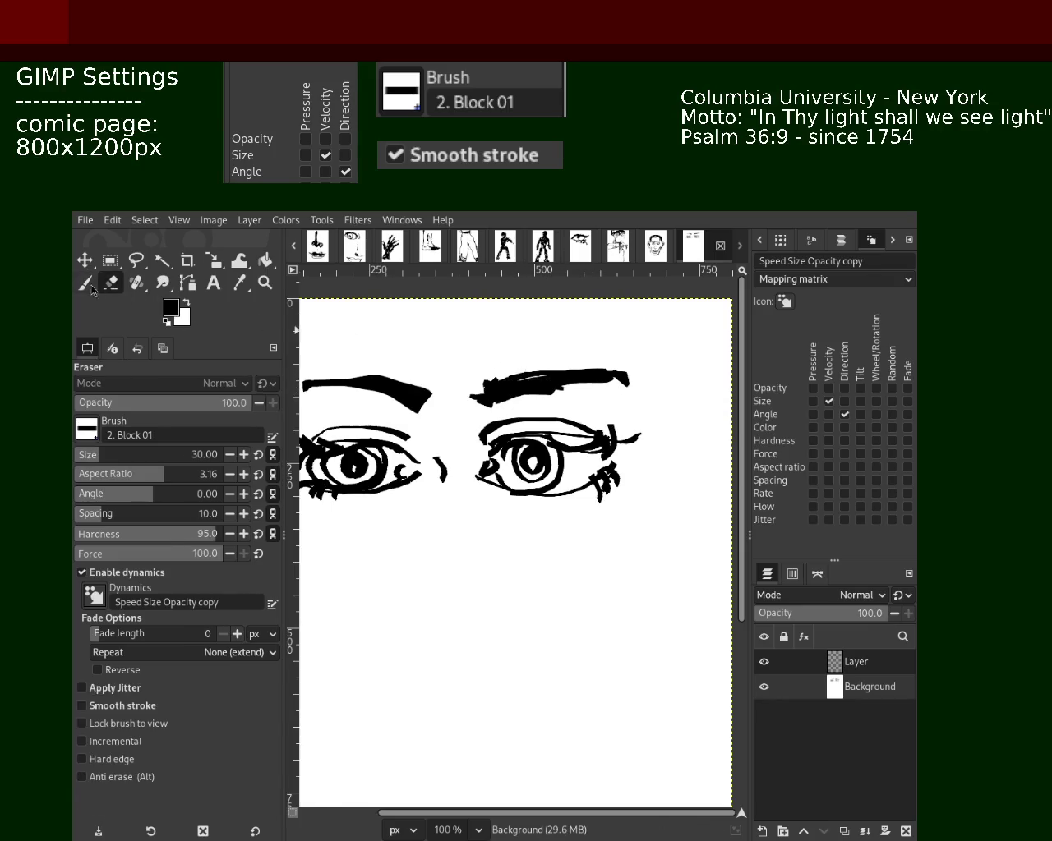
key("p")
left_click(394, 349, "ctrl")
left_click_drag(596, 391, 504, 393)
key("ctrl+z")
left_click_drag(605, 392, 517, 394)
key("ctrl+z")
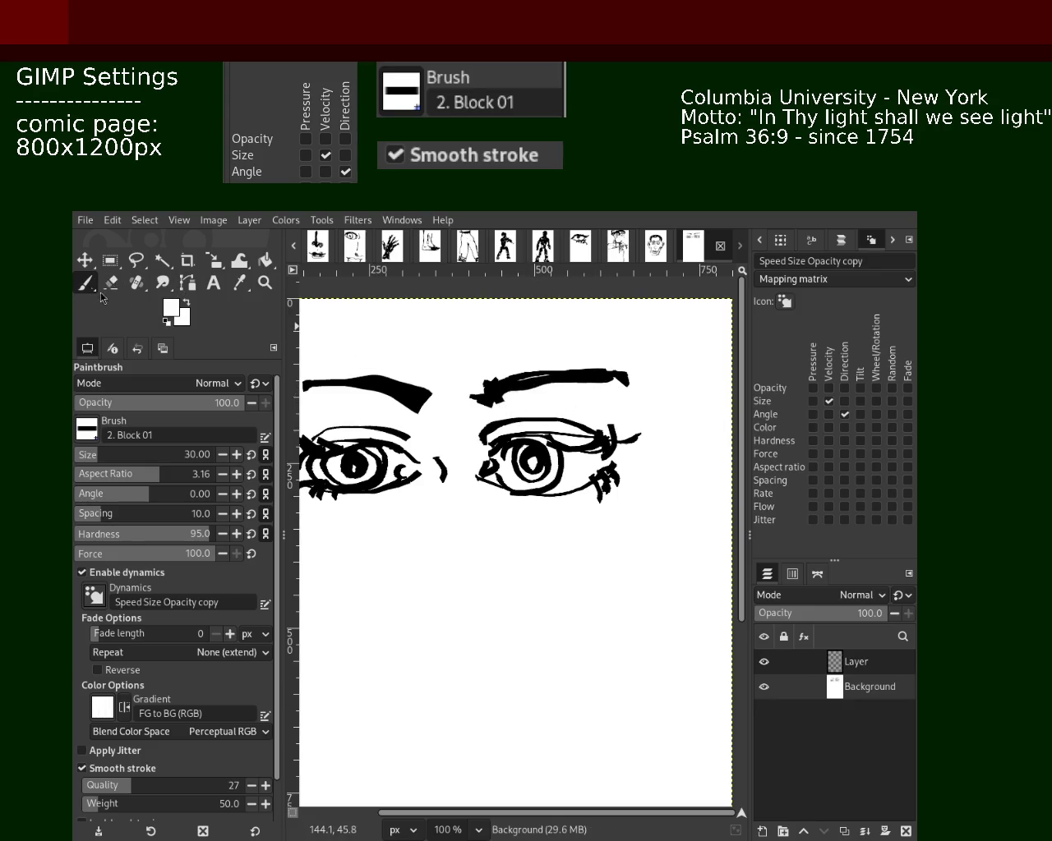
key("d")
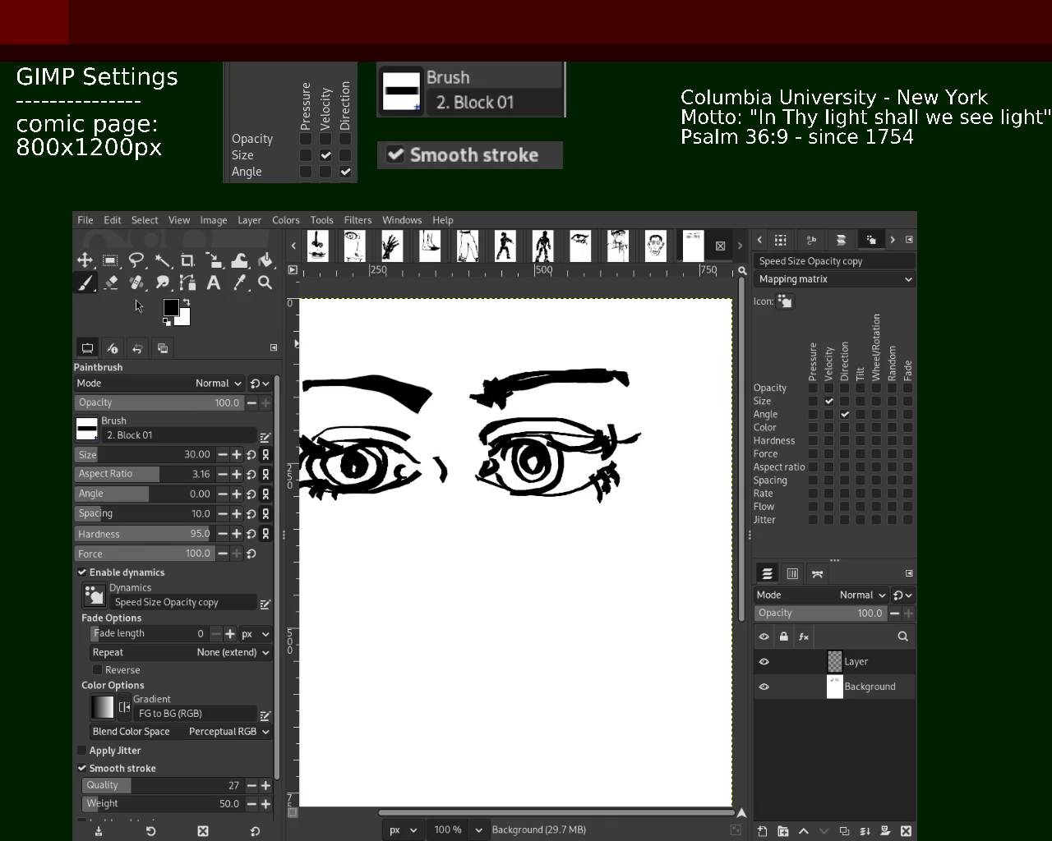
- Erase the eyebrow's left end and extend the eyebrow further right in black
left_click(110, 282)
mouse_move(481, 403)
left_mouse_down()
mouse_move(481, 378)
mouse_move(483, 436)
left_mouse_up()
key("p")
key("x")
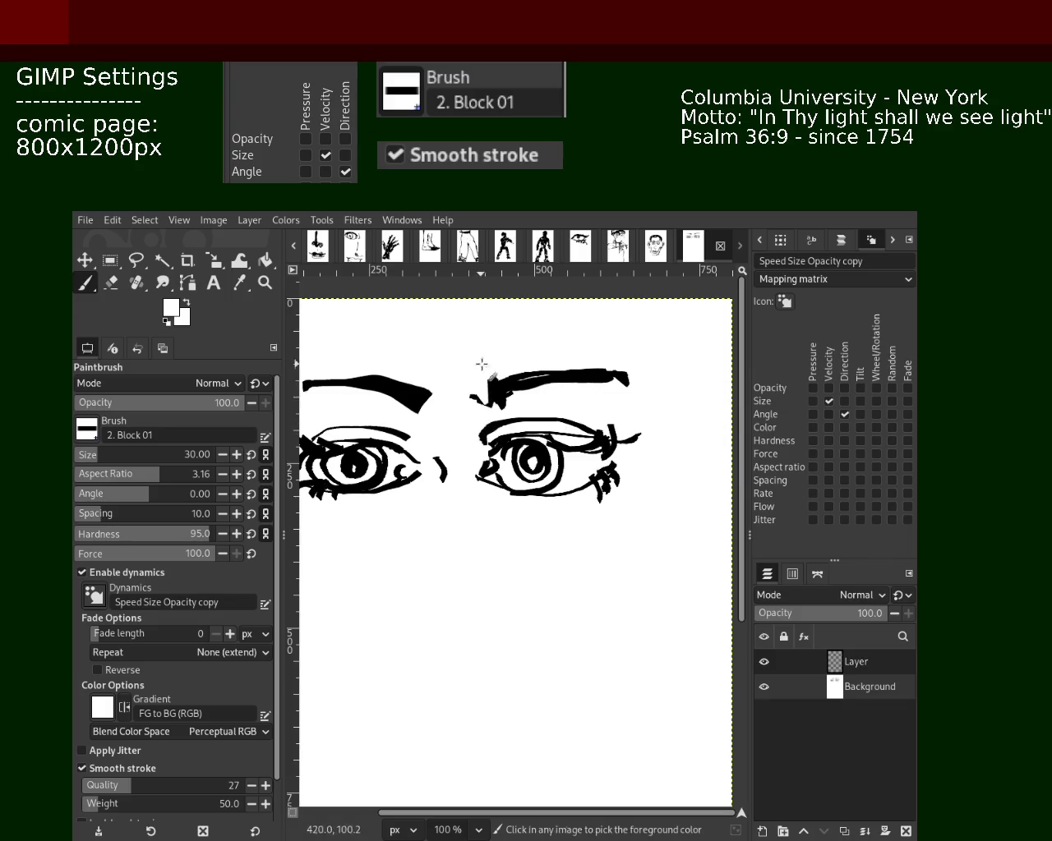
key("x")
left_click_drag(498, 404, 659, 386)
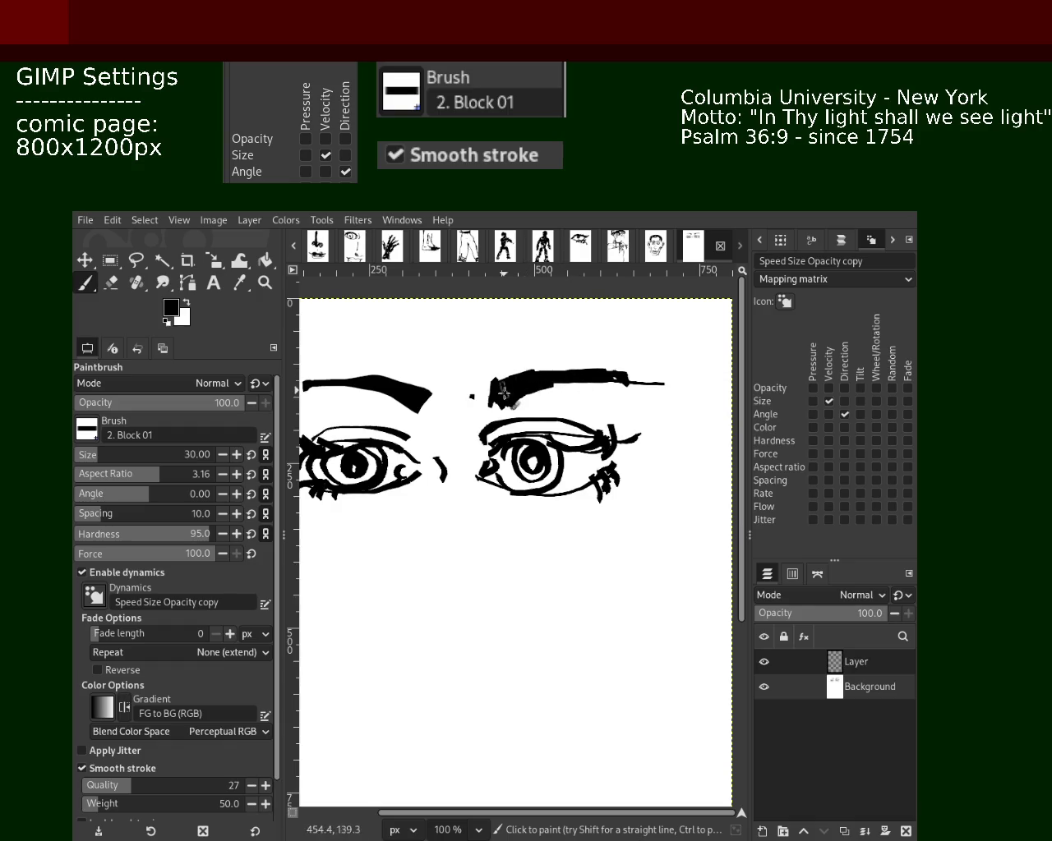
- Trim the eyebrow's right tip with white, then toggle the Background layer's visibility to check
left_click(111, 285)
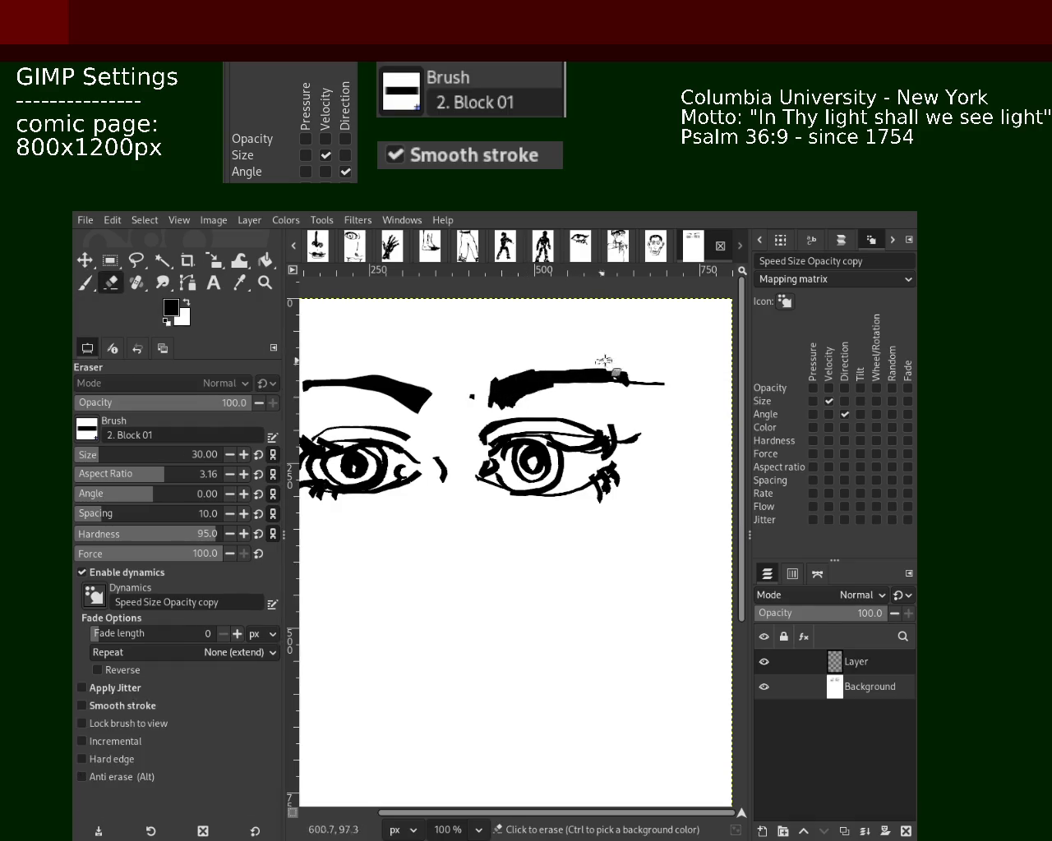
left_click(85, 283)
left_click(652, 401, "ctrl")
left_click_drag(651, 382, 668, 381)
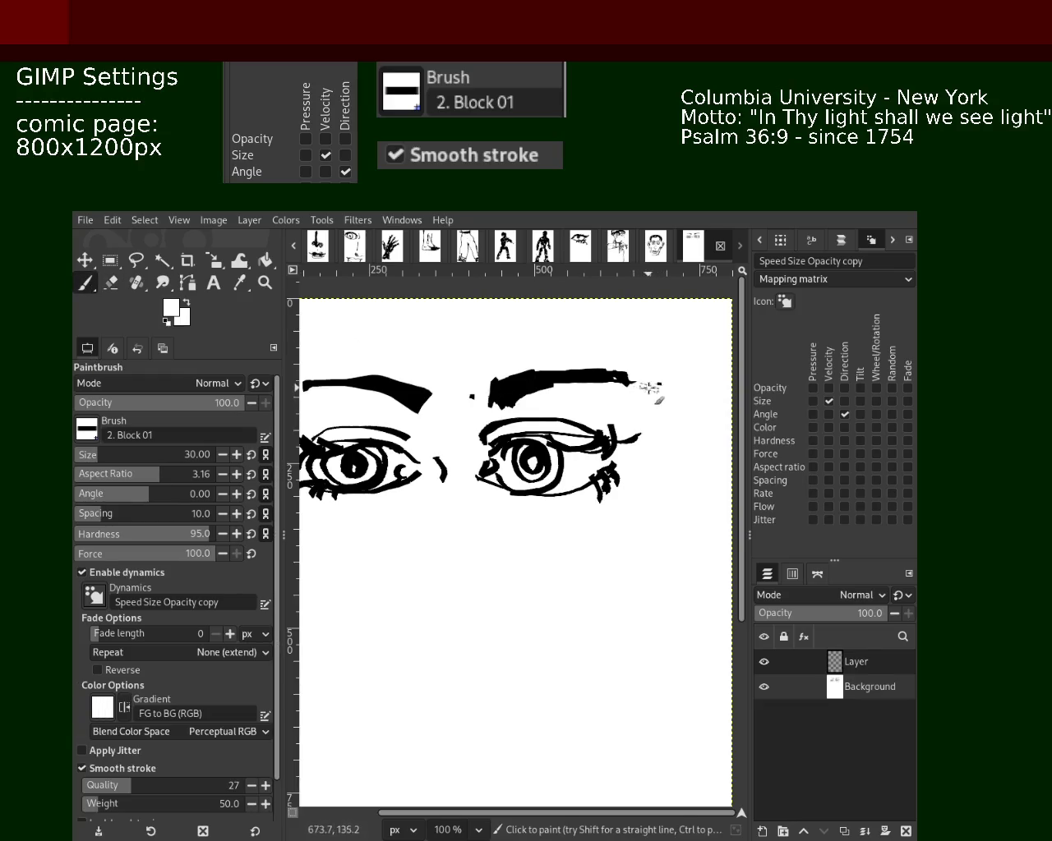
left_click(111, 285)
left_click(770, 689)
left_click(770, 689)
left_click(764, 689)
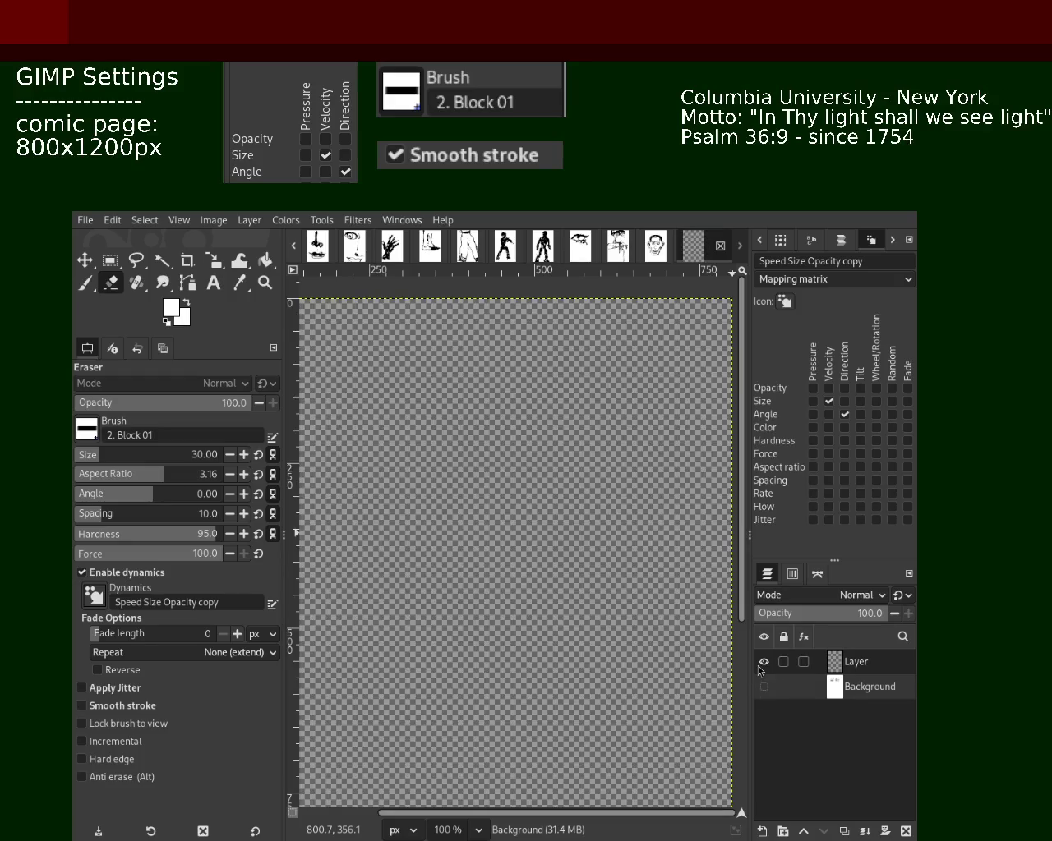
left_click(763, 687)
- Check the extra layer by toggling Background visibility, then delete the empty layer
left_click(763, 687)
left_click(763, 687)
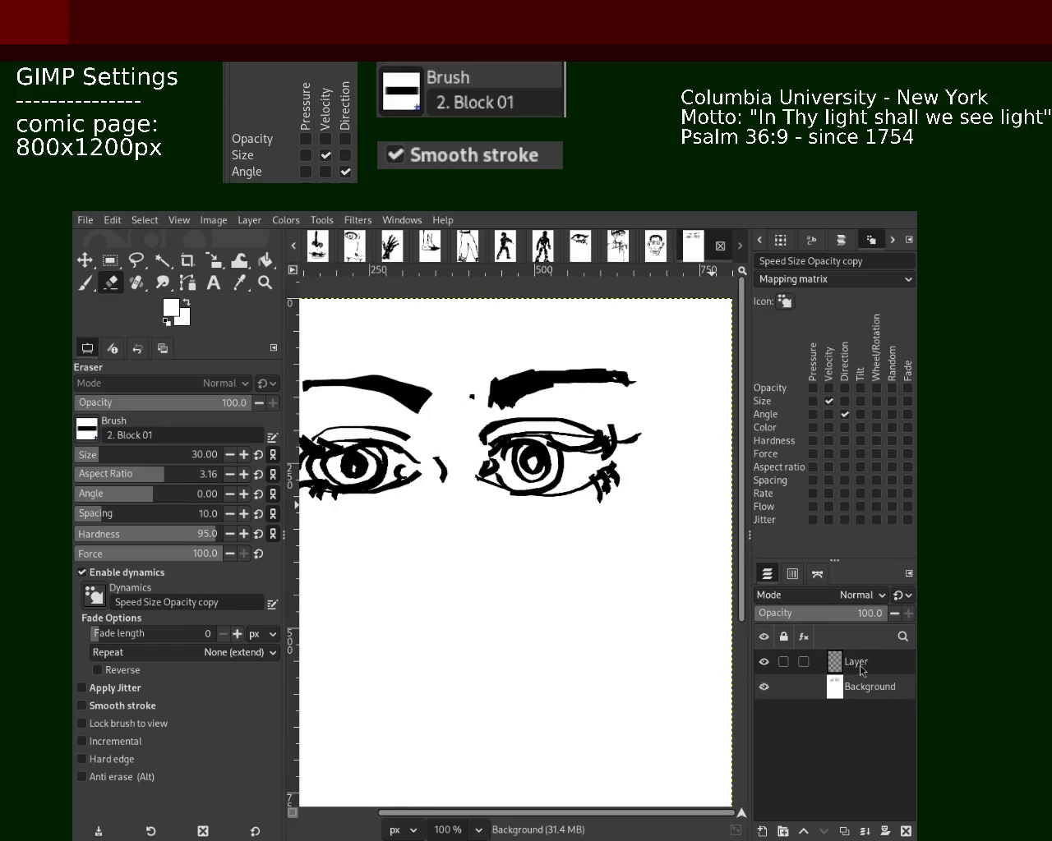
left_click(906, 831)
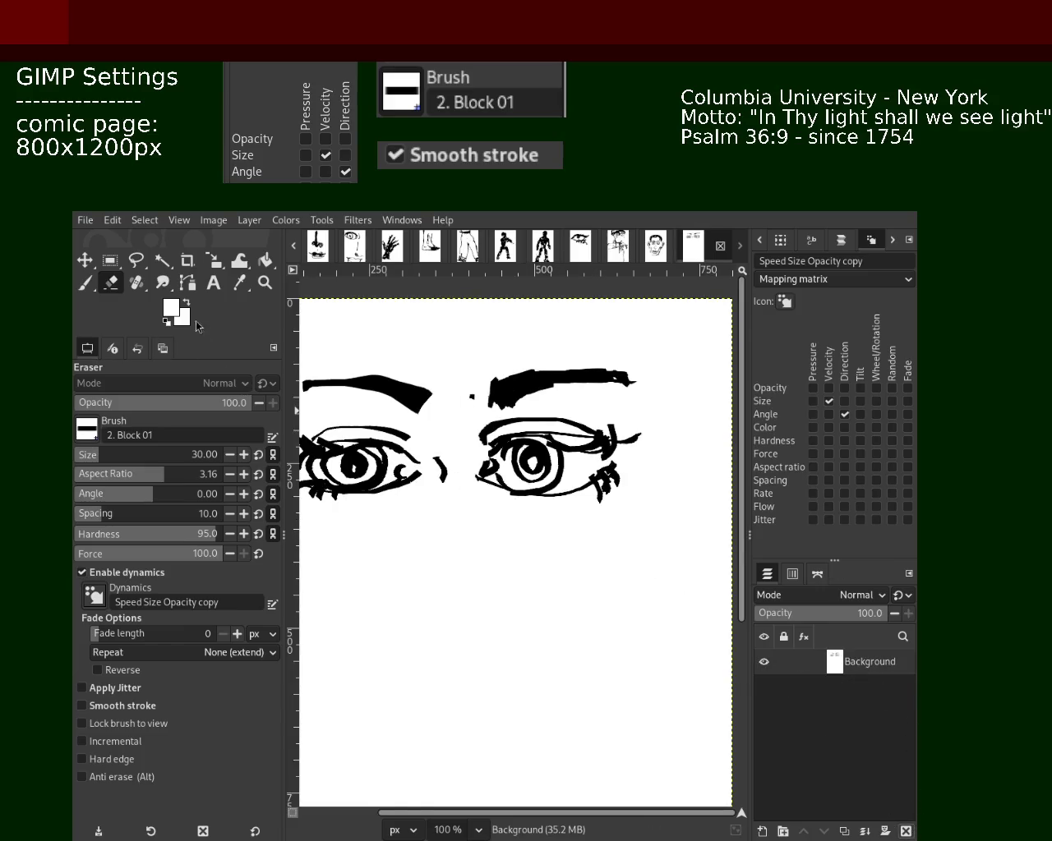
- At 100% zoom, paint white over the stray lashes at the right eye's outer corner
left_click(265, 282)
left_click(494, 517, "ctrl")
left_click(494, 517)
left_click(494, 518, "ctrl")
left_click(494, 517)
left_click(494, 518)
left_click(493, 517)
left_click(490, 511, "ctrl")
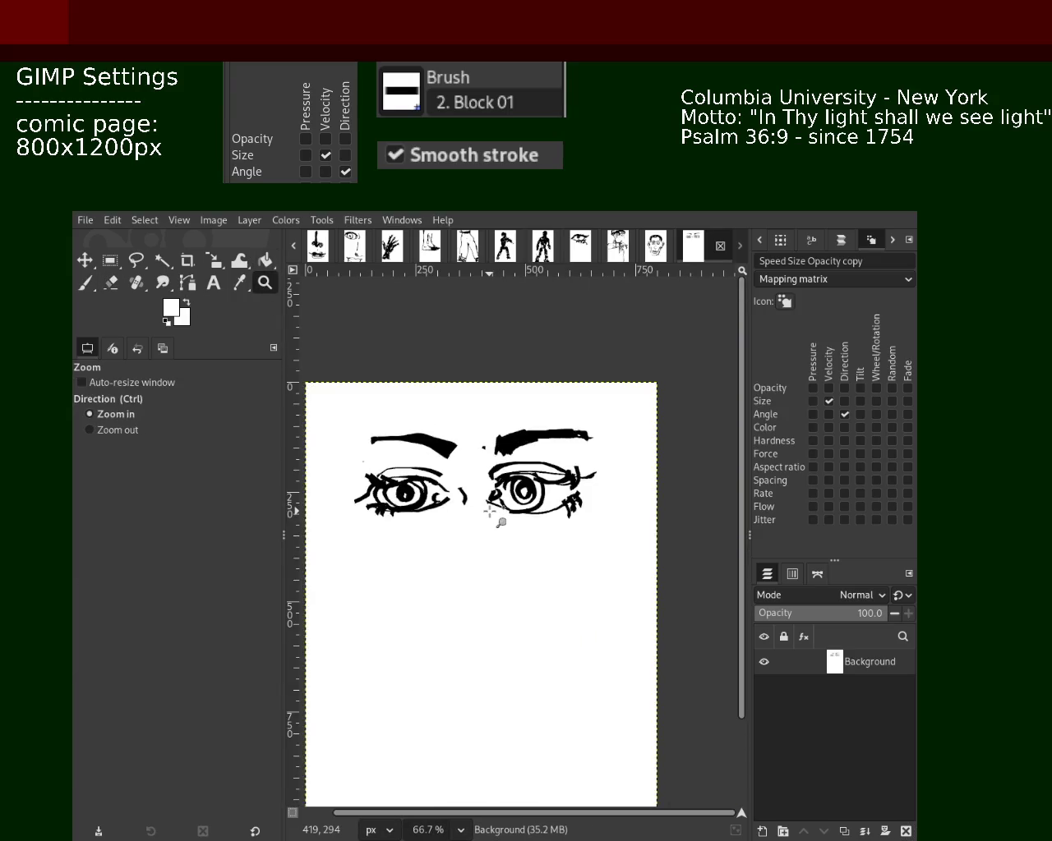
left_click(490, 511, "ctrl")
left_click(490, 511)
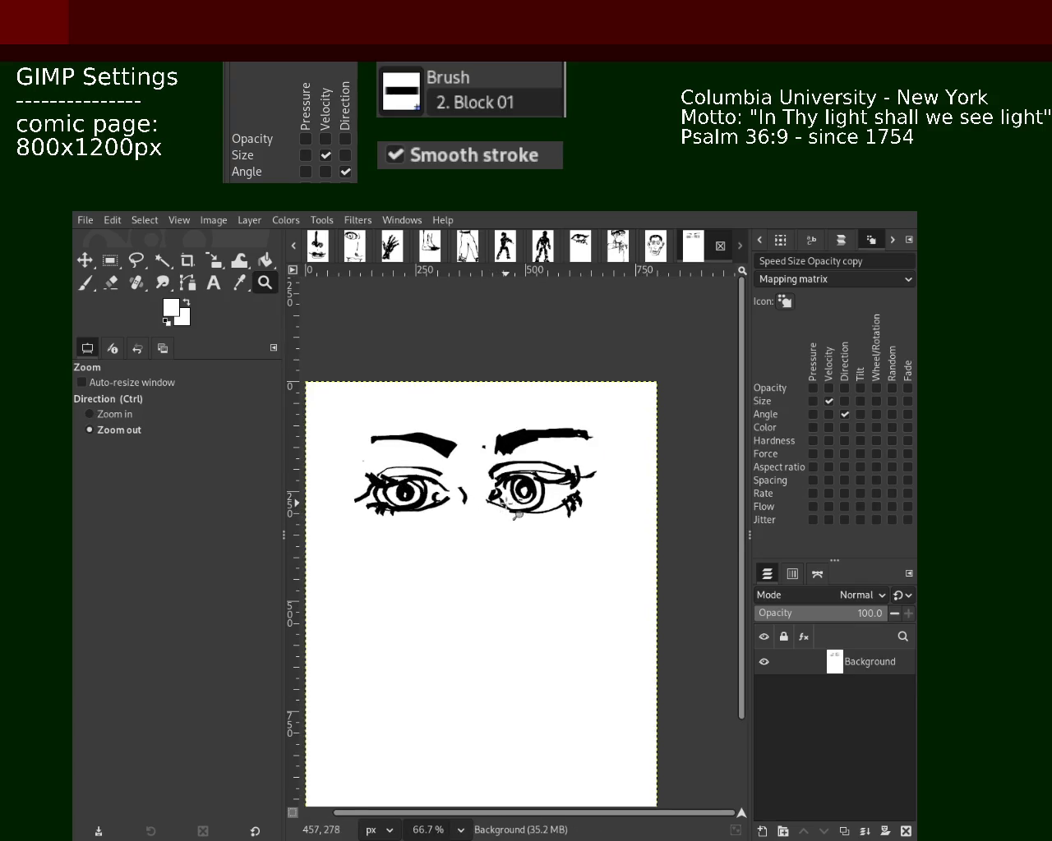
left_click(518, 502, "ctrl")
left_click(529, 512)
left_click(529, 512)
left_click(529, 513)
left_click(530, 513, "ctrl")
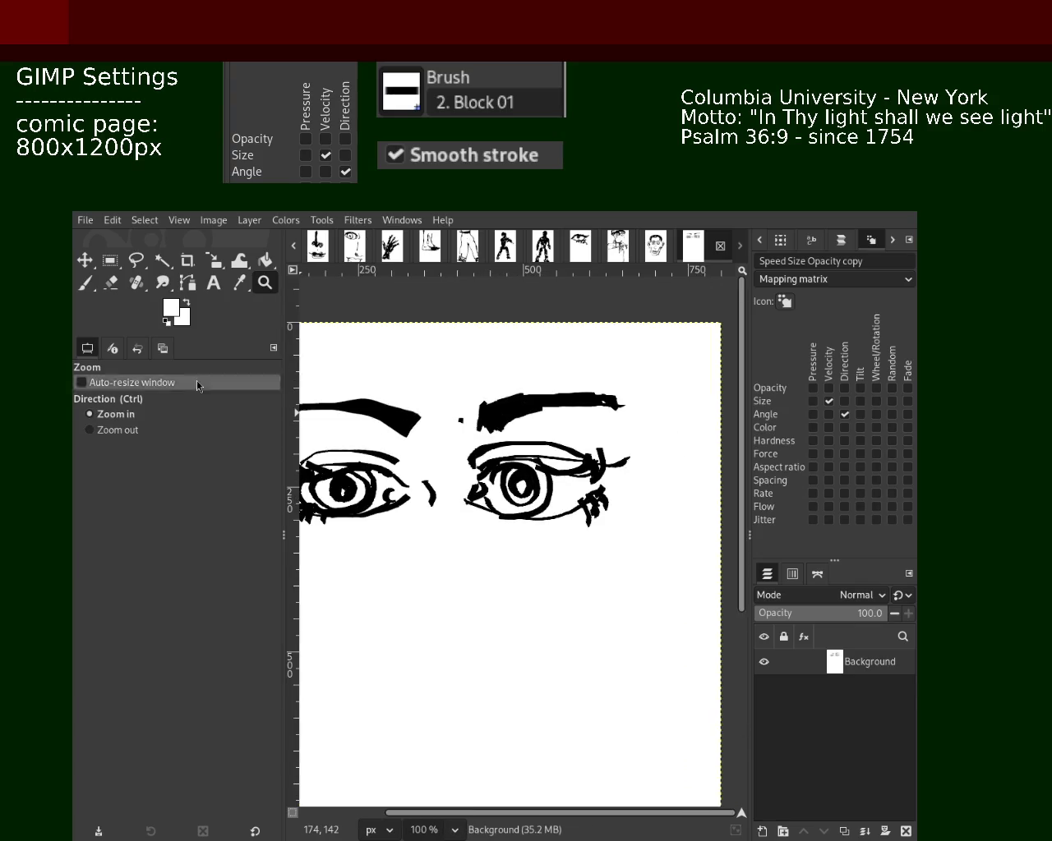
left_click(85, 282)
left_click_drag(609, 493, 563, 526)
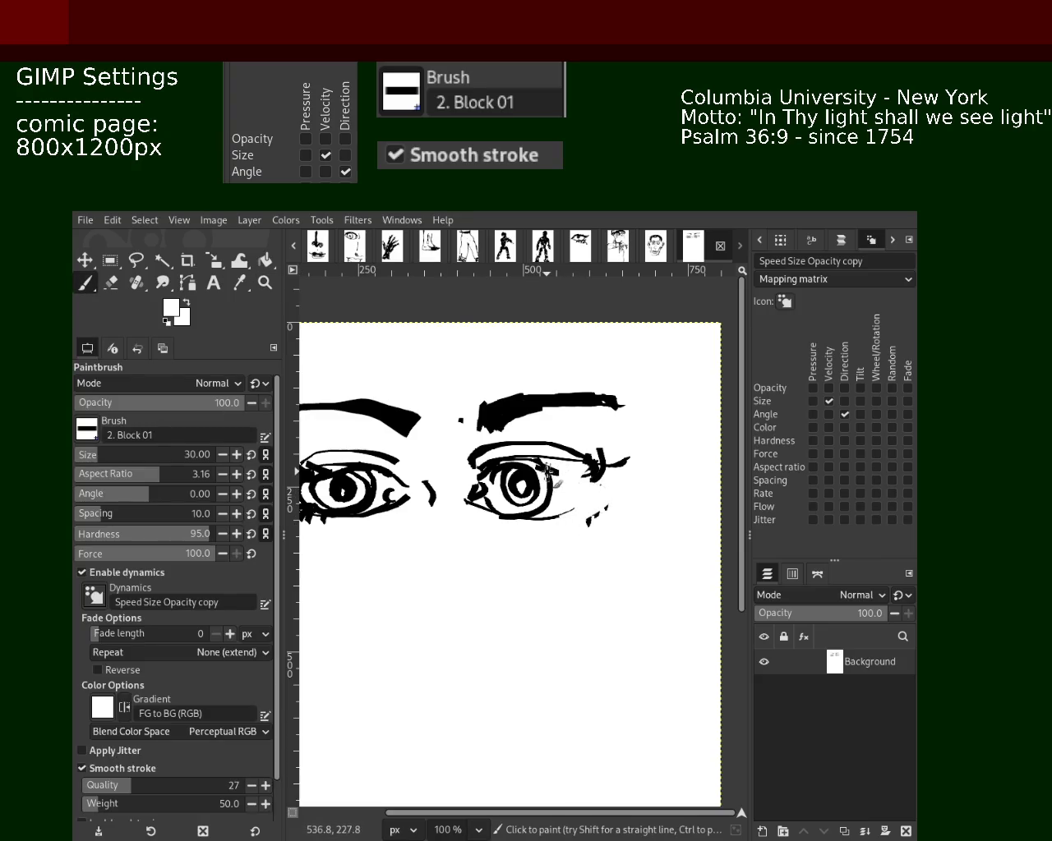
mouse_move(635, 475)
left_mouse_down()
mouse_move(608, 460)
mouse_move(596, 493)
left_mouse_up()
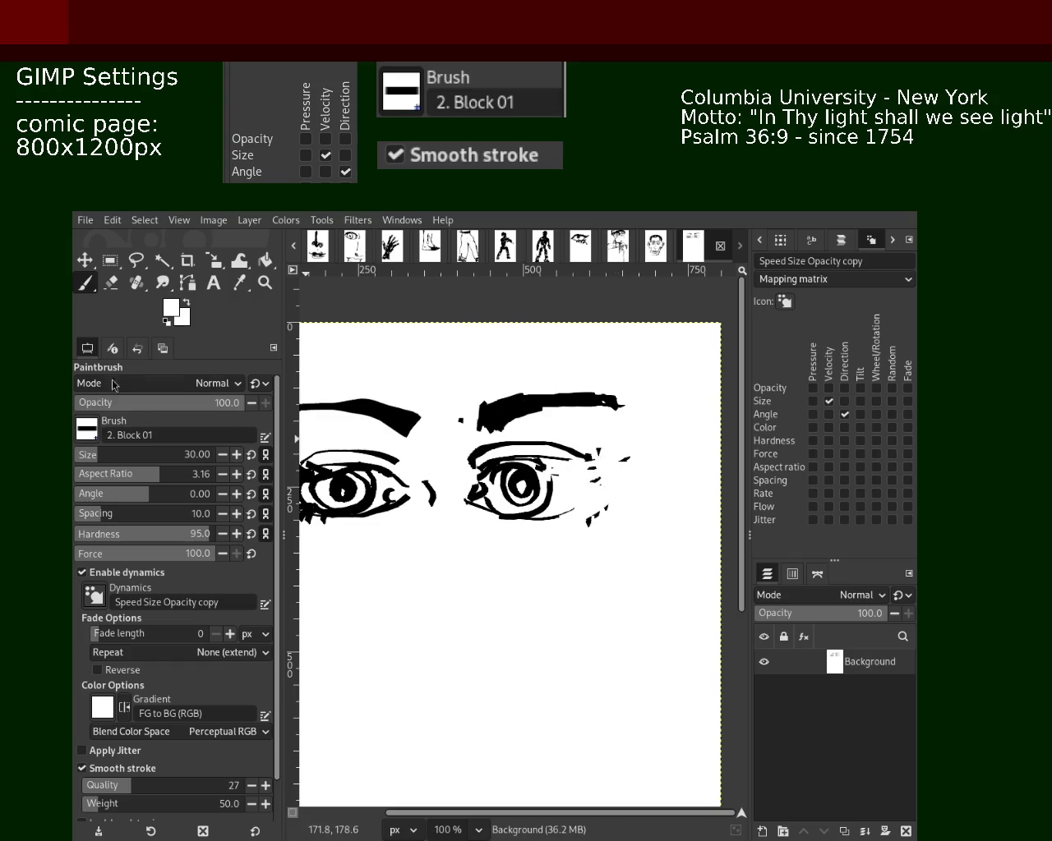
- Zoom out, then zoom in to 150% on the right eye
left_click(265, 282)
left_click(469, 434, "ctrl")
left_click(504, 587)
left_click(566, 501, "ctrl")
double_click(541, 491)
left_click(530, 491, "ctrl")
double_click(530, 490)
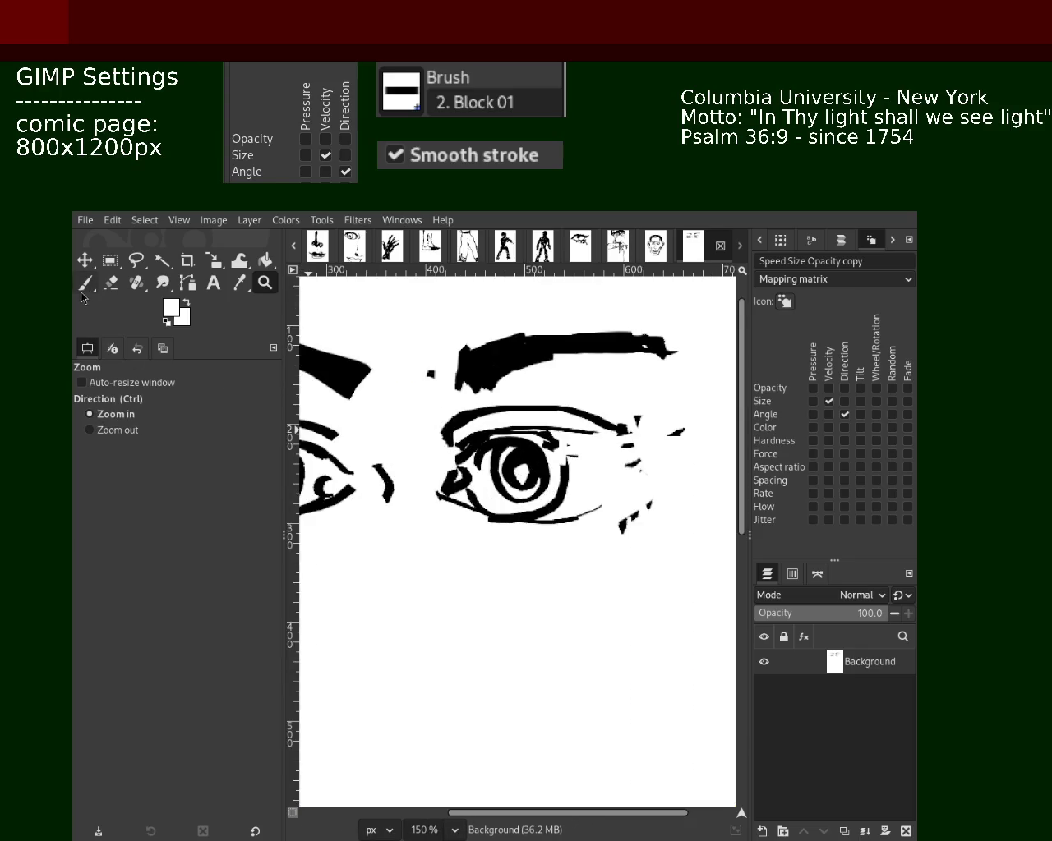
- Add a short black stroke at the right eye's lower-left corner and try a lower-lid line
left_click(84, 285)
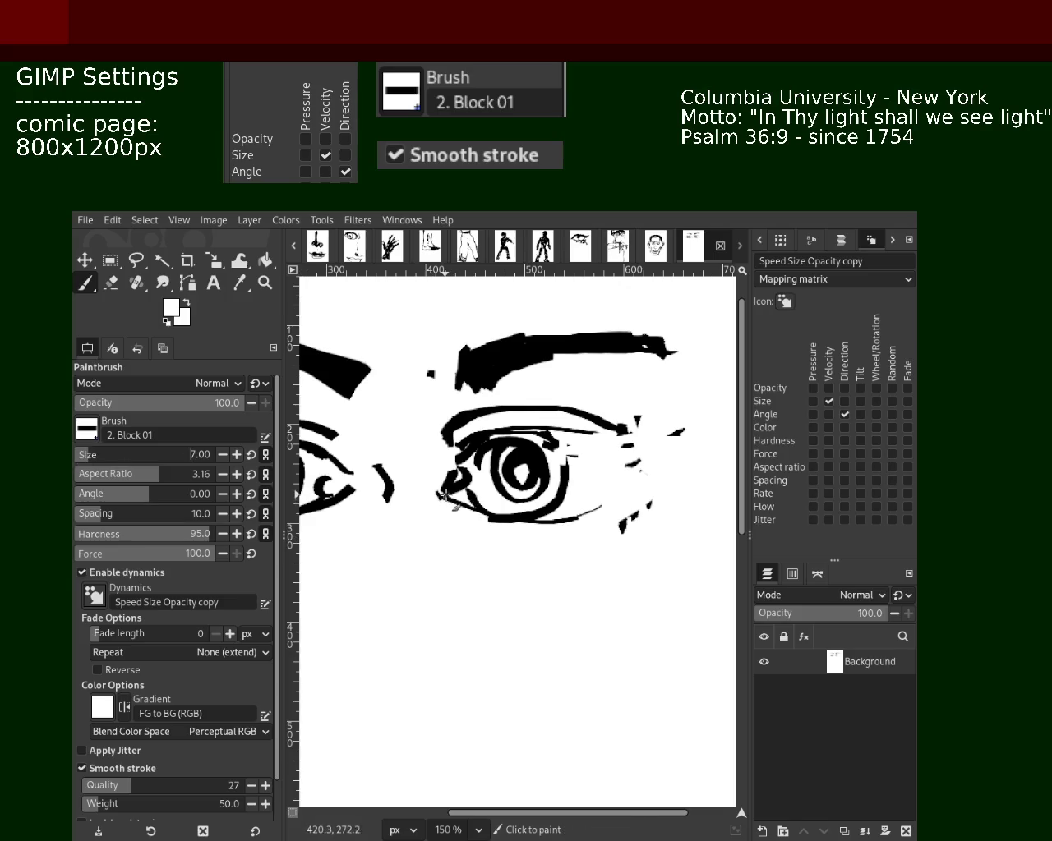
left_click(448, 493, "ctrl")
left_click_drag(438, 492, 493, 514)
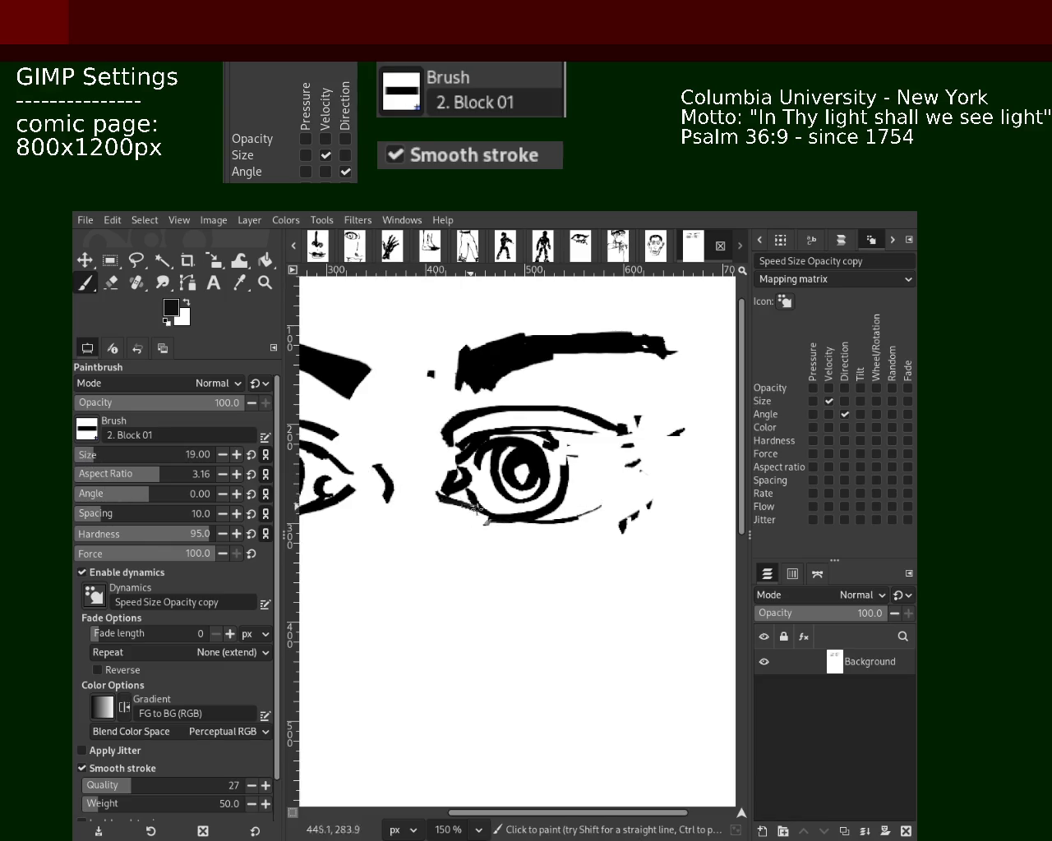
left_click_drag(472, 506, 634, 487)
key("ctrl+z")
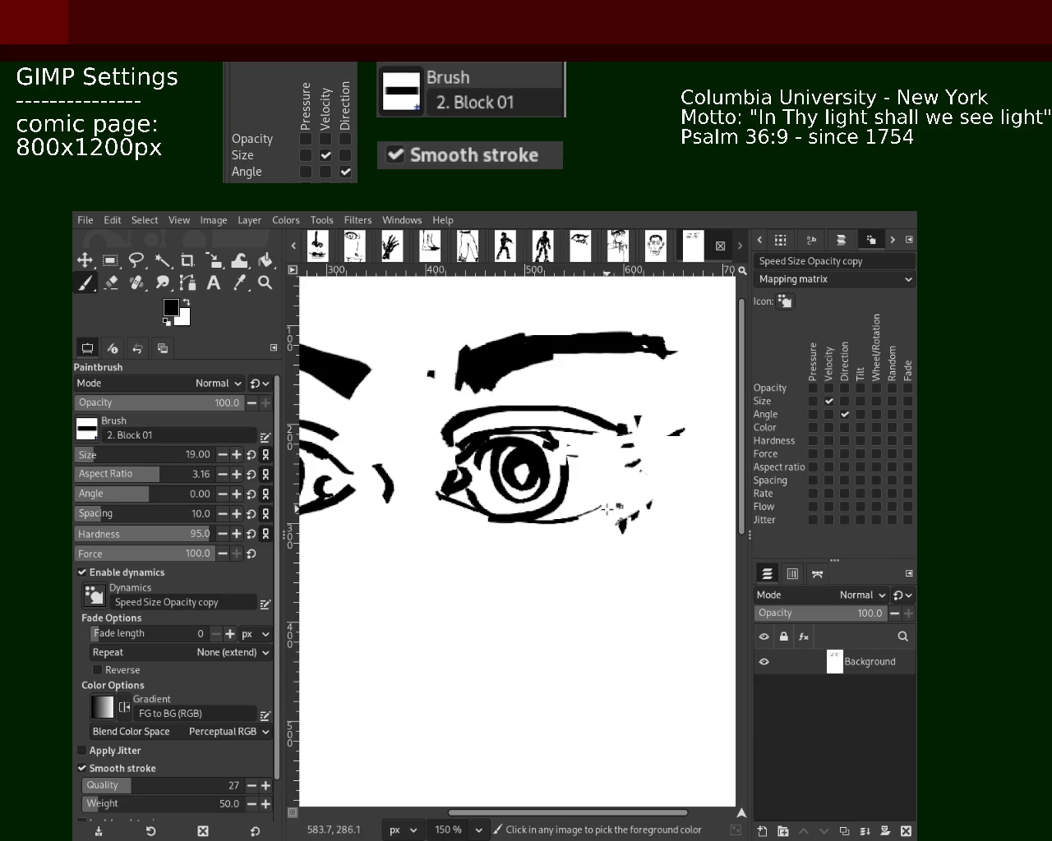
- Repaint the right eye's lower eyelid as a thicker black line
left_click(522, 475, "ctrl")
left_click_drag(614, 490, 519, 515)
key("ctrl+z")
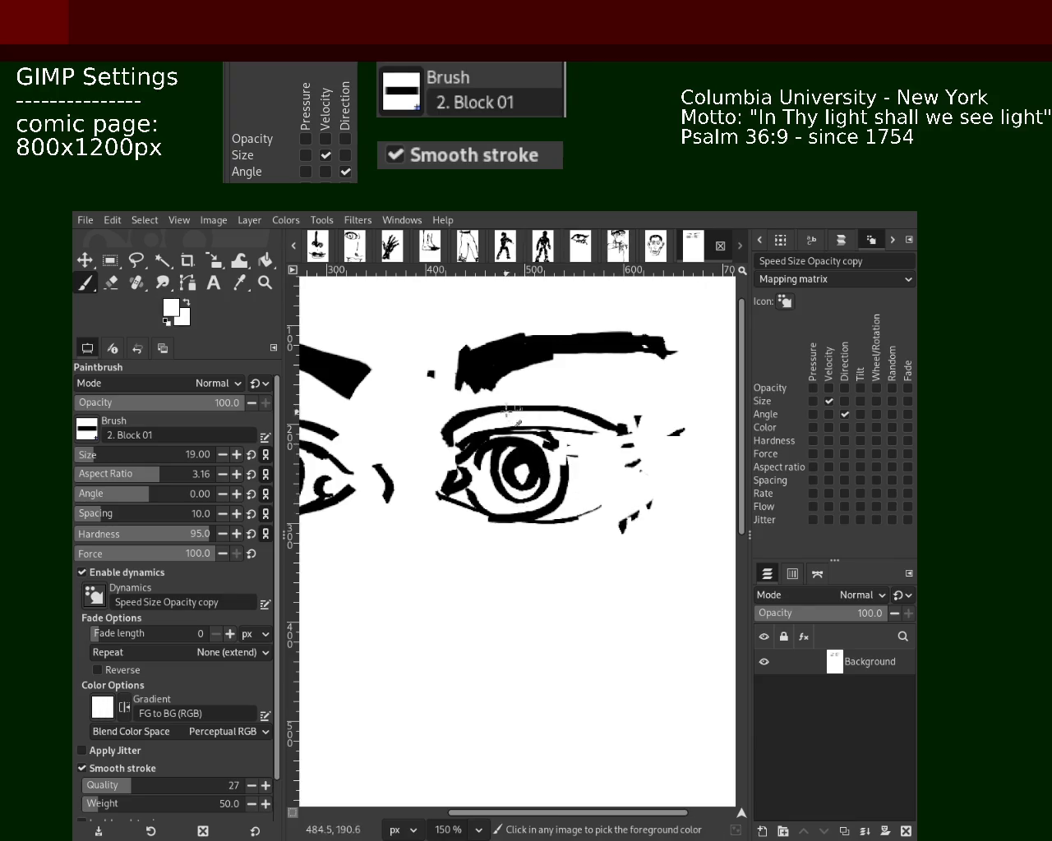
left_click(470, 411, "ctrl")
left_click_drag(629, 470, 503, 505)
key("ctrl+z")
left_click_drag(620, 498, 534, 524)
- Line the inner upper eyelid above the iris in black
left_click_drag(641, 457, 497, 417)
key("ctrl+z")
key("ctrl+z")
left_click_drag(588, 432, 503, 415)
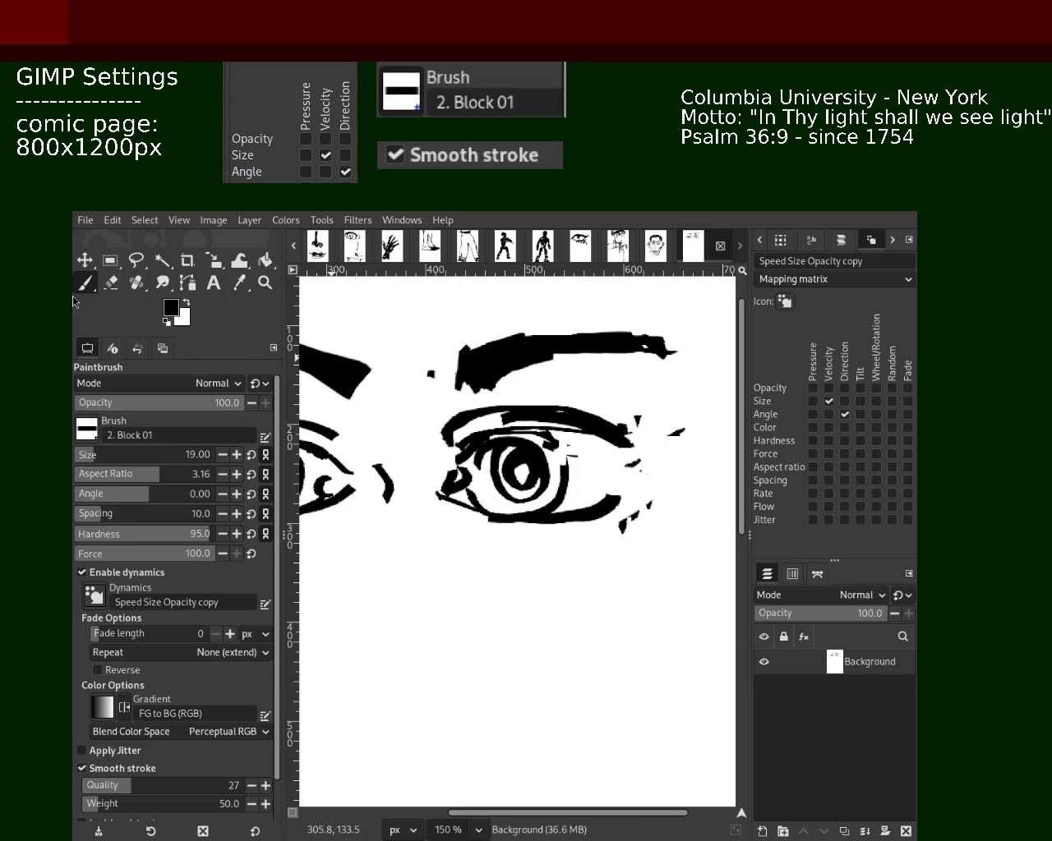
- Paint out stray specks around the eye and thin the lower-lid lines in white
key("shift+e")
key("x")
key("p")
mouse_move(637, 419)
left_mouse_down()
mouse_move(694, 431)
mouse_move(662, 443)
mouse_move(598, 544)
left_mouse_up()
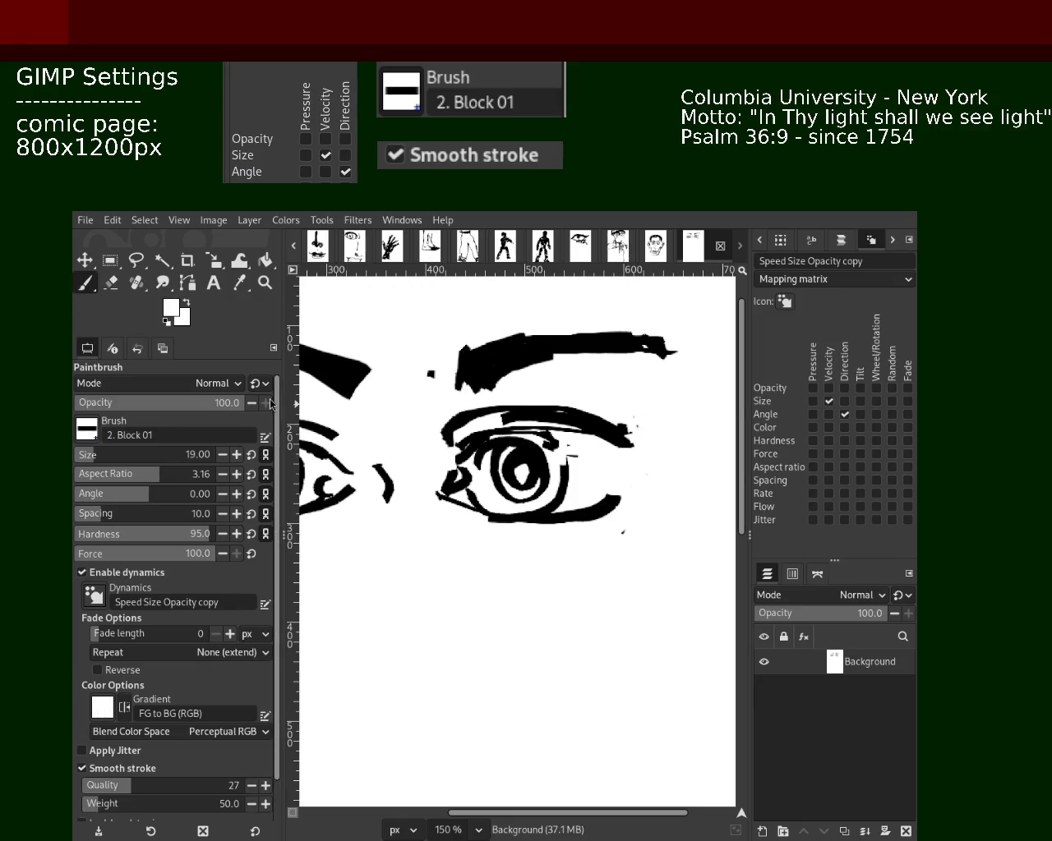
mouse_move(624, 497)
left_mouse_down()
mouse_move(564, 481)
mouse_move(513, 500)
left_mouse_up()
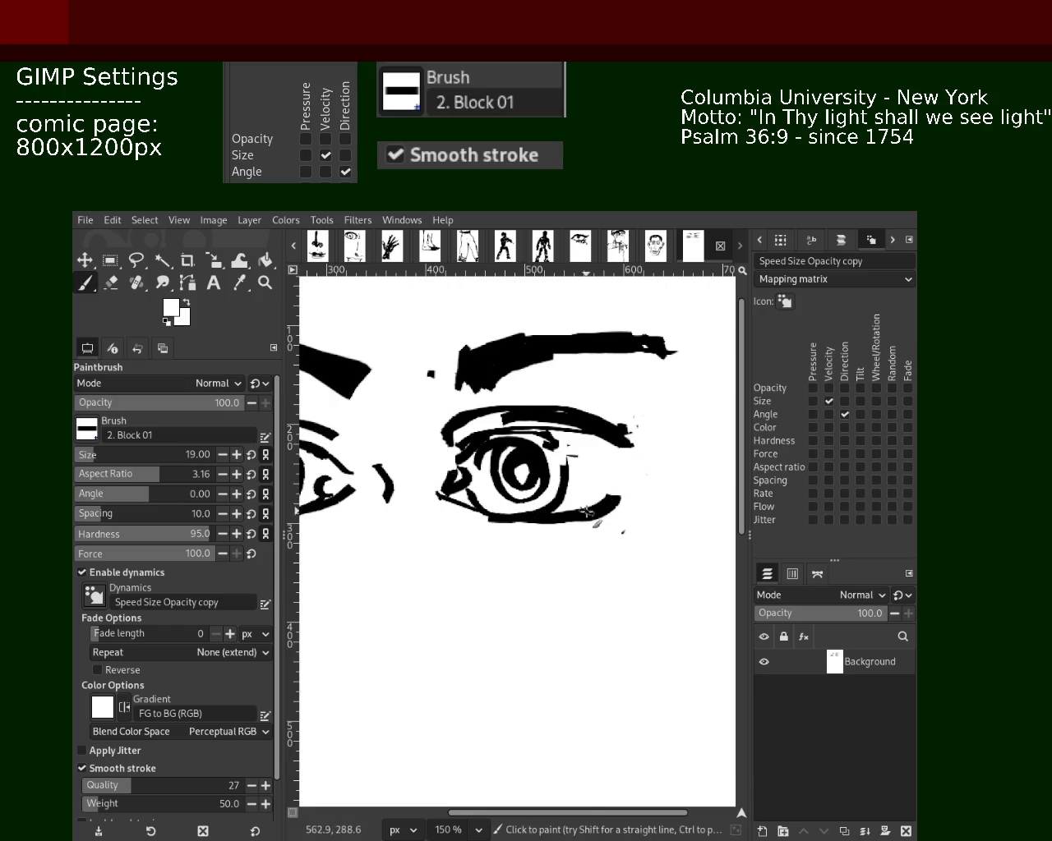
left_click_drag(583, 534, 577, 514)
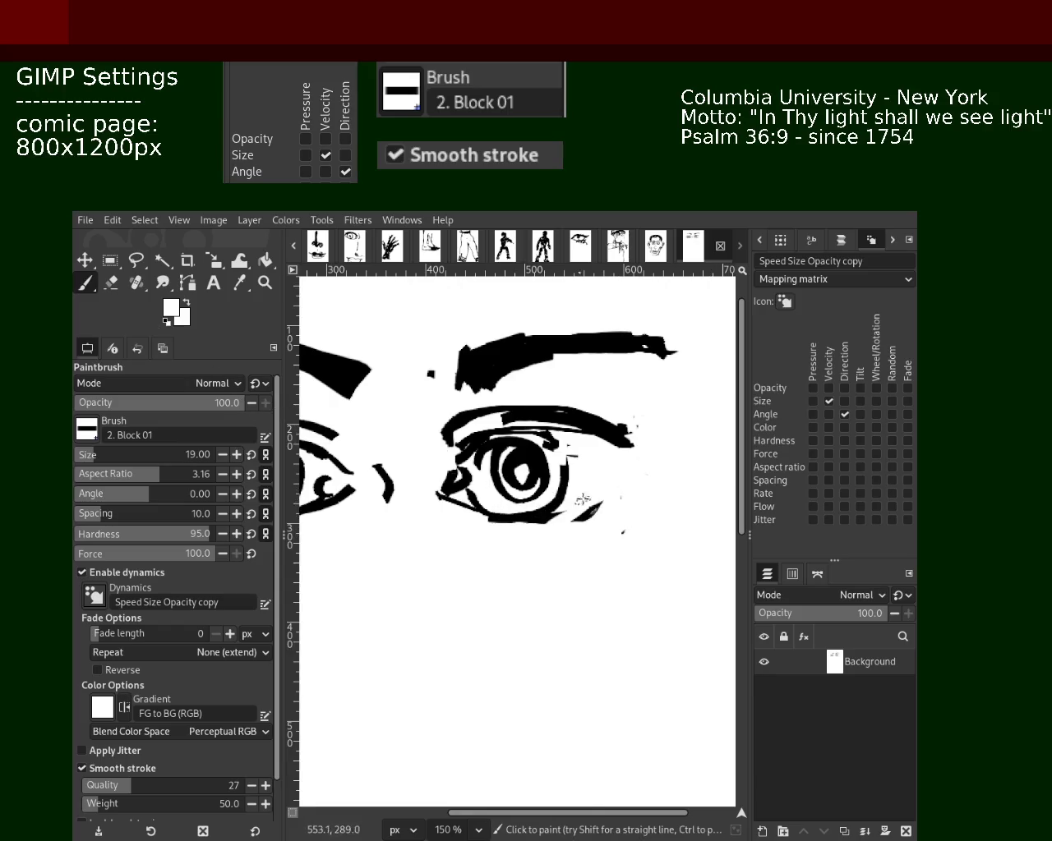
- Pick black from the eyelid and extend the lower lid up to the outer corner
key("ctrl")
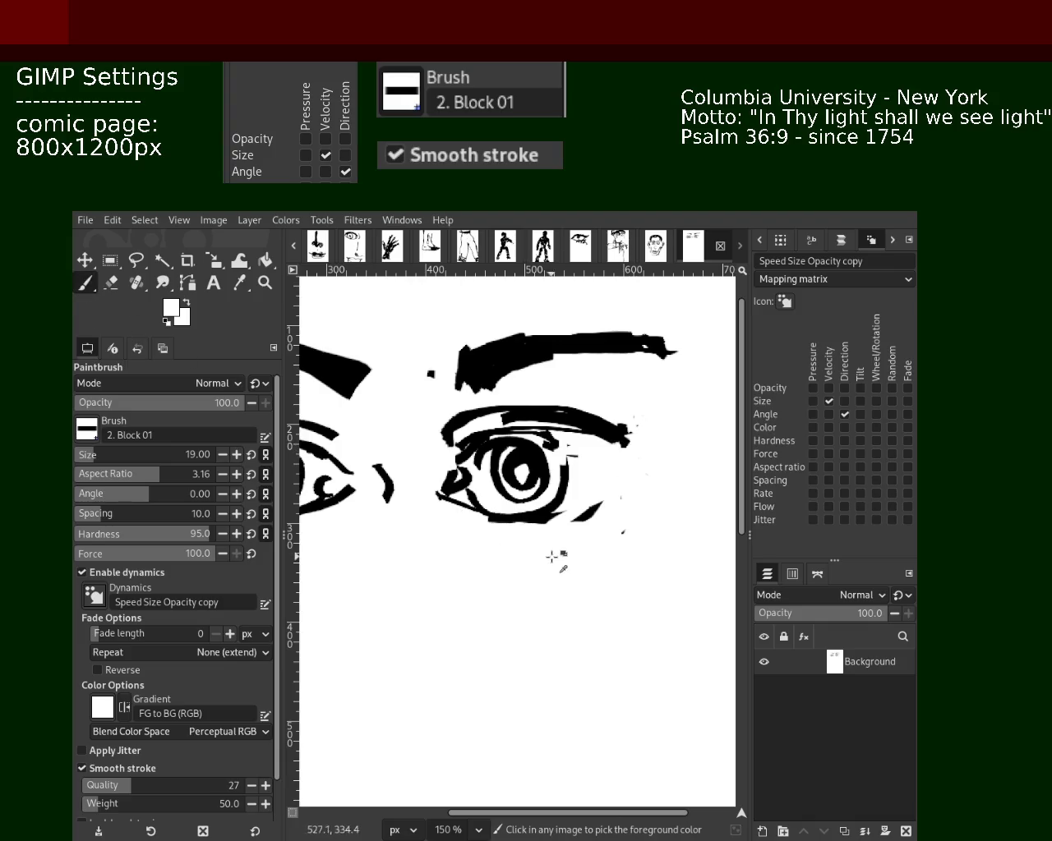
left_click(534, 520, "ctrl")
left_click_drag(498, 517, 645, 486)
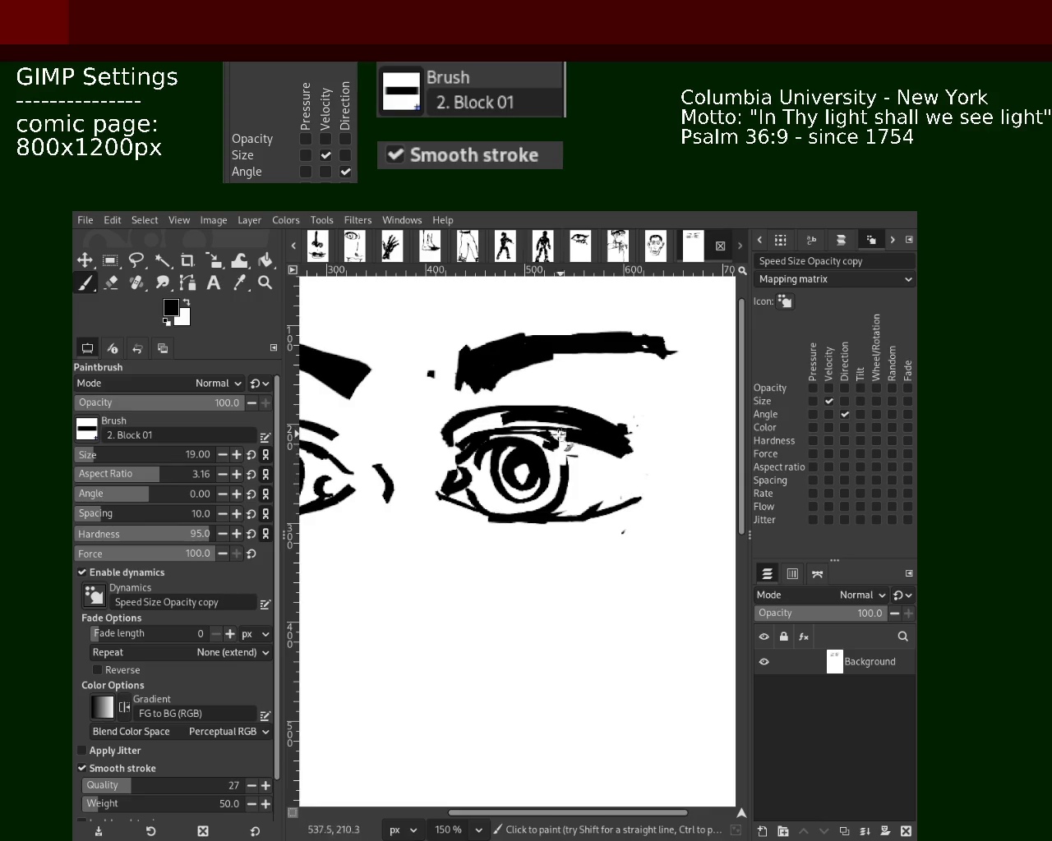
left_click_drag(505, 404, 633, 450)
key("ctrl+z")
left_click_drag(555, 508, 645, 487)
key("ctrl+z")
mouse_move(555, 508)
left_mouse_down()
mouse_move(593, 500)
mouse_move(549, 514)
left_mouse_up()
key("ctrl+z")
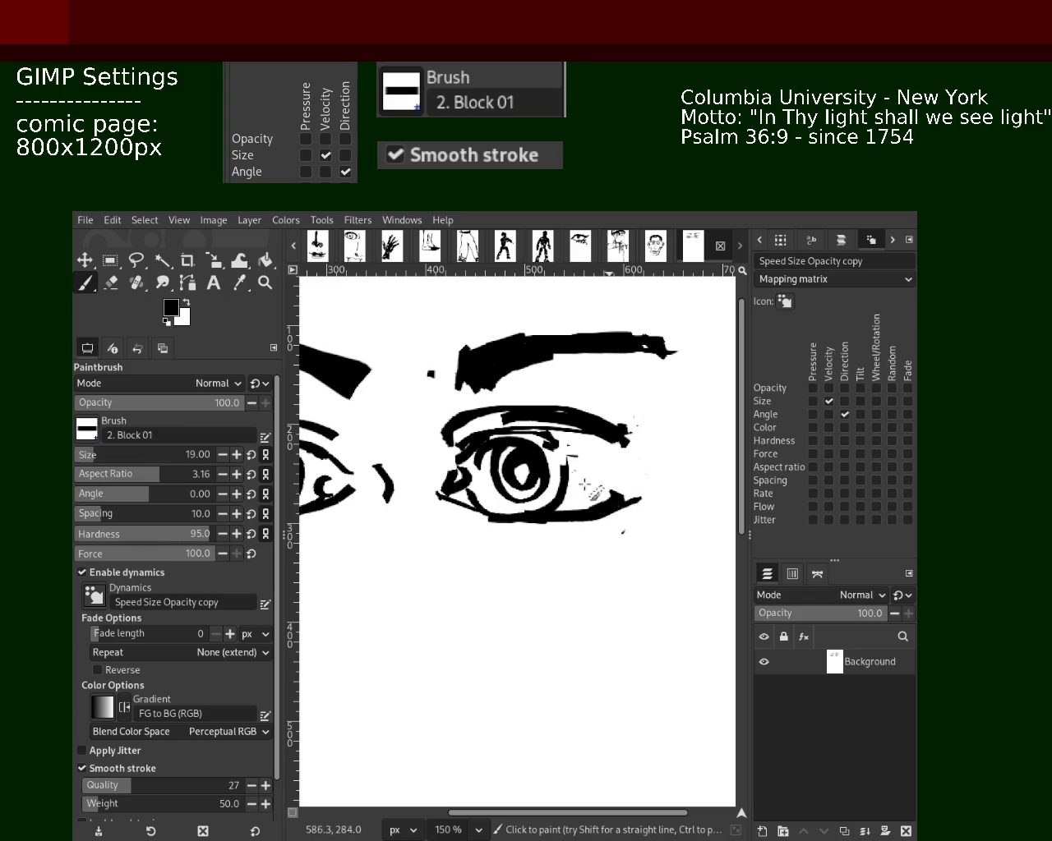
- Erase the upper lid's speckled tip and retrace the lower lid curving up at its end
key("shift+e")
left_click_drag(629, 437, 624, 448)
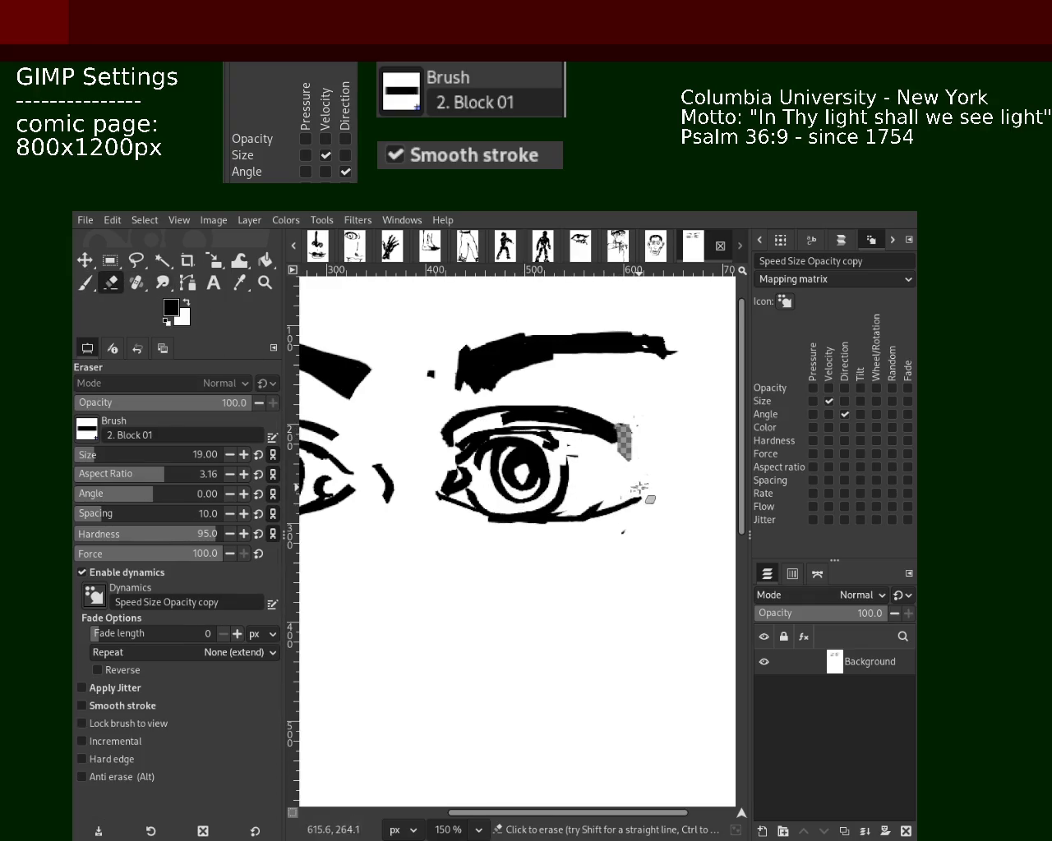
left_click(88, 284)
key("x")
left_click_drag(618, 476, 563, 539)
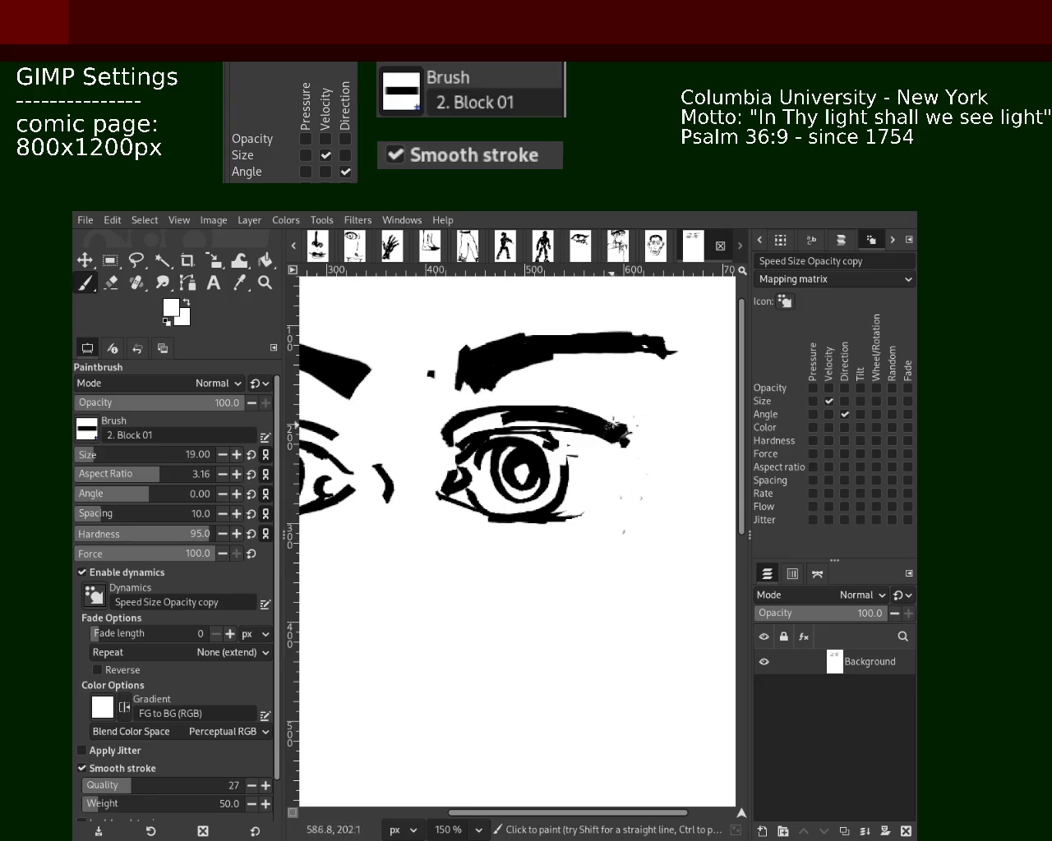
left_click(508, 516, "ctrl")
left_click_drag(508, 516, 567, 497)
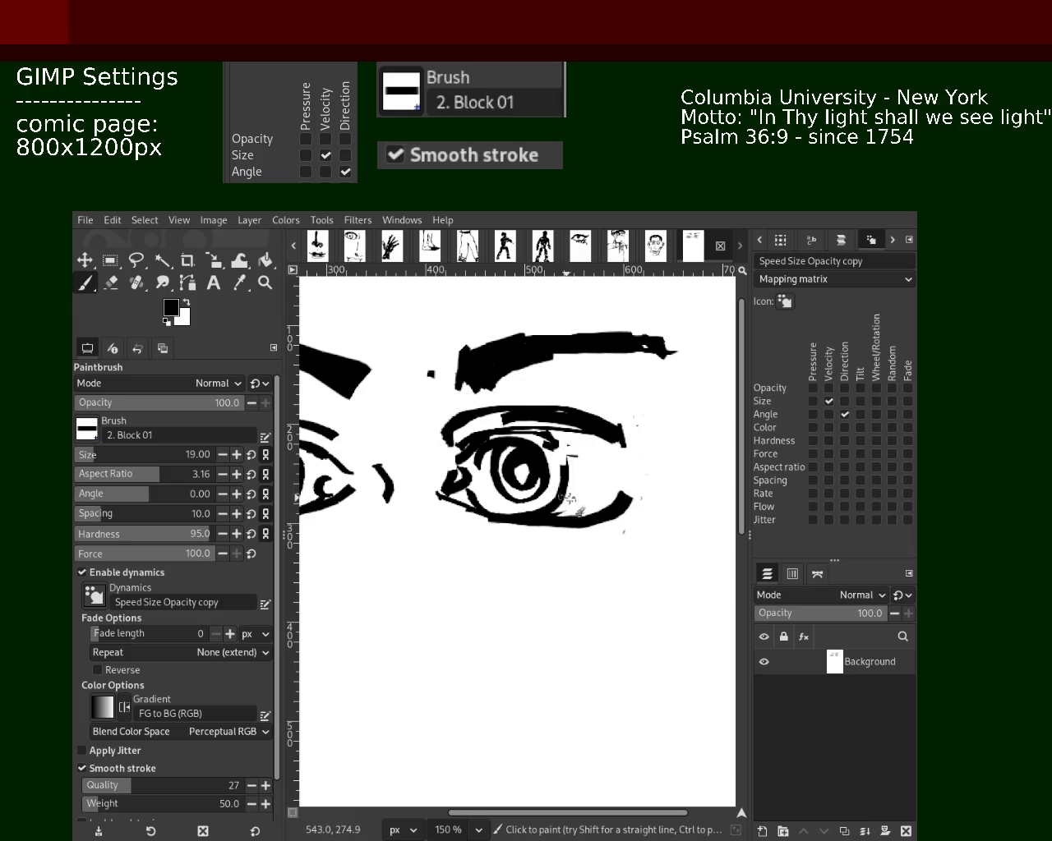
left_click(264, 283)
left_click(462, 468, "ctrl")
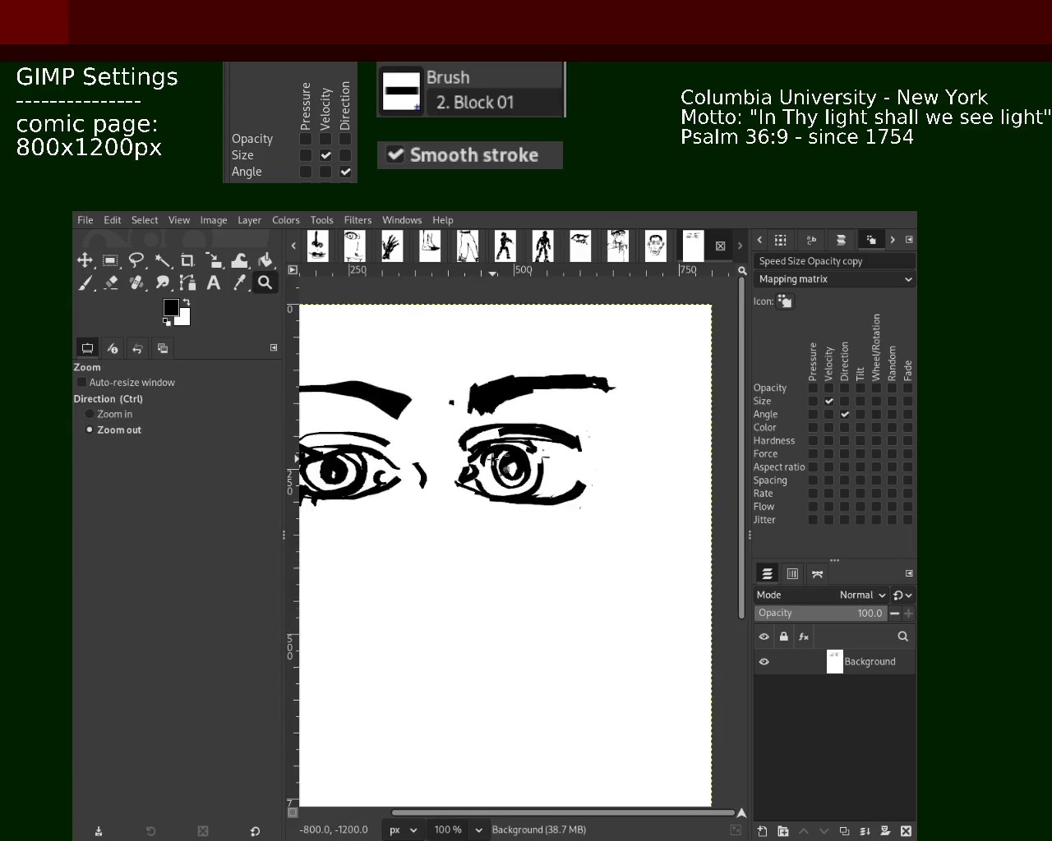
- Zoom the view in on the right eye at 200%
left_click(462, 469, "ctrl")
left_click(462, 469)
left_click(462, 469, "ctrl")
left_click(341, 465)
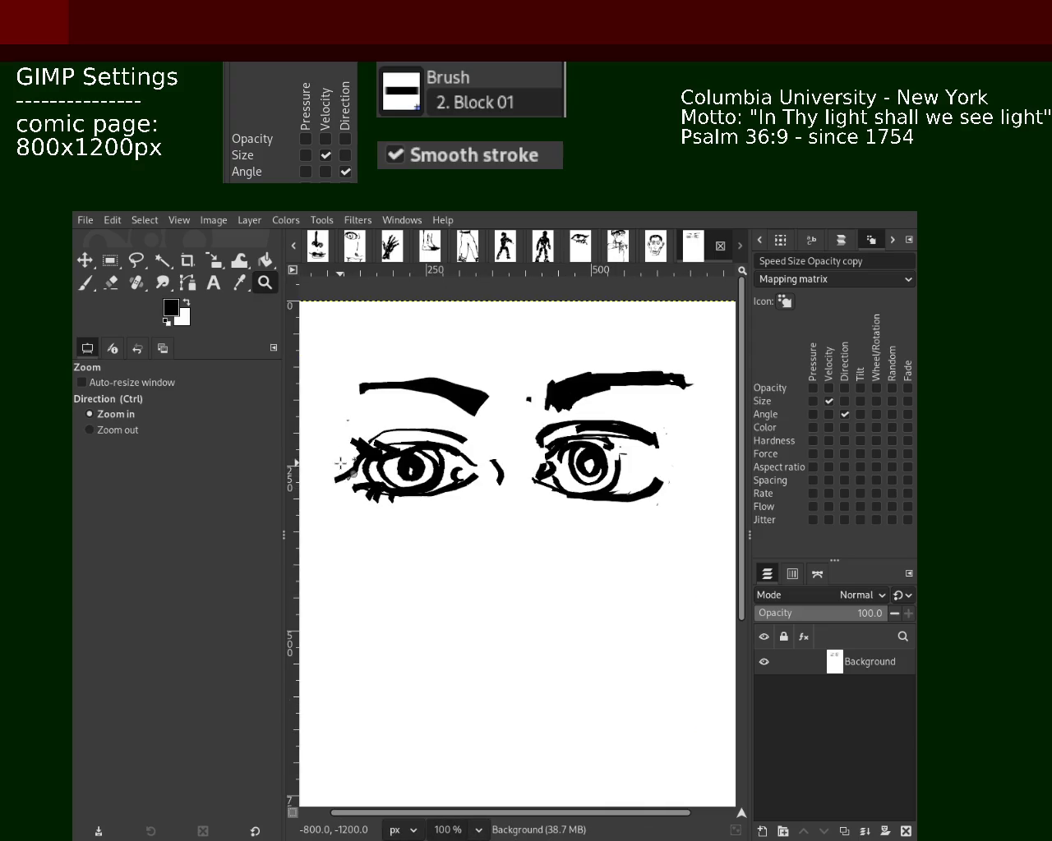
key("ctrl")
left_click(347, 467, "ctrl")
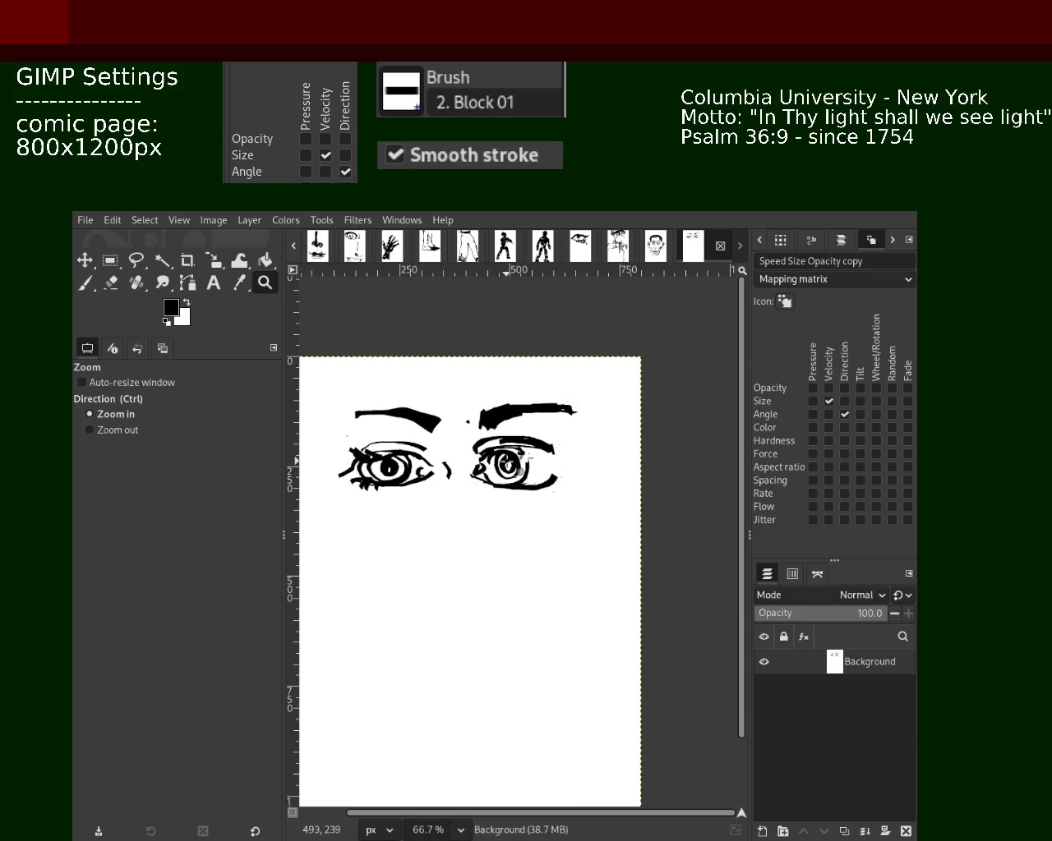
left_click(533, 498, "ctrl")
left_click(515, 487)
left_click(509, 485, "ctrl")
left_click(502, 481)
left_click(493, 476)
left_click(485, 472)
left_click(464, 466)
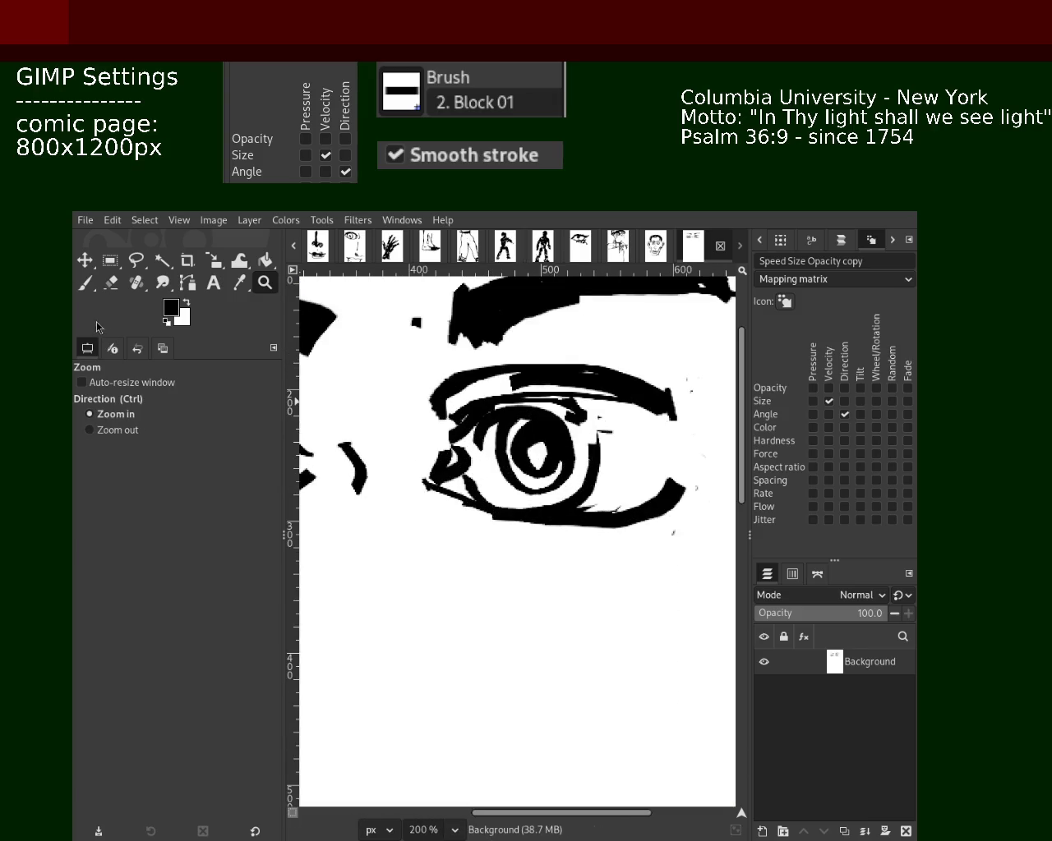
- Extend the right eye's lower eyelid with a flatter black stroke
key("p")
mouse_move(567, 522)
left_mouse_down()
mouse_move(657, 503)
mouse_move(725, 534)
left_mouse_up()
key("ctrl+z")
left_click_drag(680, 493, 728, 511)
- Try drawing a thin crease line along the upper eyelid, undoing the misses
left_click_drag(672, 398, 720, 343)
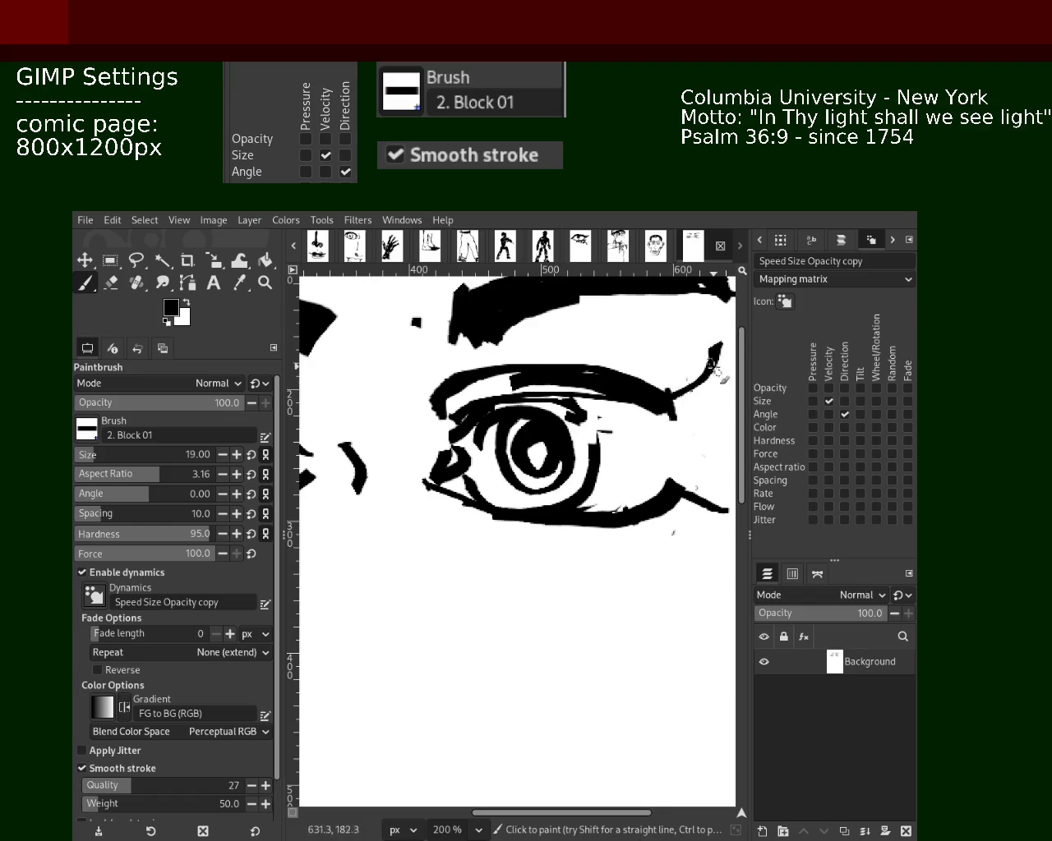
key("ctrl+z")
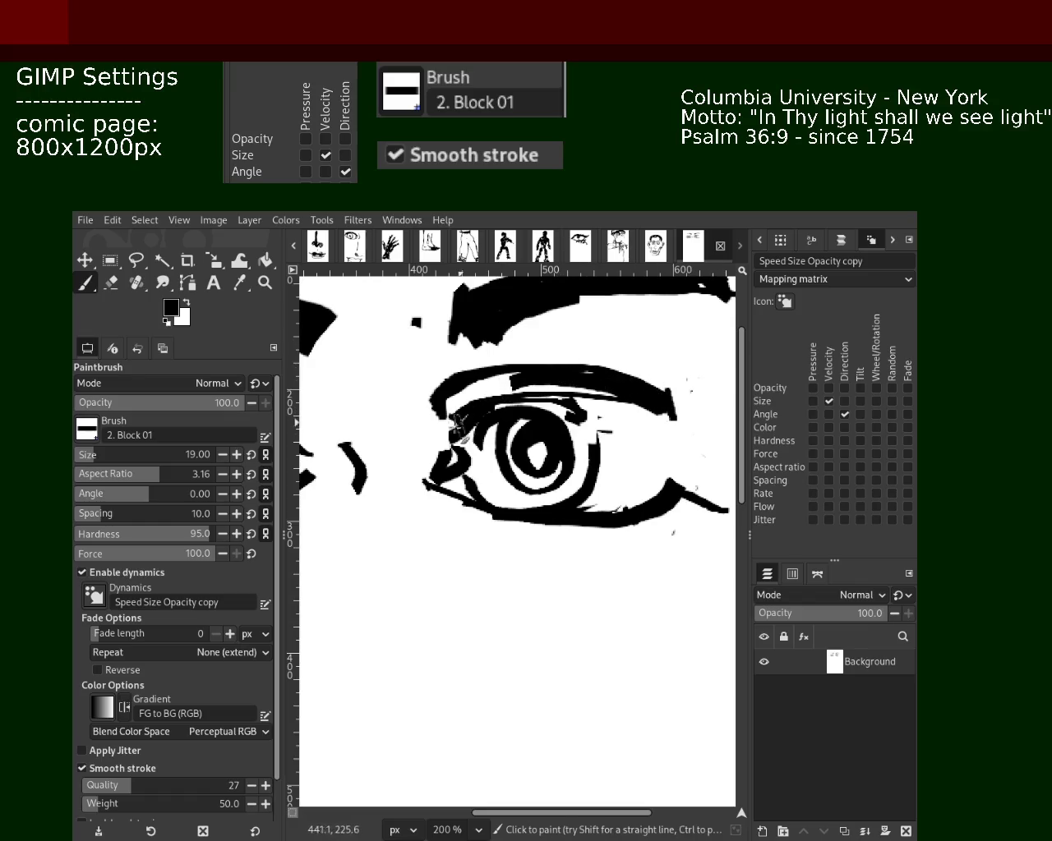
mouse_move(442, 434)
left_mouse_down()
mouse_move(706, 421)
mouse_move(734, 332)
left_mouse_up()
key("ctrl+z")
left_click_drag(692, 404, 710, 358)
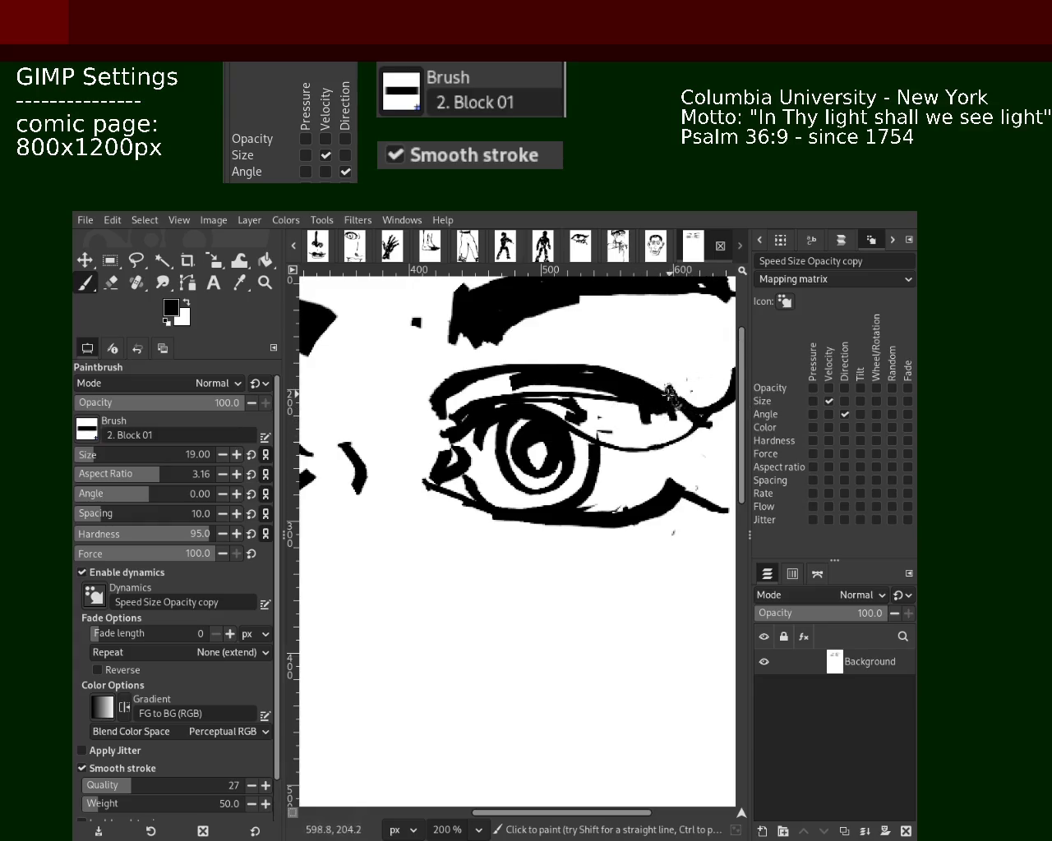
key("ctrl+z")
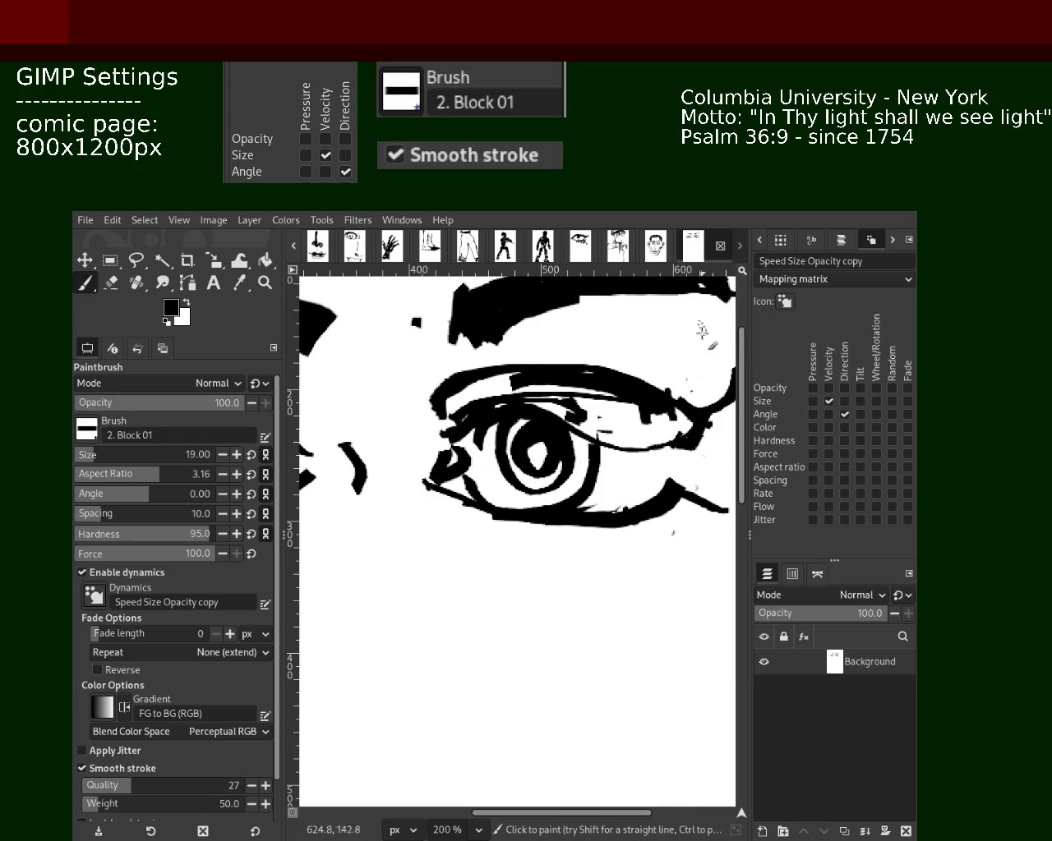
- Add bold black lash strokes fanning out around the right eye's outer corner
left_click_drag(634, 422, 670, 429)
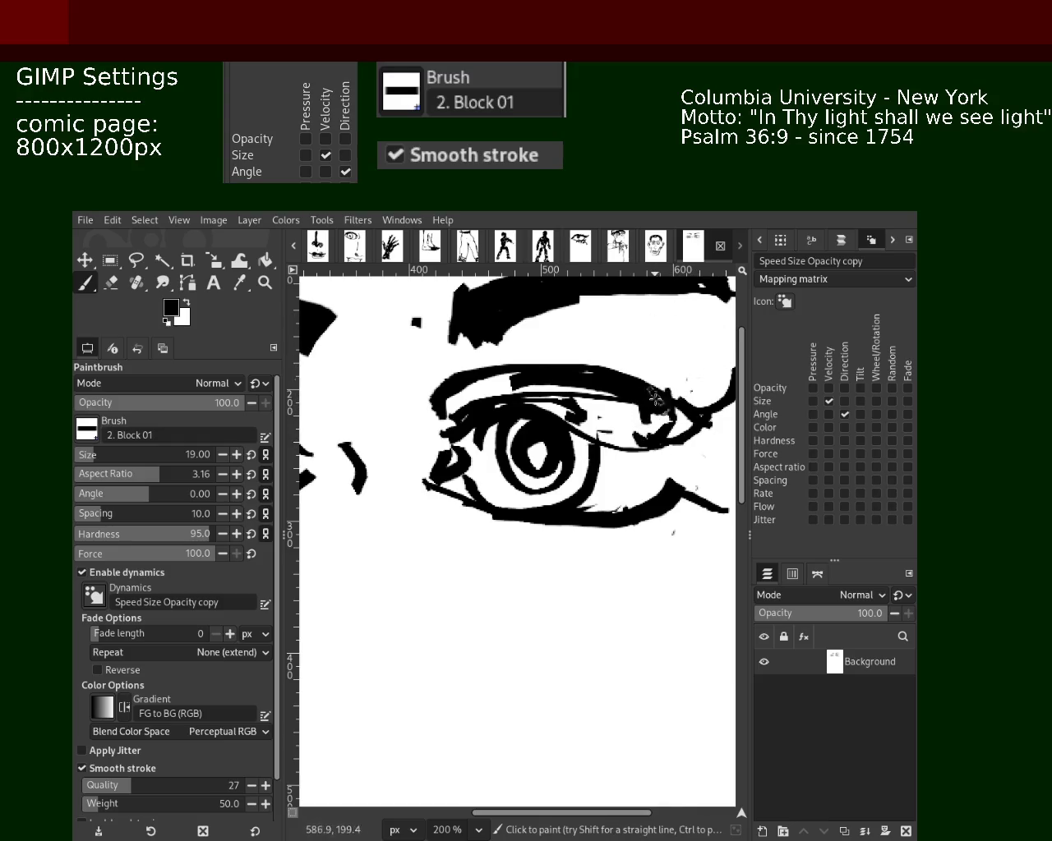
mouse_move(672, 491)
left_mouse_down()
mouse_move(710, 527)
mouse_move(660, 552)
left_mouse_up()
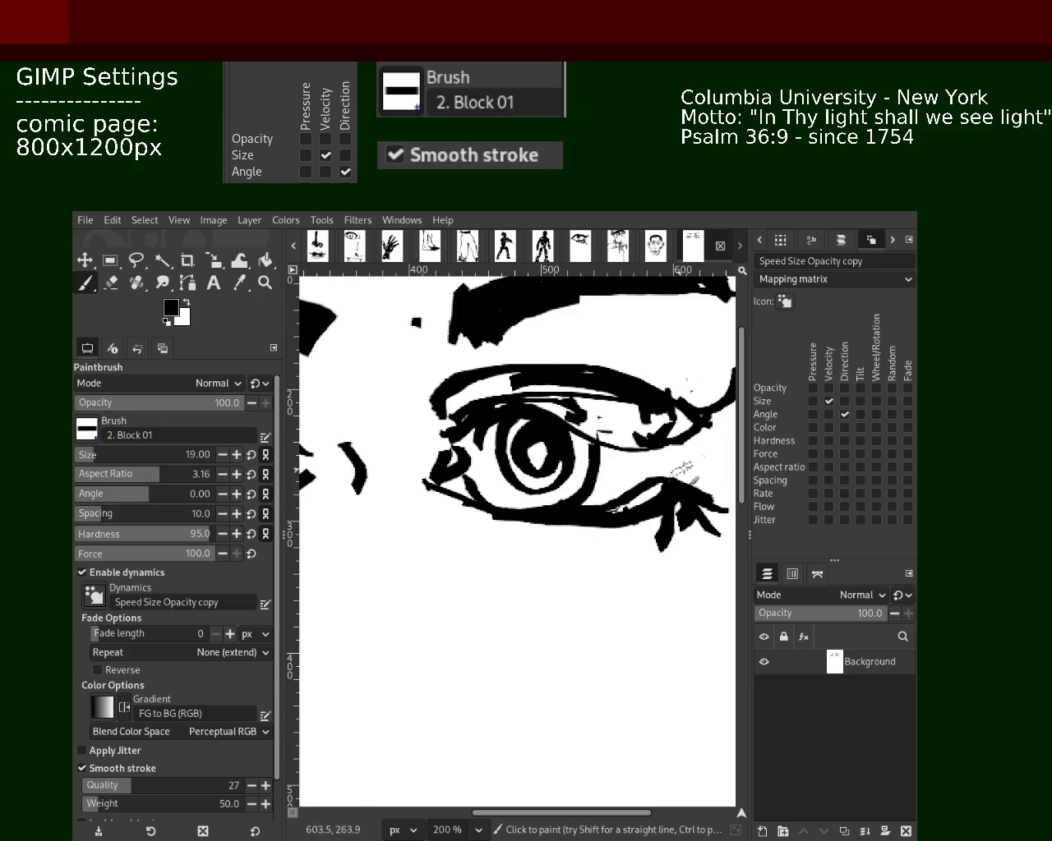
mouse_move(626, 444)
left_mouse_down()
mouse_move(700, 485)
mouse_move(678, 490)
left_mouse_up()
left_click_drag(696, 422, 668, 450)
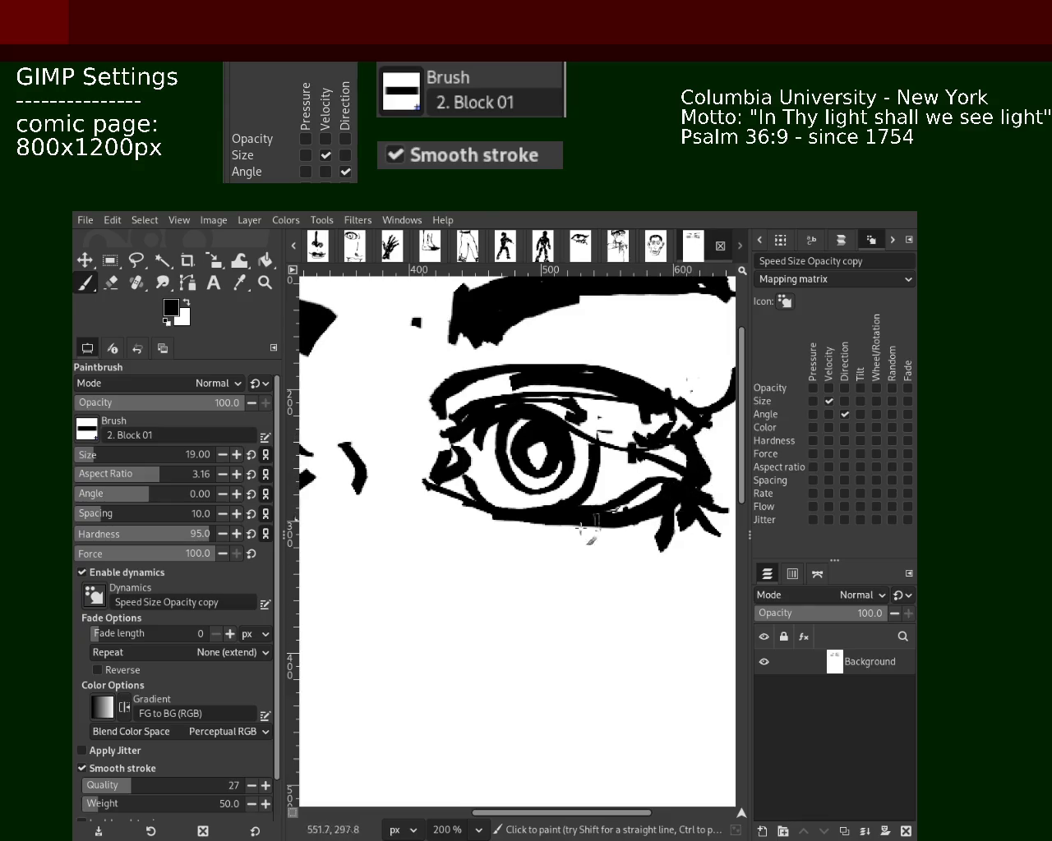
left_click(263, 283)
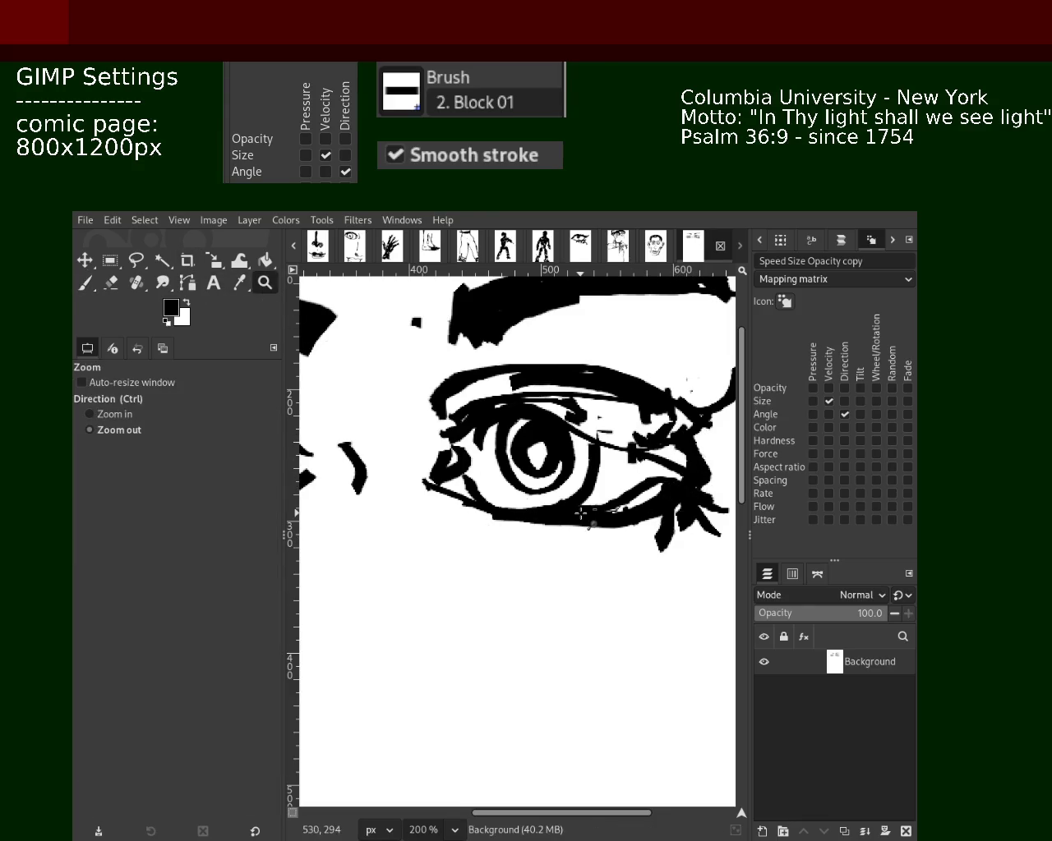
- Settle the page view at 66.7% zoom
left_click(526, 493, "ctrl")
left_click(546, 534, "ctrl")
left_click(567, 502, "ctrl")
left_click(546, 491)
left_click(575, 522, "ctrl")
left_click(567, 518)
left_click(435, 485, "ctrl")
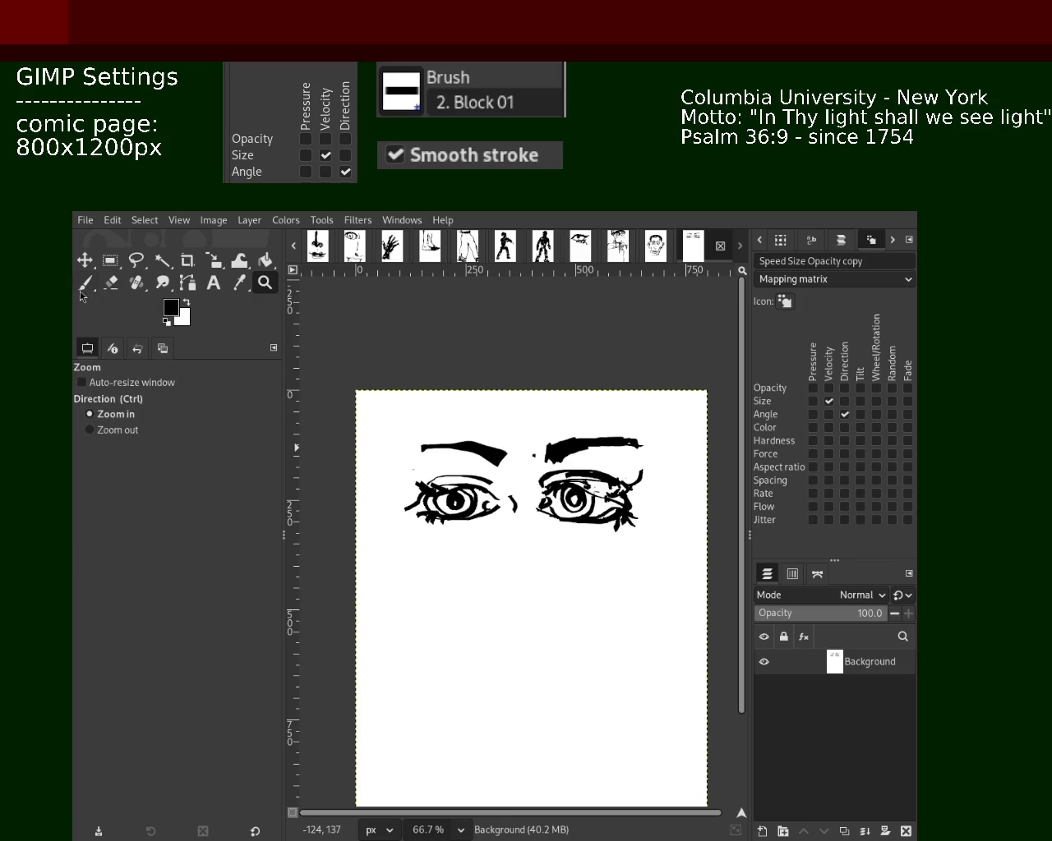
- Enlarge the brush to size 53 and paint out stray strokes on the right eye's outer edge in white
left_click(109, 287)
left_click_drag(639, 503, 626, 565)
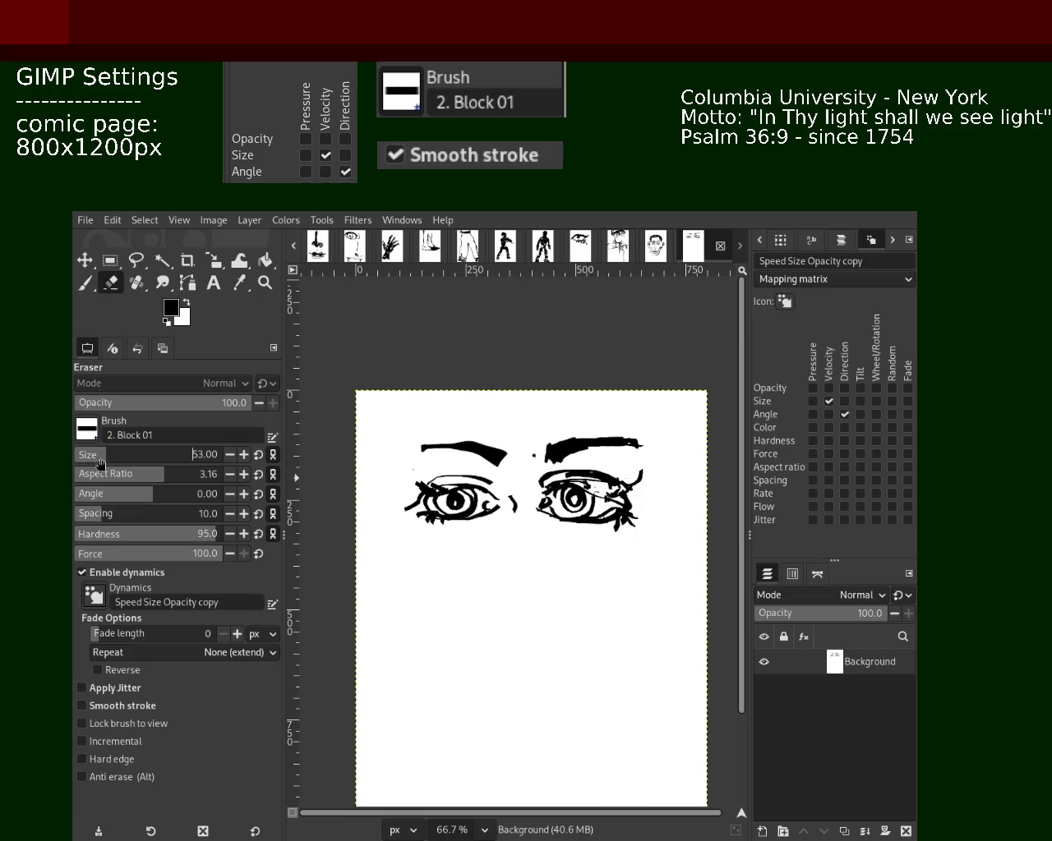
left_click_drag(632, 473, 614, 560)
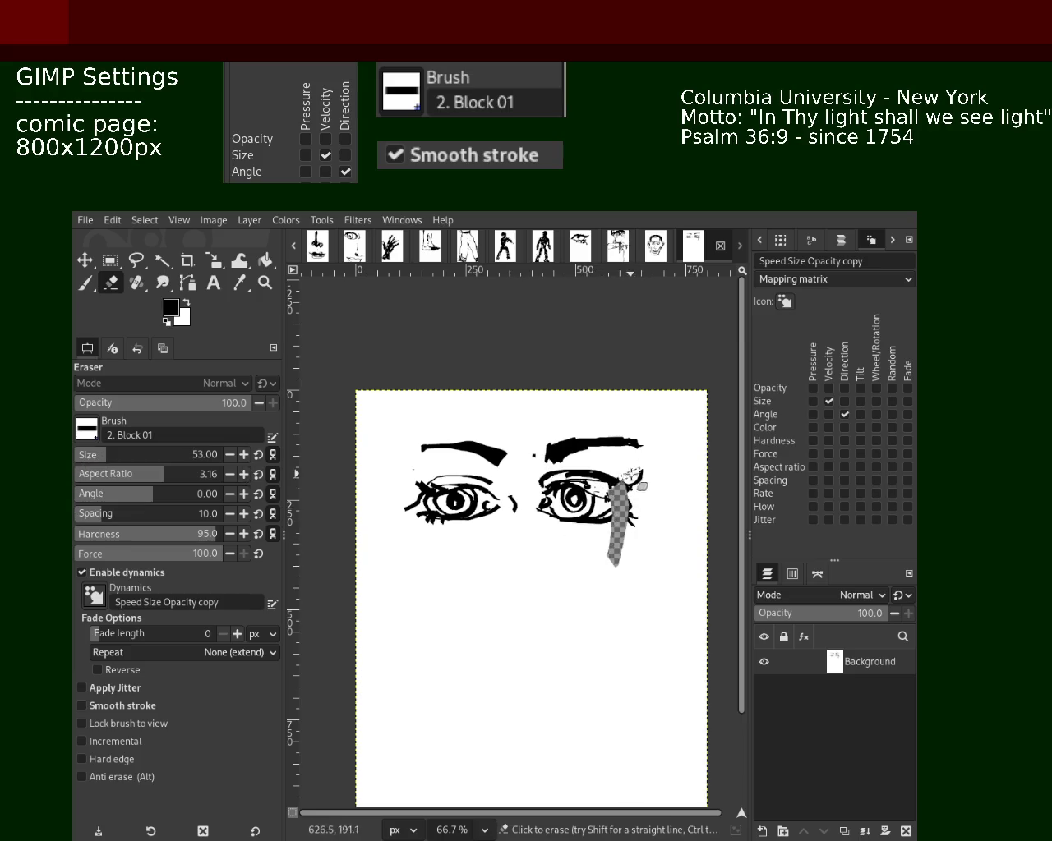
left_click(85, 283)
key("x")
left_click_drag(633, 474, 638, 535)
left_click_drag(638, 476, 627, 511)
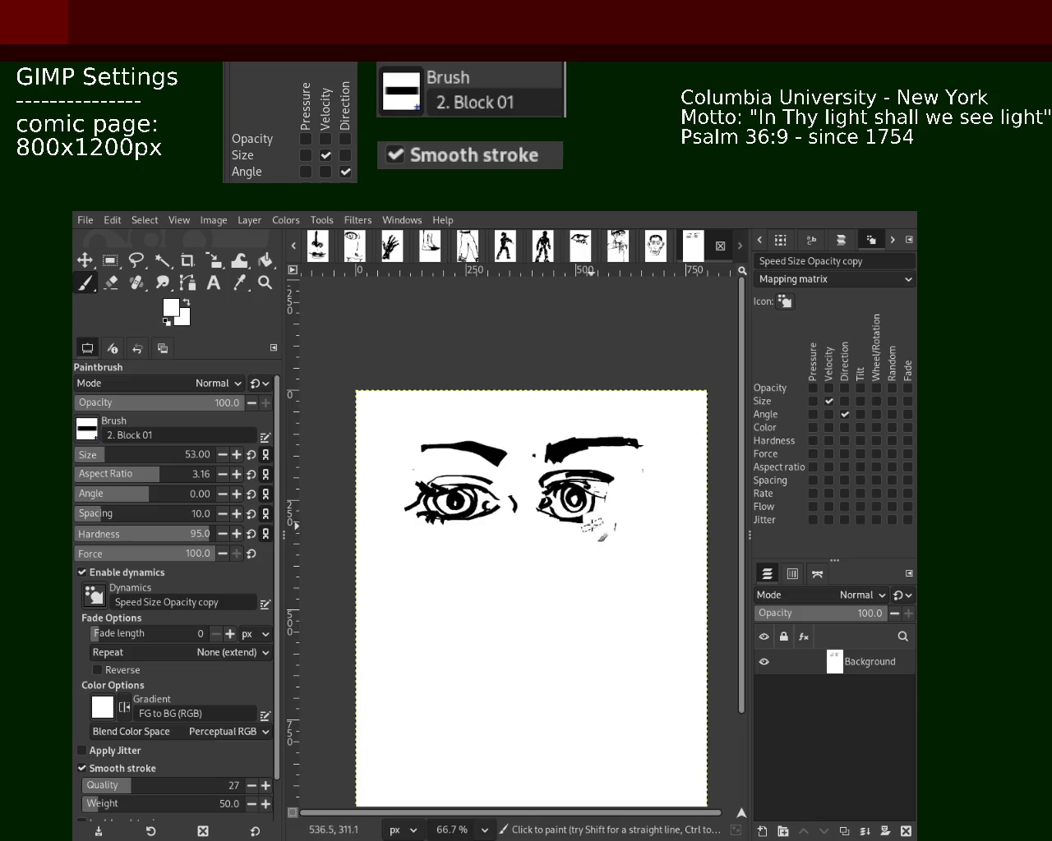
left_click_drag(620, 483, 508, 470)
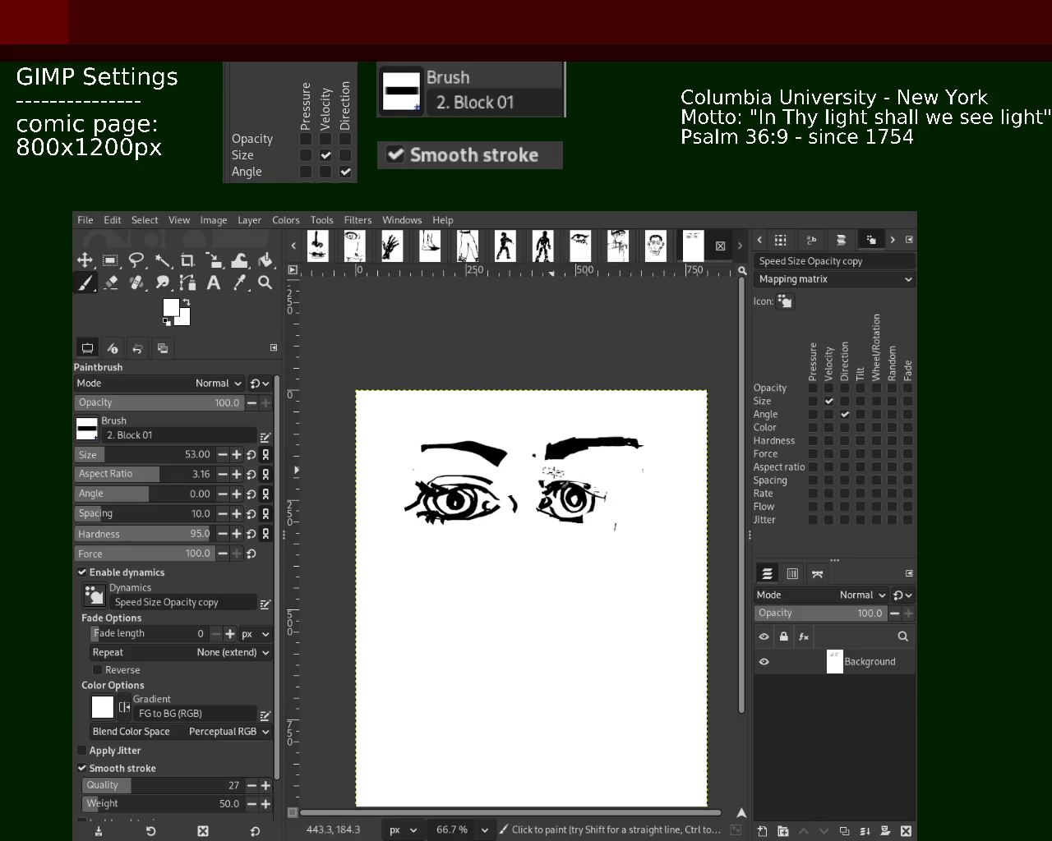
left_click_drag(616, 499, 578, 478)
key("ctrl+z")
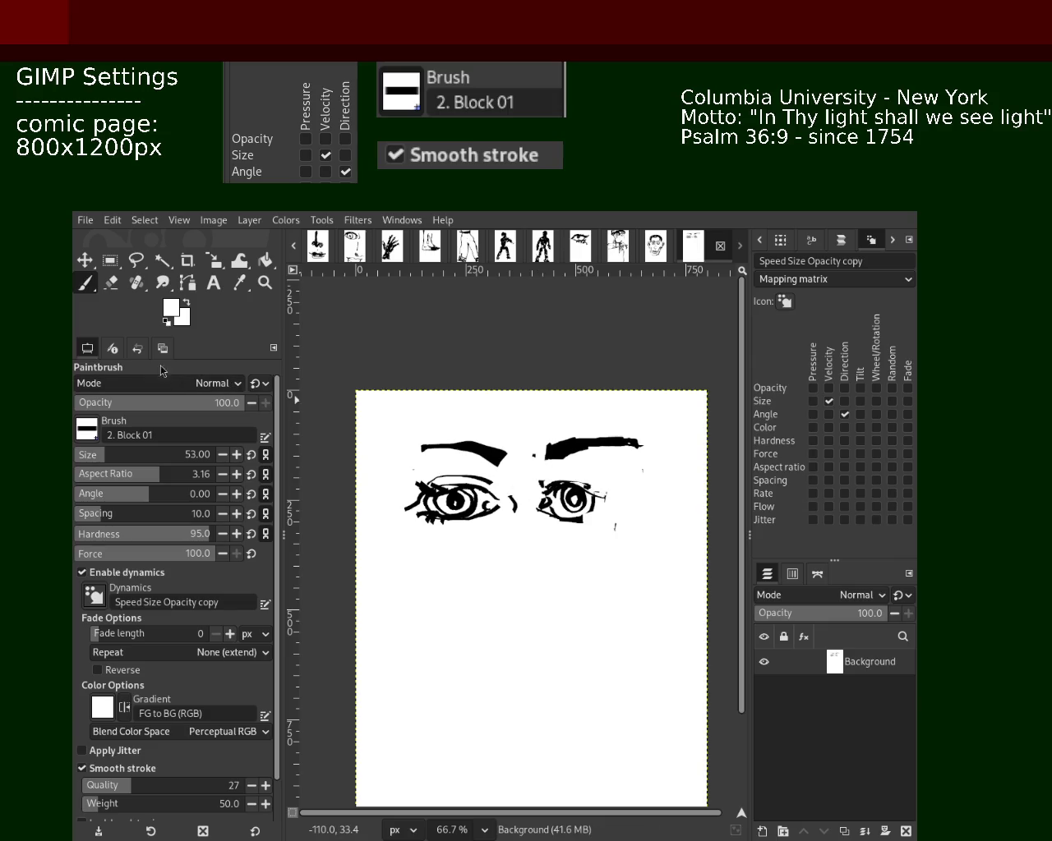
- Zoom to 150% on the eyes and try erasing a stroke near the eyebrow
left_click(264, 282)
left_click(493, 493, "ctrl")
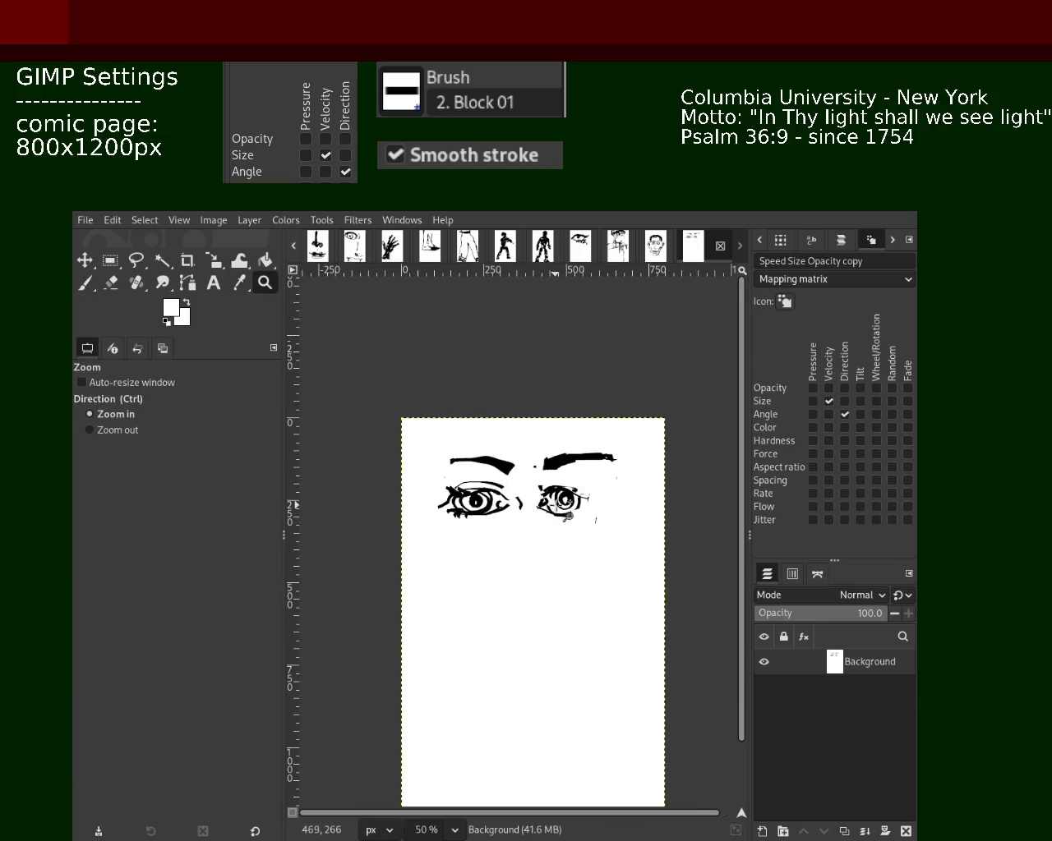
left_click(450, 466)
left_click(450, 466)
left_click(450, 466, "ctrl")
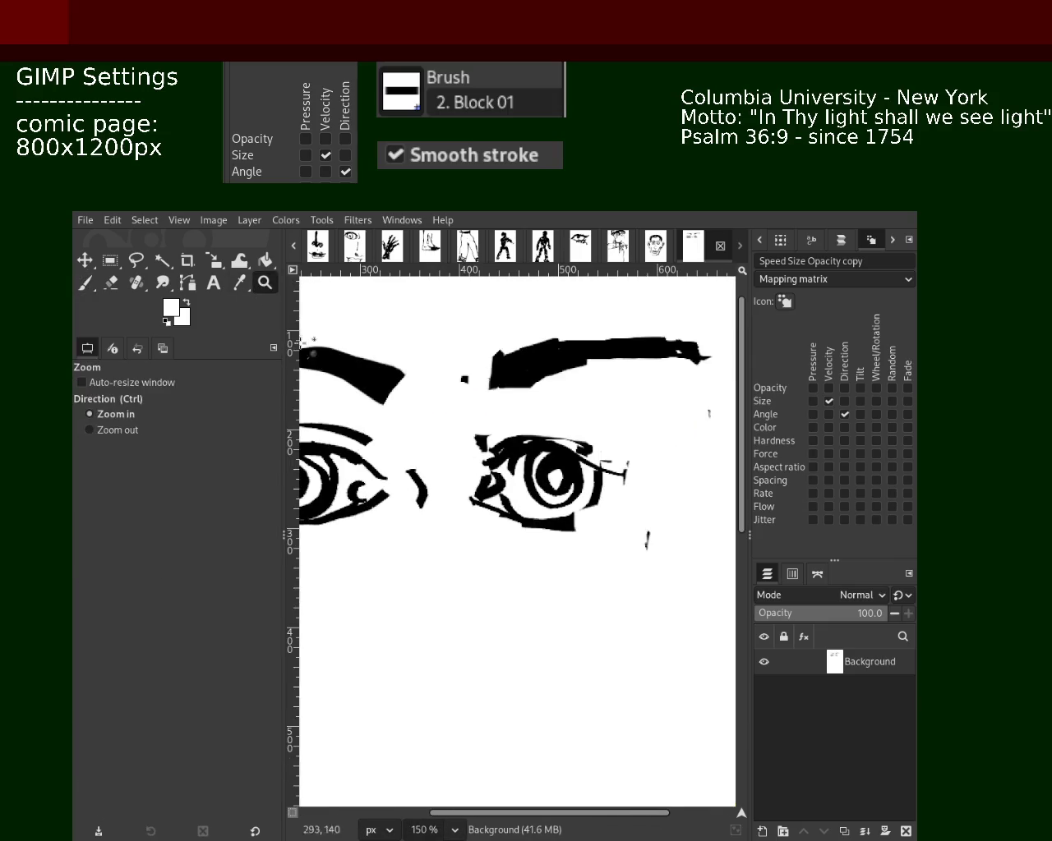
left_click(112, 285)
left_click_drag(460, 365, 472, 423)
key("ctrl+z")
- In white, trim the right eyebrow's left end and cover the spiky marks and small tick by the eye
key("p")
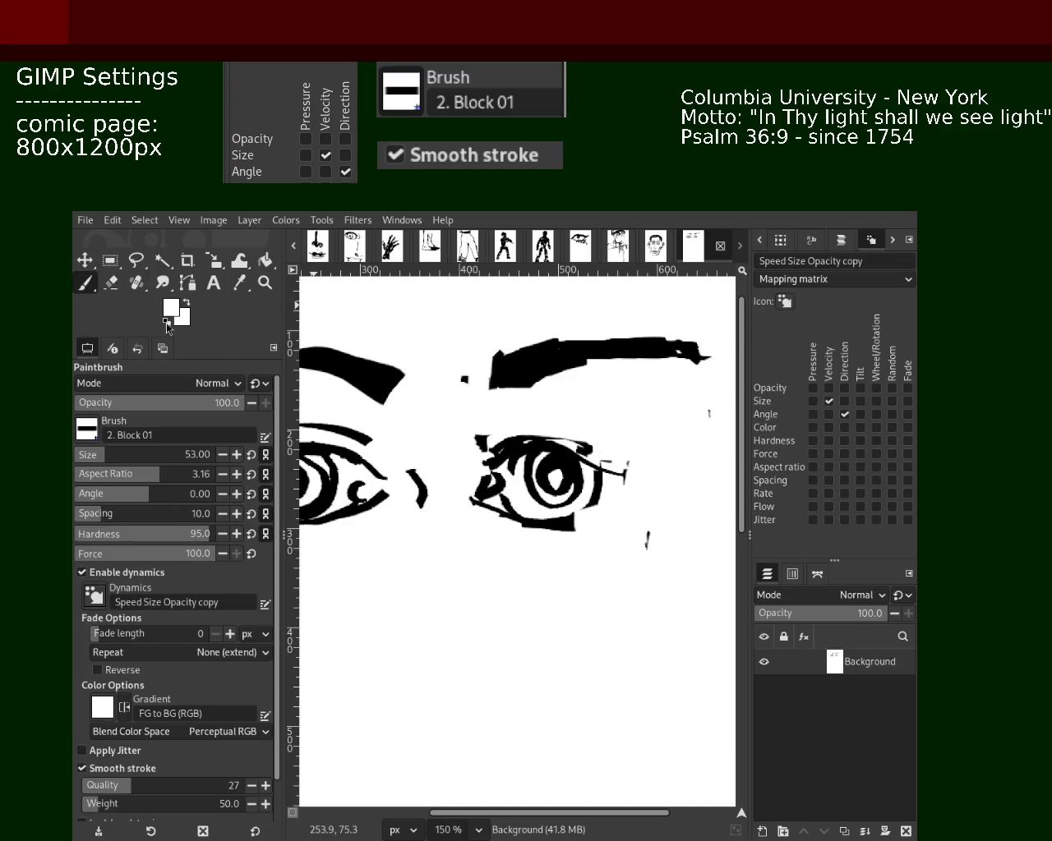
left_click_drag(485, 343, 491, 387)
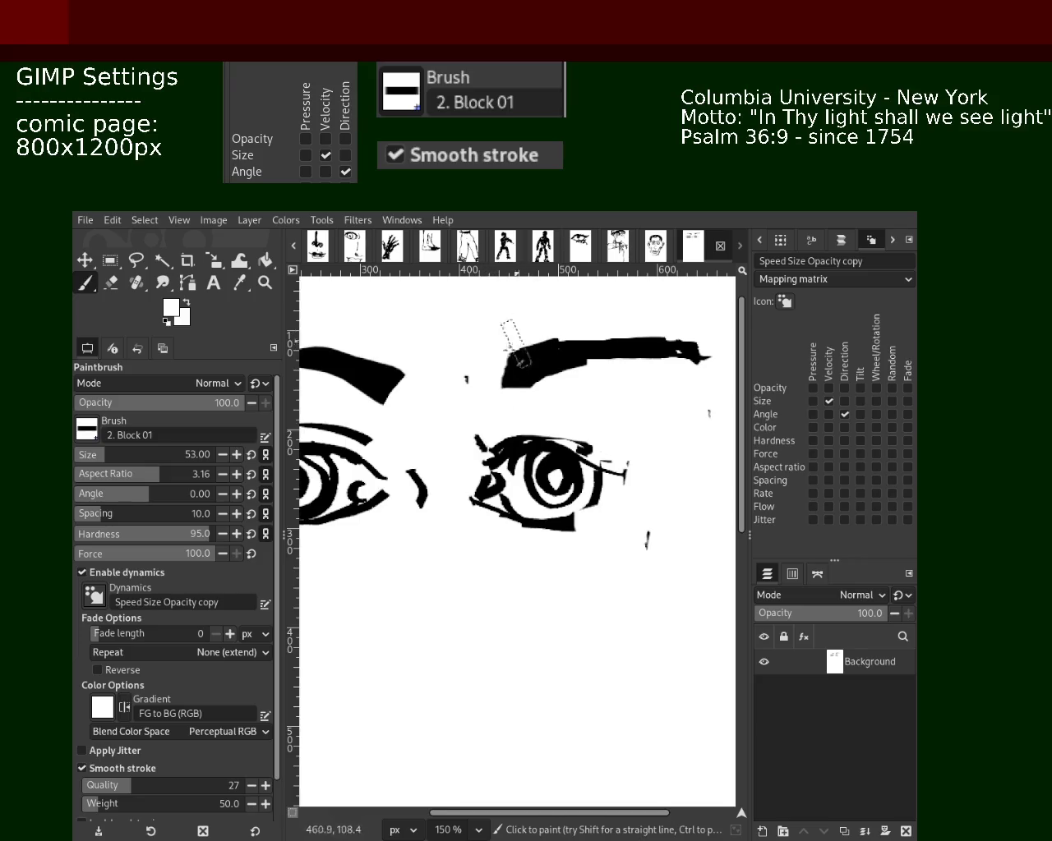
mouse_move(505, 374)
left_mouse_down()
mouse_move(530, 403)
mouse_move(498, 394)
left_mouse_up()
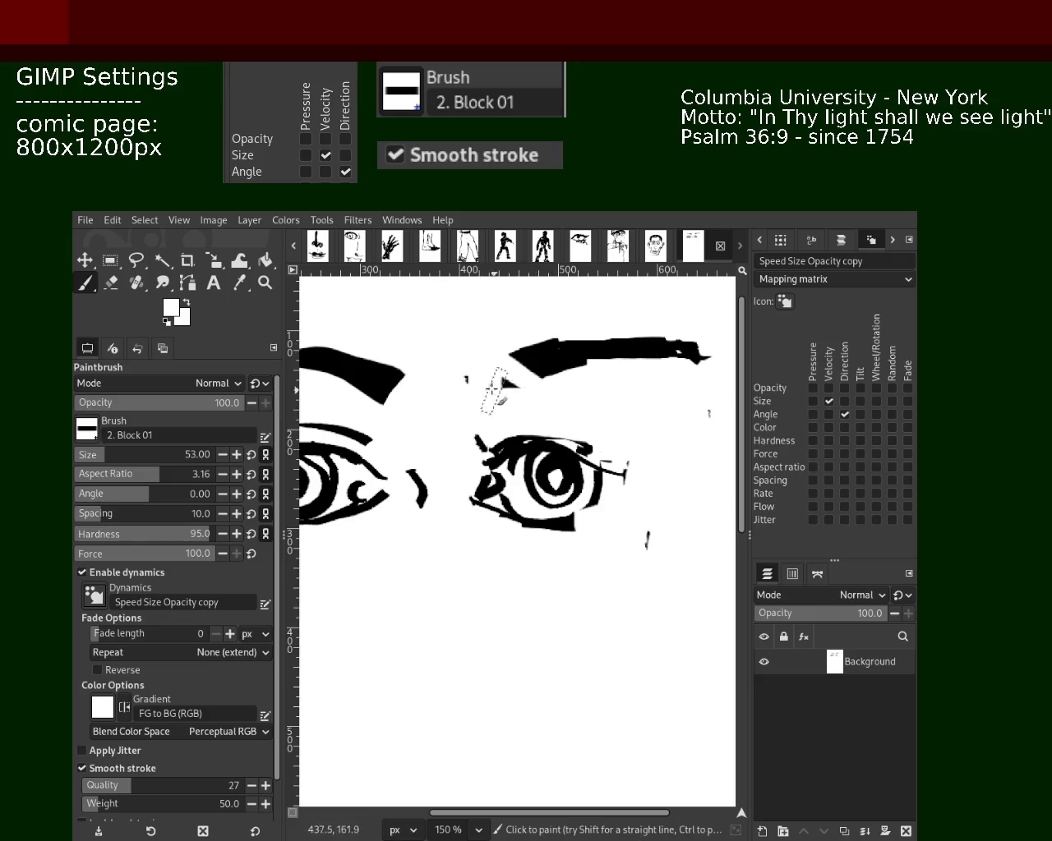
key("ctrl+z")
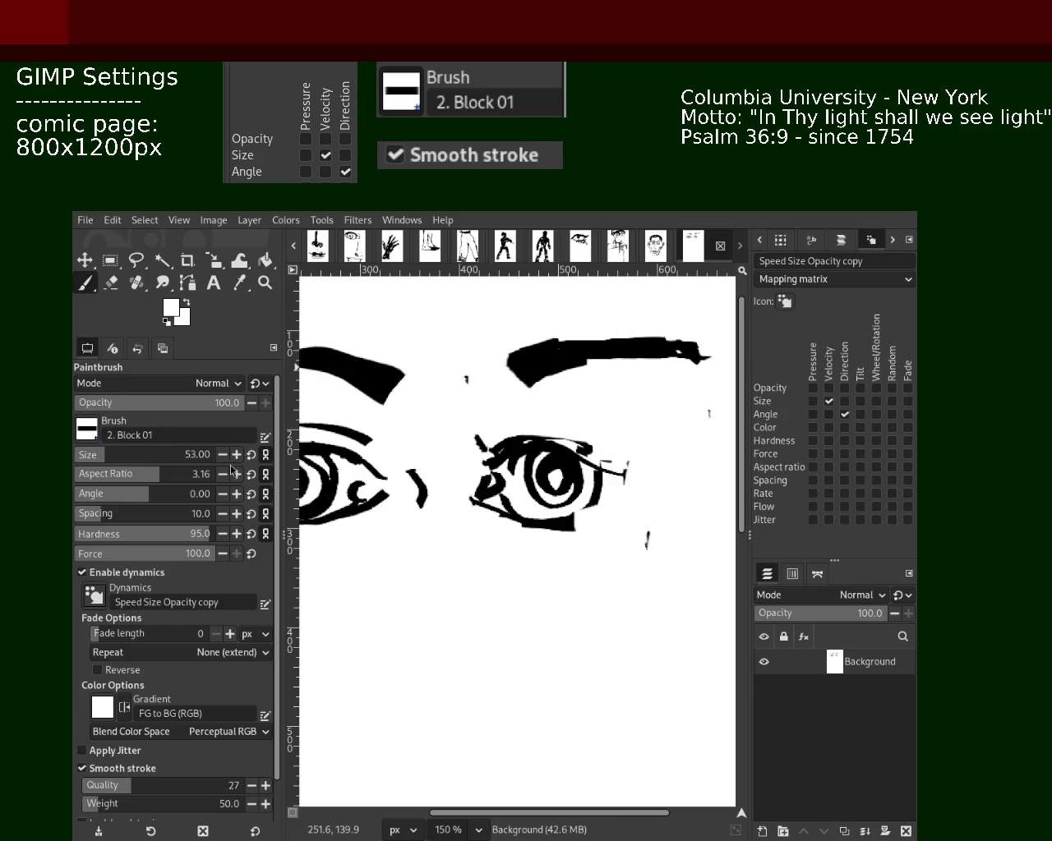
left_click_drag(493, 419, 480, 451)
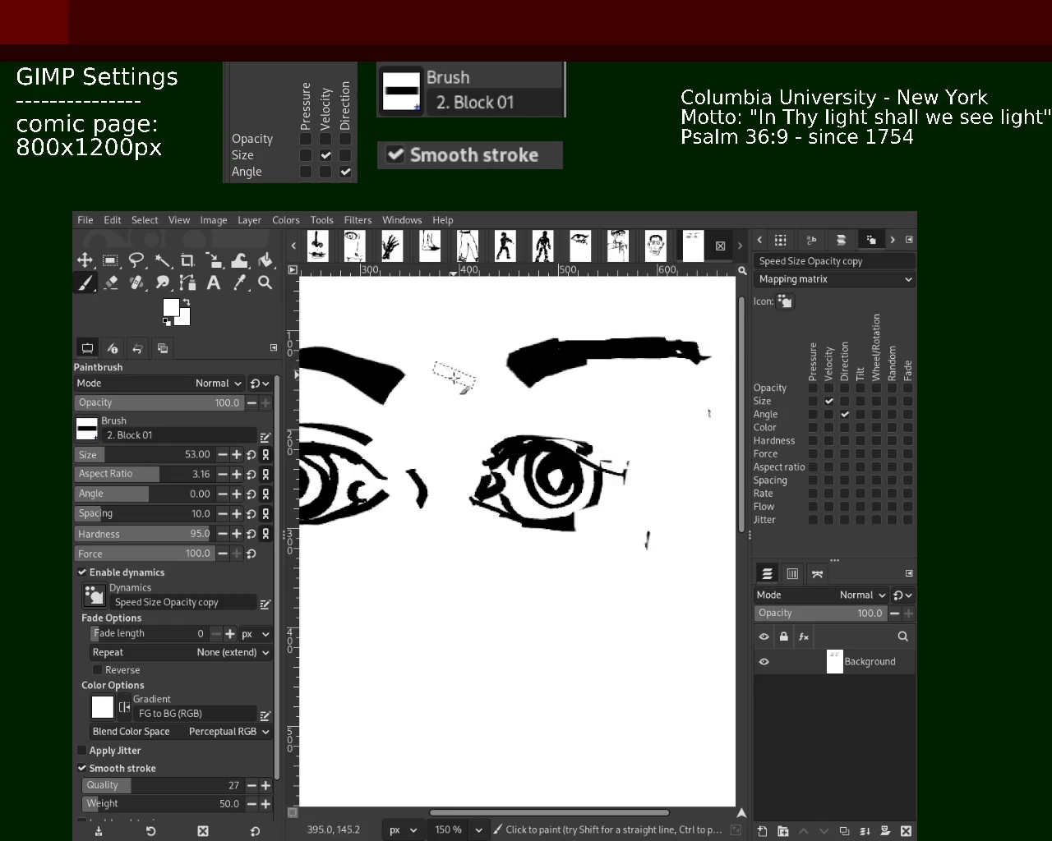
mouse_move(709, 411)
left_mouse_down()
mouse_move(633, 467)
mouse_move(633, 595)
left_mouse_up()
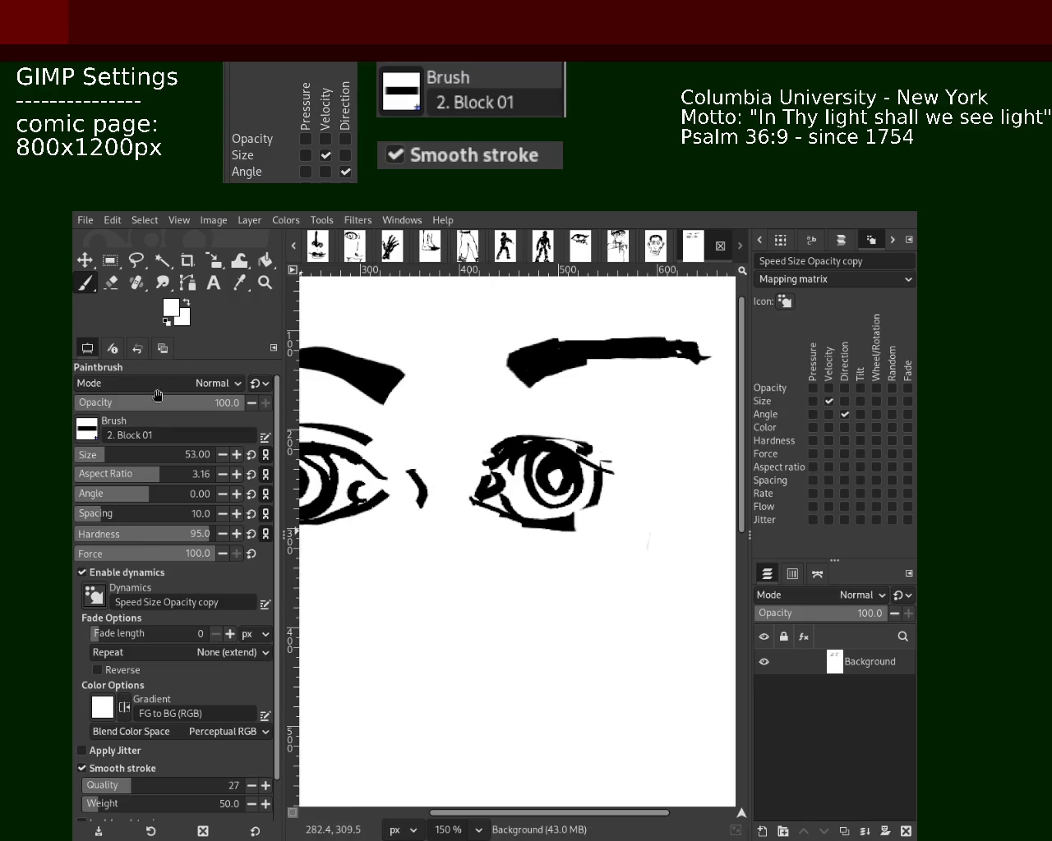
- Scroll the view to look over both eyes at 100%
left_click(264, 282)
scroll(586, 427, "down", 1)
scroll(586, 428, "down", 3)
scroll(586, 428, "up", 1)
scroll(586, 427, "up", 1)
scroll(585, 427, "down", 2)
scroll(586, 427, "up", 1)
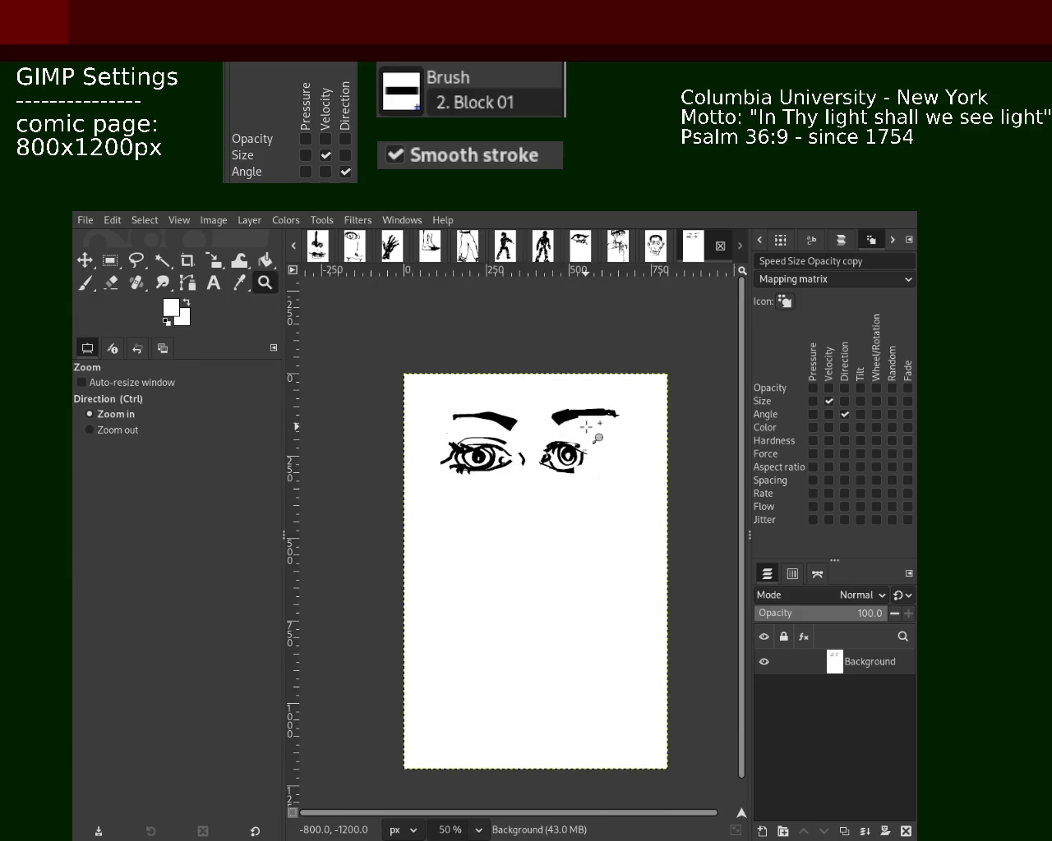
scroll(588, 427, "down", 1)
scroll(588, 427, "up", 2)
scroll(559, 452, "down", 1)
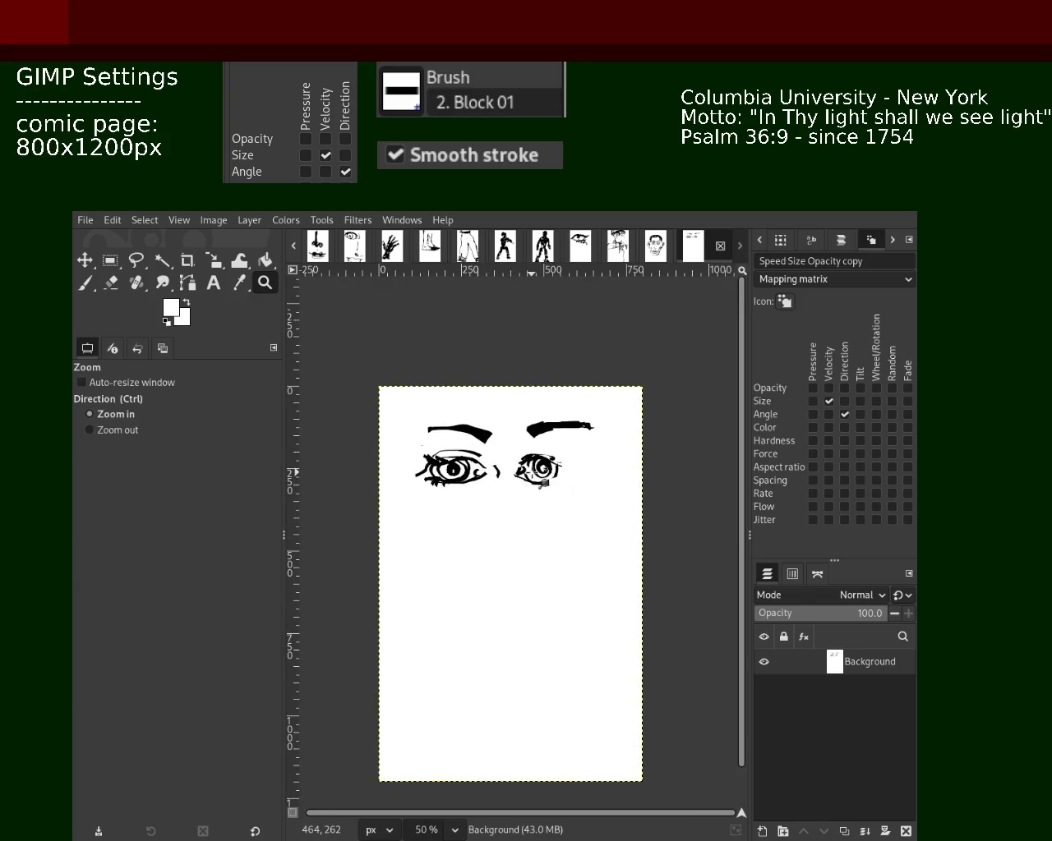
scroll(536, 472, "up", 1)
scroll(544, 483, "up", 1)
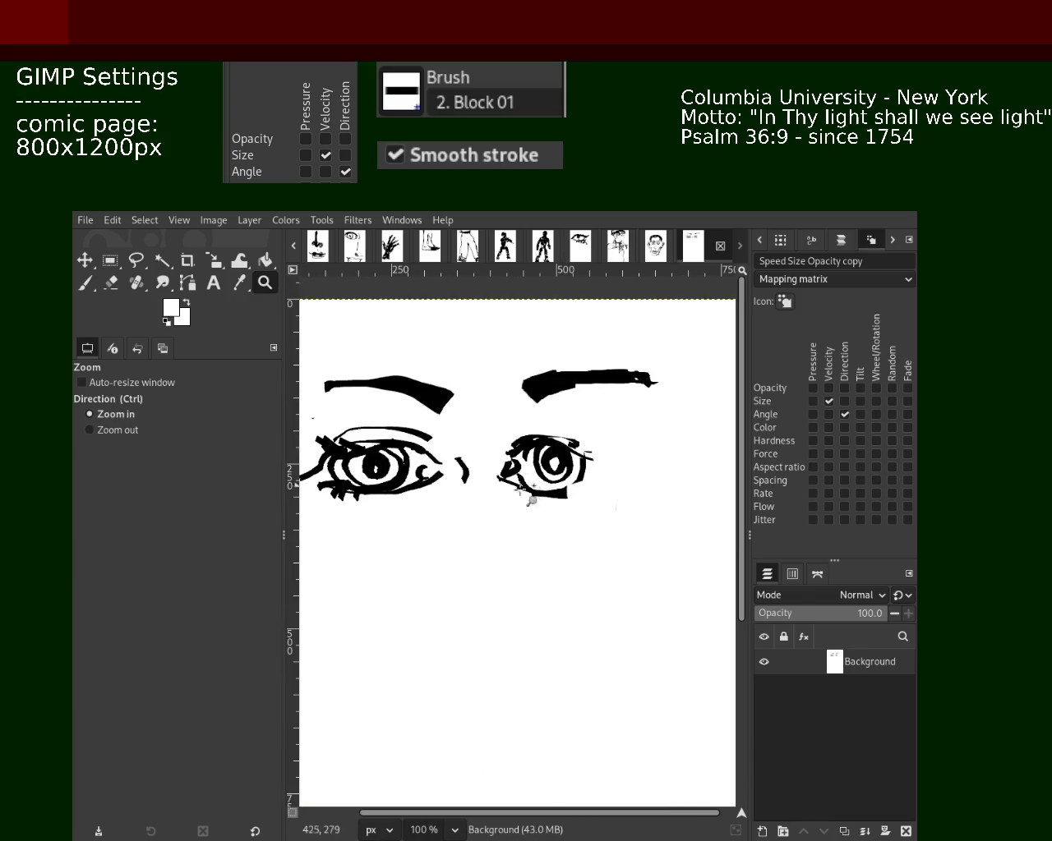
- Zoom in and paint out the right eye's inner corner and the blob below it in white
left_click_drag(507, 433, 463, 446)
scroll(463, 446, "down", 5)
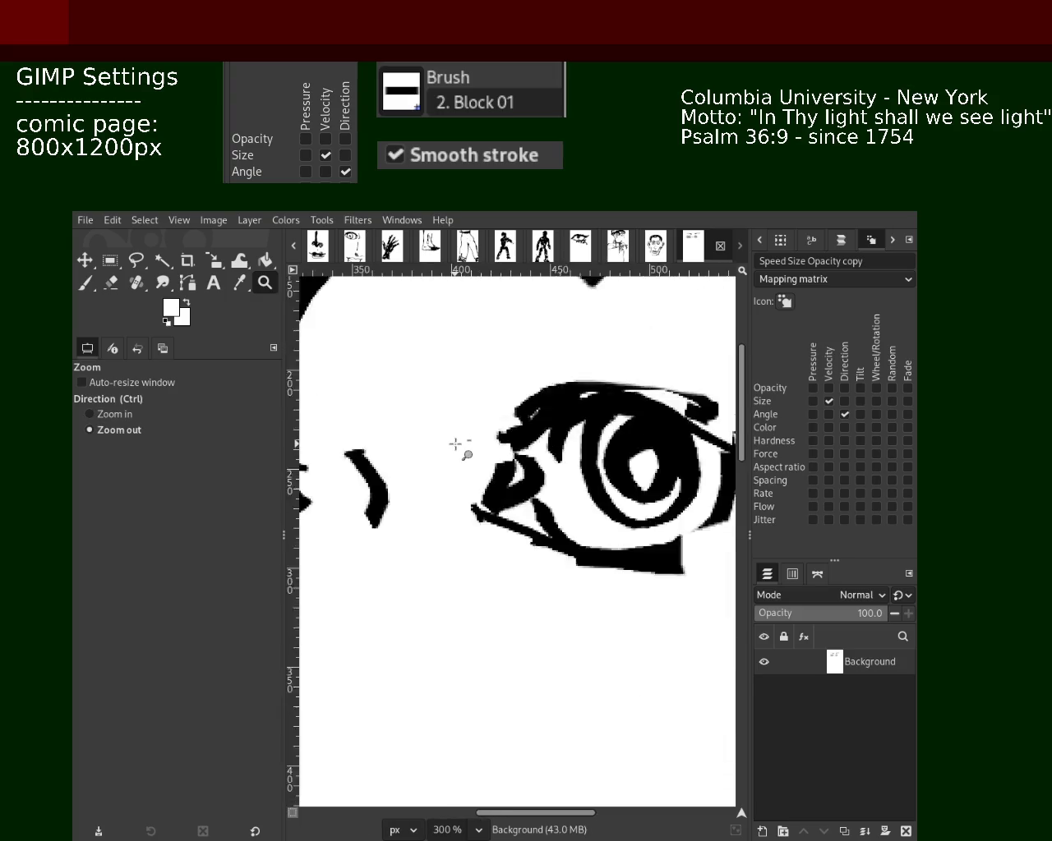
key("p")
mouse_move(465, 425)
left_mouse_down()
mouse_move(464, 458)
mouse_move(496, 454)
left_mouse_up()
left_click_drag(486, 535, 485, 469)
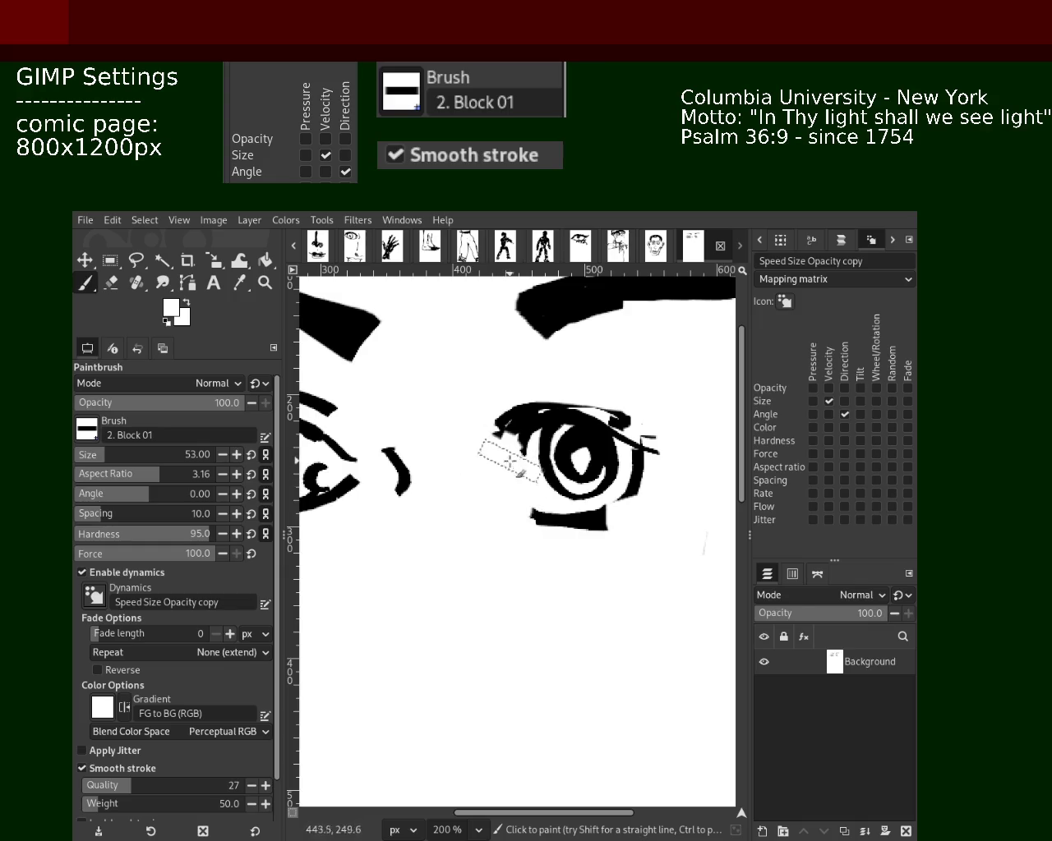
- With a much smaller black brush, redraw the upper eyelid at the inner corner
left_click(82, 457)
left_click(559, 409, "ctrl")
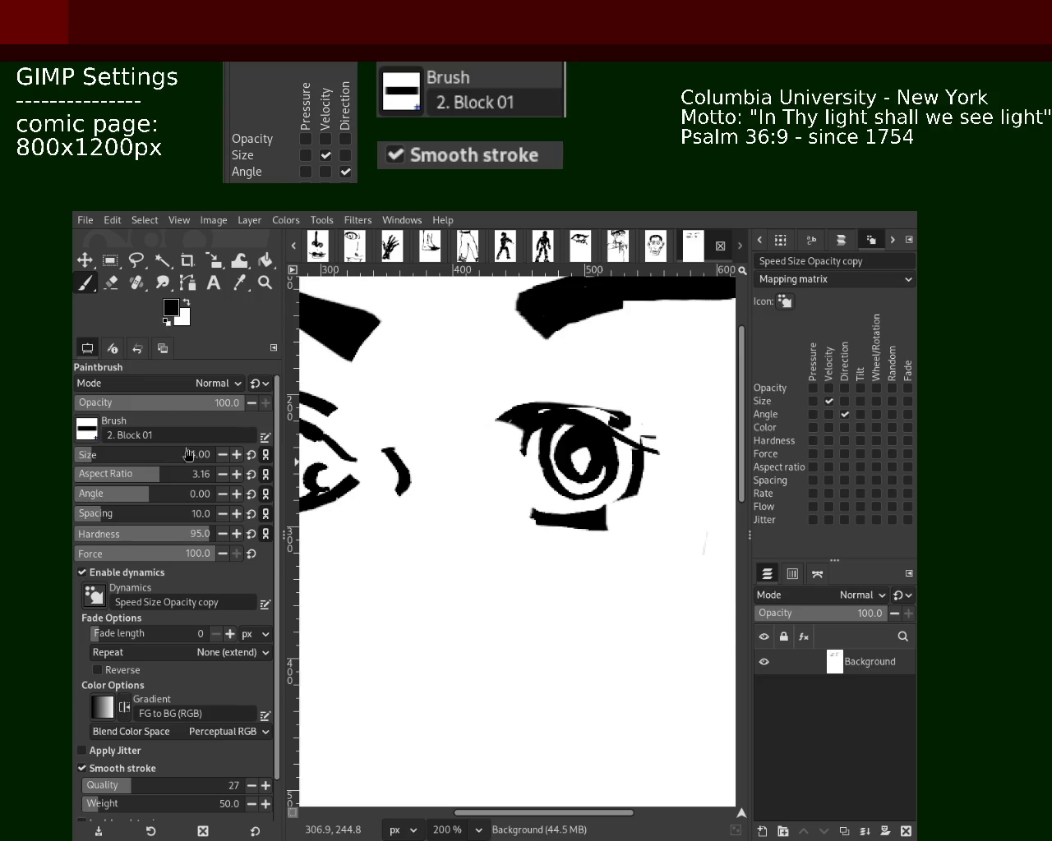
mouse_move(541, 411)
left_mouse_down()
mouse_move(467, 452)
mouse_move(507, 460)
mouse_move(487, 475)
mouse_move(488, 439)
mouse_move(506, 474)
left_mouse_up()
key("ctrl+z")
- Clean up the inner corner's jagged edge in white, then zoom to check both eyes
left_click(109, 287)
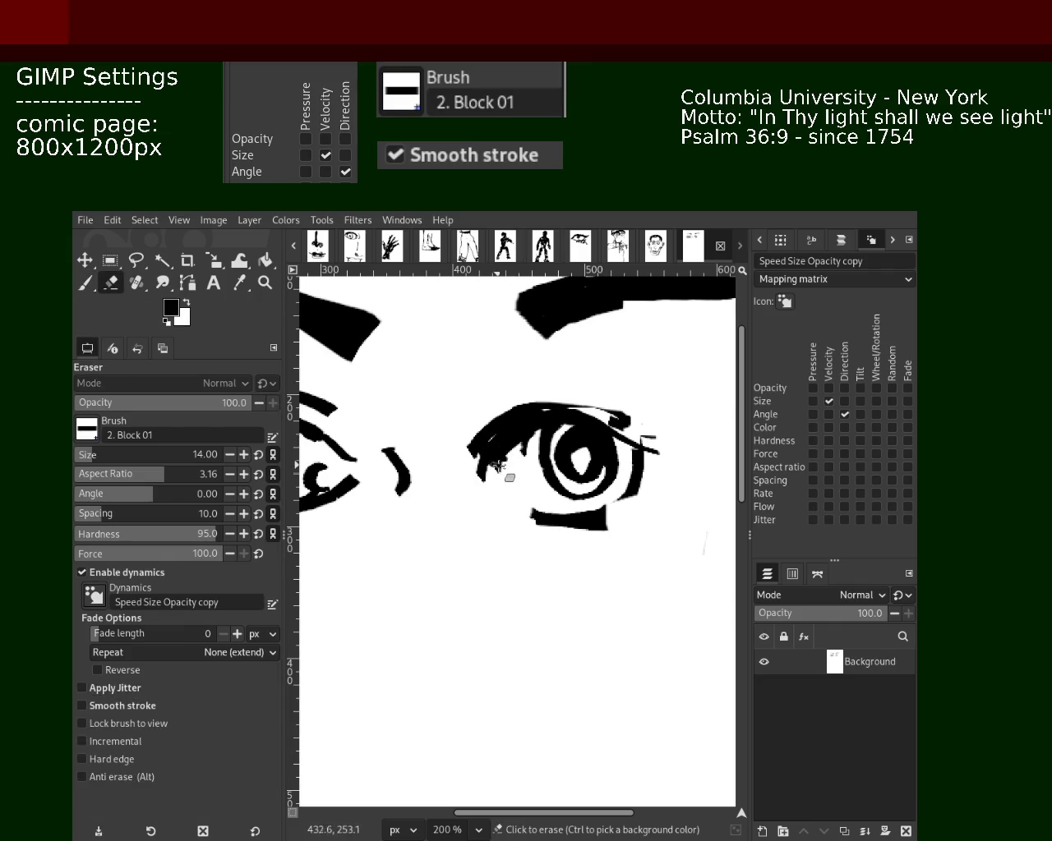
left_click(84, 283)
left_click(427, 452, "ctrl")
left_click_drag(477, 473, 501, 460)
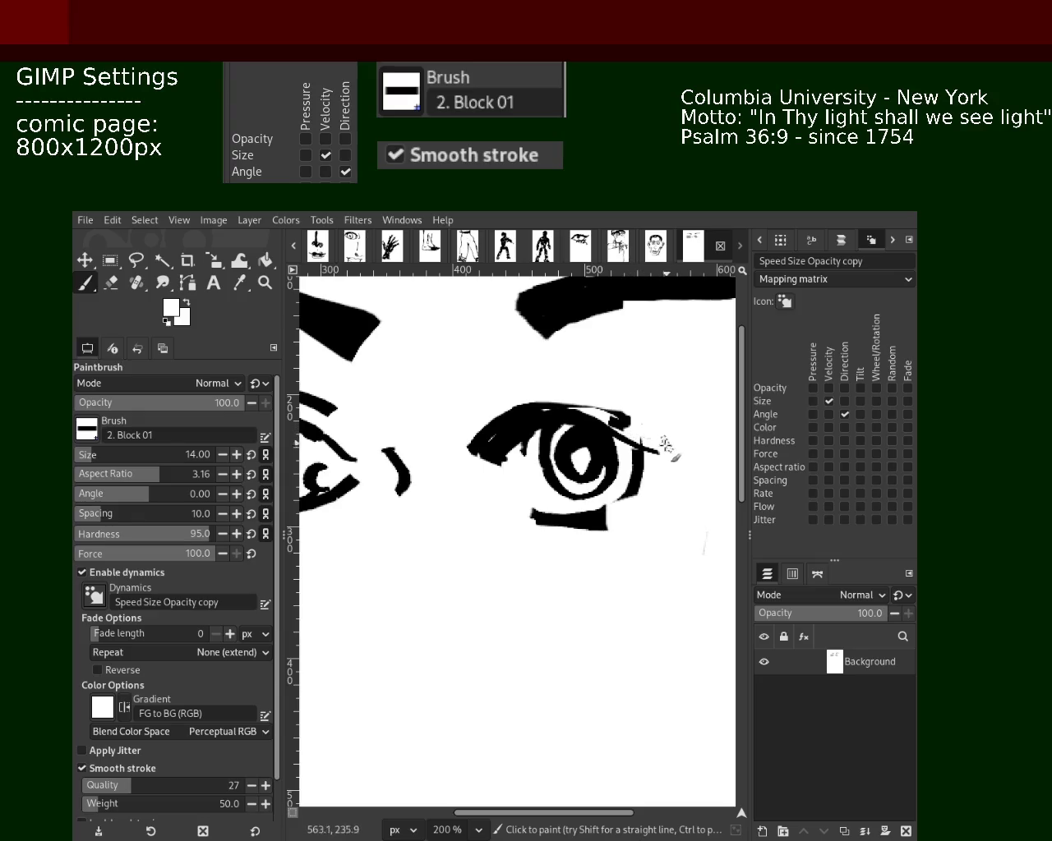
left_click(265, 283)
left_click(613, 513, "ctrl")
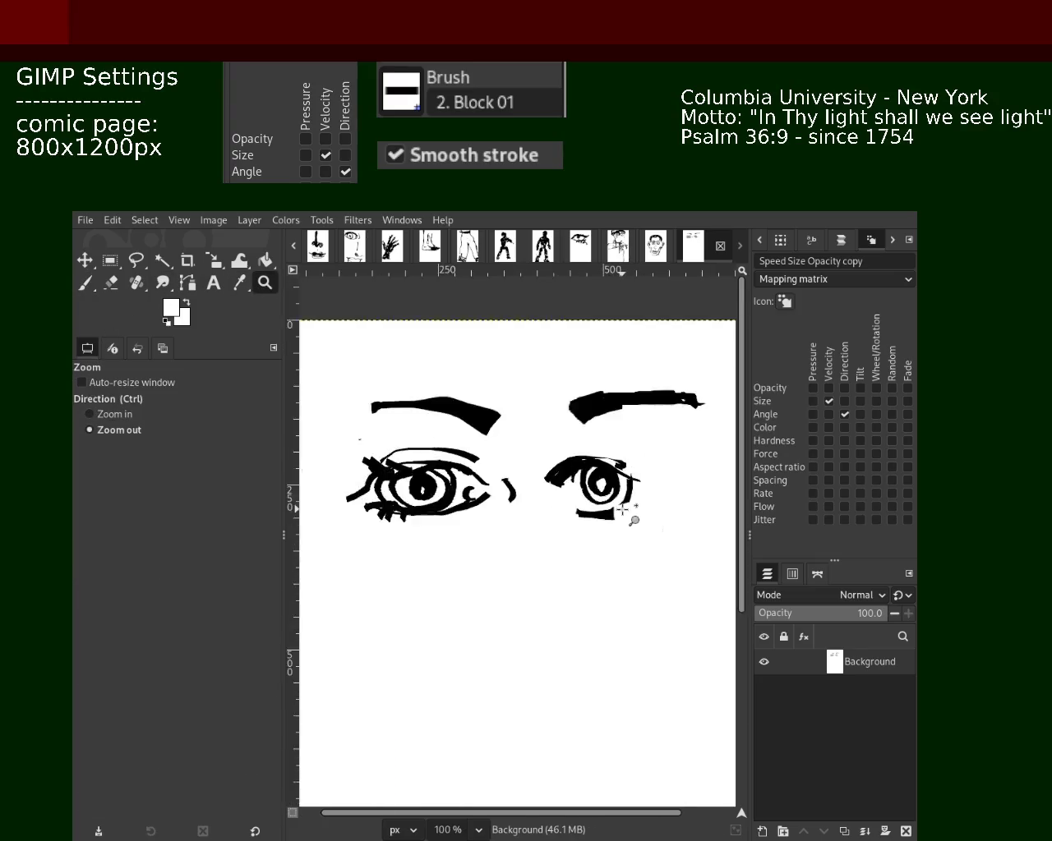
left_click(591, 494)
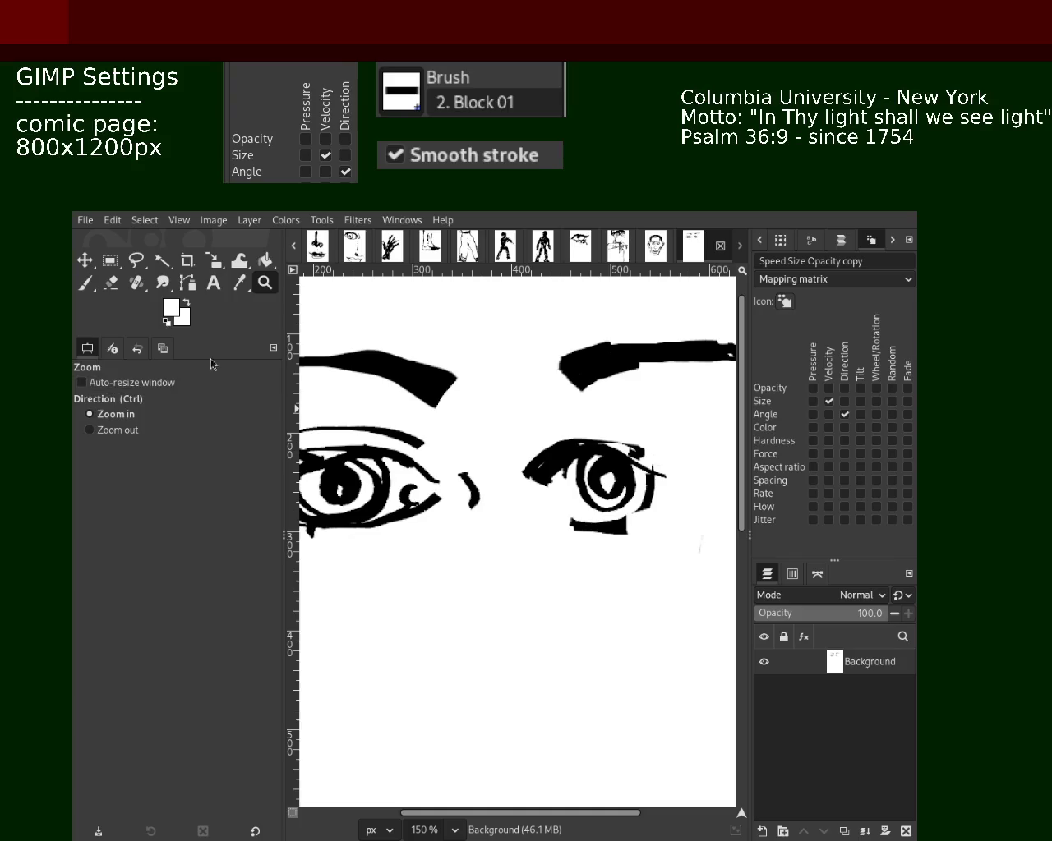
- With the black paintbrush, try thickening the right eye's lower lid, then undo it
left_click(86, 283)
key("d")
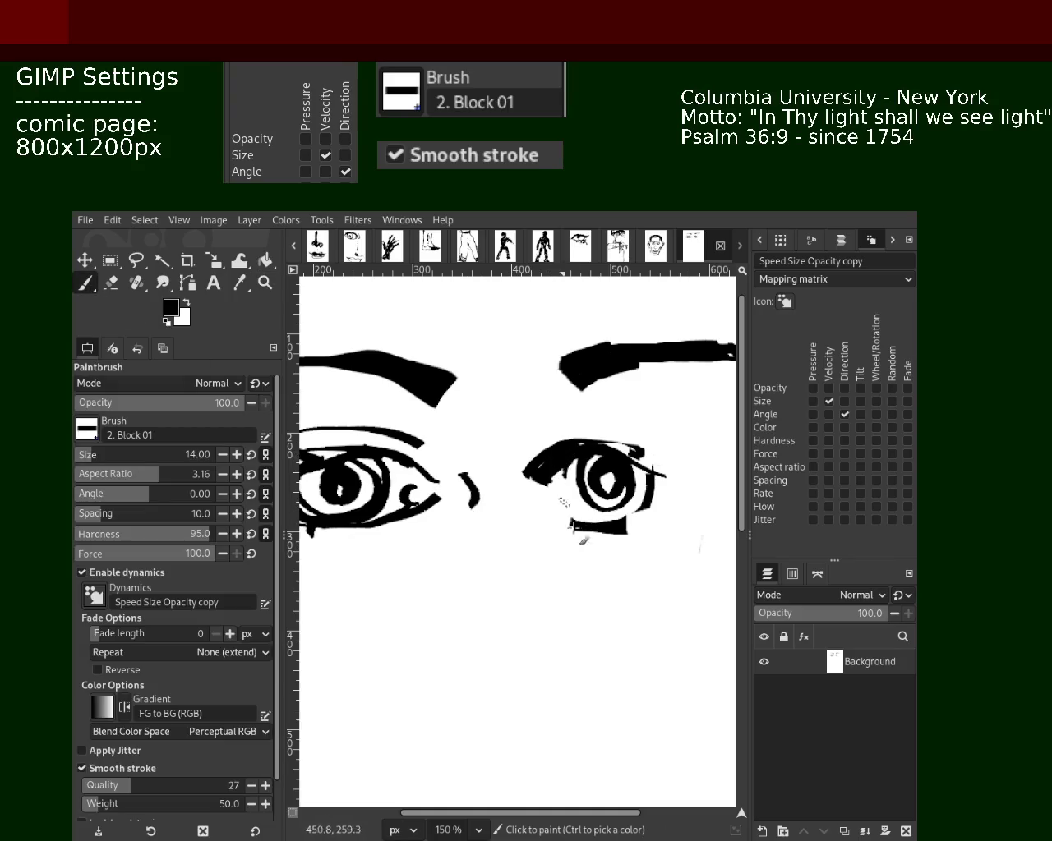
left_click_drag(533, 506, 605, 516)
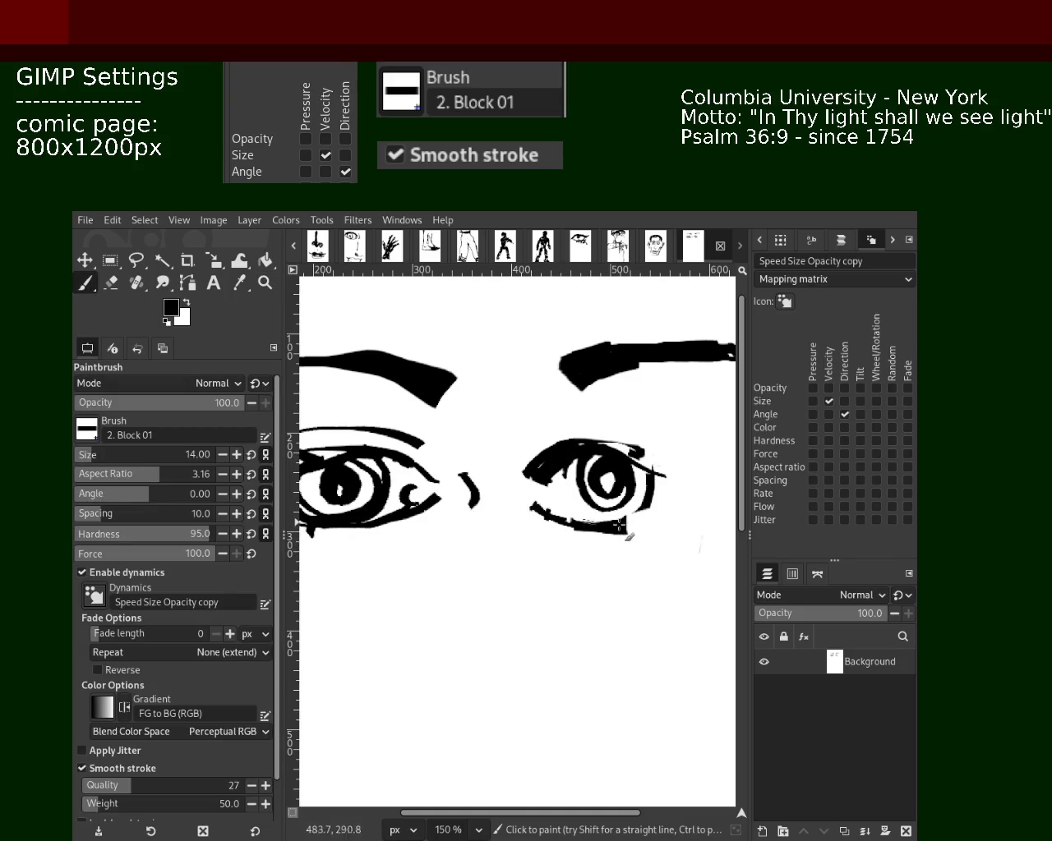
left_click_drag(647, 514, 555, 516)
key("ctrl+z")
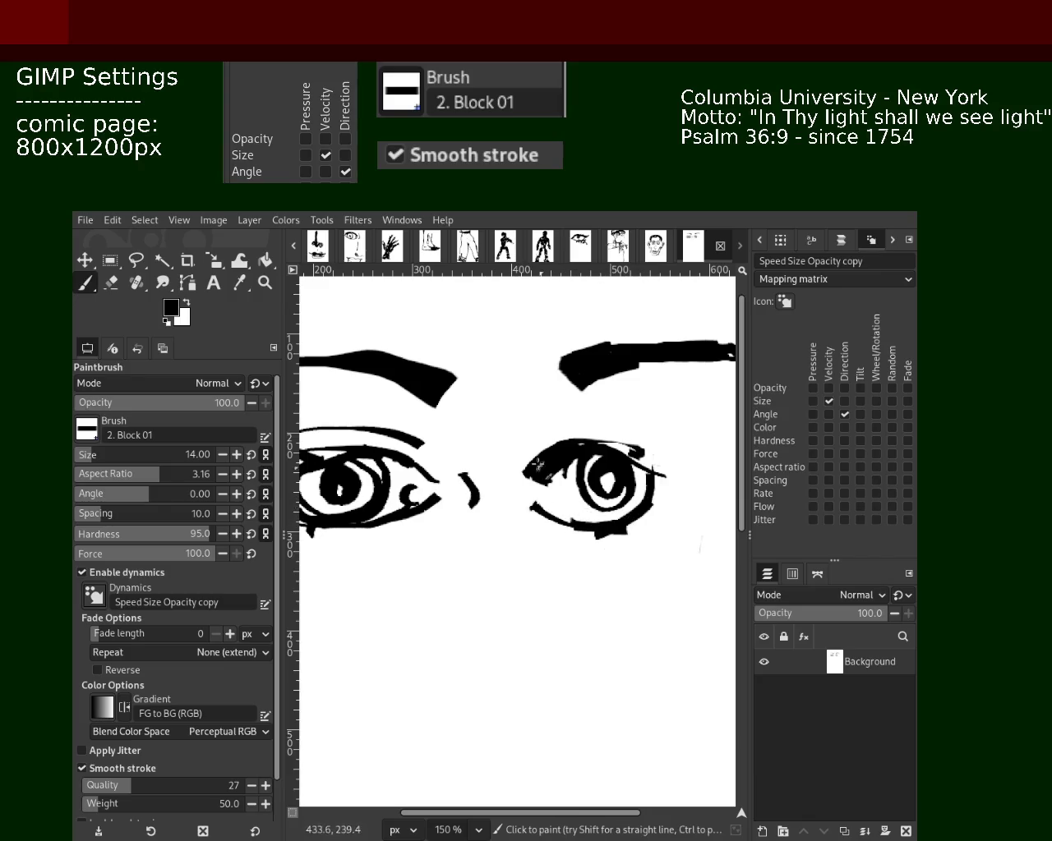
- Redraw the right eye's upper lid as a thicker black stroke
mouse_move(591, 445)
left_mouse_down()
mouse_move(541, 470)
mouse_move(719, 444)
left_mouse_up()
key("ctrl+z")
mouse_move(525, 470)
left_mouse_down()
mouse_move(700, 453)
mouse_move(626, 530)
left_mouse_up()
key("ctrl+z")
left_click_drag(687, 507, 601, 538)
key("ctrl+z")
key("ctrl+z")
left_click_drag(678, 462, 524, 473)
- Redraw the right eye's lower lid curving in from the outer corner
left_click_drag(670, 484, 549, 534)
key("ctrl+z")
left_click_drag(676, 490, 559, 536)
key("ctrl+z")
left_click_drag(668, 515, 626, 530)
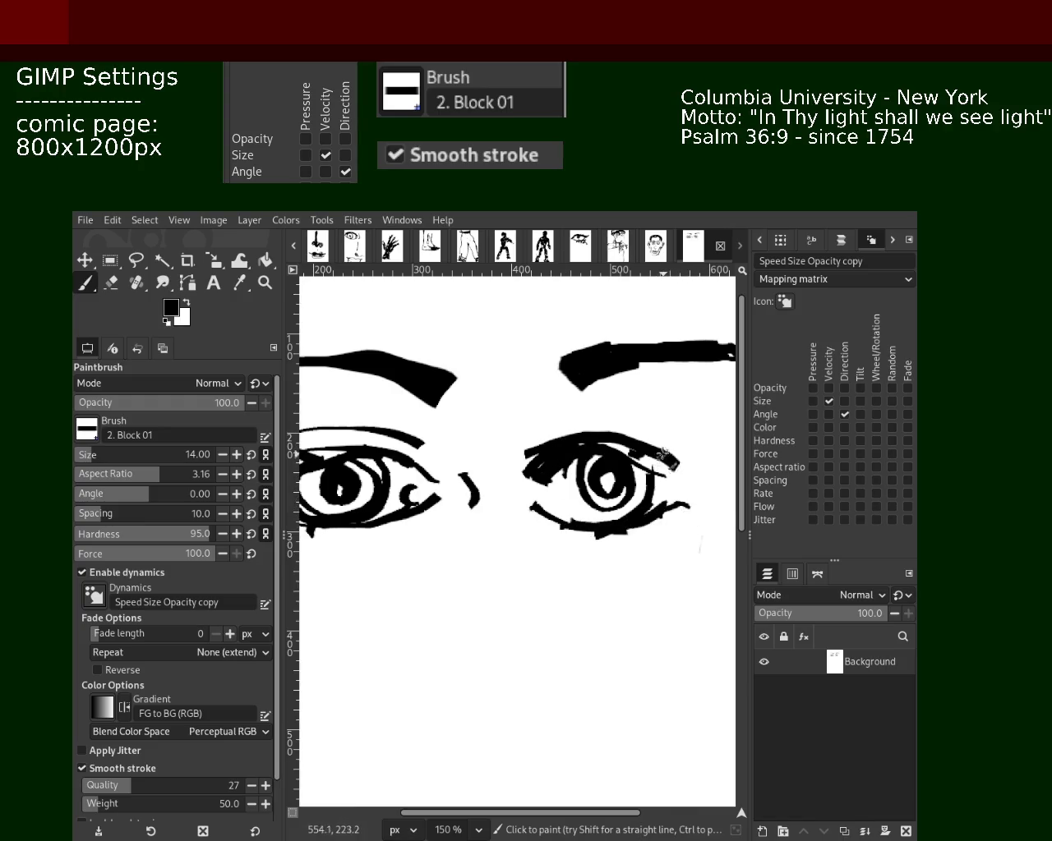
- Add lash strokes and an arc at the right eye's outer corner
left_click_drag(680, 461, 686, 459)
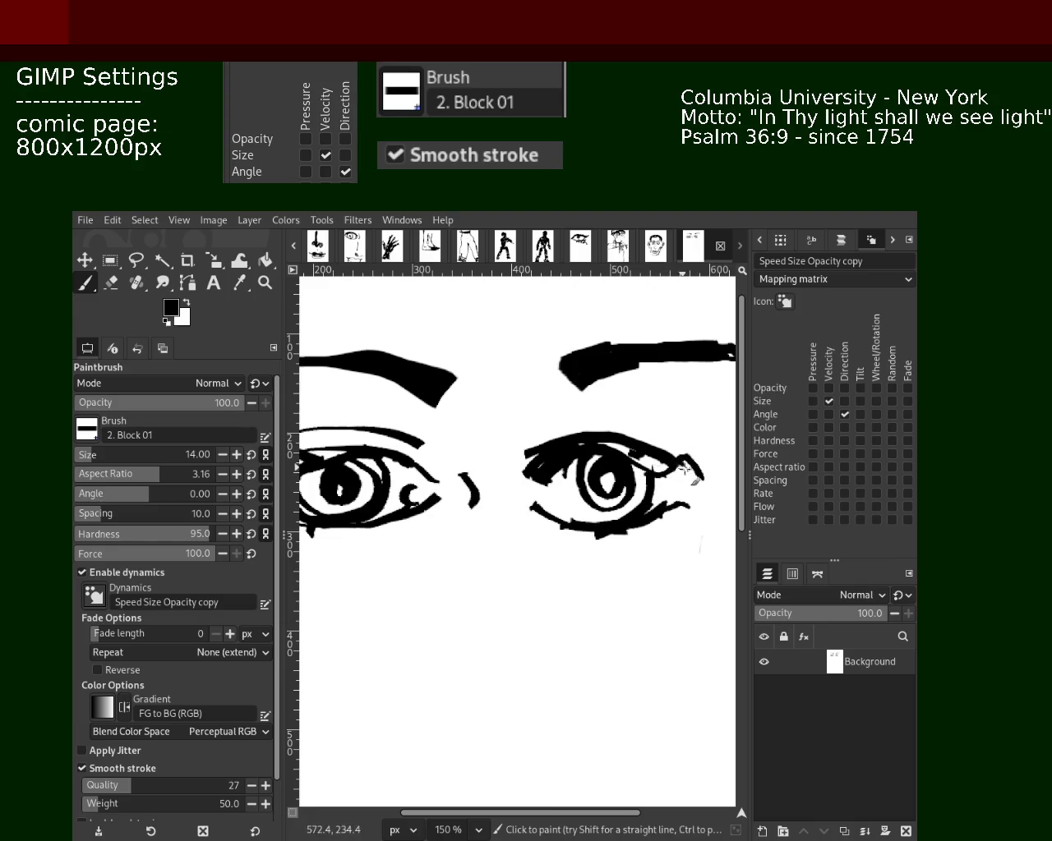
left_click_drag(701, 484, 666, 454)
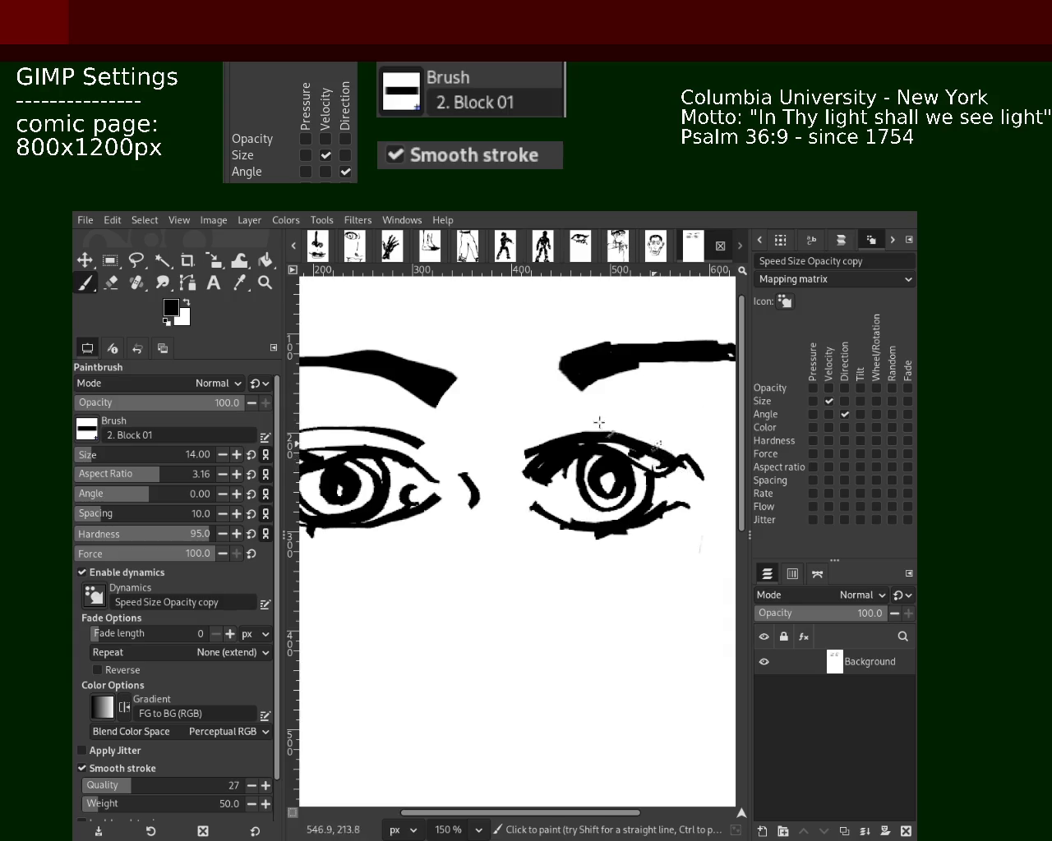
left_click_drag(687, 505, 656, 532)
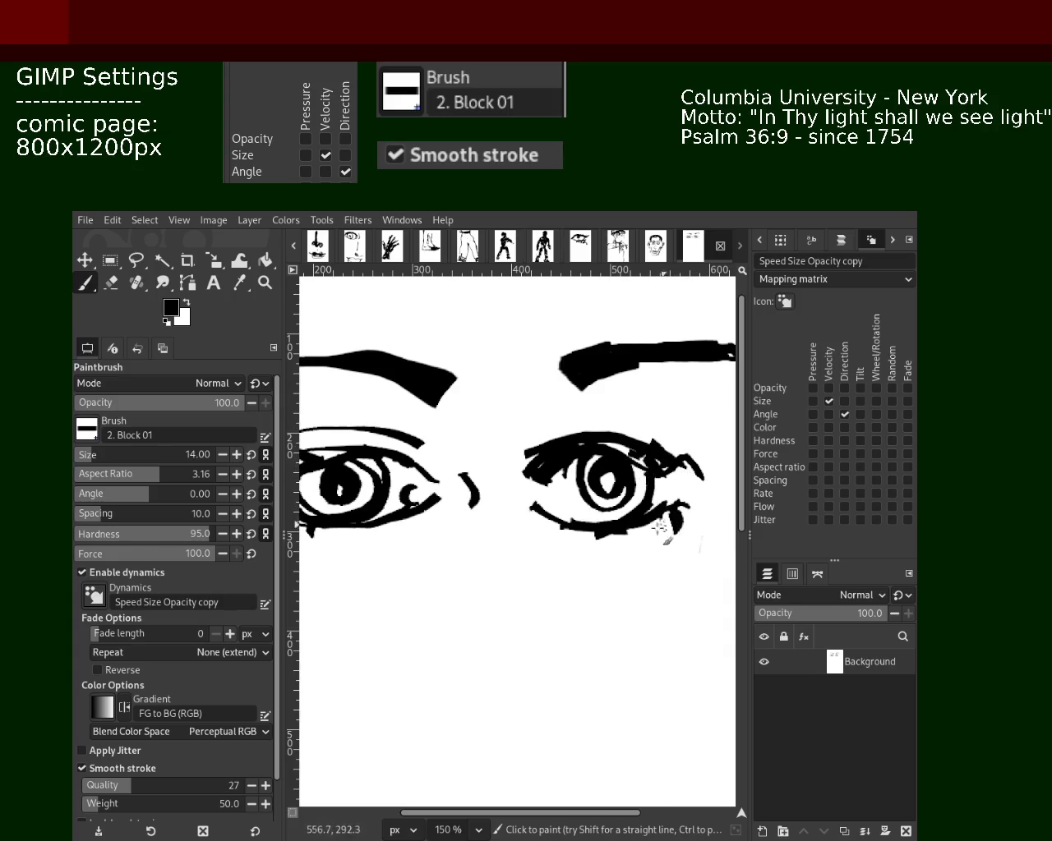
key("shift+e")
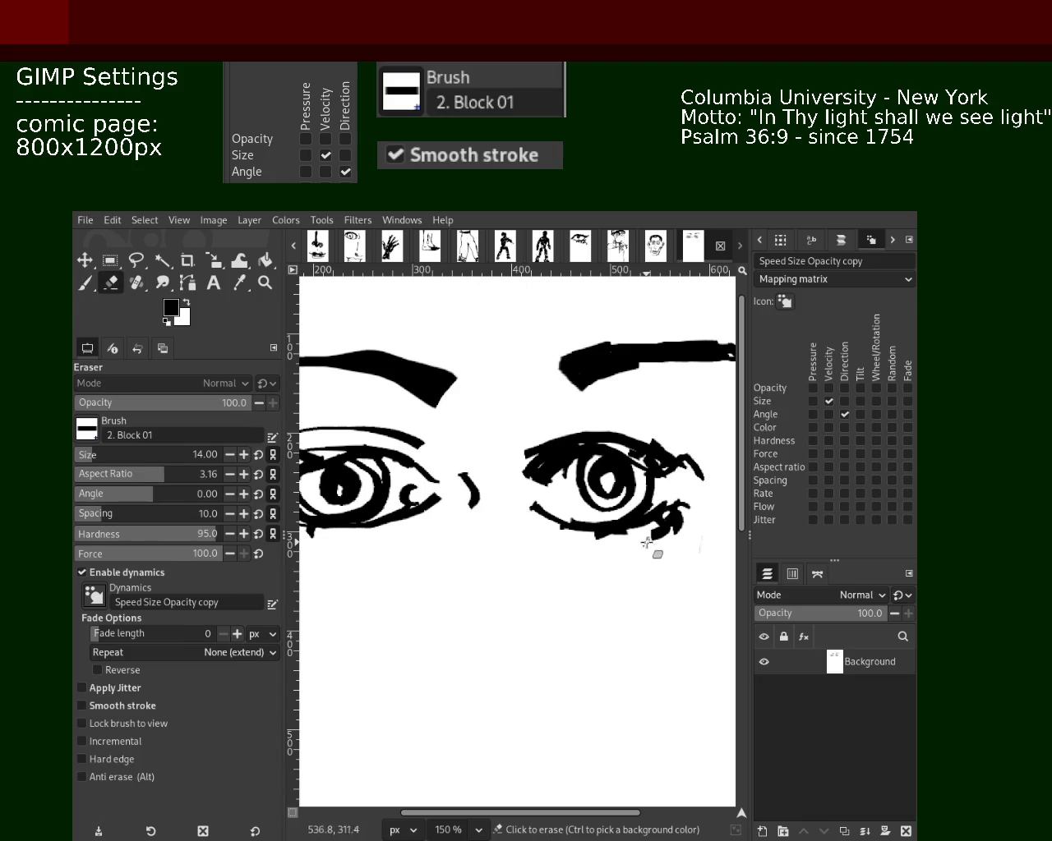
key("p")
left_click(617, 602, "ctrl")
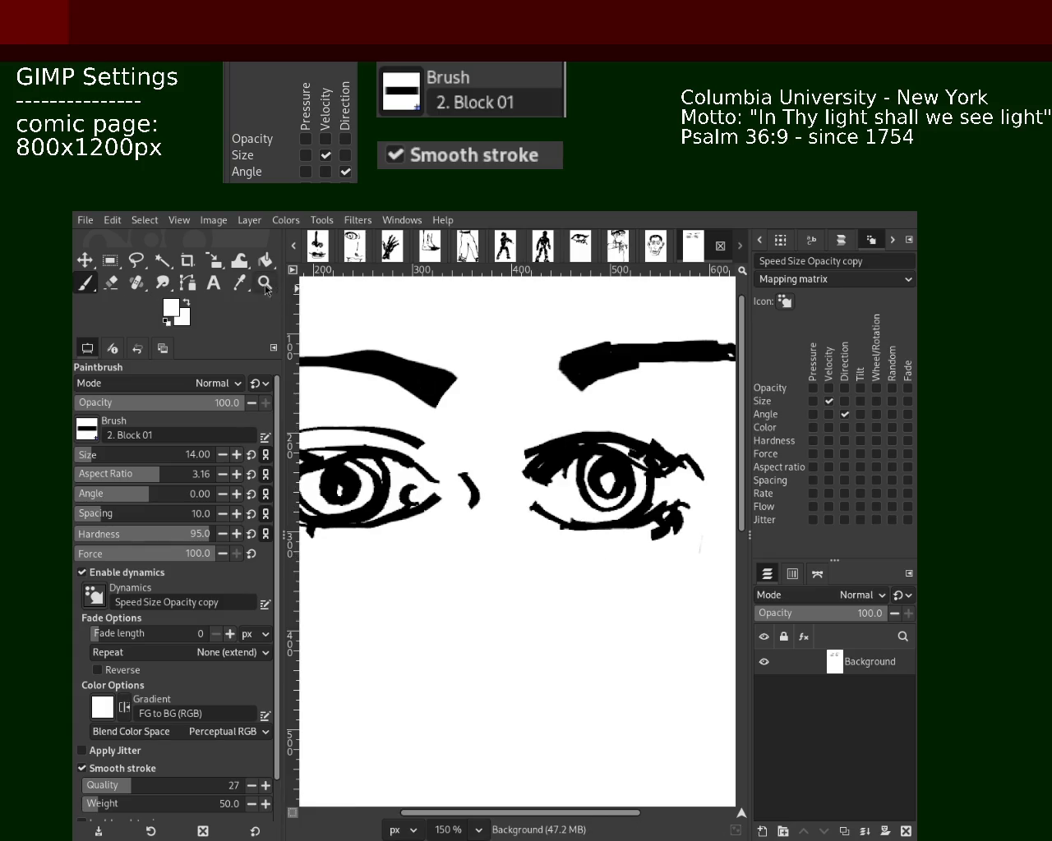
- Zoom out to the whole page, then zoom back in on the right eye
key("z")
key("minus")
key("minus")
key("minus")
left_click(511, 481)
left_click(521, 442)
left_click(521, 441, "ctrl")
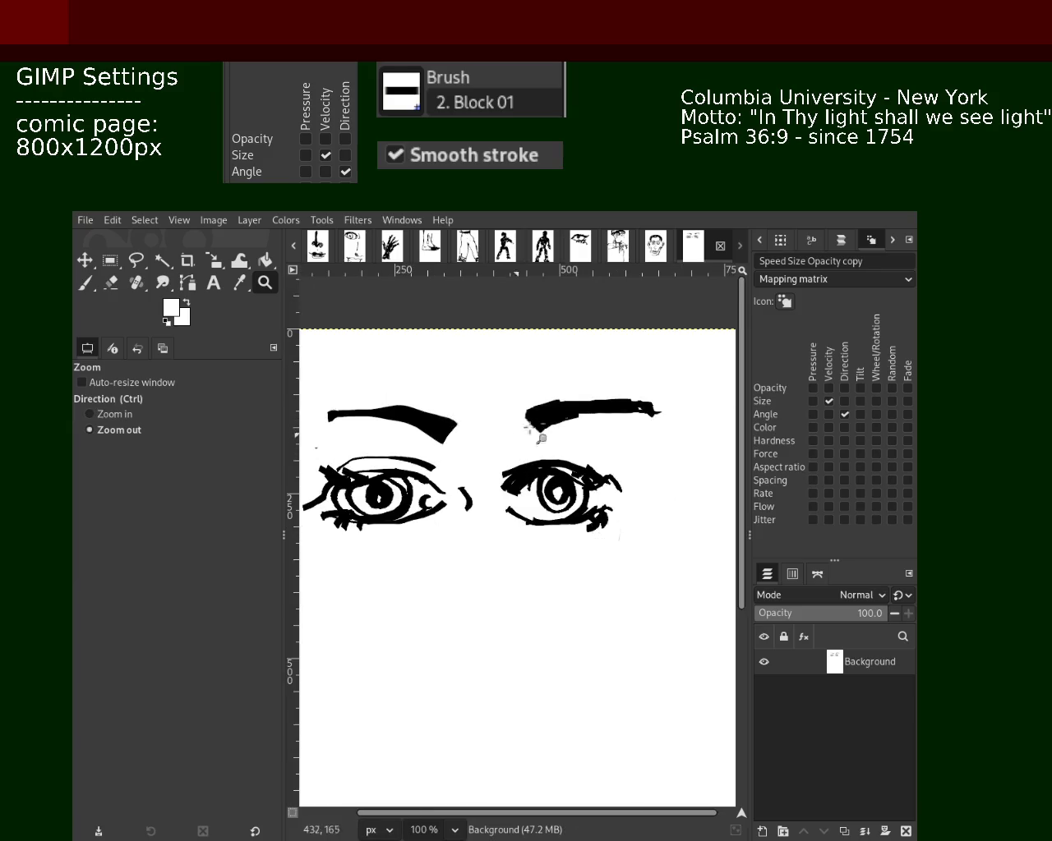
left_click(521, 442)
- Pick black from the eyebrow and erase a bit off the right eyebrow's tip
left_click(85, 282)
left_click(493, 429, "ctrl")
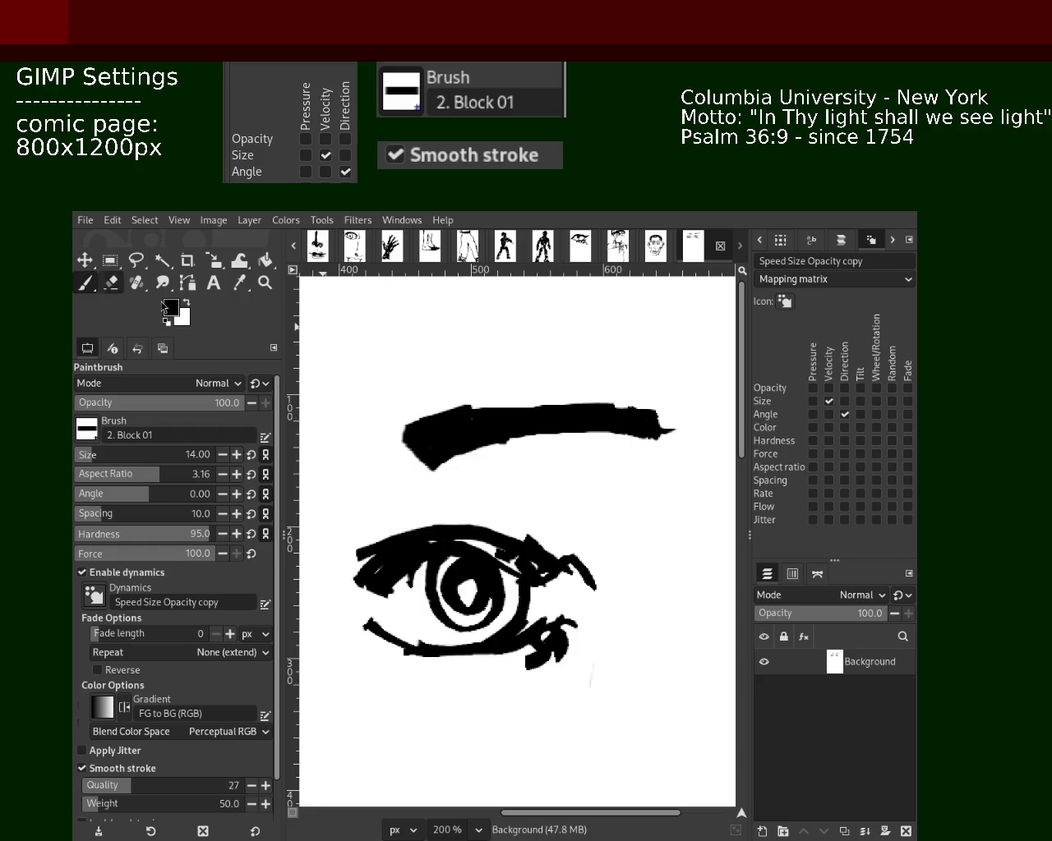
left_click(111, 282)
mouse_move(667, 423)
left_mouse_down()
mouse_move(682, 458)
mouse_move(662, 425)
left_mouse_up()
left_click(84, 282)
left_click(680, 437, "ctrl")
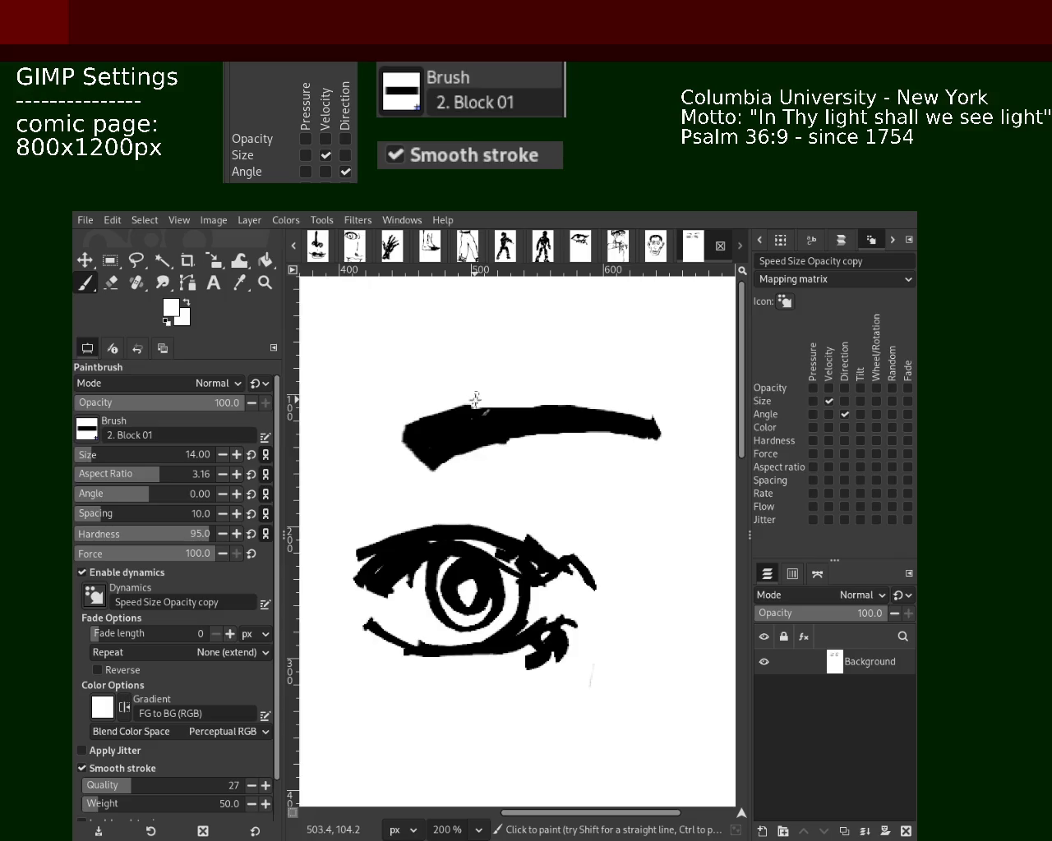
- Zoom in on the right eyebrow and thin its right half with white paint
left_click(265, 282)
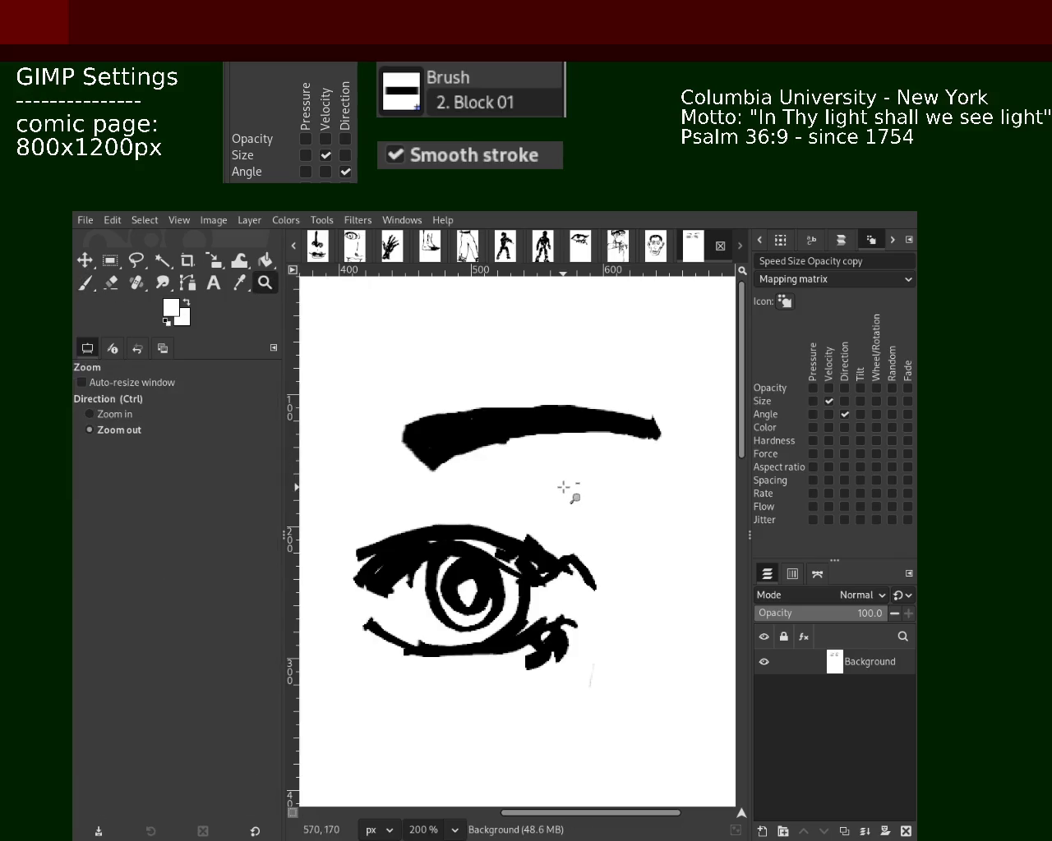
left_click(564, 494, "ctrl")
left_click(564, 493, "ctrl")
left_click(564, 493, "ctrl")
left_click(499, 515, "ctrl")
double_click(499, 514)
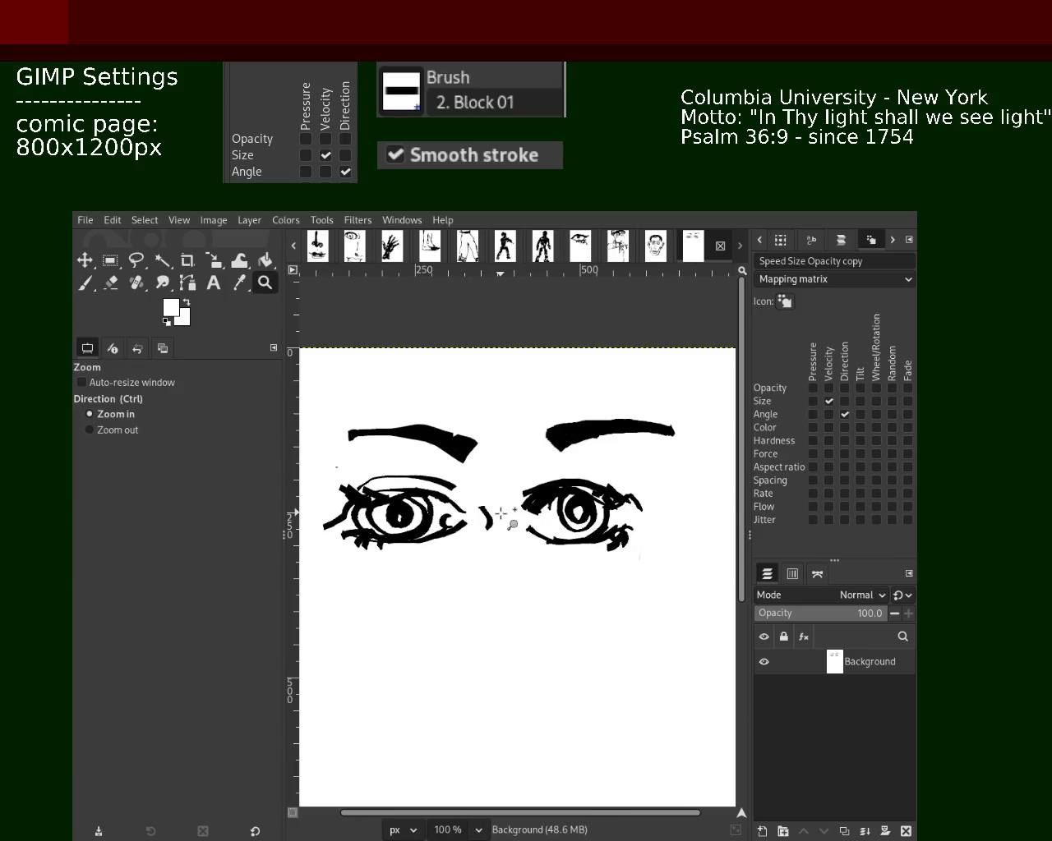
left_click(500, 515)
left_click(639, 447, "ctrl")
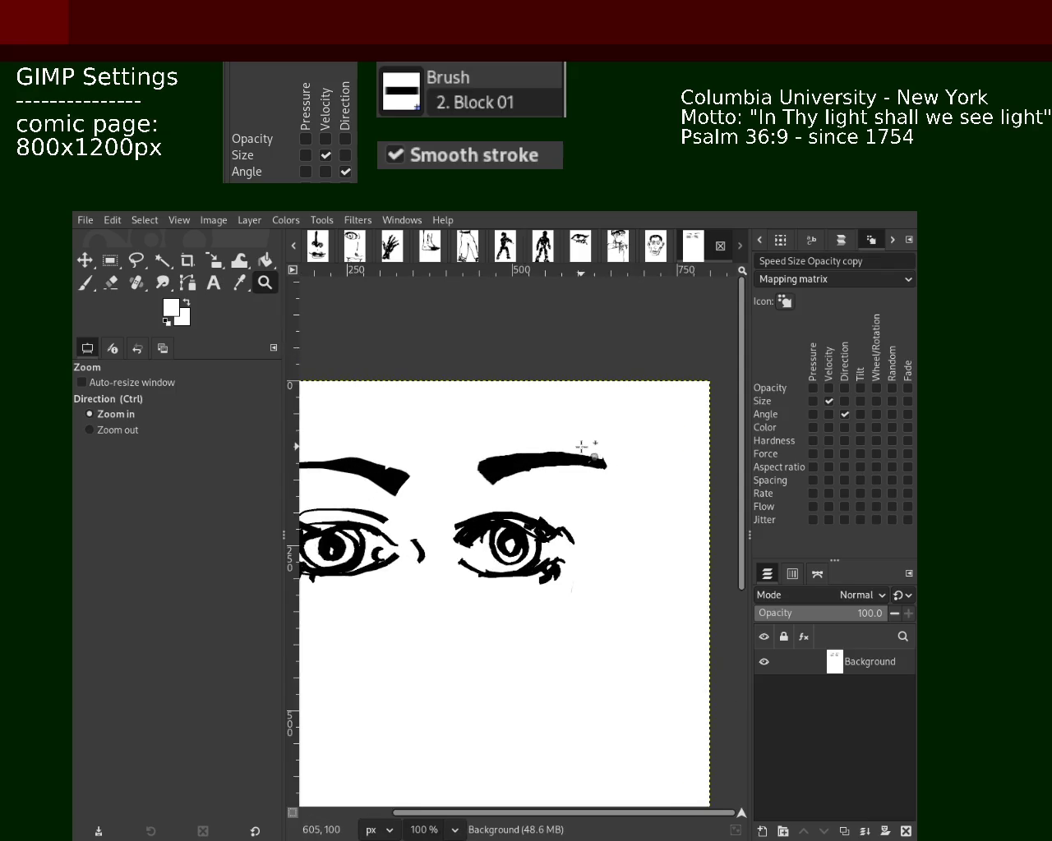
left_click(585, 441, "ctrl")
key("shift+e")
left_click(617, 470, "shift")
key("ctrl+z")
key("p")
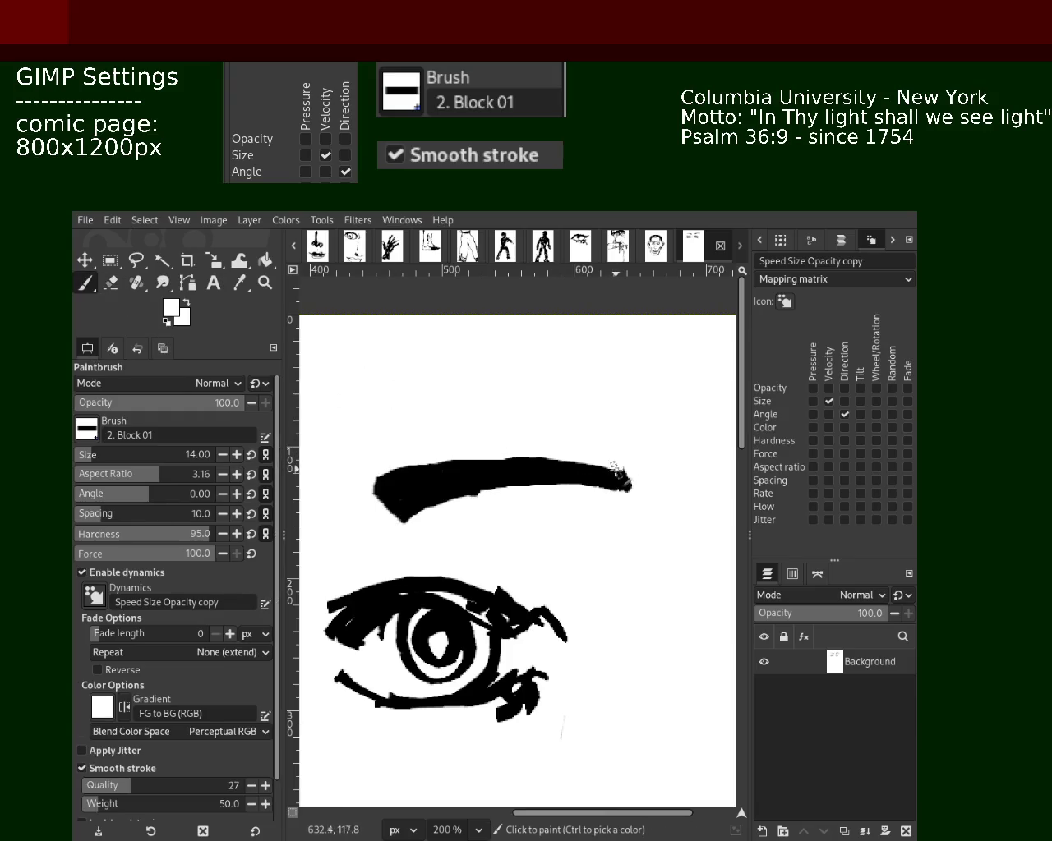
left_click(614, 470, "shift")
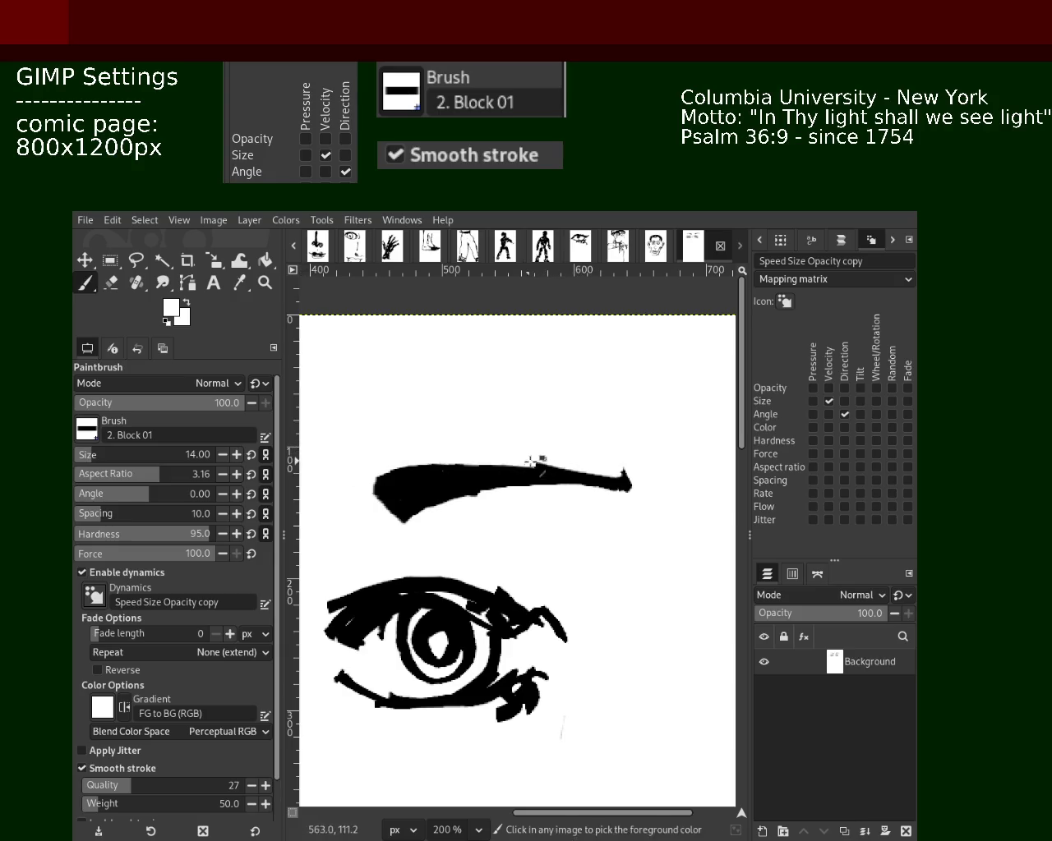
- Thicken the underside of the right eyebrow's tip with black strokes
left_click(264, 282)
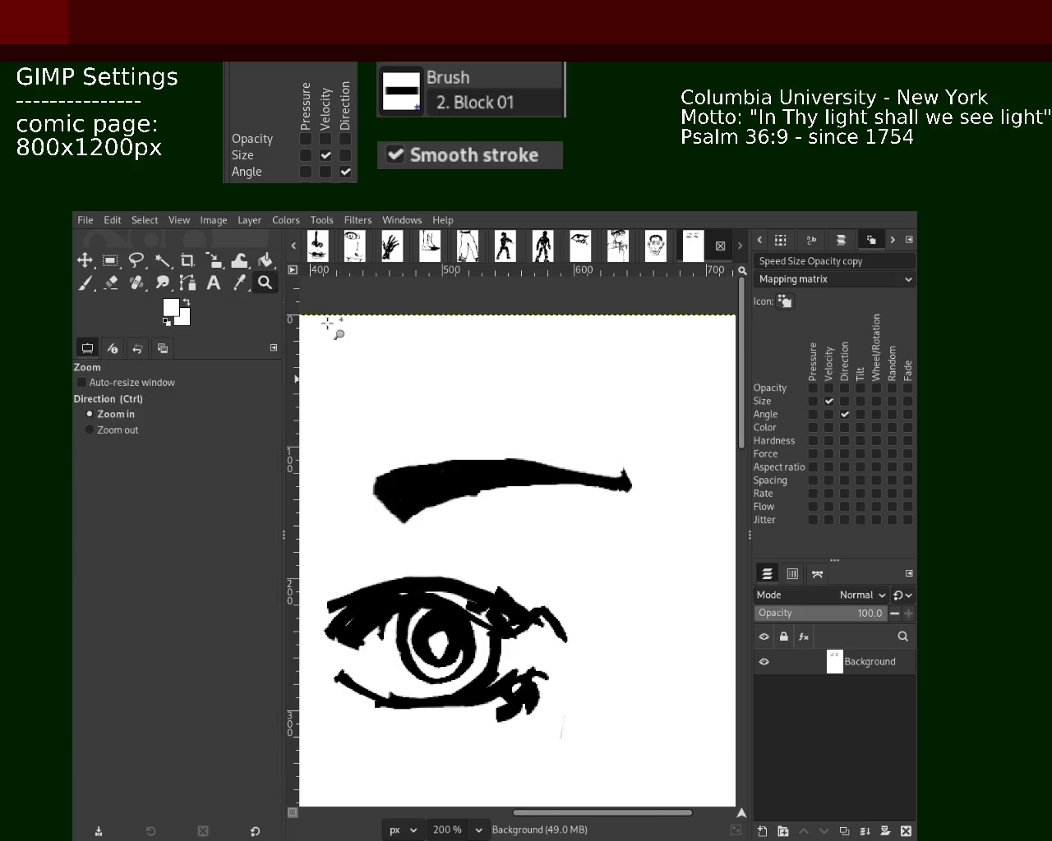
left_click(570, 484, "ctrl")
left_click(557, 558, "ctrl")
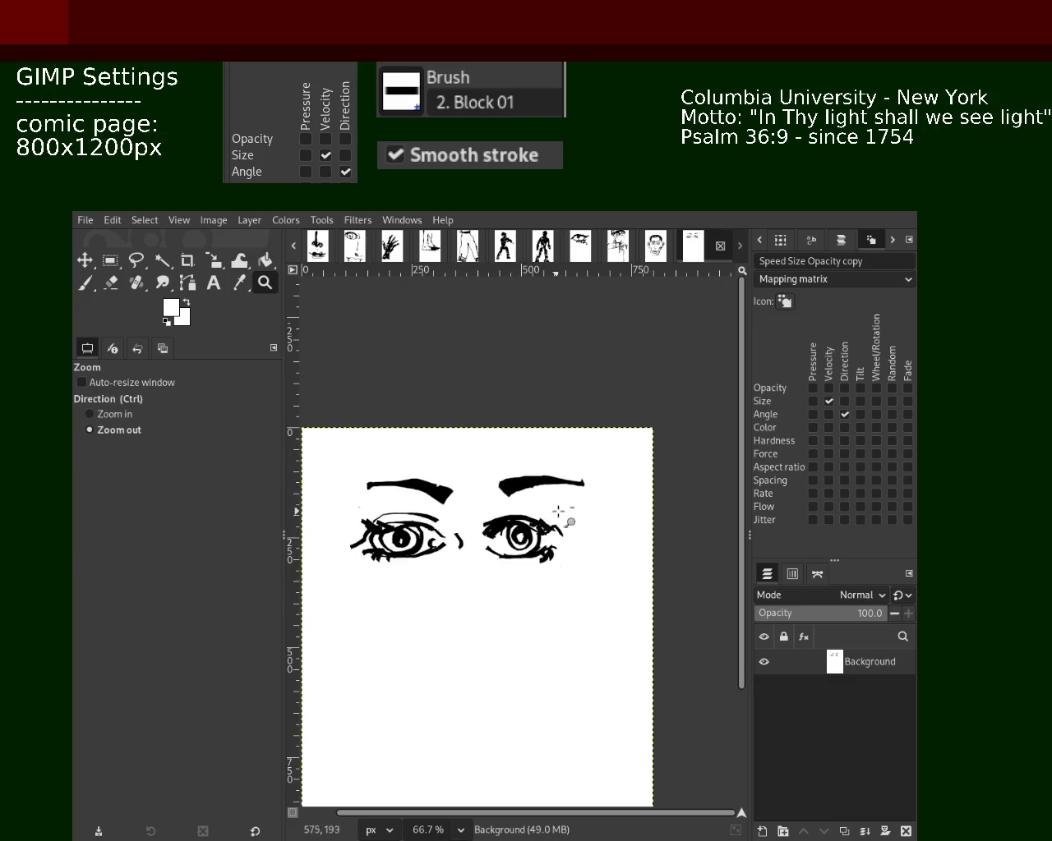
left_click(577, 499)
key("p")
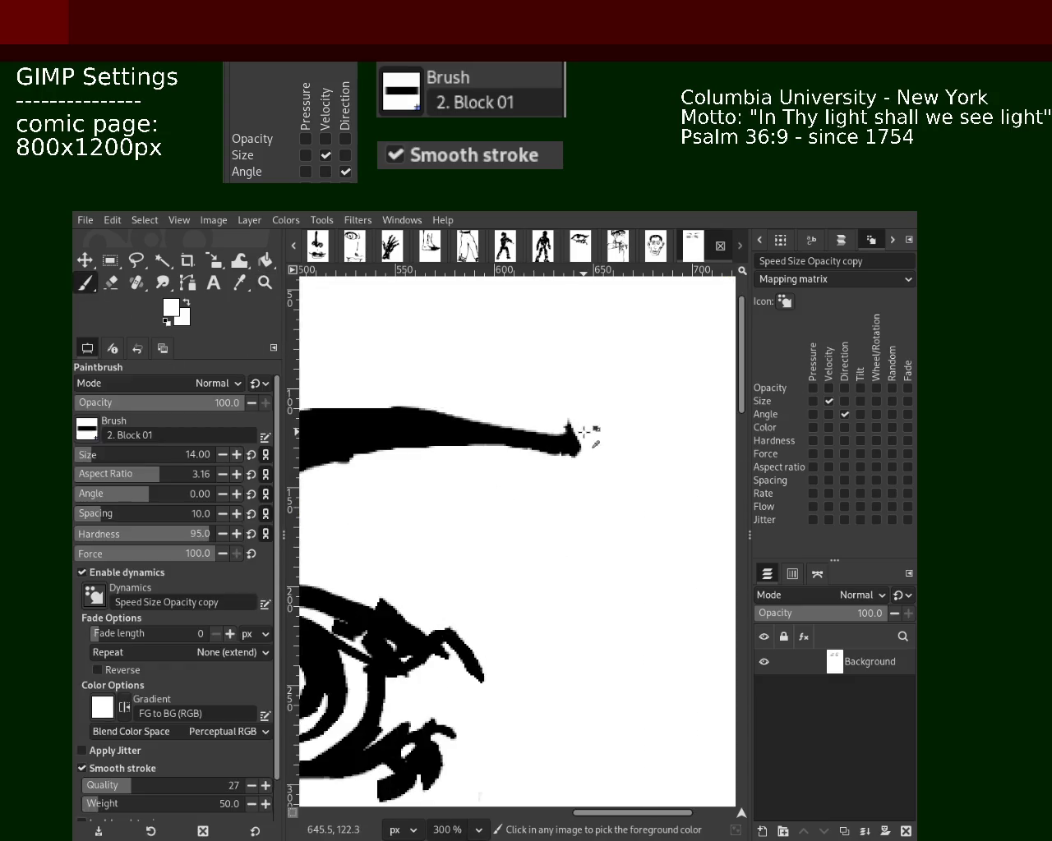
left_click_drag(583, 432, 573, 438)
key("ctrl+z")
left_click(574, 448, "ctrl")
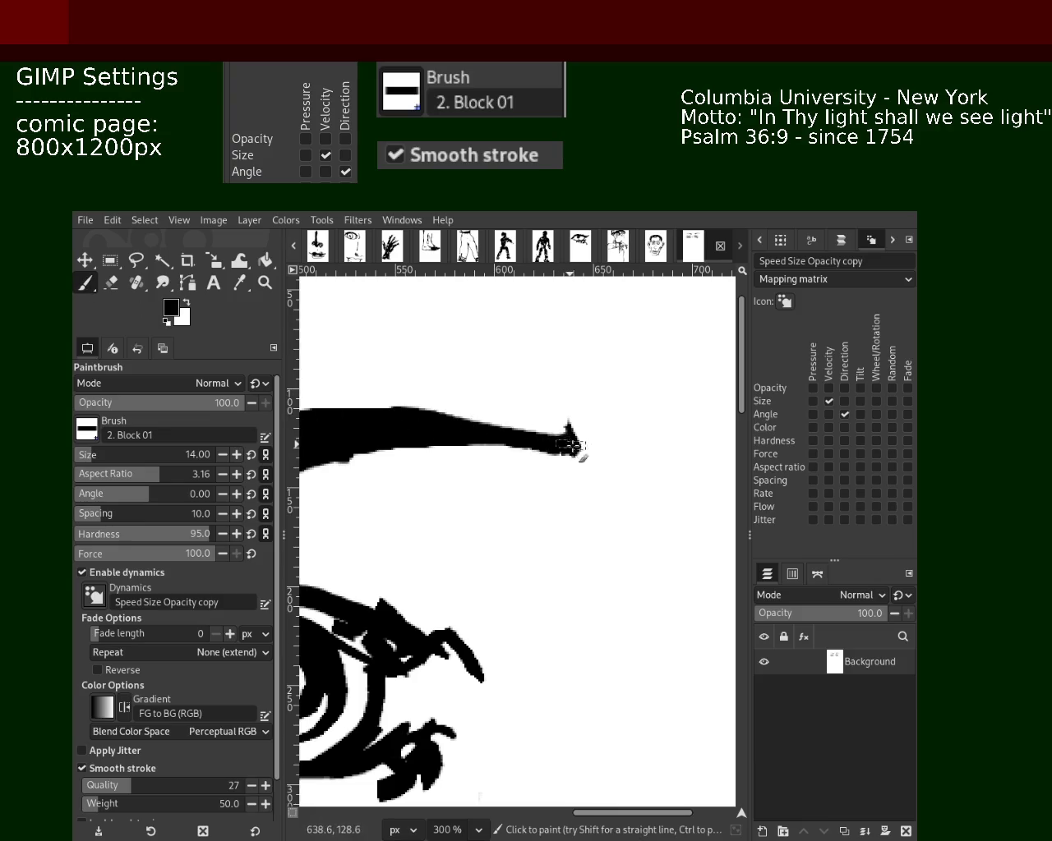
left_click_drag(573, 446, 415, 420)
left_click_drag(472, 443, 378, 454)
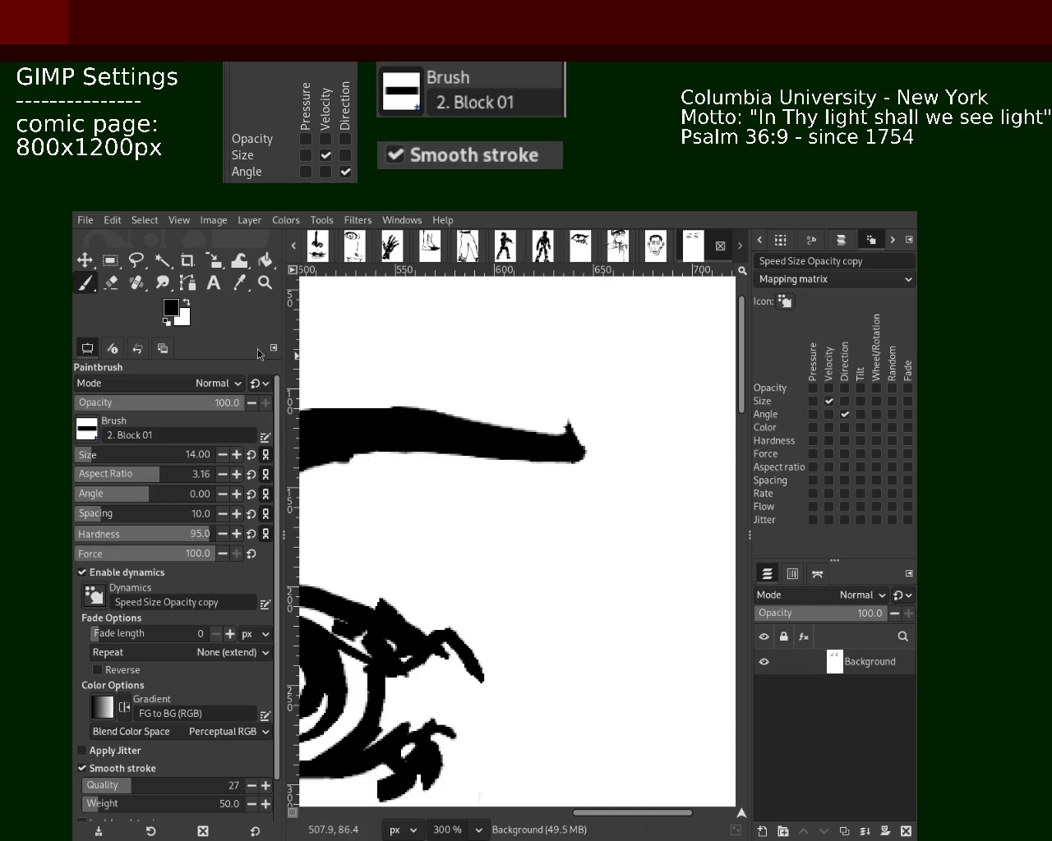
- Paint out the spike at the eyebrow's tip in white and zoom back to the page
left_click(111, 282)
left_click_drag(592, 446, 488, 419)
key("ctrl+z")
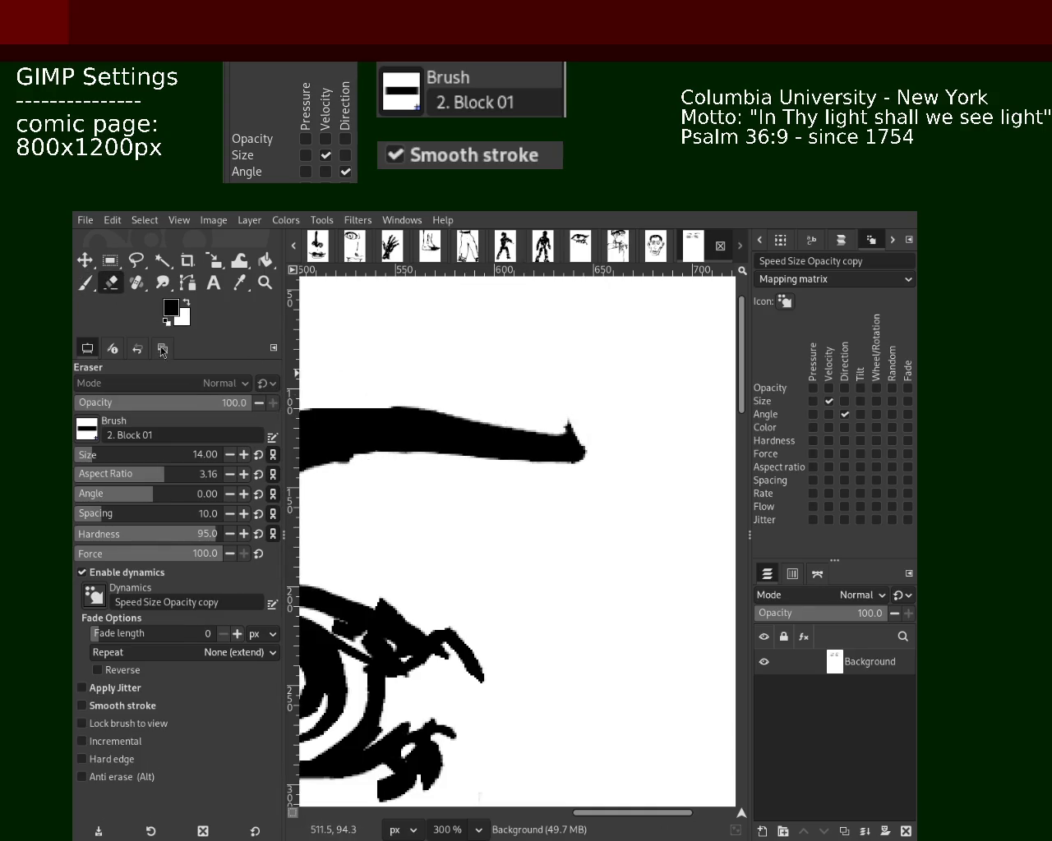
left_click(84, 282)
left_click(622, 439, "ctrl")
left_click(570, 423)
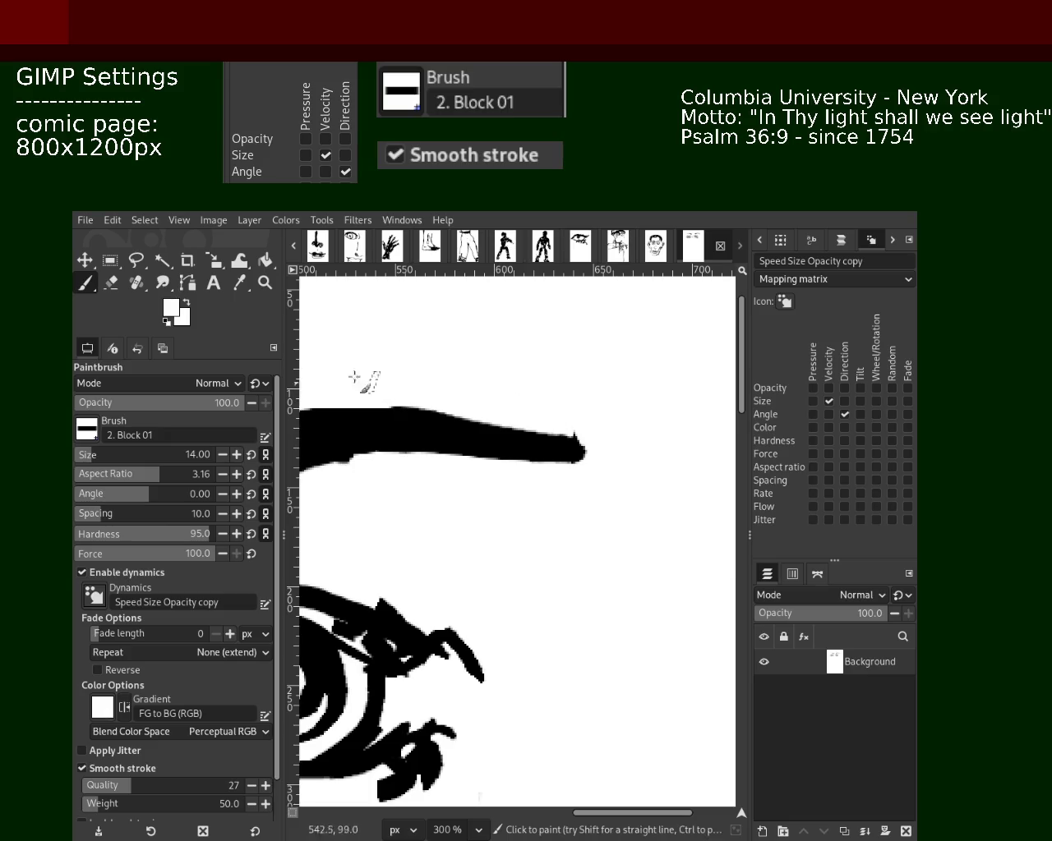
left_click_drag(575, 431, 533, 439)
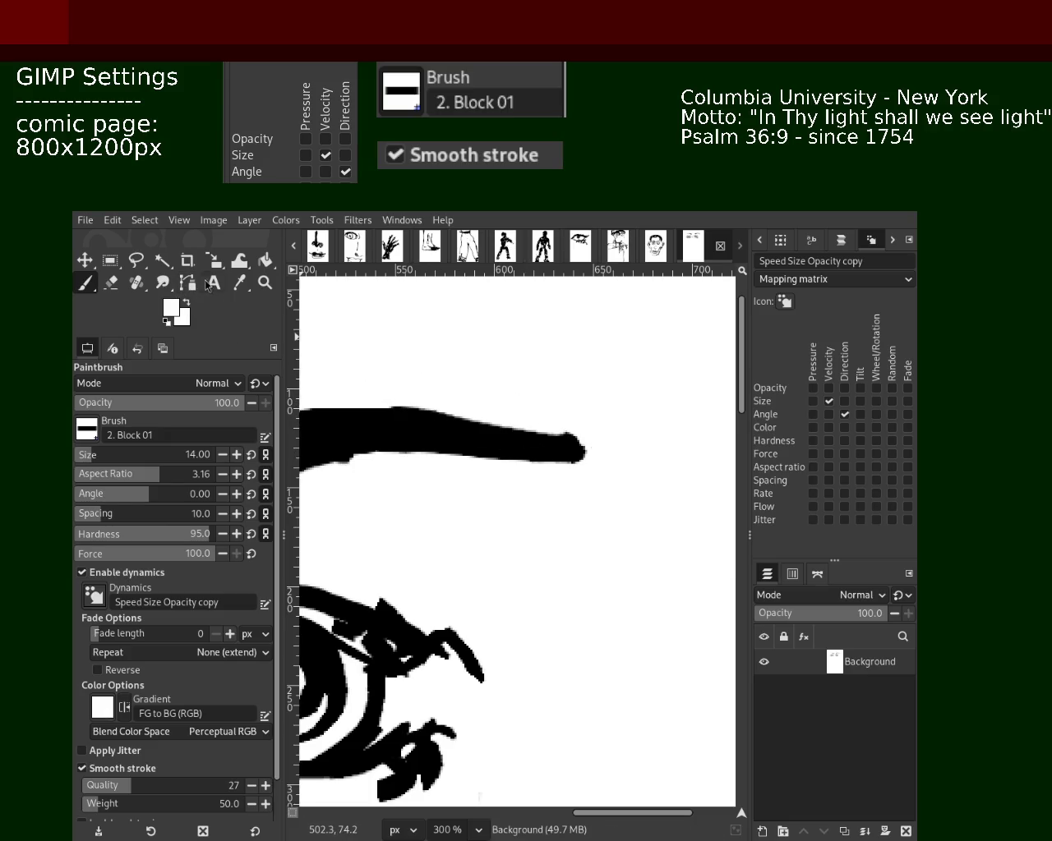
left_click(265, 283)
left_click_drag(465, 467, 494, 486)
left_click(493, 486)
left_click(494, 486)
left_click(493, 487)
left_click(493, 488)
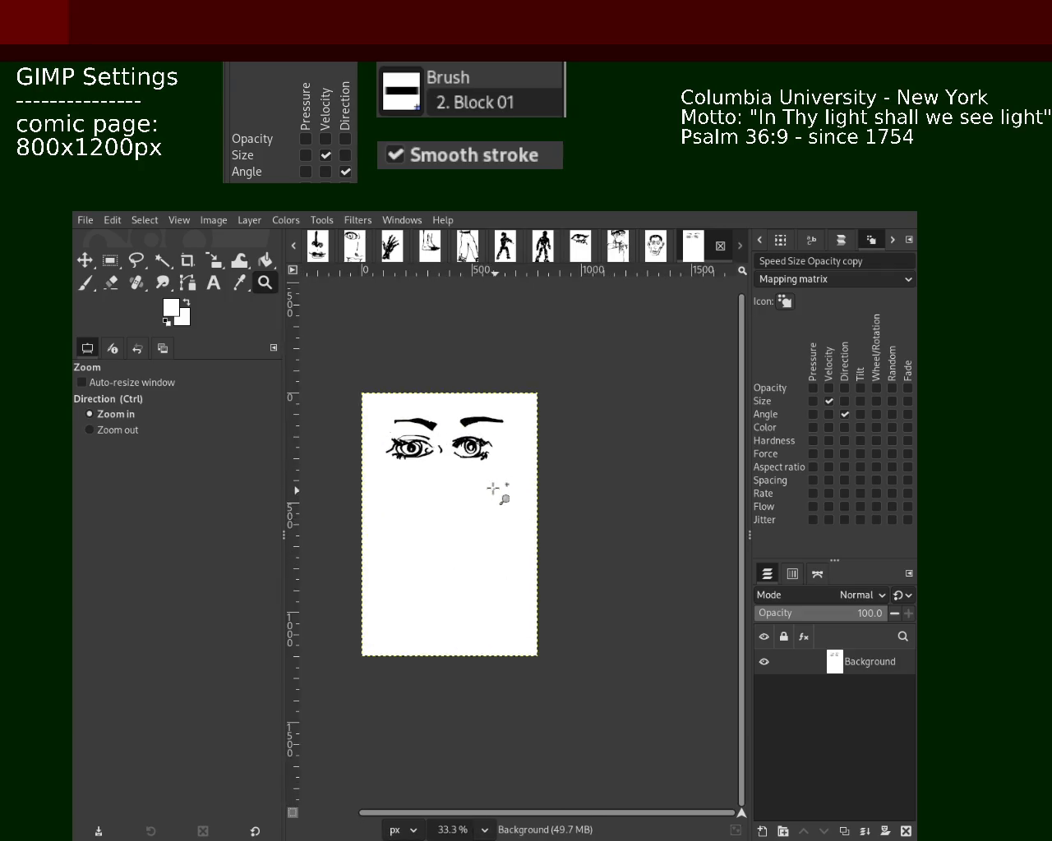
- Add black marks below the right eye's lower-right corner
left_click(493, 489)
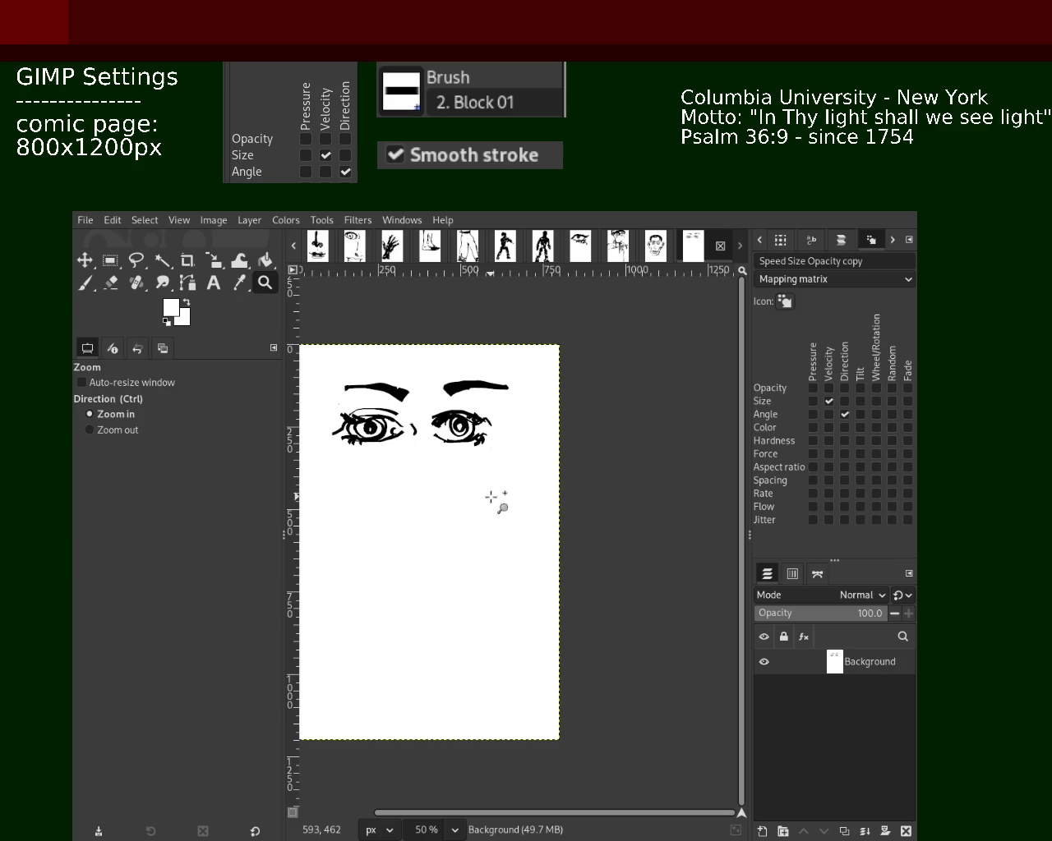
scroll(467, 419, "down", 1)
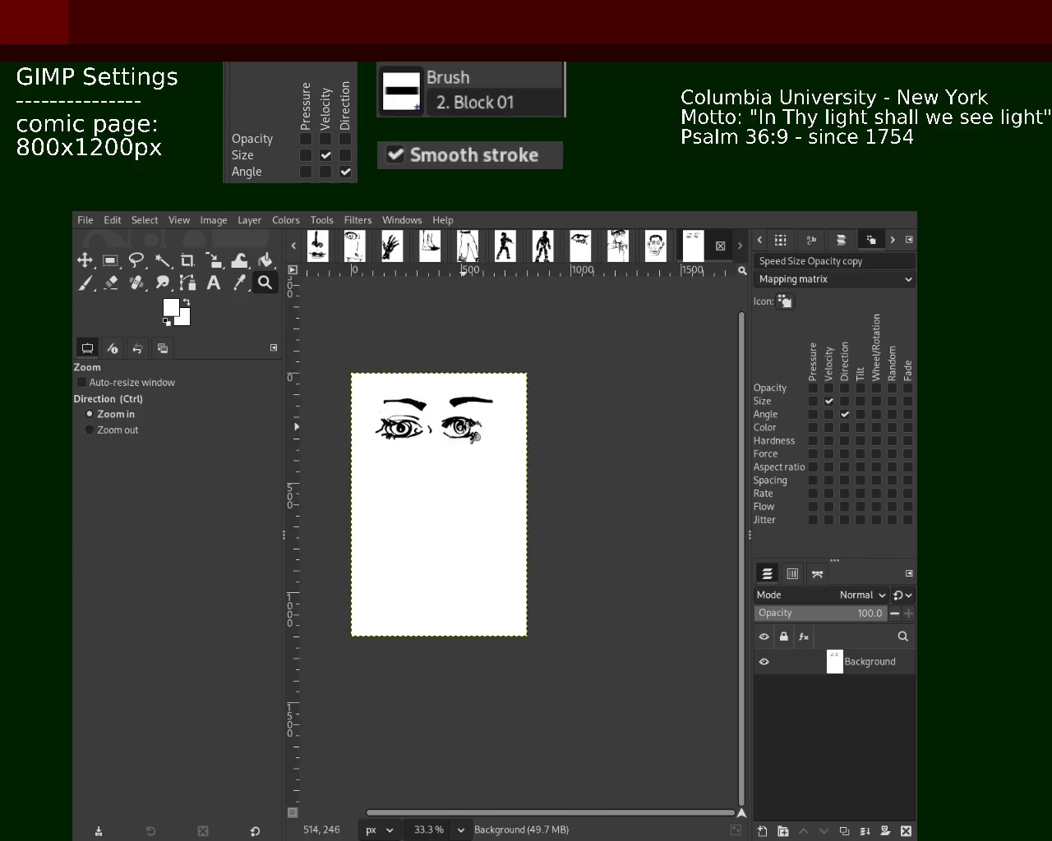
scroll(467, 420, "up", 4)
left_click(84, 282)
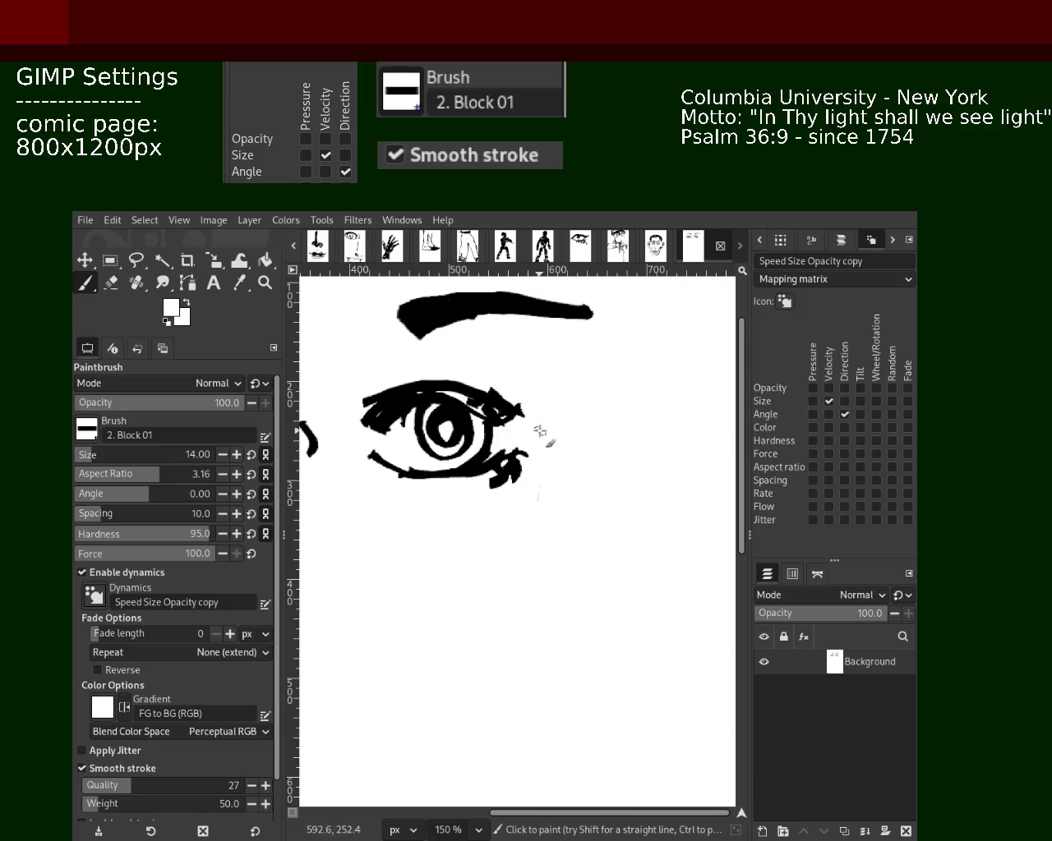
left_click_drag(532, 483, 511, 503)
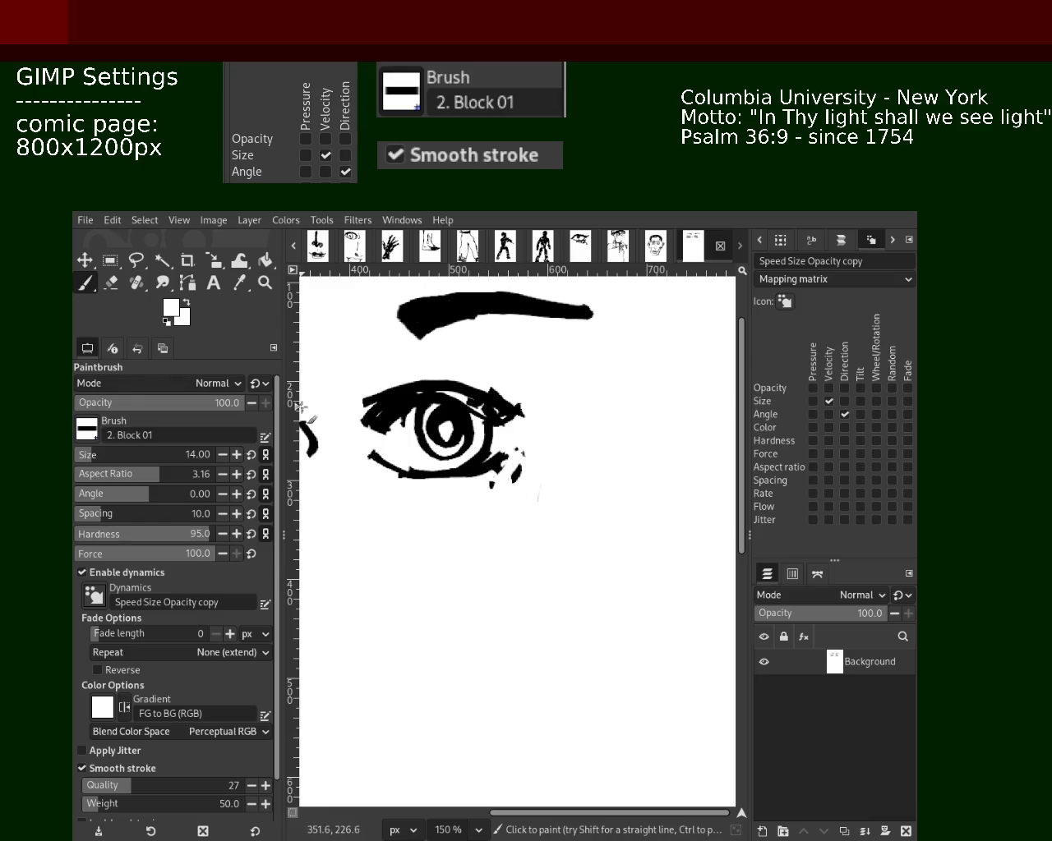
- Add a short black eyelash at the right eye's outer corner
left_click(265, 282)
scroll(565, 494, "down", 3)
scroll(559, 486, "up", 1)
scroll(555, 481, "down", 1)
scroll(549, 475, "up", 1)
scroll(549, 475, "up", 2)
key("p")
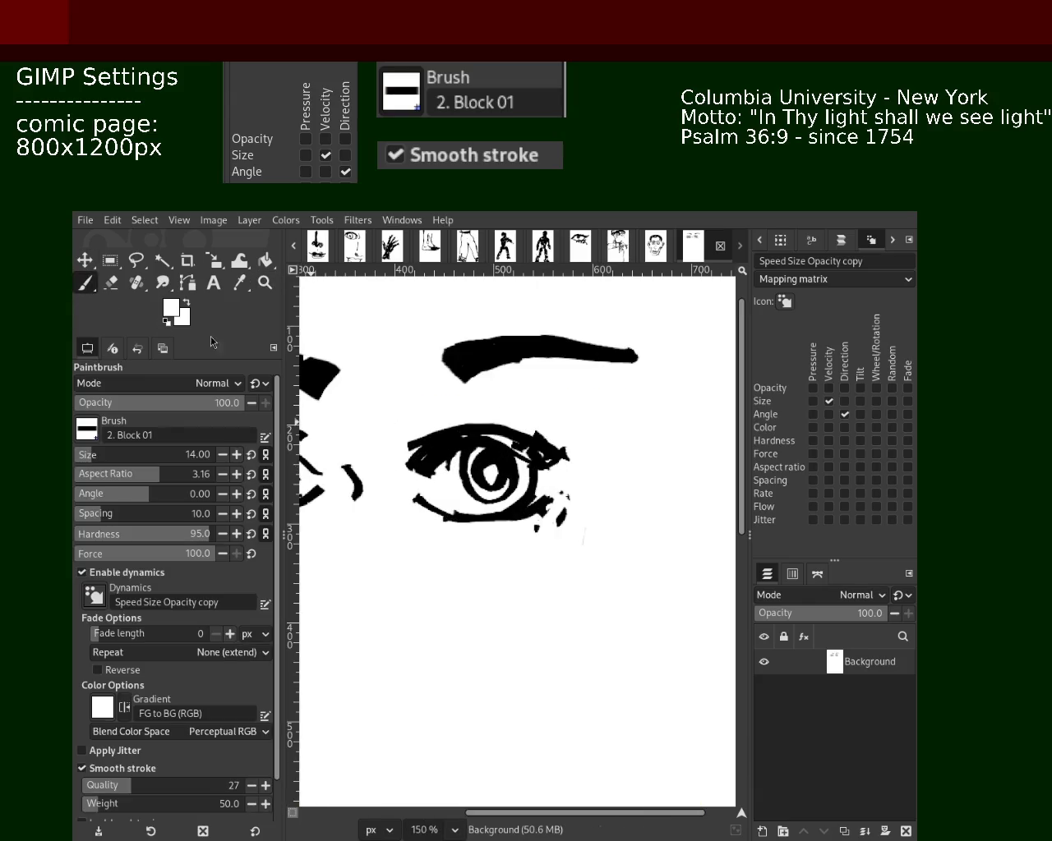
left_click(522, 444, "ctrl")
mouse_move(543, 448)
left_mouse_down()
mouse_move(580, 489)
mouse_move(590, 480)
mouse_move(547, 488)
mouse_move(582, 405)
left_mouse_up()
key("ctrl+z")
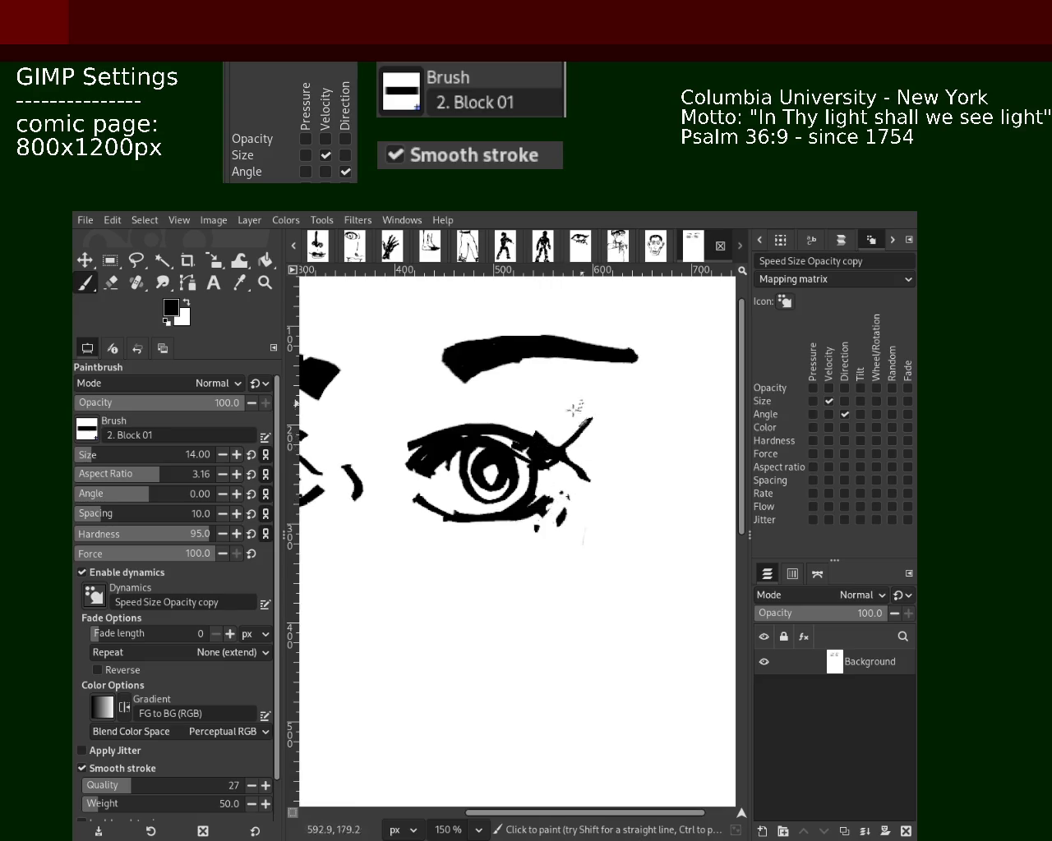
mouse_move(537, 447)
left_mouse_down()
mouse_move(585, 396)
mouse_move(537, 448)
left_mouse_up()
- Try an angled stroke at the eye's lower outer corner, then undo it
key("ctrl+z")
mouse_move(564, 511)
left_mouse_down()
mouse_move(538, 533)
mouse_move(571, 485)
mouse_move(530, 505)
mouse_move(546, 511)
left_mouse_up()
key("ctrl+z")
left_click(575, 493, "ctrl")
left_click(543, 514, "ctrl")
key("ctrl+z")
- Paint out the upper-right lash tip and trim the eyebrow's underside in white
left_click(265, 282)
left_click(620, 493, "ctrl")
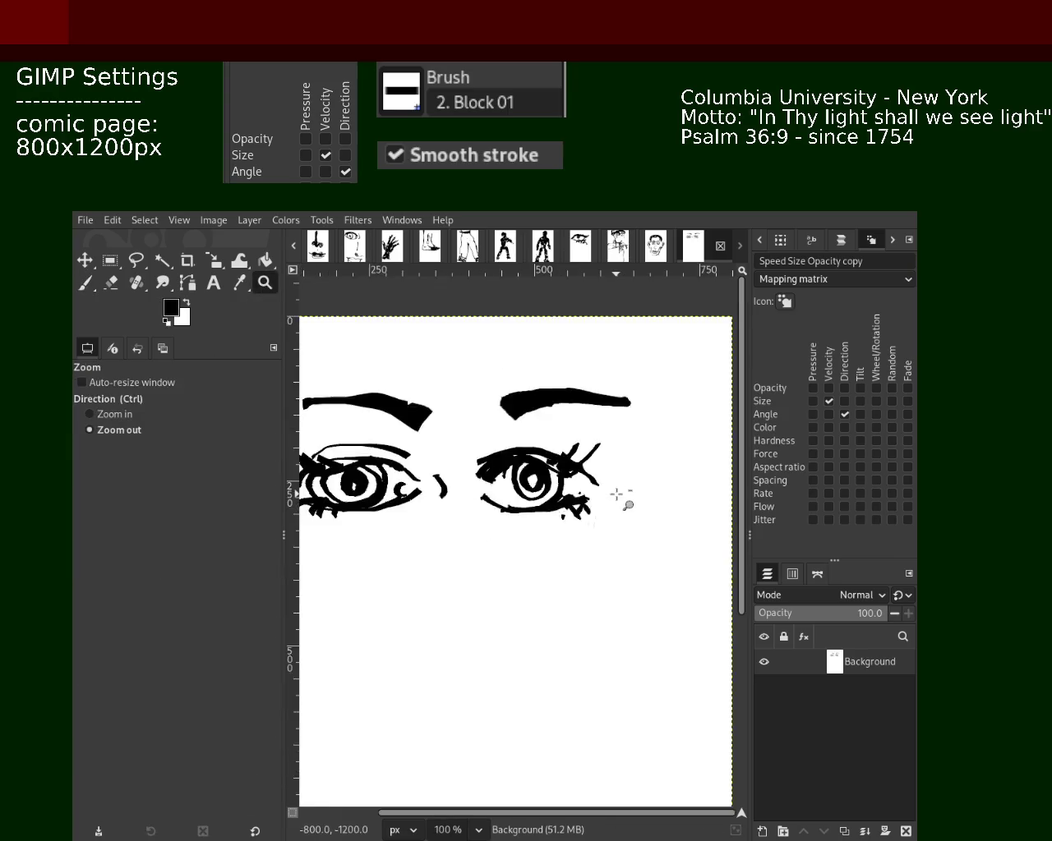
left_click(575, 510, "ctrl")
left_click(576, 509, "ctrl")
left_click(540, 535)
key("ctrl")
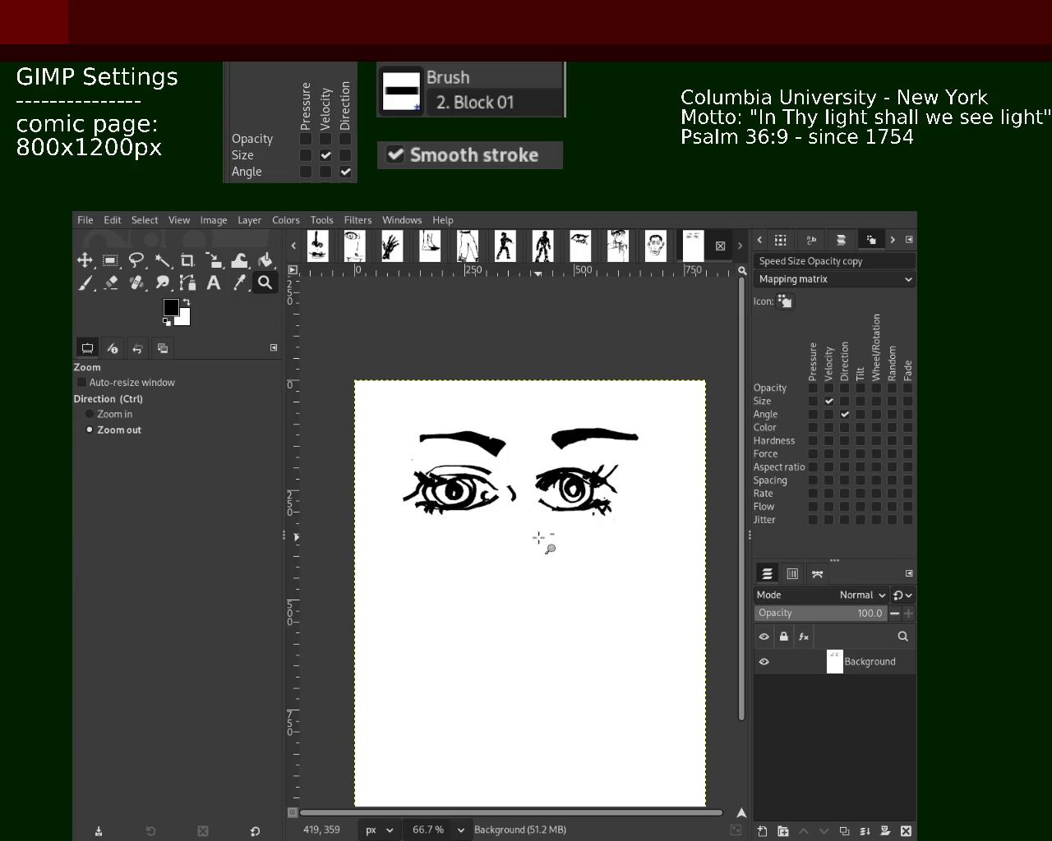
left_click(552, 501, "ctrl")
left_click(606, 493)
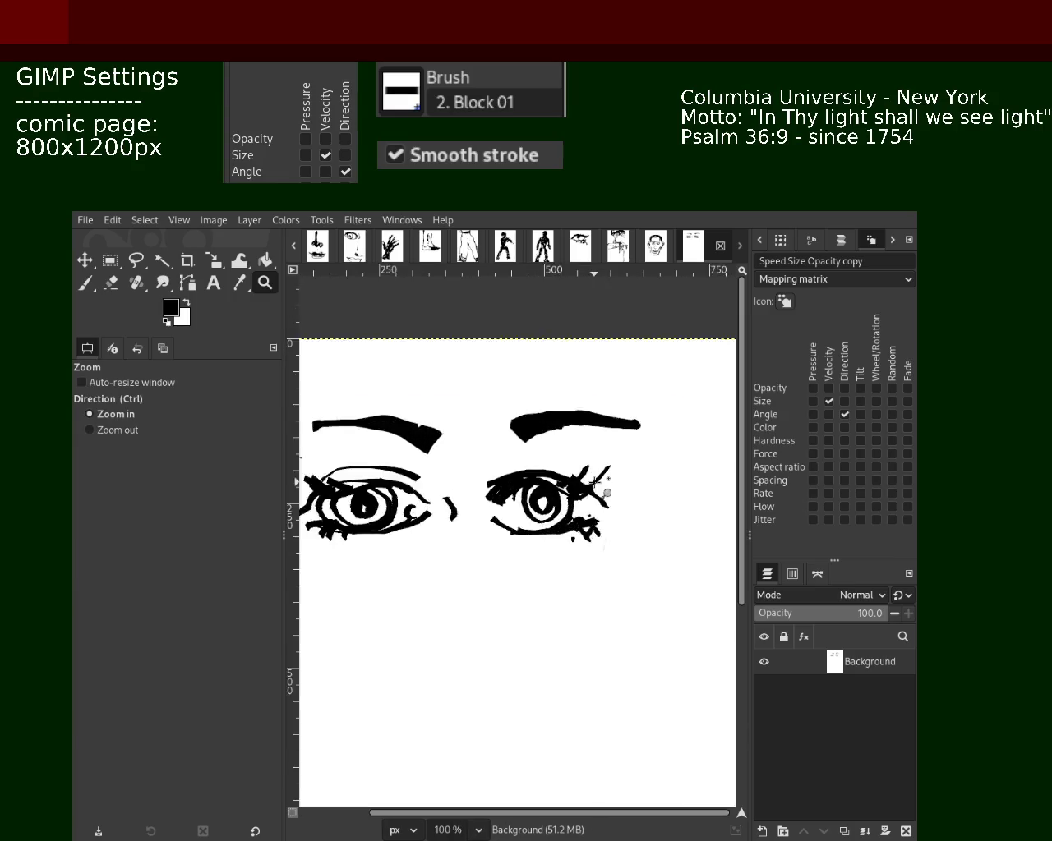
left_click(606, 493)
left_click(111, 284)
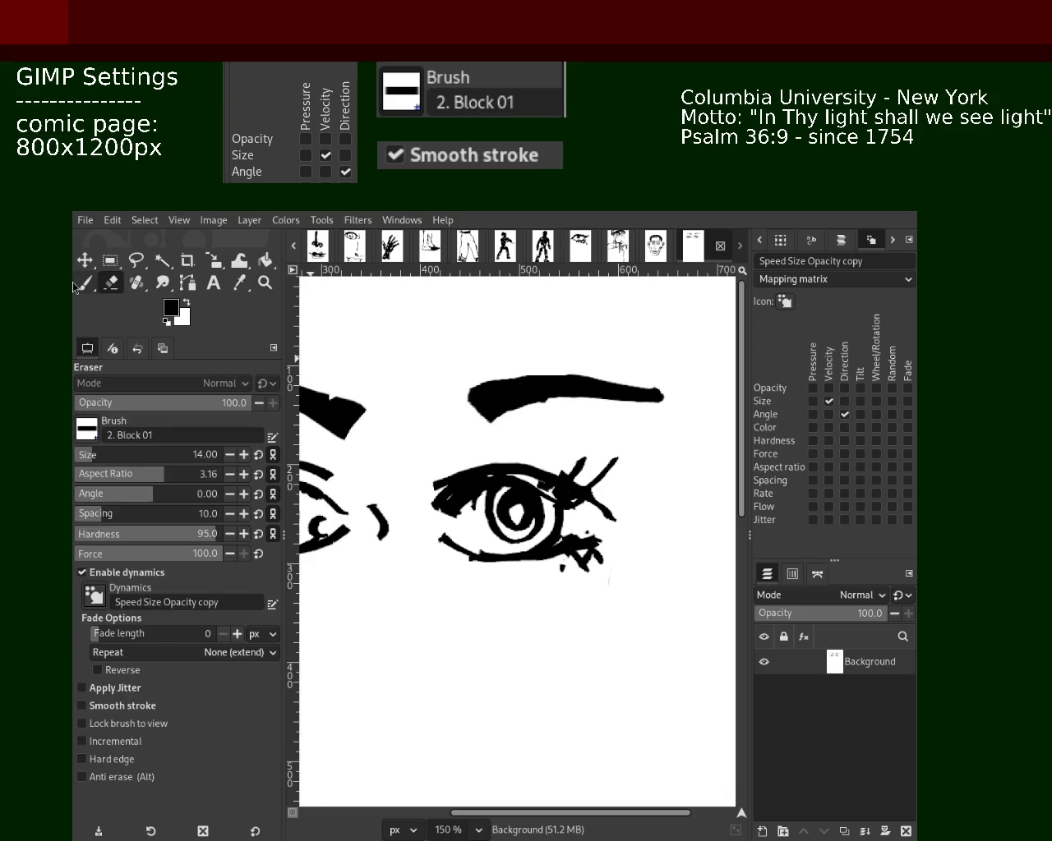
key("p")
left_click(653, 503, "ctrl")
left_click_drag(610, 481, 612, 458)
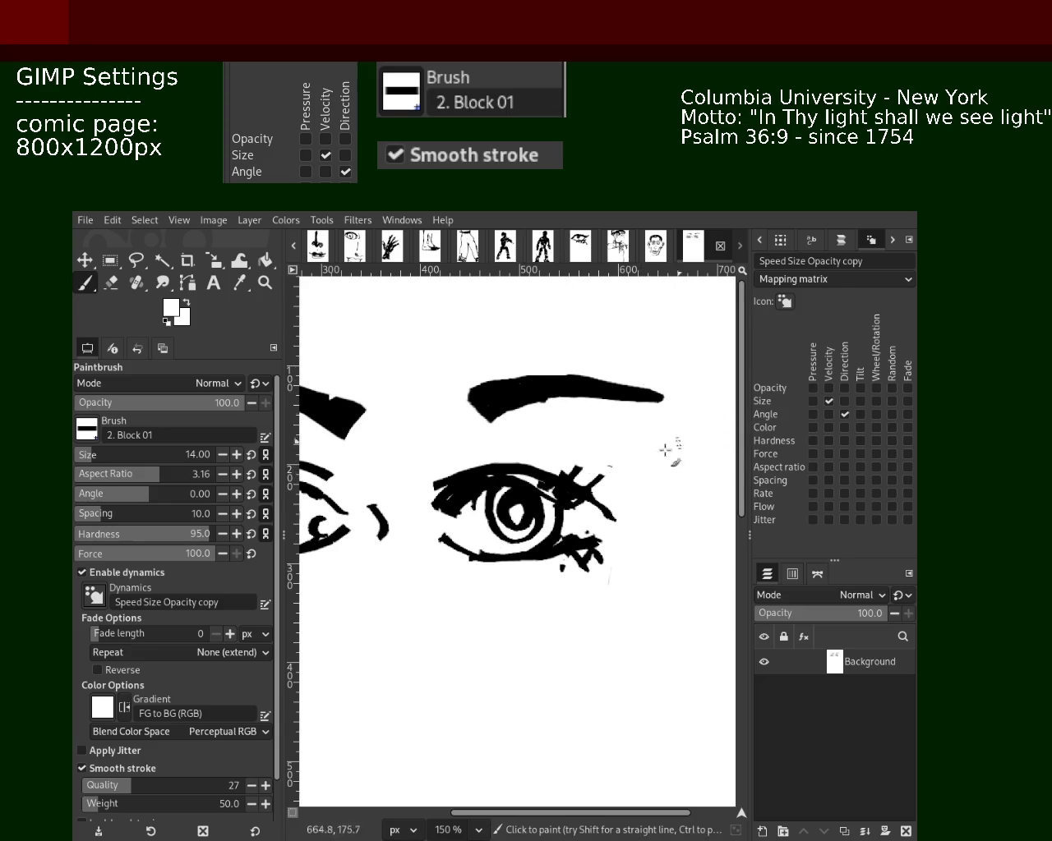
left_click_drag(498, 423, 605, 418)
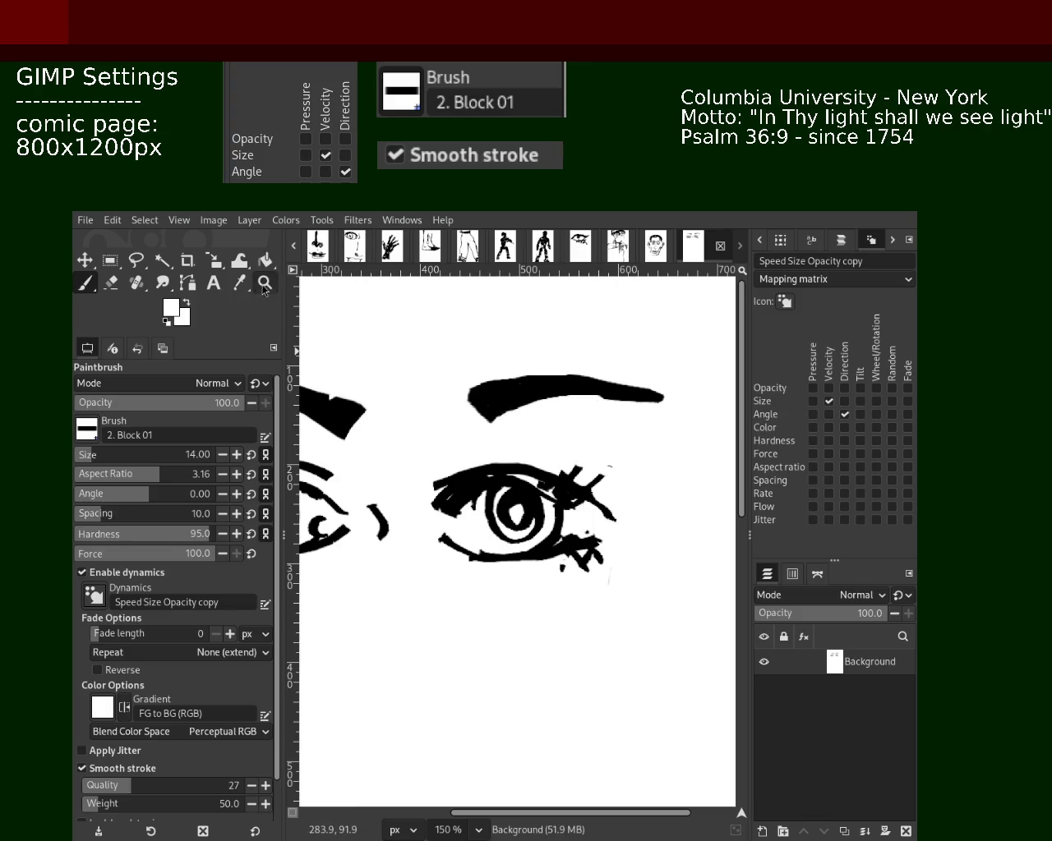
- Zoom out to check the whole face, then zoom to 200% on the right eye
left_click(263, 284)
left_click(615, 425, "ctrl")
left_click(579, 405, "ctrl")
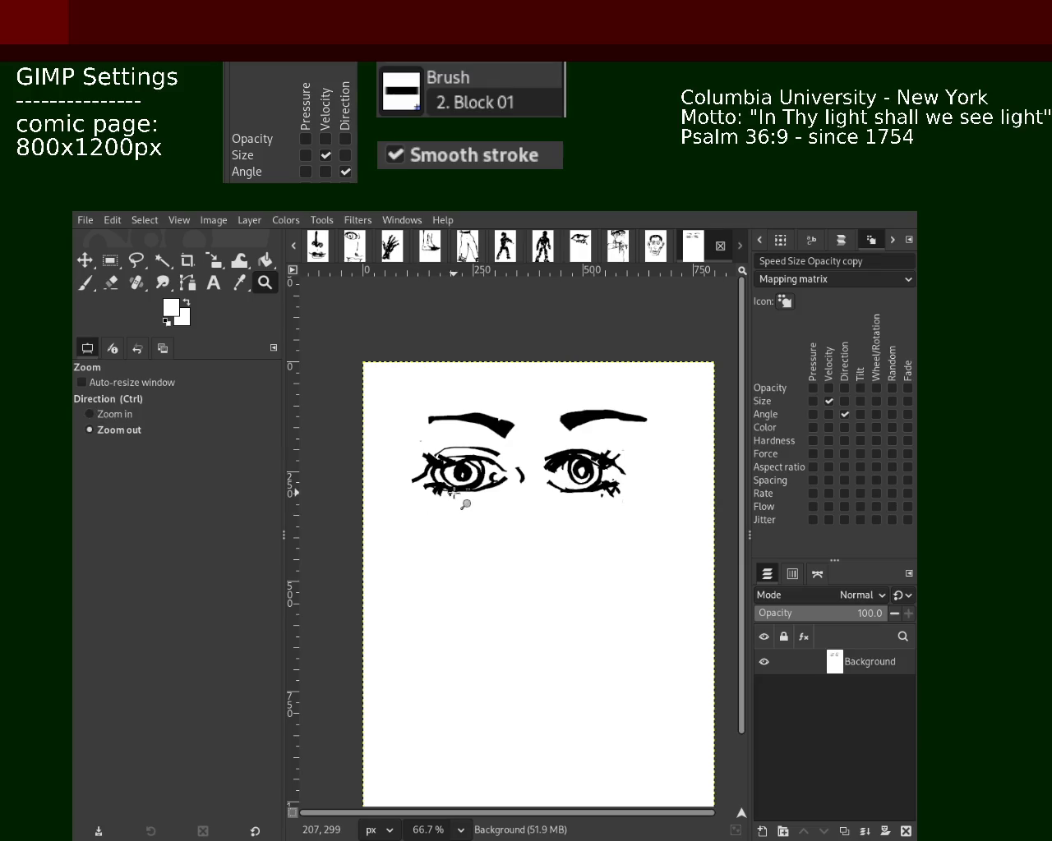
left_click(510, 505, "ctrl")
left_click(564, 517)
left_click(508, 497, "ctrl")
left_click(515, 497)
left_click(501, 498, "ctrl")
left_click(530, 482)
left_click(541, 502, "ctrl")
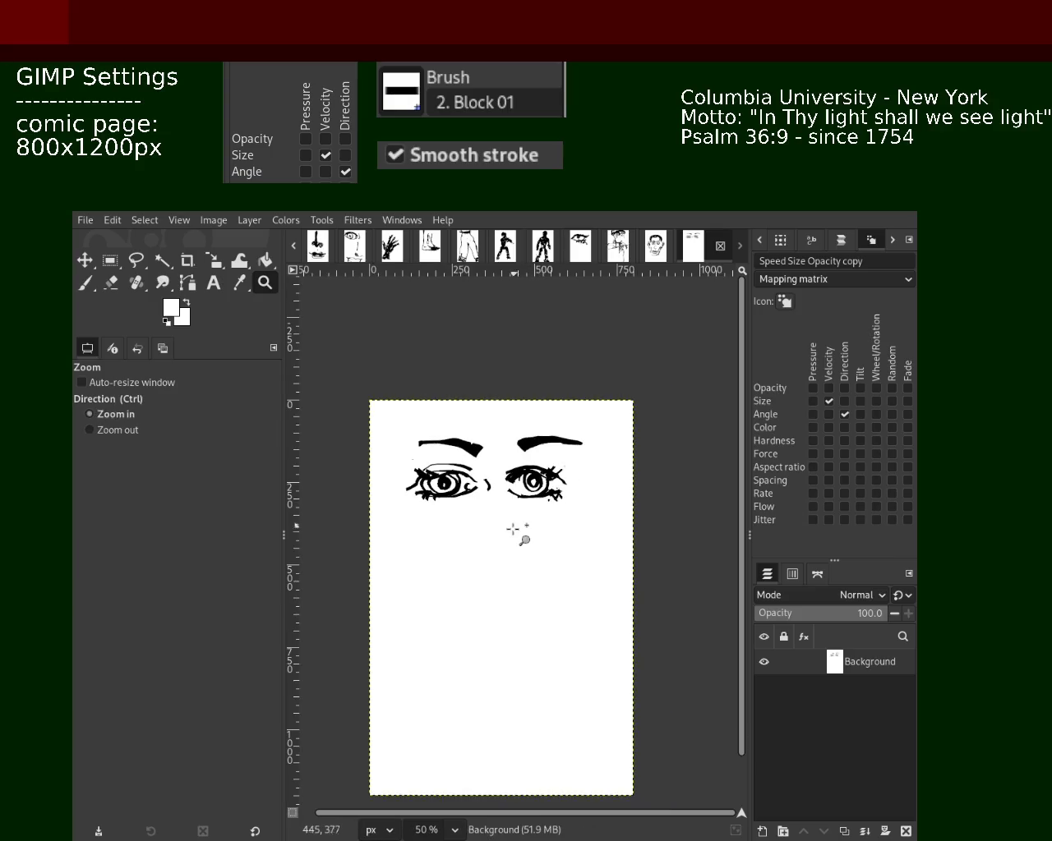
left_click(515, 530, "ctrl")
left_click(512, 529, "ctrl")
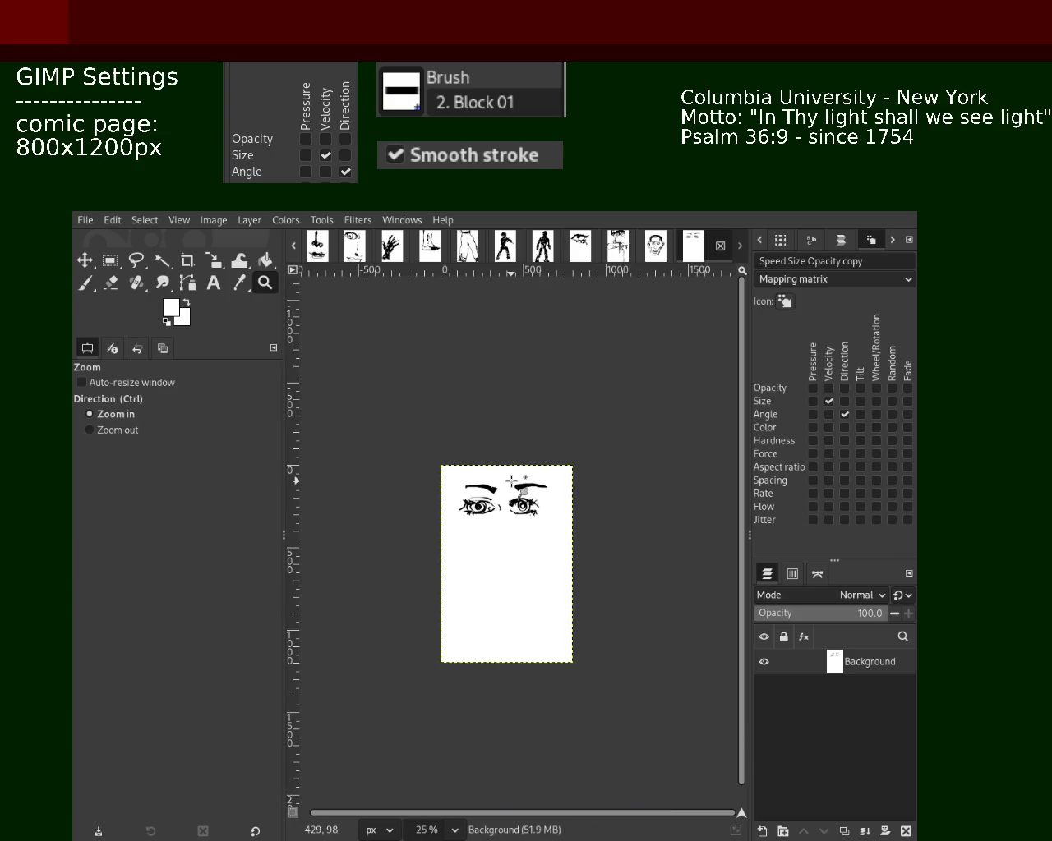
left_click(510, 506)
left_click(510, 501)
left_click(518, 515)
left_click(518, 522)
left_click(518, 522, "ctrl")
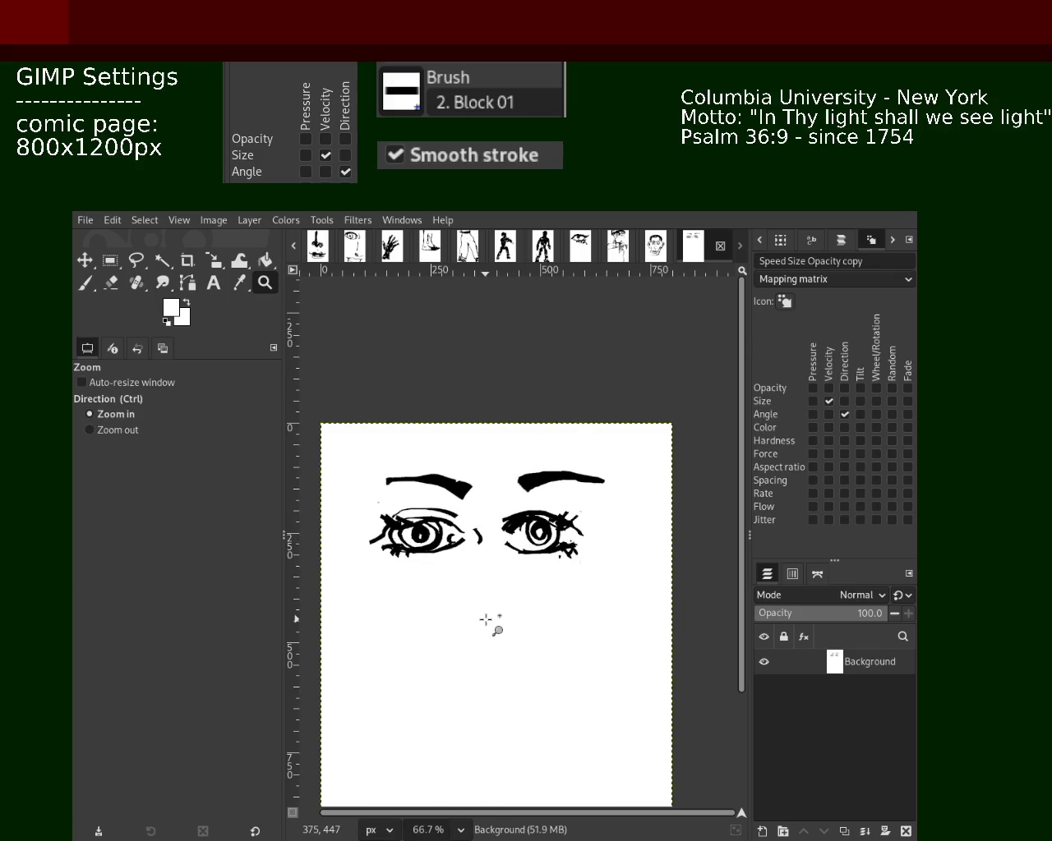
left_click(501, 571, "ctrl")
key("2")
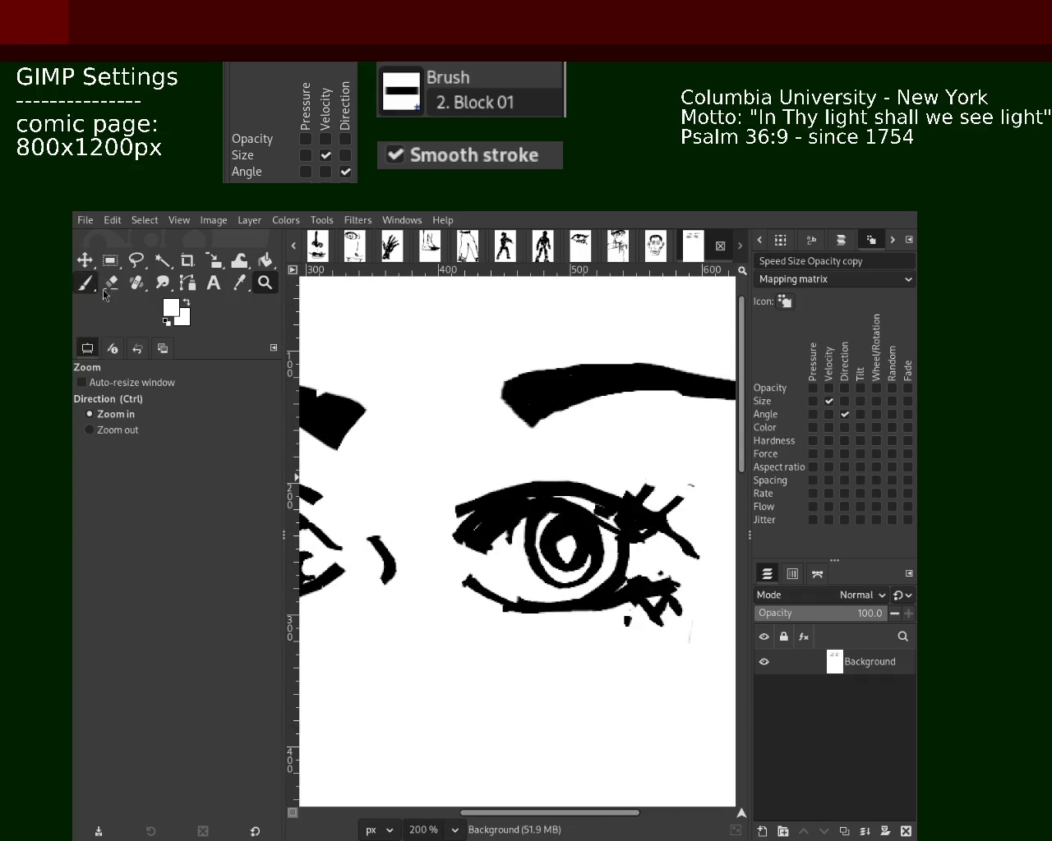
- Rework the iris's left-side stroke in black inside the right eye
left_click(94, 288)
key("d")
left_click_drag(519, 519, 556, 583)
key("ctrl+z")
left_click_drag(530, 521, 549, 588)
key("ctrl+z")
mouse_move(525, 519)
left_mouse_down()
mouse_move(543, 576)
mouse_move(526, 519)
left_mouse_up()
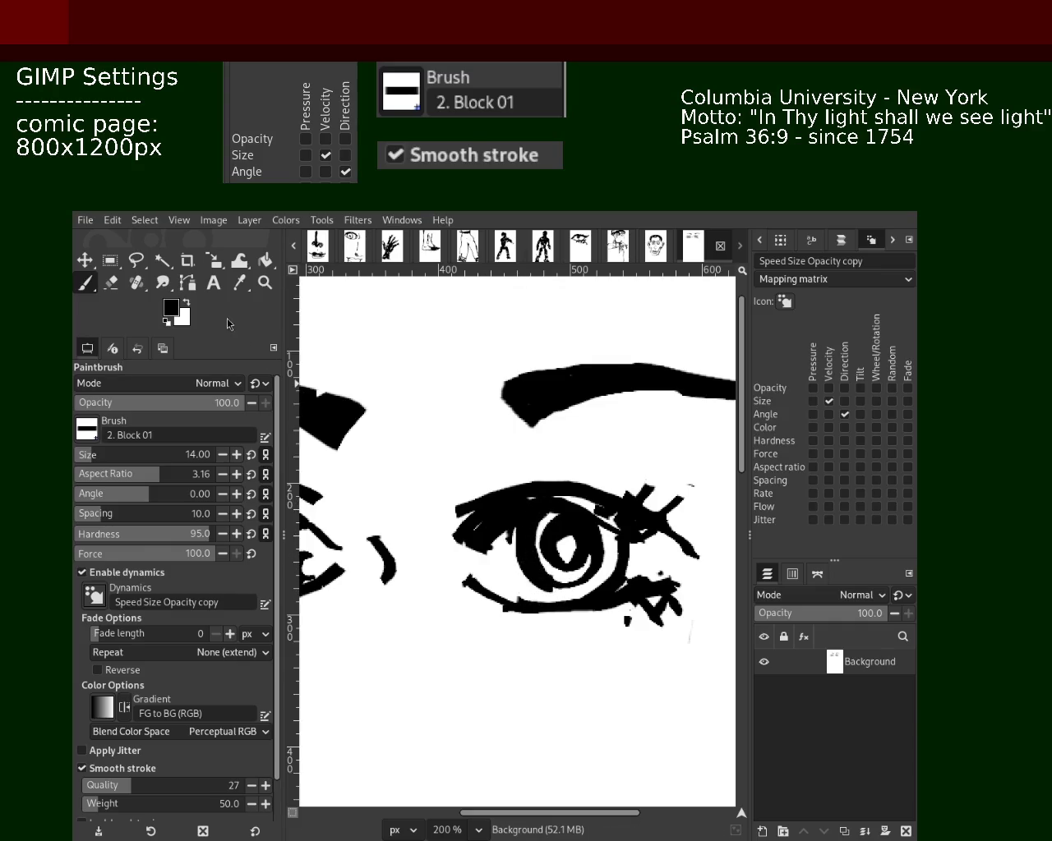
- Adjust the zoom on the right eye and return to the paintbrush
left_click(265, 282)
scroll(547, 528, "down", 5)
scroll(545, 530, "down", 5)
scroll(546, 530, "up", 3)
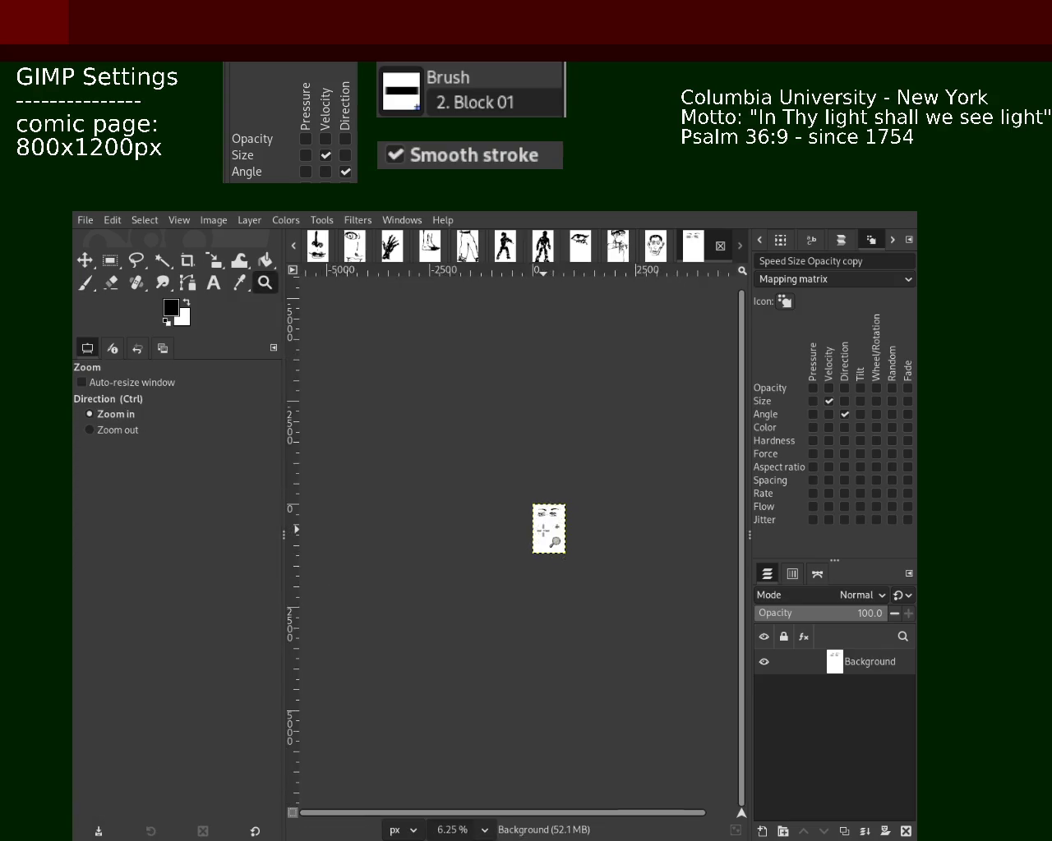
scroll(548, 531, "up", 4)
scroll(575, 485, "down", 1)
scroll(600, 448, "up", 2)
scroll(608, 460, "up", 2)
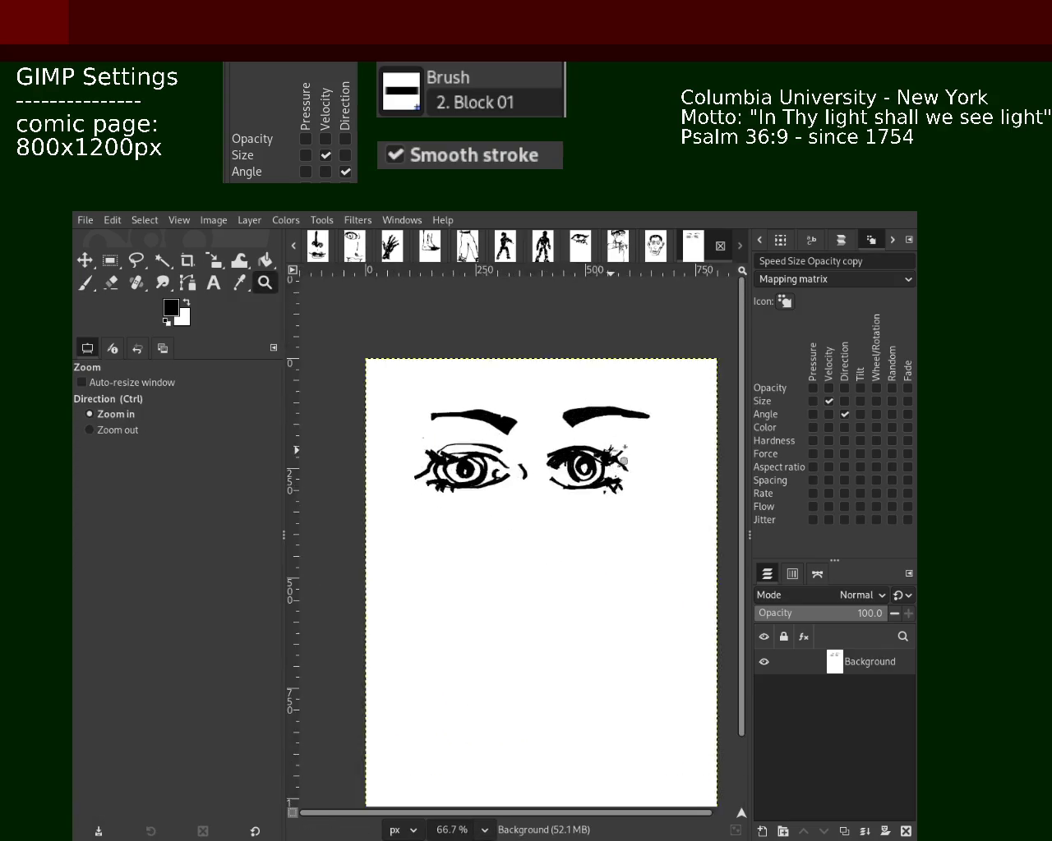
scroll(576, 460, "up", 3)
key("p")
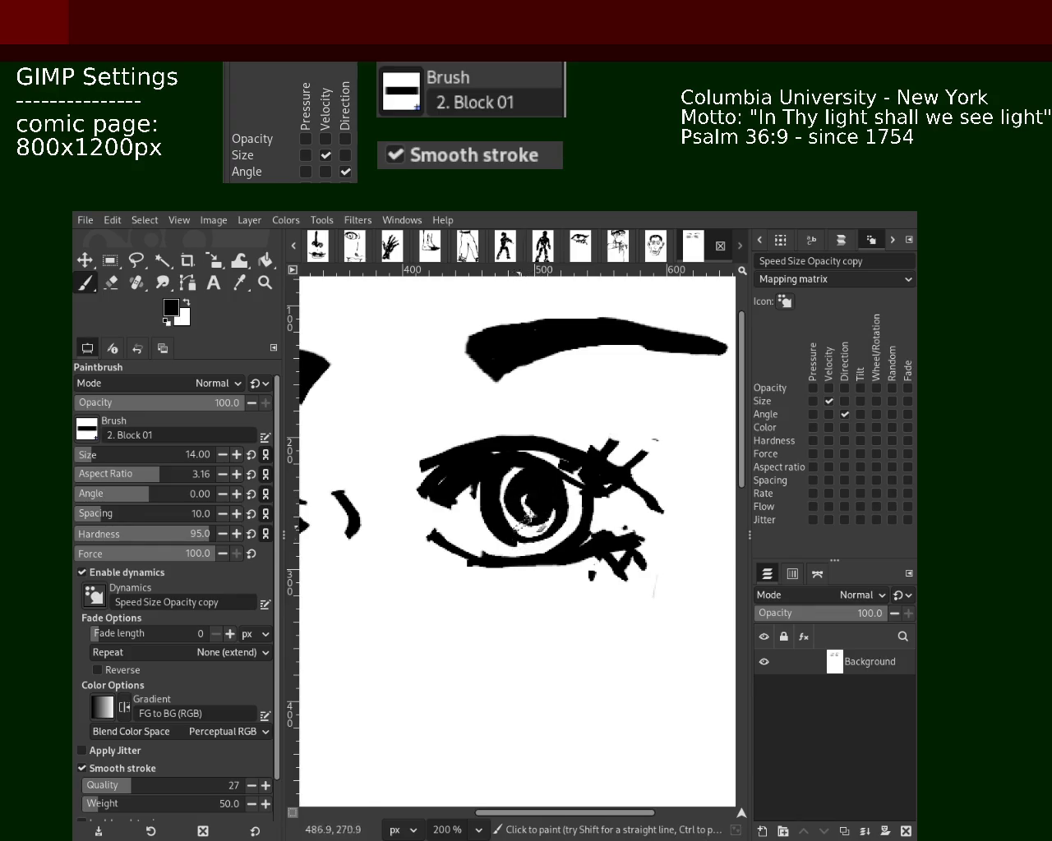
- Fill the gaps between the right eye's lower lashes with a black brush stroke
left_click(265, 283)
key("minus")
key("minus")
key("minus")
left_click(590, 440)
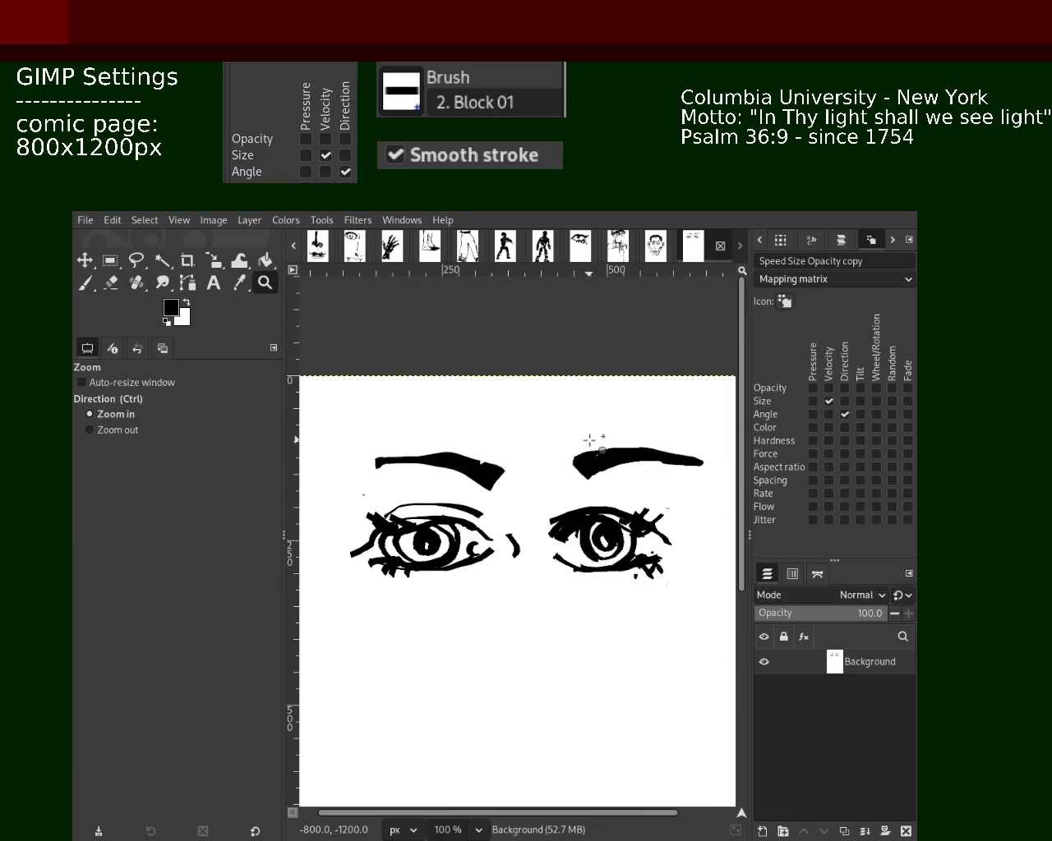
scroll(589, 441, "down", 1)
scroll(589, 441, "down", 1)
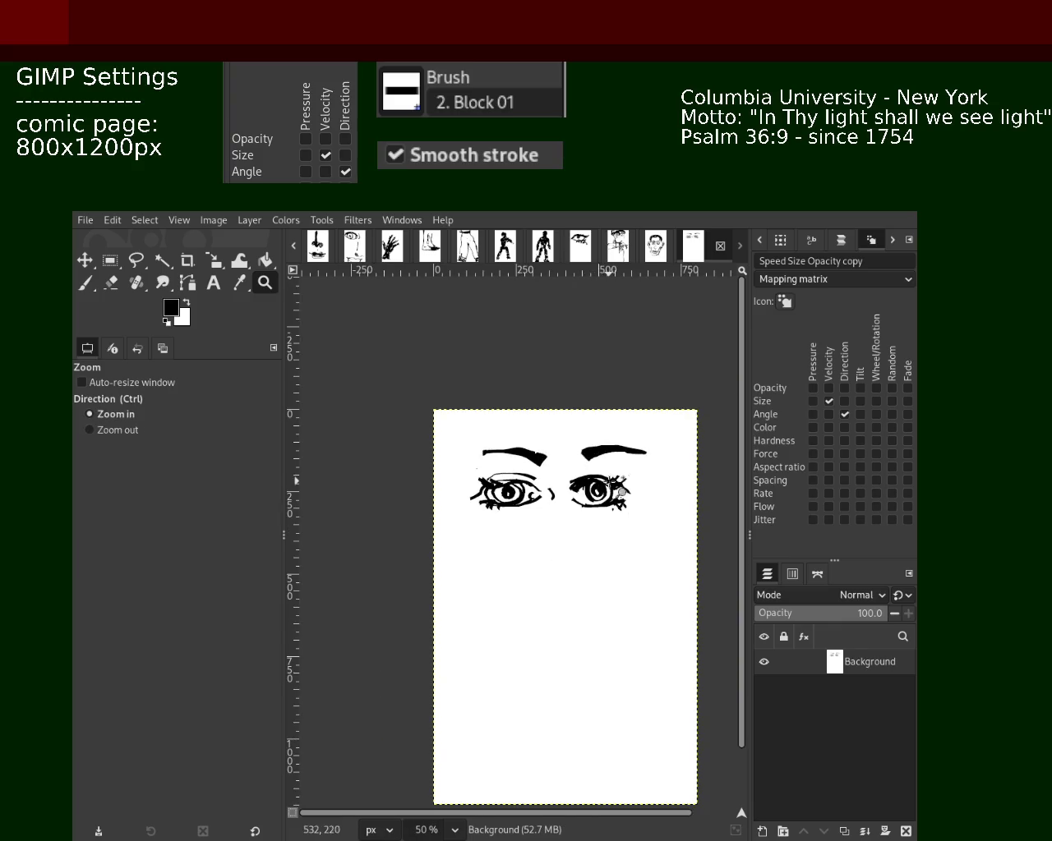
scroll(575, 493, "up", 2)
scroll(558, 557, "up", 3)
left_click(84, 283)
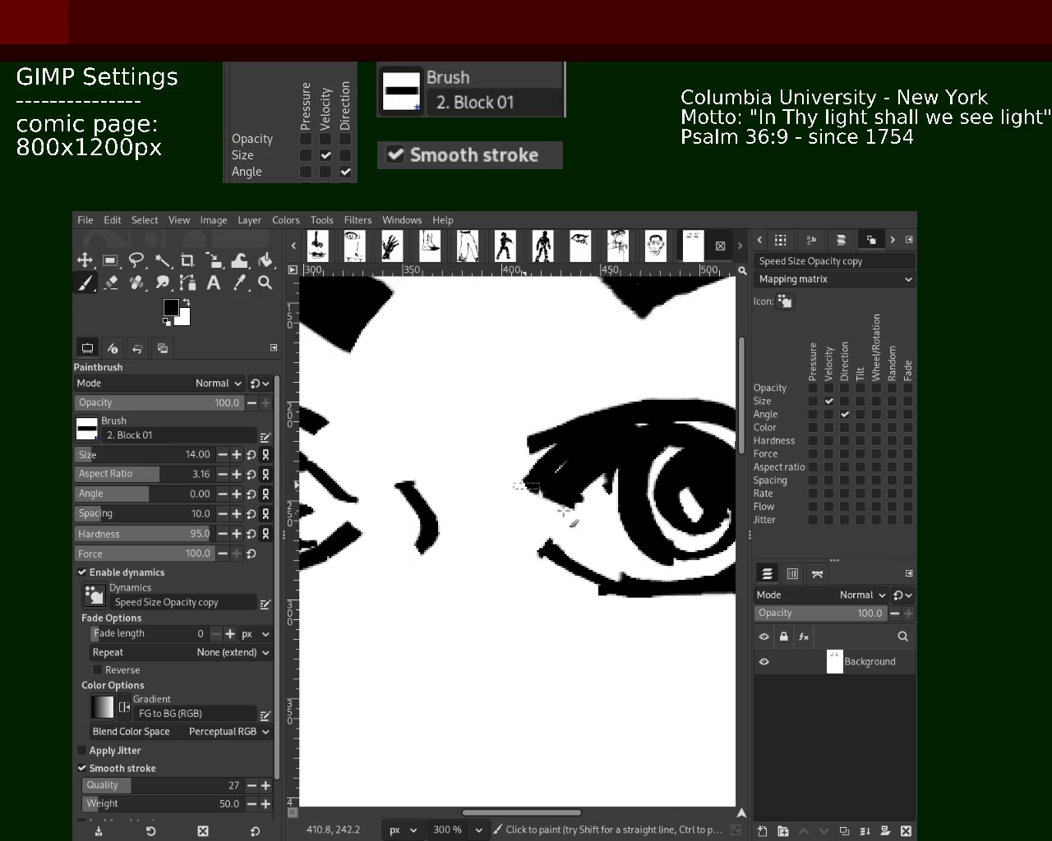
left_click_drag(566, 496, 542, 549)
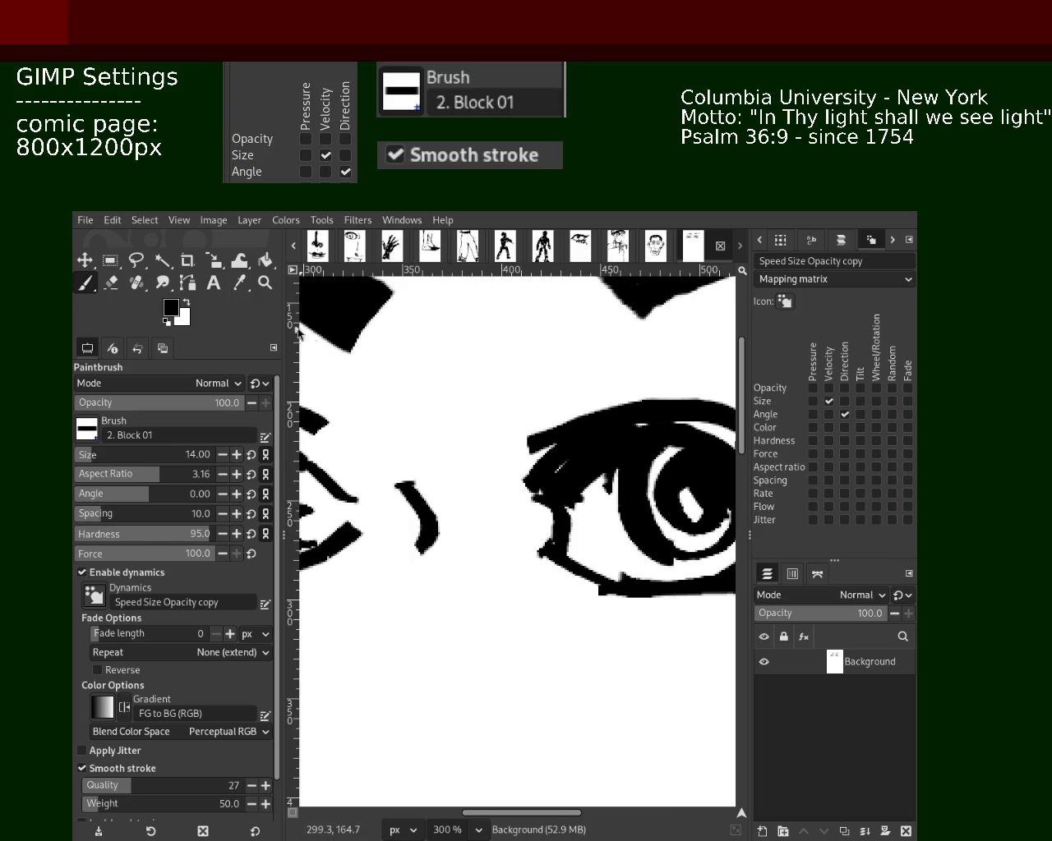
- Zoom in on the right eye and paint black lash strokes below it and at its inner corner
left_click(265, 282)
key("1")
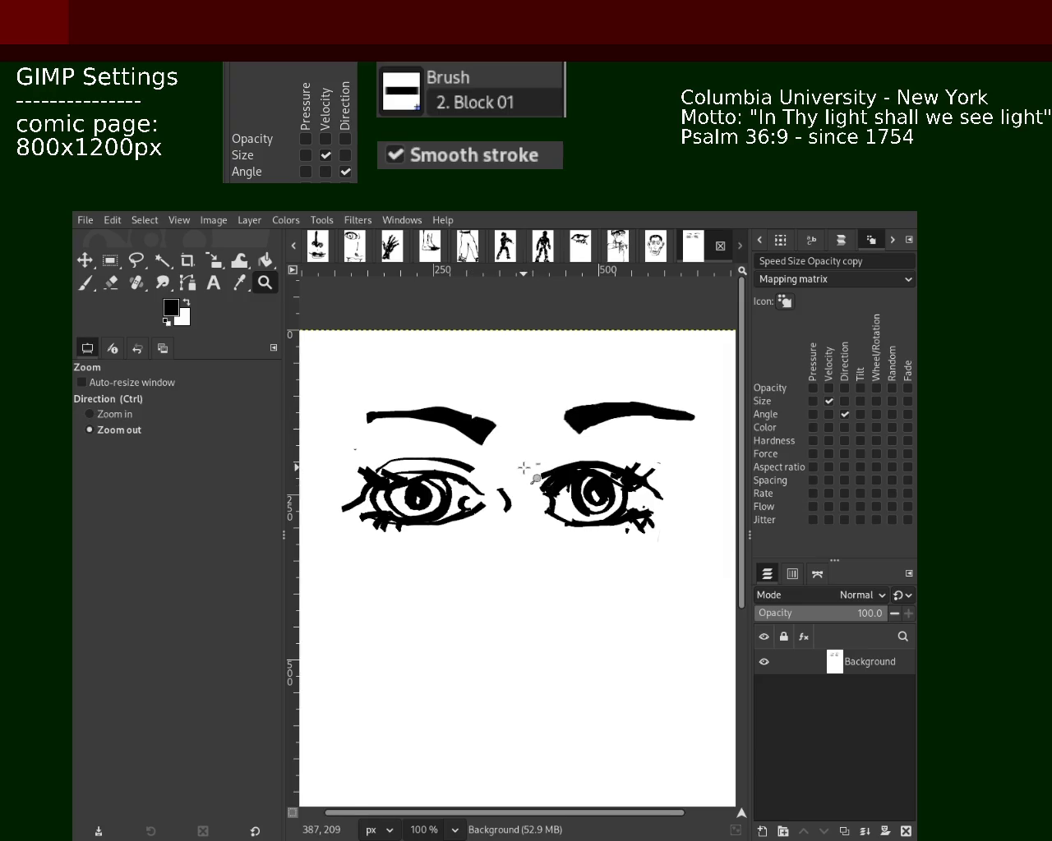
left_click(503, 493, "ctrl")
left_click(503, 493)
left_click(503, 493)
left_click(503, 493)
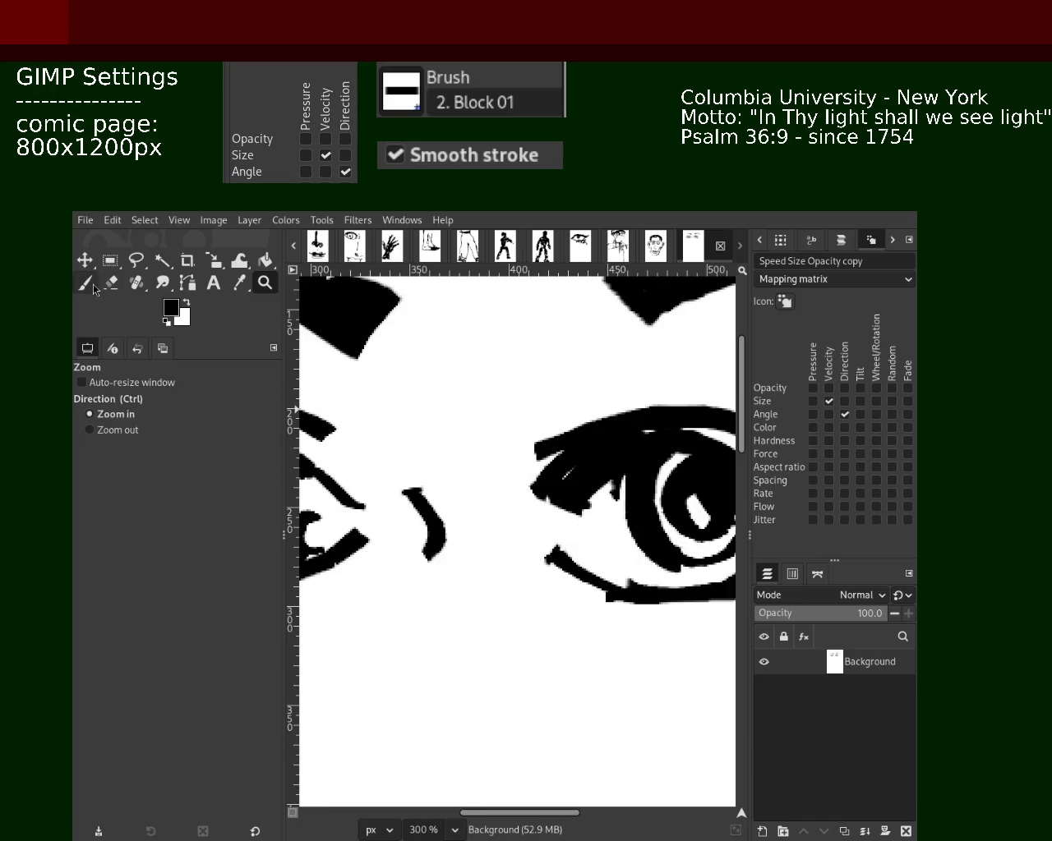
left_click(88, 283)
left_click_drag(549, 505, 559, 542)
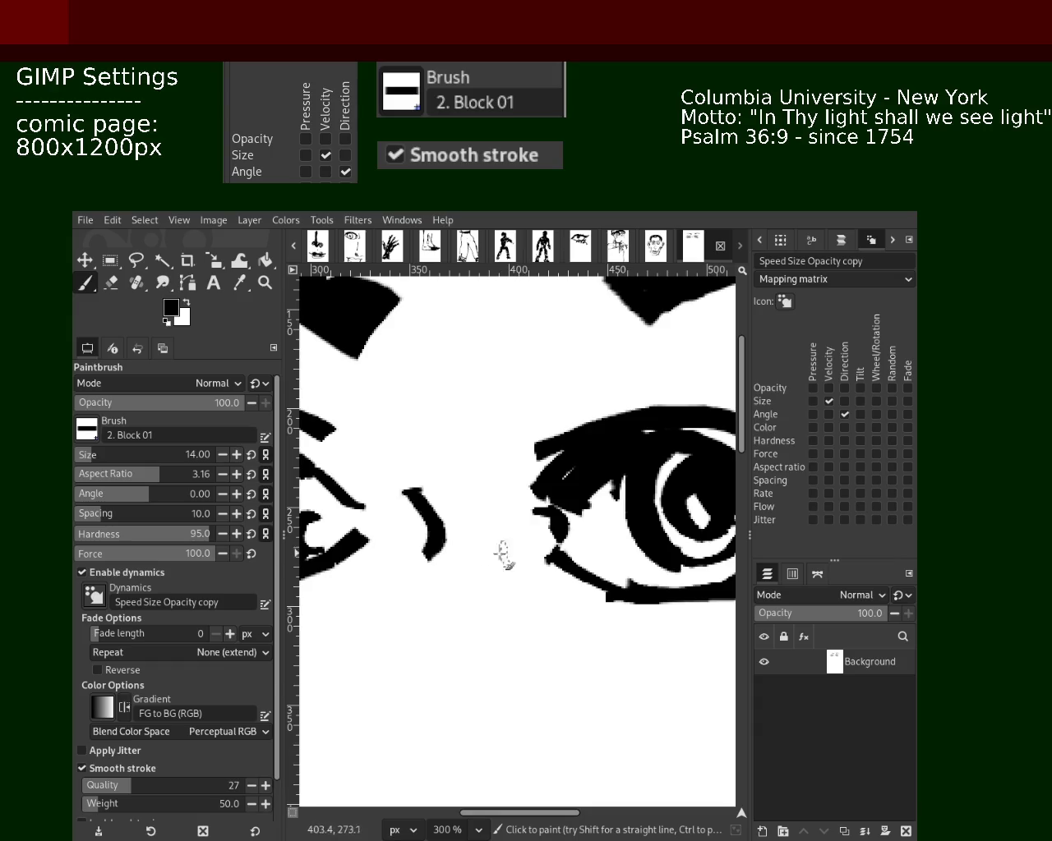
mouse_move(567, 448)
left_mouse_down()
mouse_move(510, 497)
mouse_move(549, 560)
left_mouse_up()
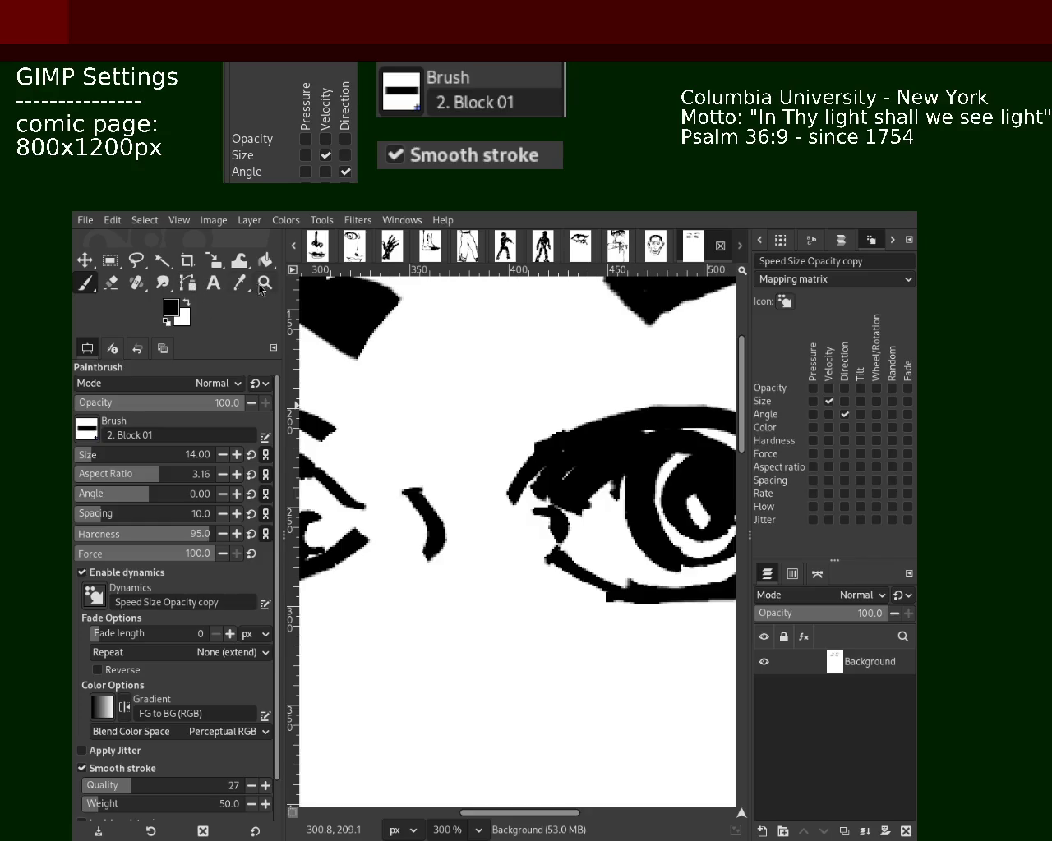
- Zoom in on the left eye's outer corner and select the Eraser
key("z")
left_click(542, 549, "ctrl")
left_click(543, 555, "ctrl")
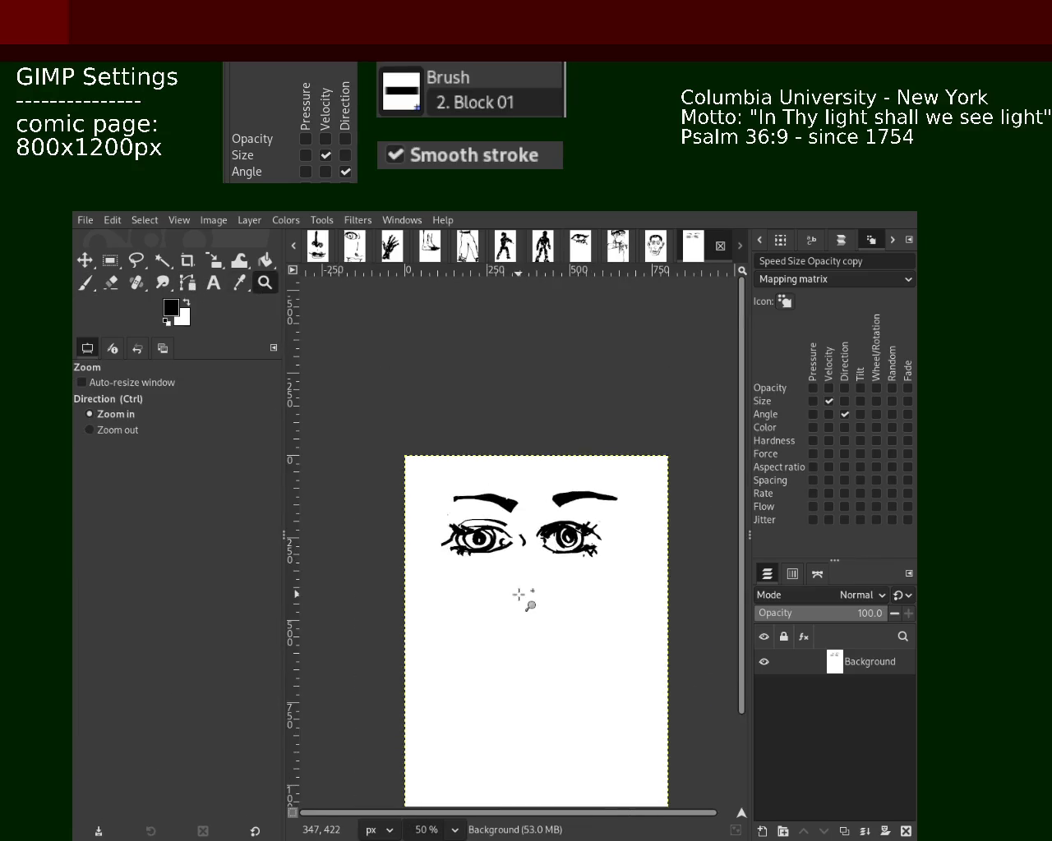
left_click(527, 573, "ctrl")
left_click(506, 568)
left_click(509, 587)
left_click(526, 579)
left_click(548, 564)
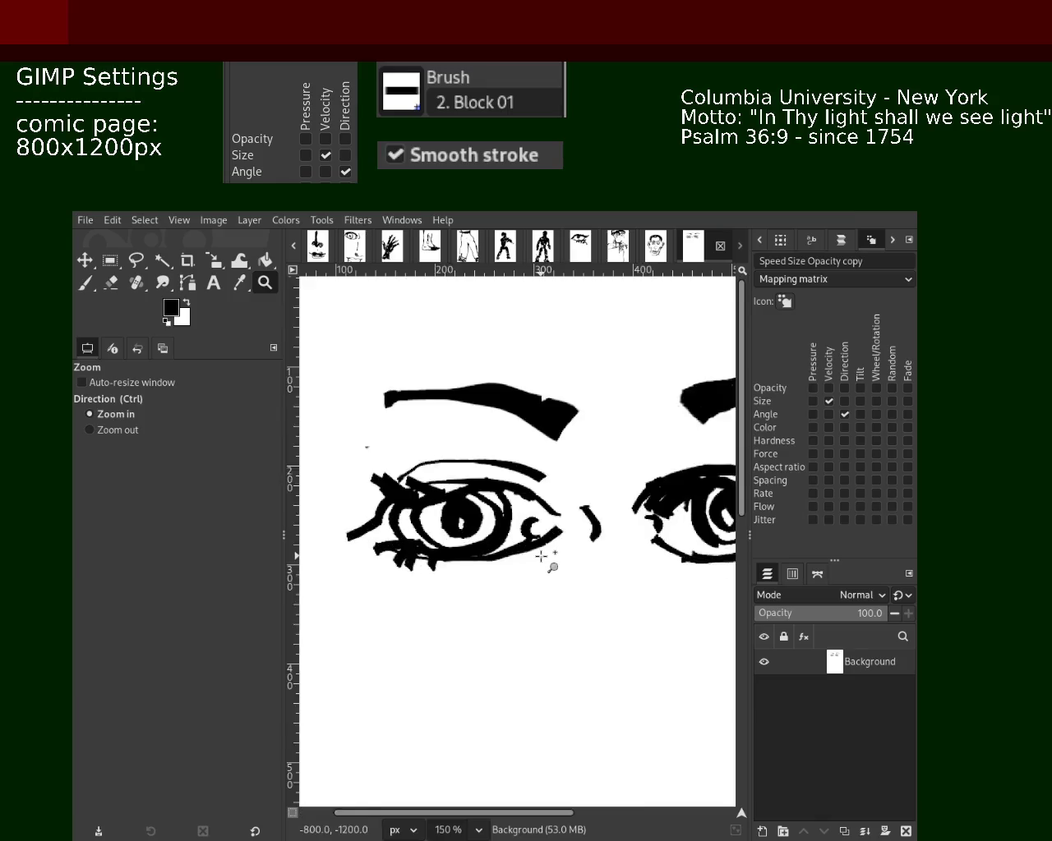
left_click(547, 564)
left_click(117, 286)
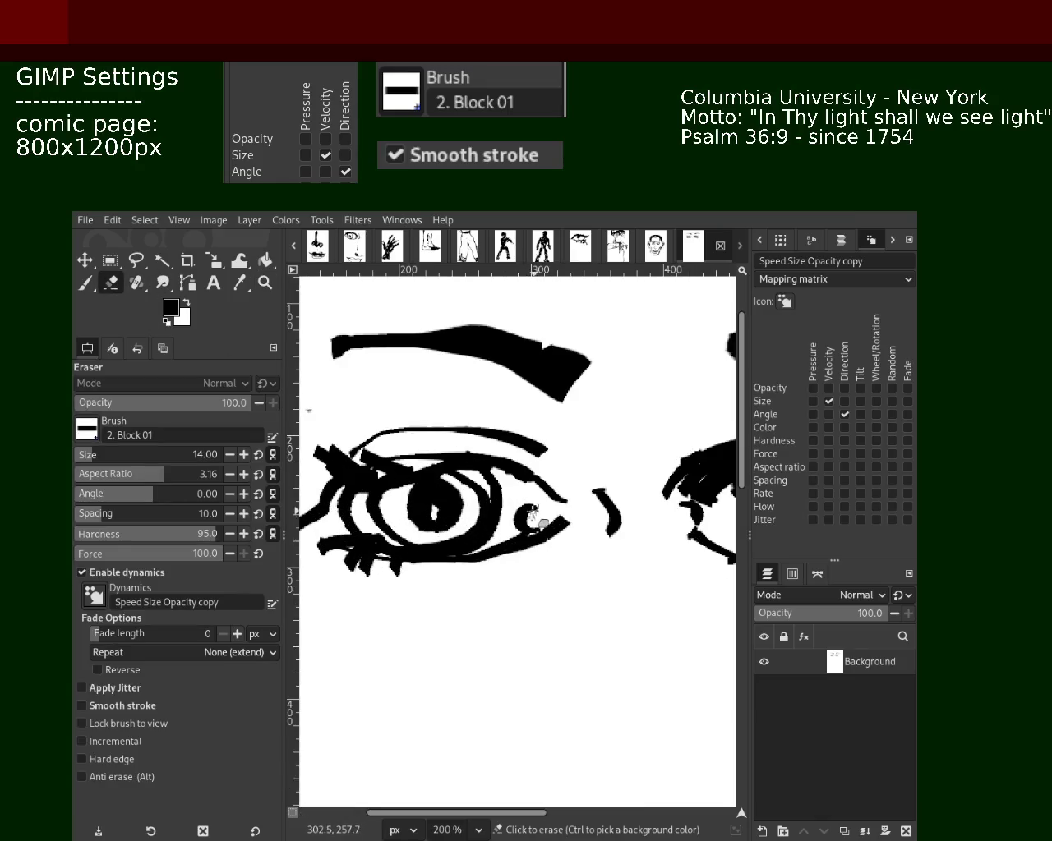
- Paint out the small curl at the left eye's outer corner with white
left_click(84, 282)
left_click_drag(524, 505, 527, 519)
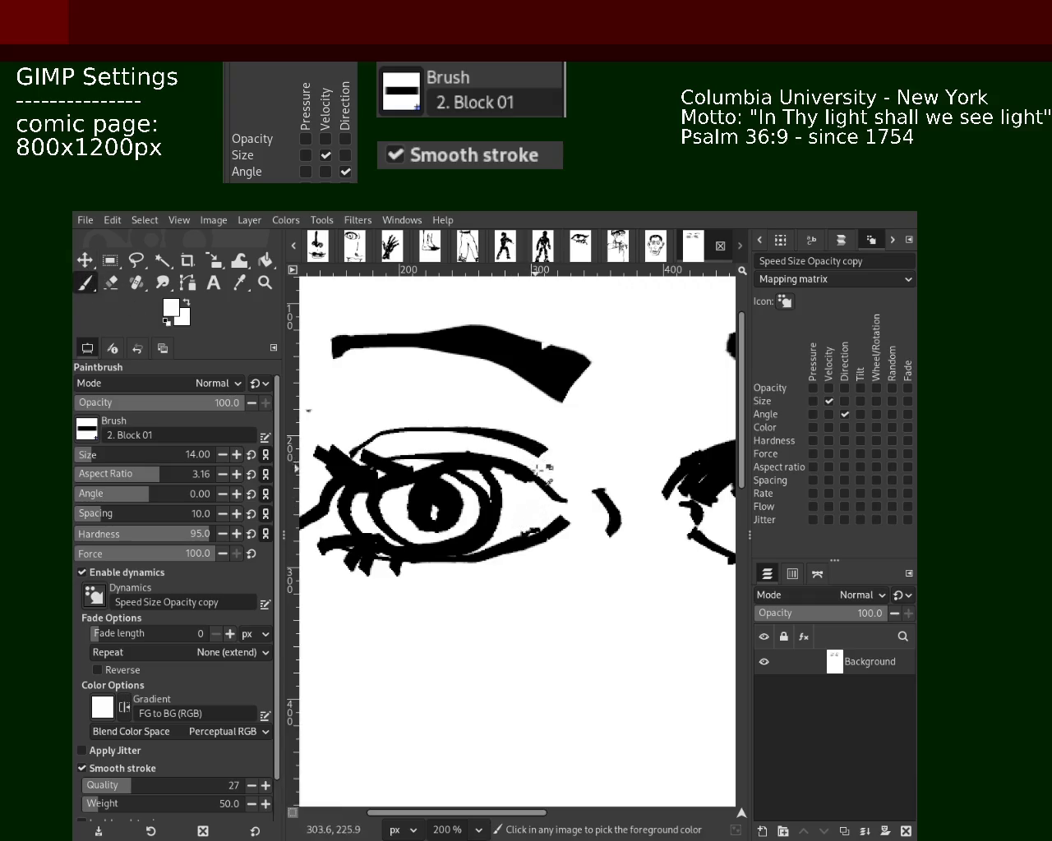
key("d")
left_click_drag(566, 498, 559, 545)
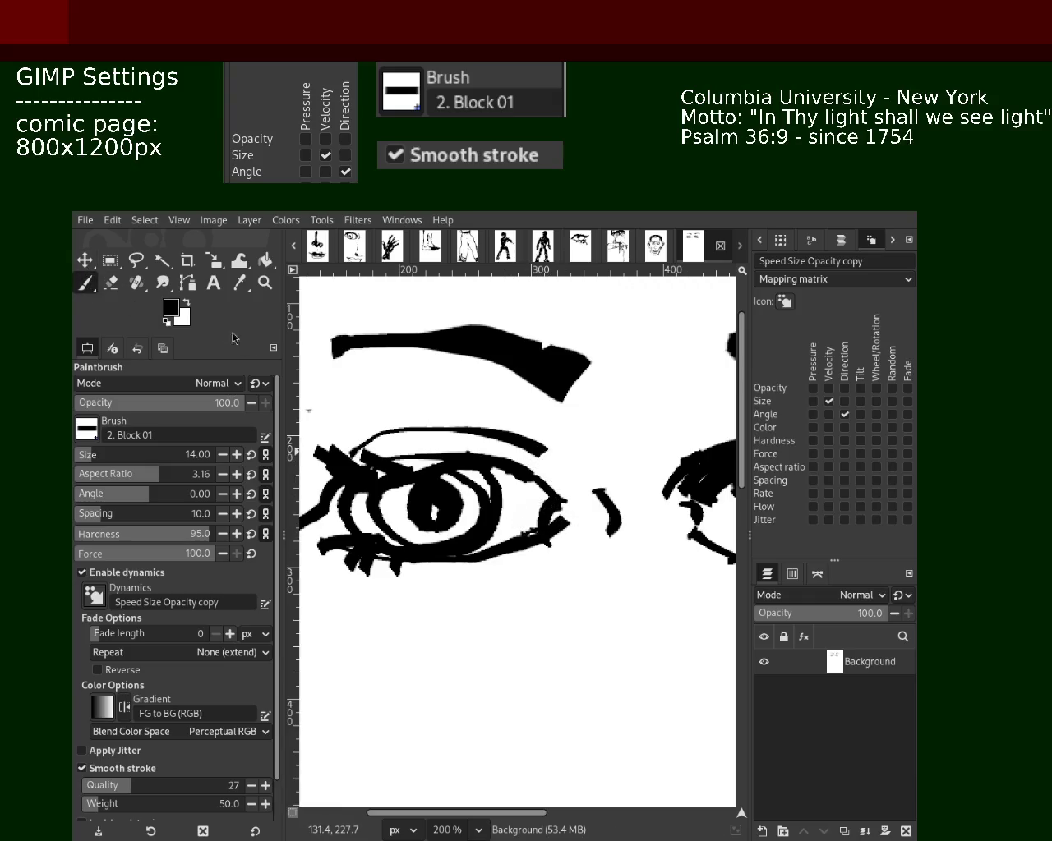
left_click(516, 592, "ctrl")
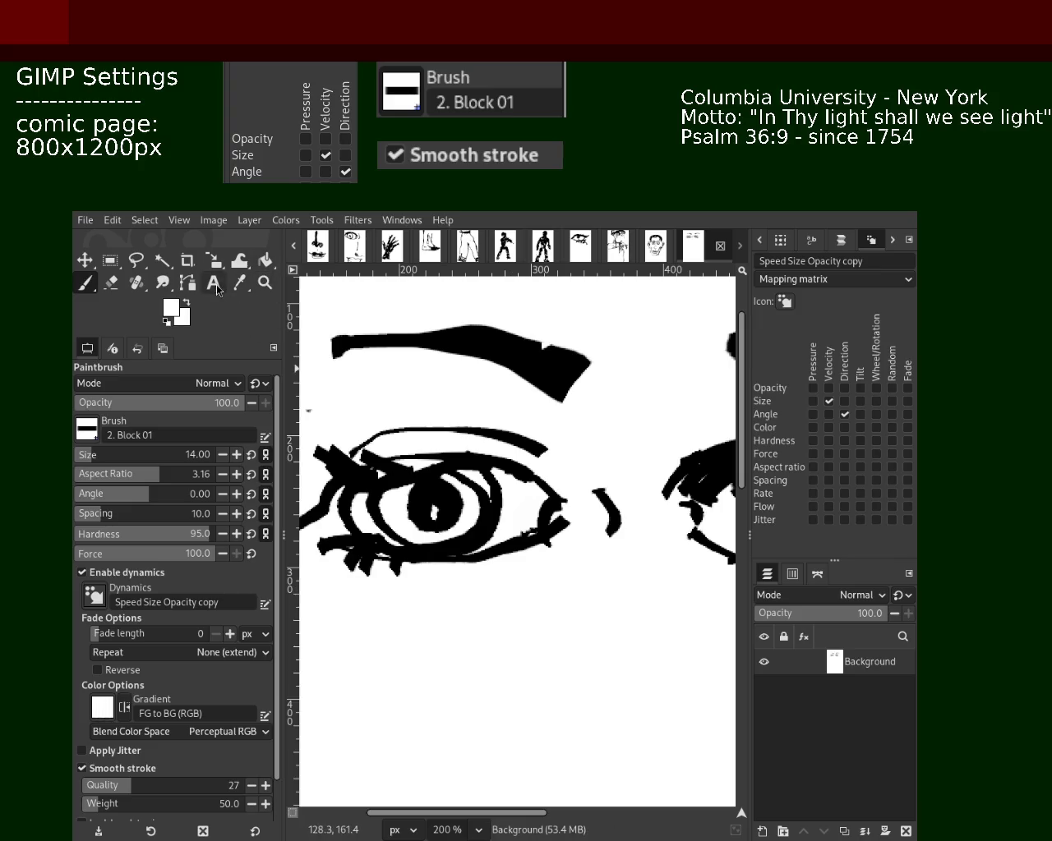
- Zoom in on the right eye's inner corner with a black Paintbrush ready
left_click(265, 283)
left_click(533, 530, "ctrl")
left_click(534, 530, "ctrl")
left_click(610, 509, "ctrl")
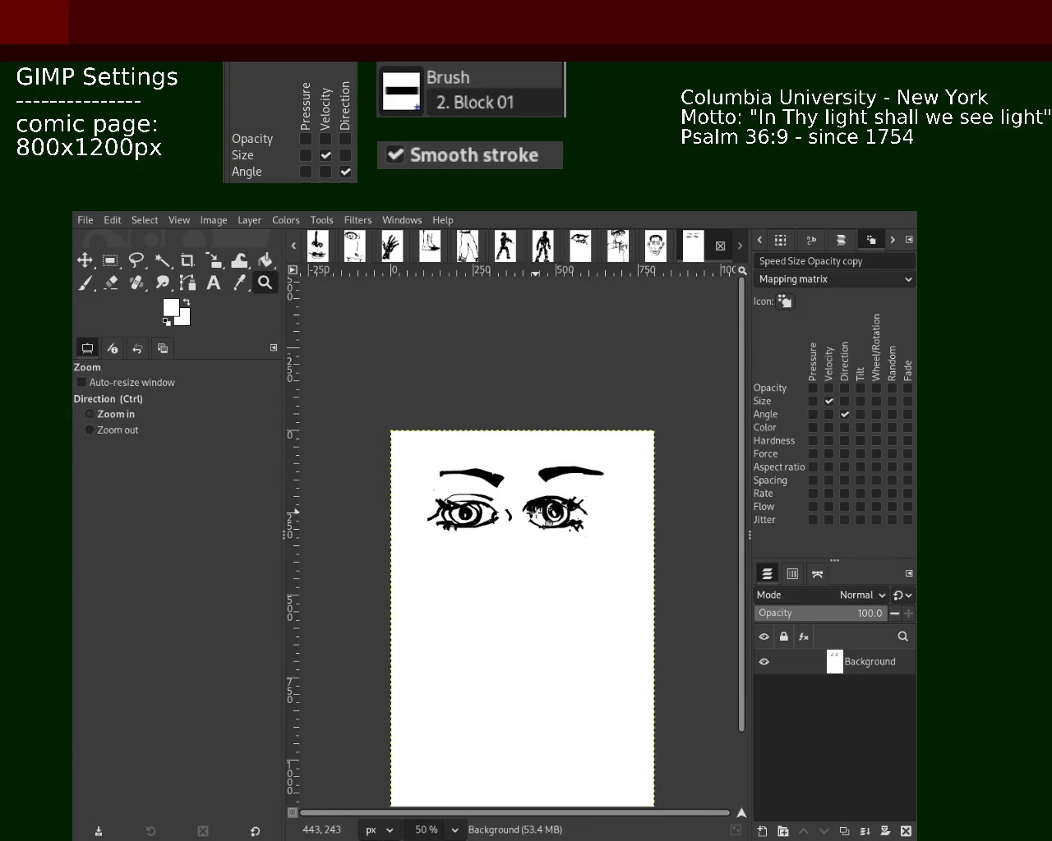
left_click(548, 526)
left_click(549, 525)
left_click(521, 607, "ctrl")
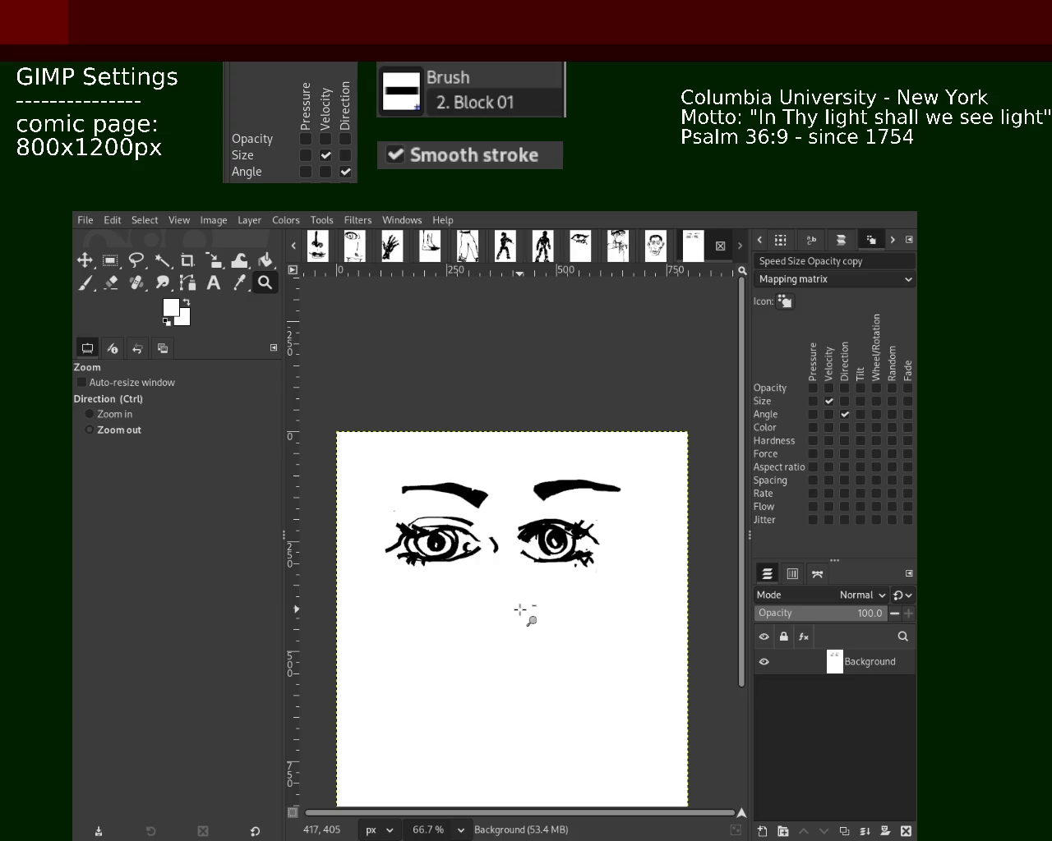
left_click(560, 562, "ctrl")
left_click(538, 548)
left_click(538, 548)
left_click(538, 548)
left_click(85, 282)
key("d")
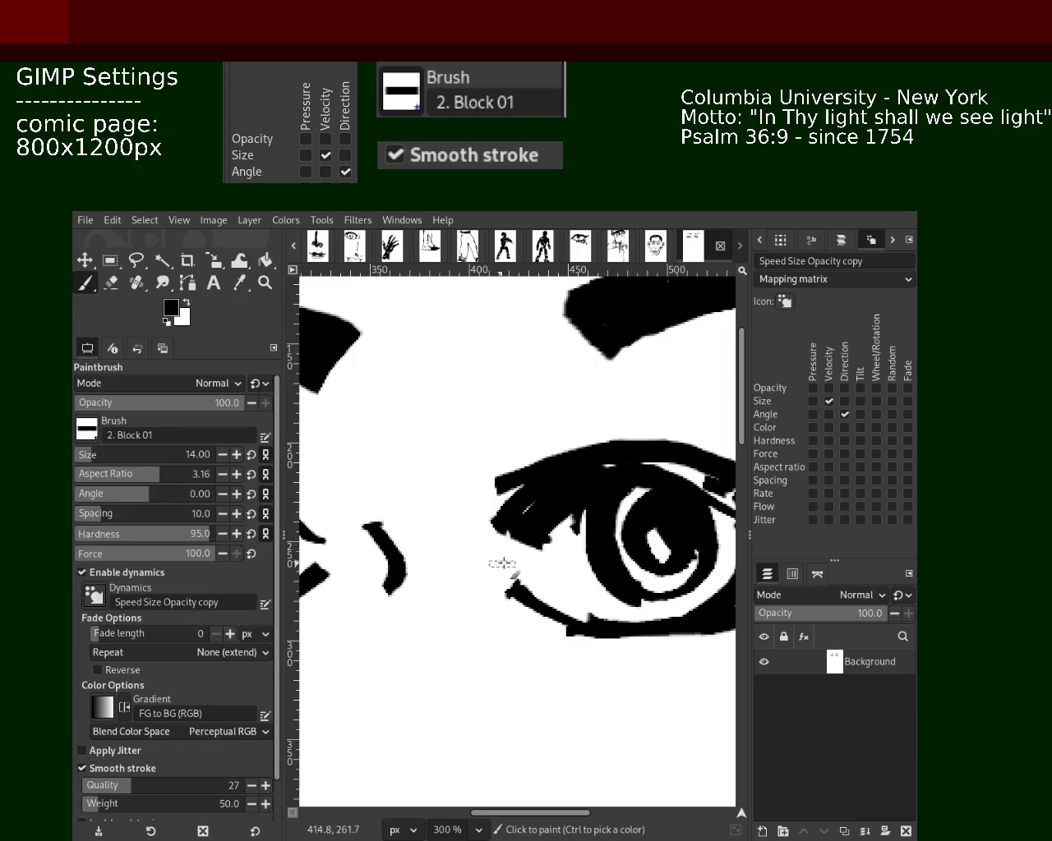
- Redraw a curved black lid stroke at the right eye's inner corner, undoing failed attempts
mouse_move(596, 626)
left_mouse_down()
mouse_move(477, 582)
mouse_move(521, 559)
mouse_move(493, 575)
mouse_move(477, 567)
mouse_move(518, 597)
left_mouse_up()
key("ctrl+z")
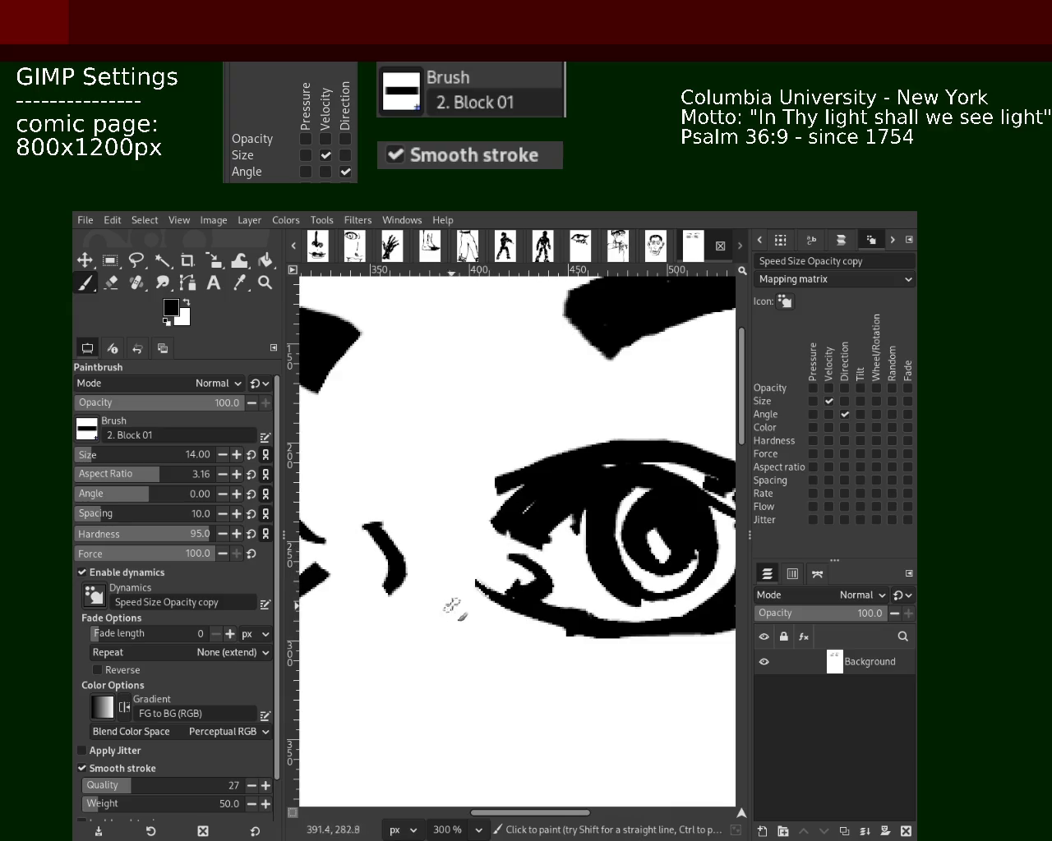
key("ctrl+z")
mouse_move(482, 547)
left_mouse_down()
mouse_move(488, 571)
mouse_move(526, 590)
left_mouse_up()
key("ctrl+z")
left_click(265, 283)
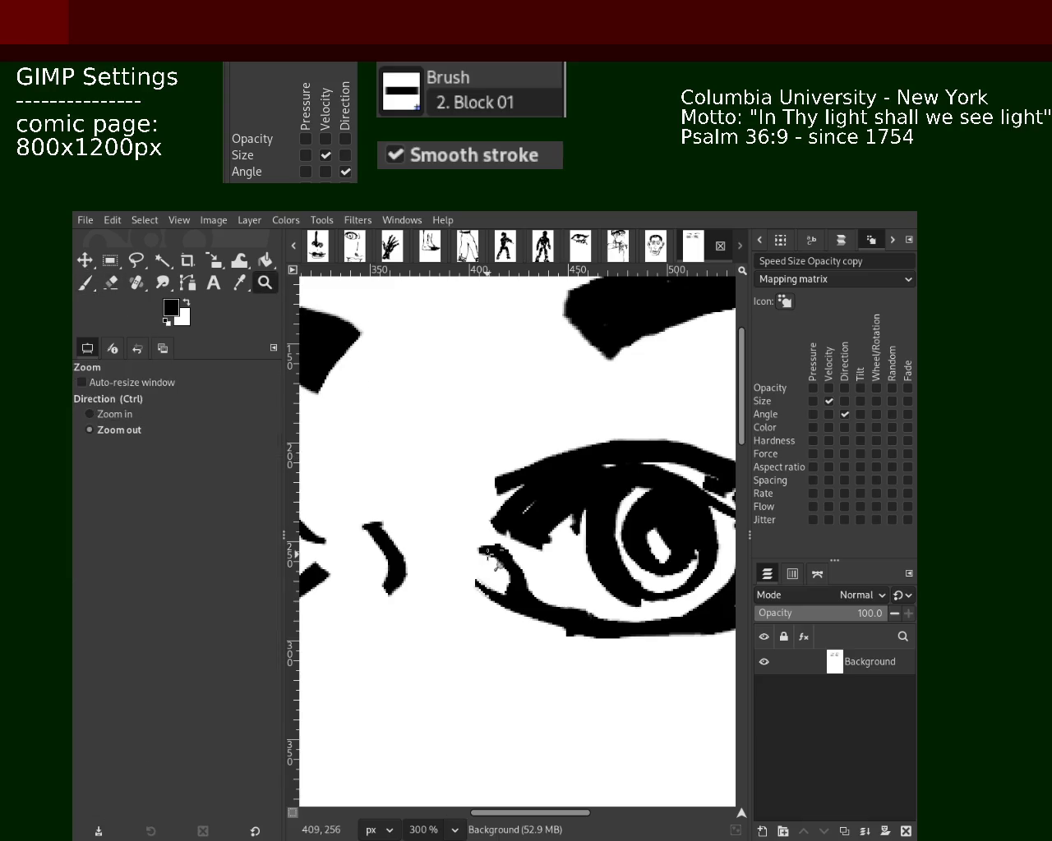
left_click(484, 532, "ctrl")
- Save the drawing with Ctrl+S as 62.xcf, then zoom to view the whole page
left_click(552, 543, "ctrl")
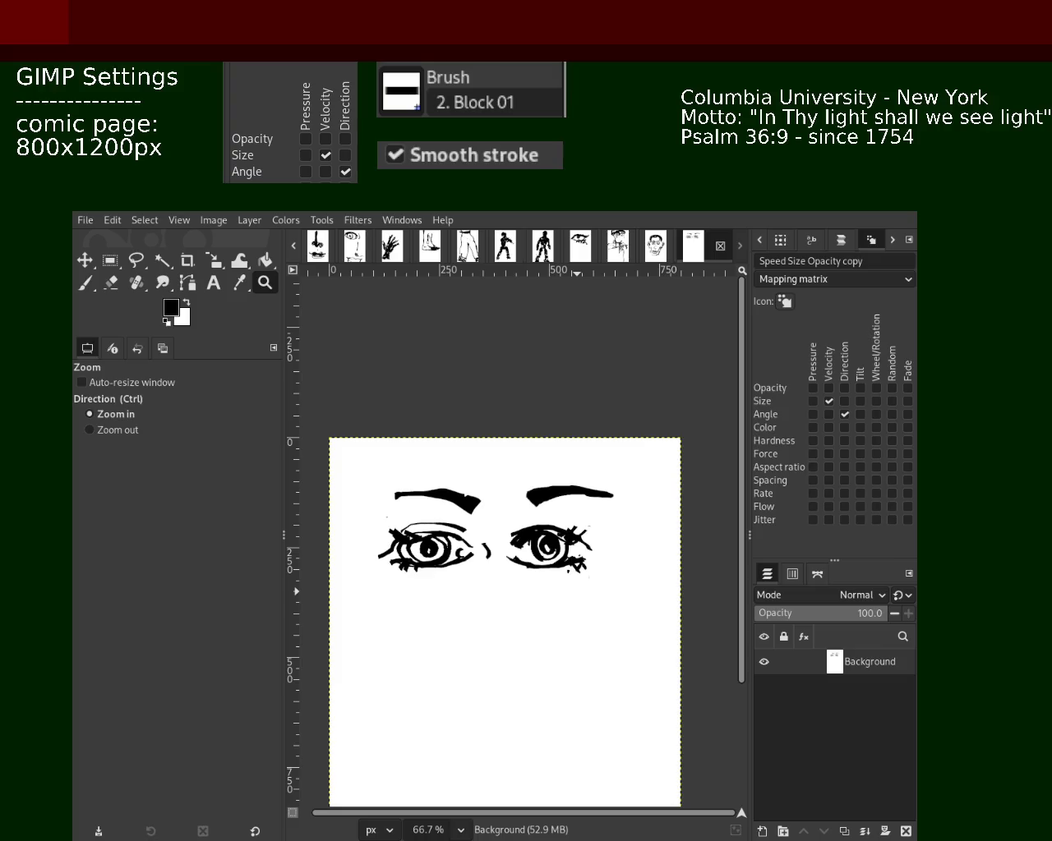
key("ctrl+s")
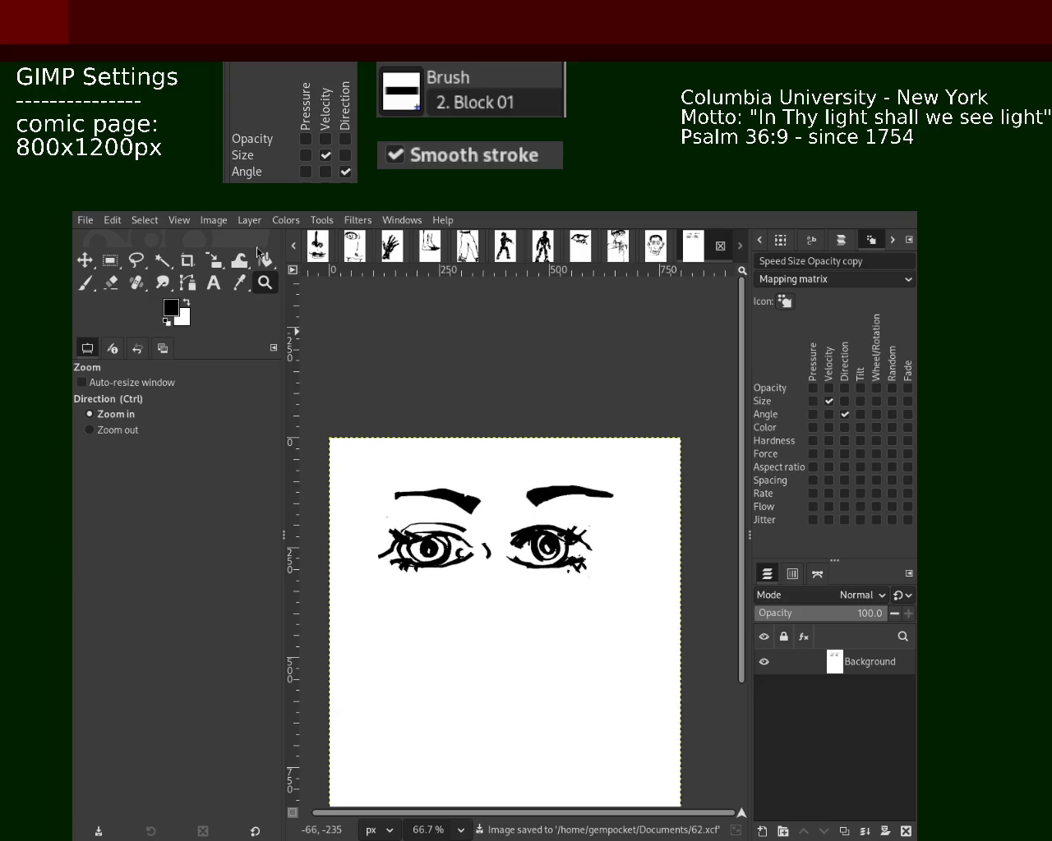
left_click(482, 500, "ctrl")
left_click(481, 499)
left_click(482, 500)
left_click(481, 499, "ctrl")
left_click(481, 500)
left_click(496, 528, "ctrl")
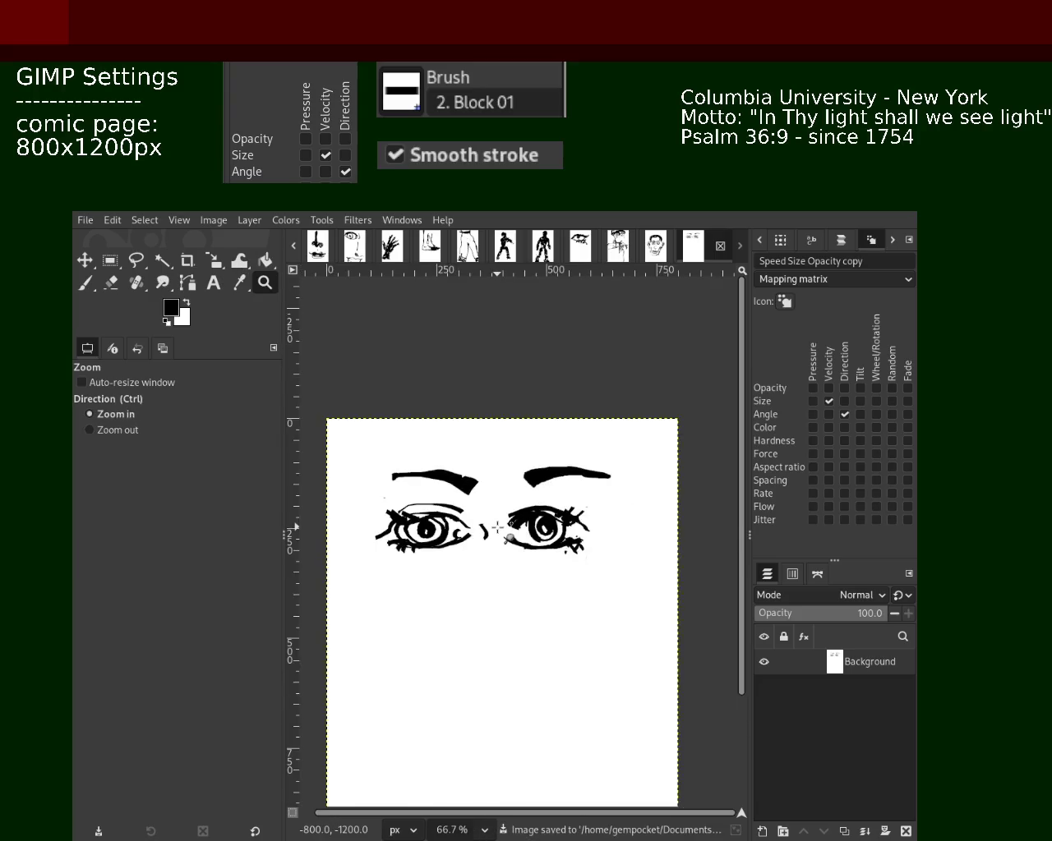
left_click(497, 527, "ctrl")
left_click(497, 528, "ctrl")
left_click(505, 547)
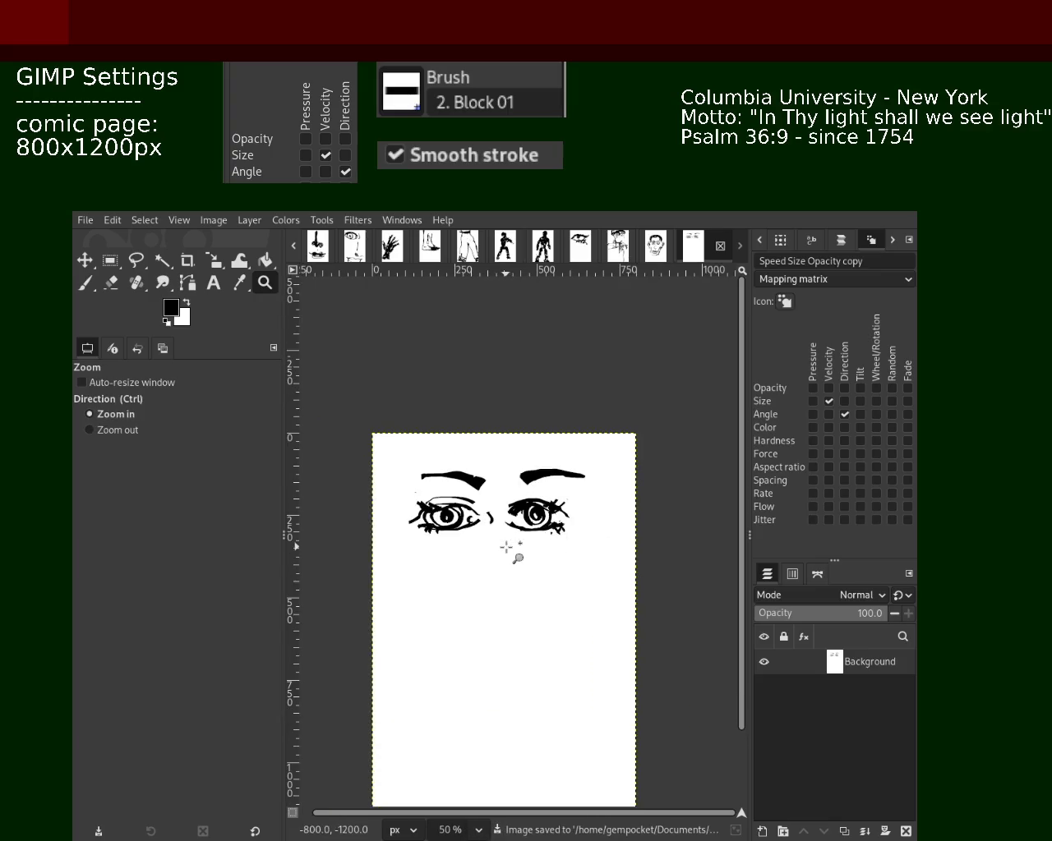
- Cut the left eye and eyebrow, shift them about 27 px left, and merge down
key("r")
left_click_drag(394, 460, 497, 542)
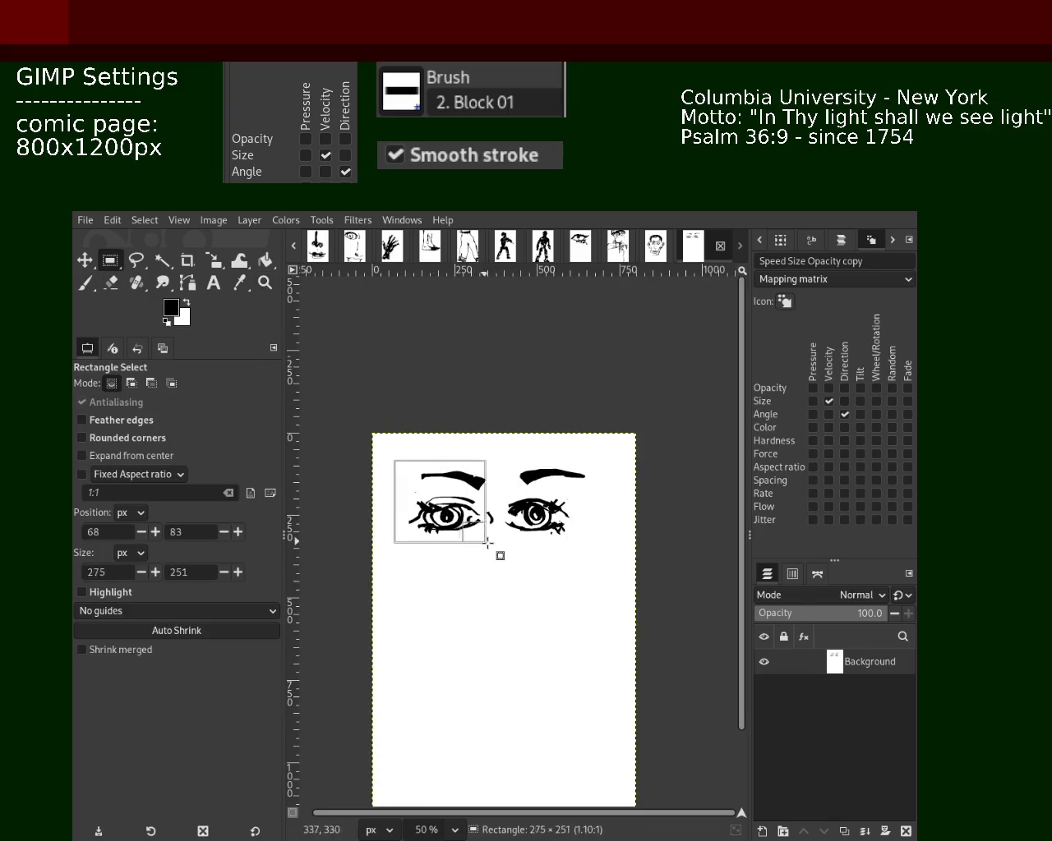
key("ctrl+x")
key("ctrl+v")
key("m")
left_click_drag(476, 487, 448, 485)
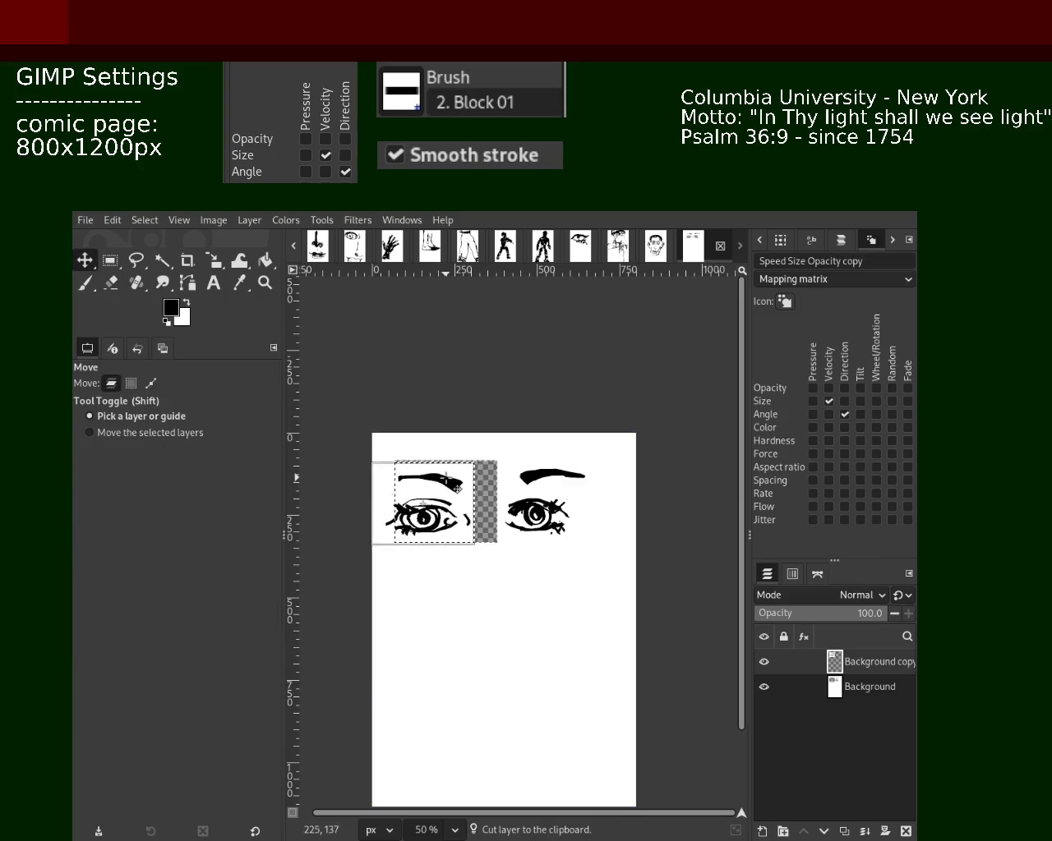
left_click(864, 831)
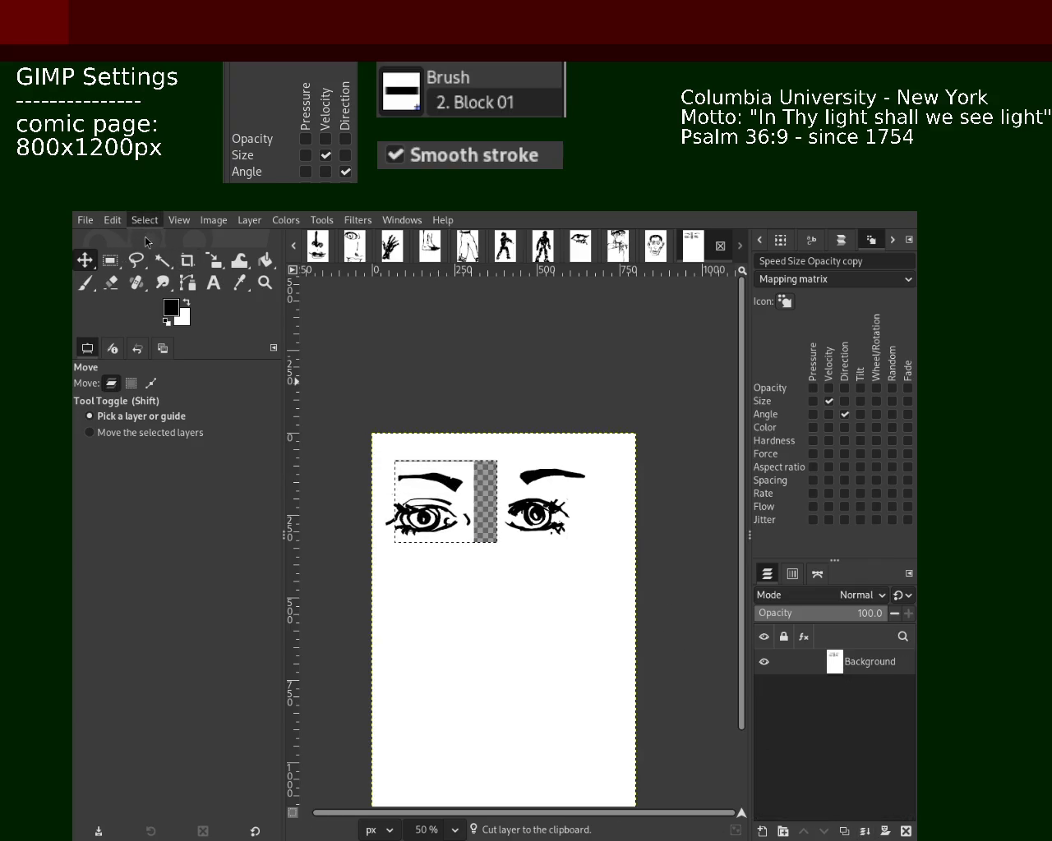
- Cut the right eye and eyebrow, nudge them slightly right and down, and merge down
left_click(105, 267)
left_click_drag(592, 459, 502, 558)
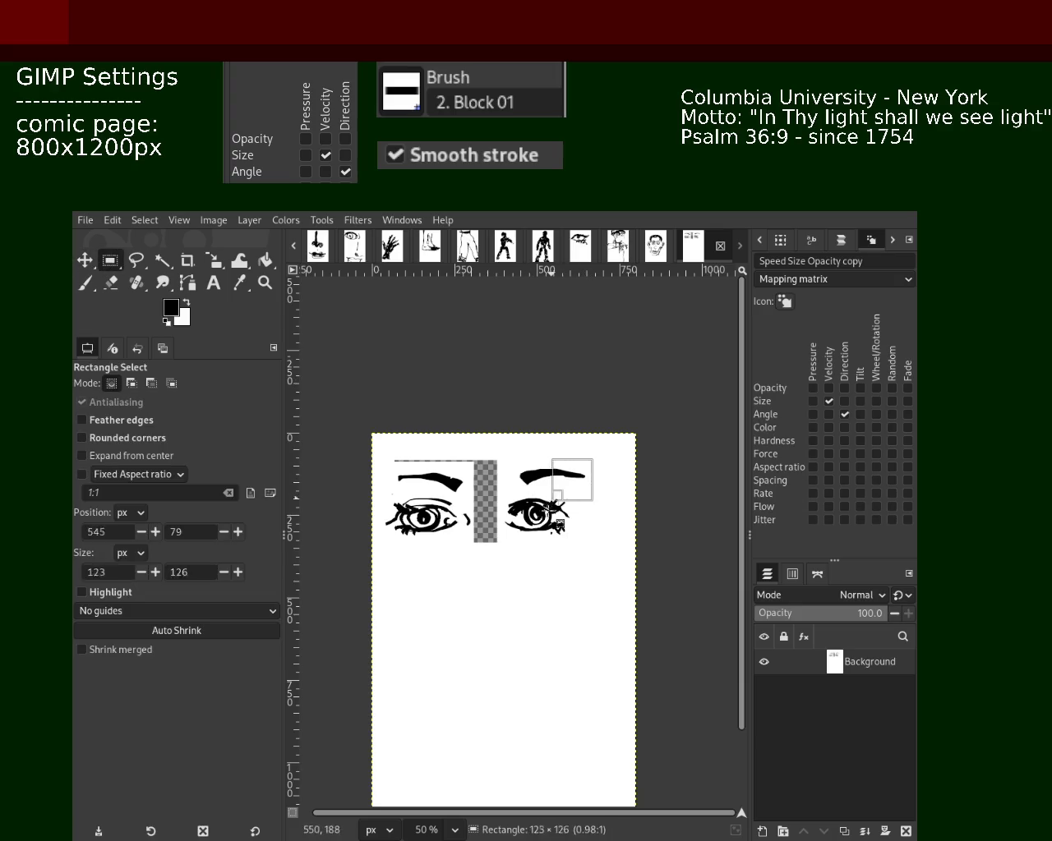
key("ctrl+x")
key("ctrl+v")
key("m")
left_click_drag(509, 502, 553, 516)
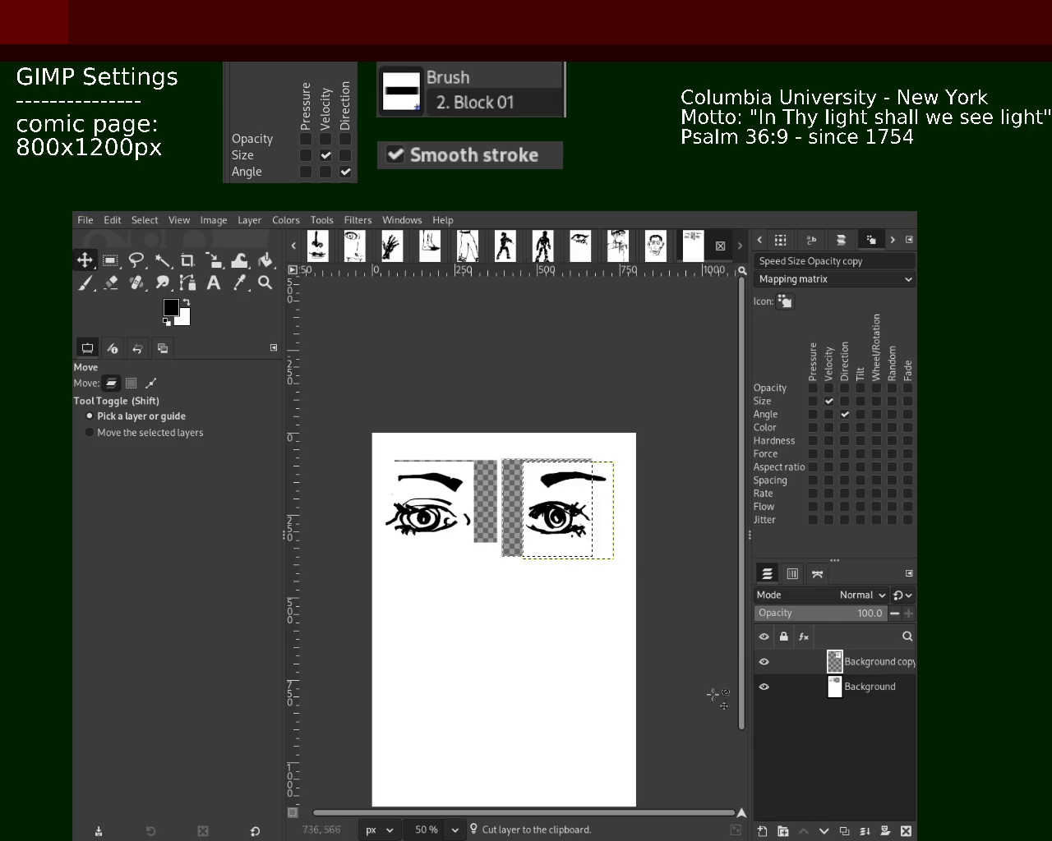
left_click(869, 833)
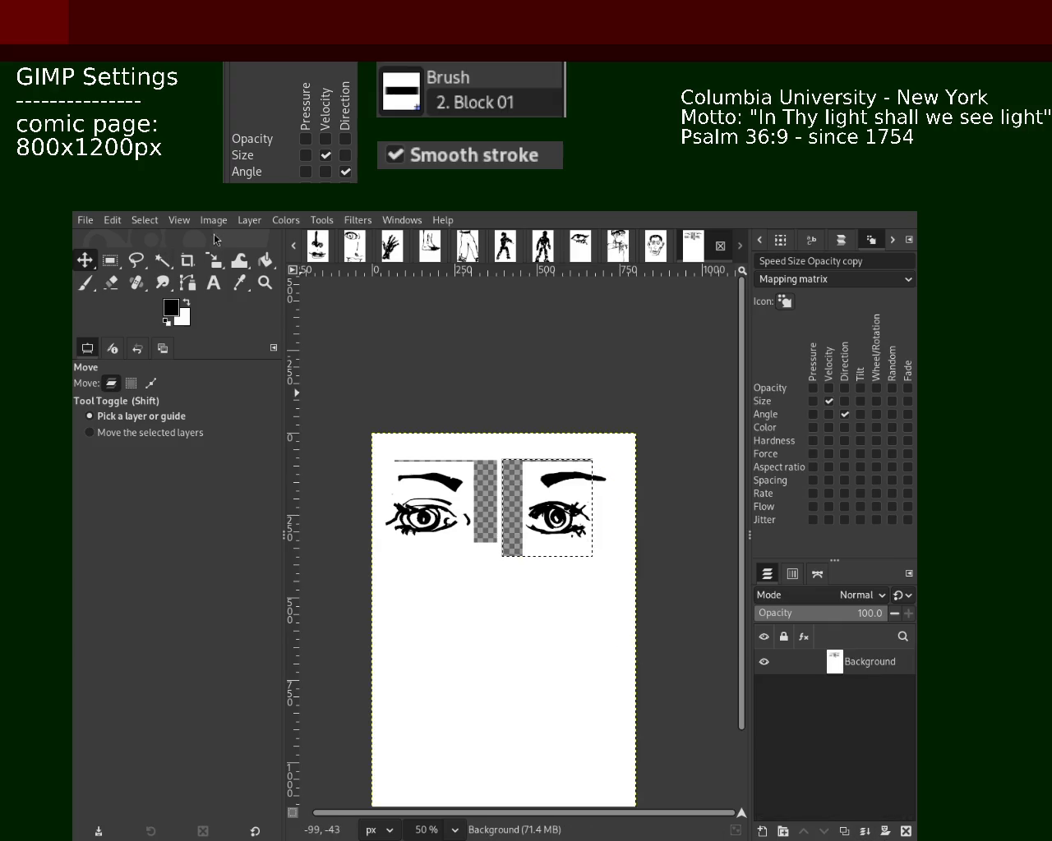
- Clear the selection and bucket-fill the transparent gaps beside the right eye white
key("shift+ctrl+a")
left_click(264, 260)
left_click(507, 520)
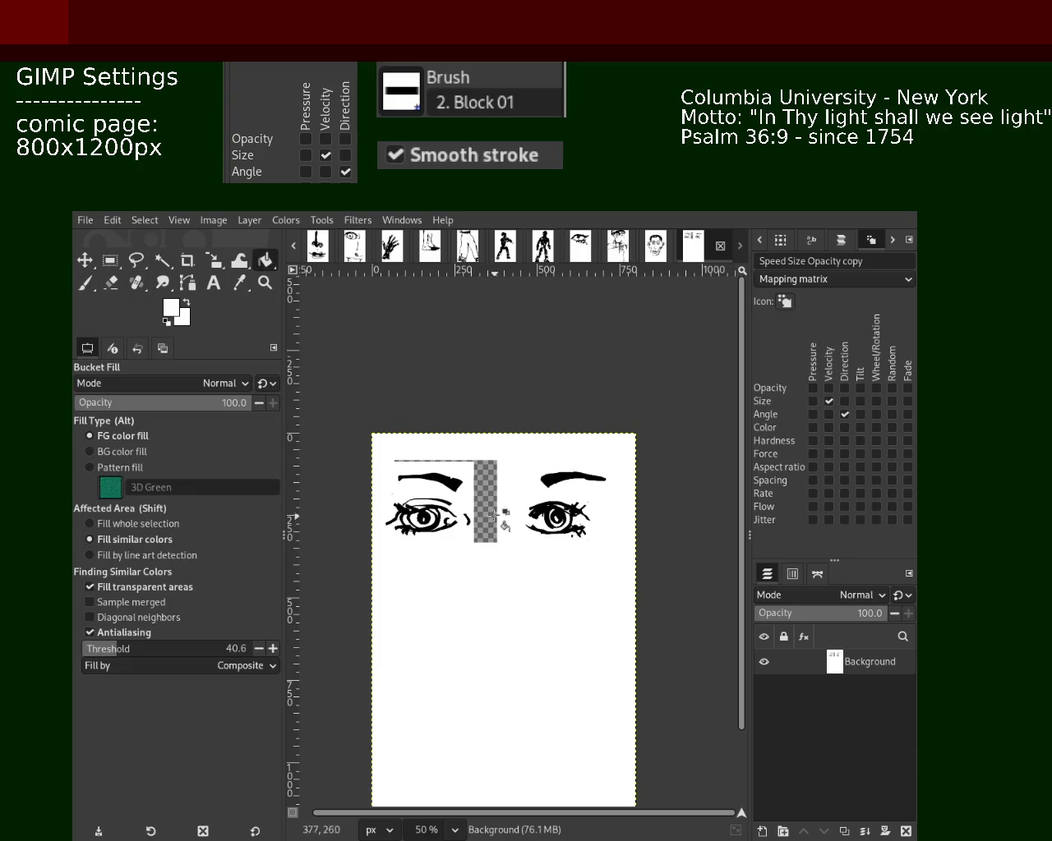
left_click(464, 462)
- Shift the right eyebrow about 50 px left and merge it into the background
left_click(110, 260)
left_click_drag(522, 452, 611, 490)
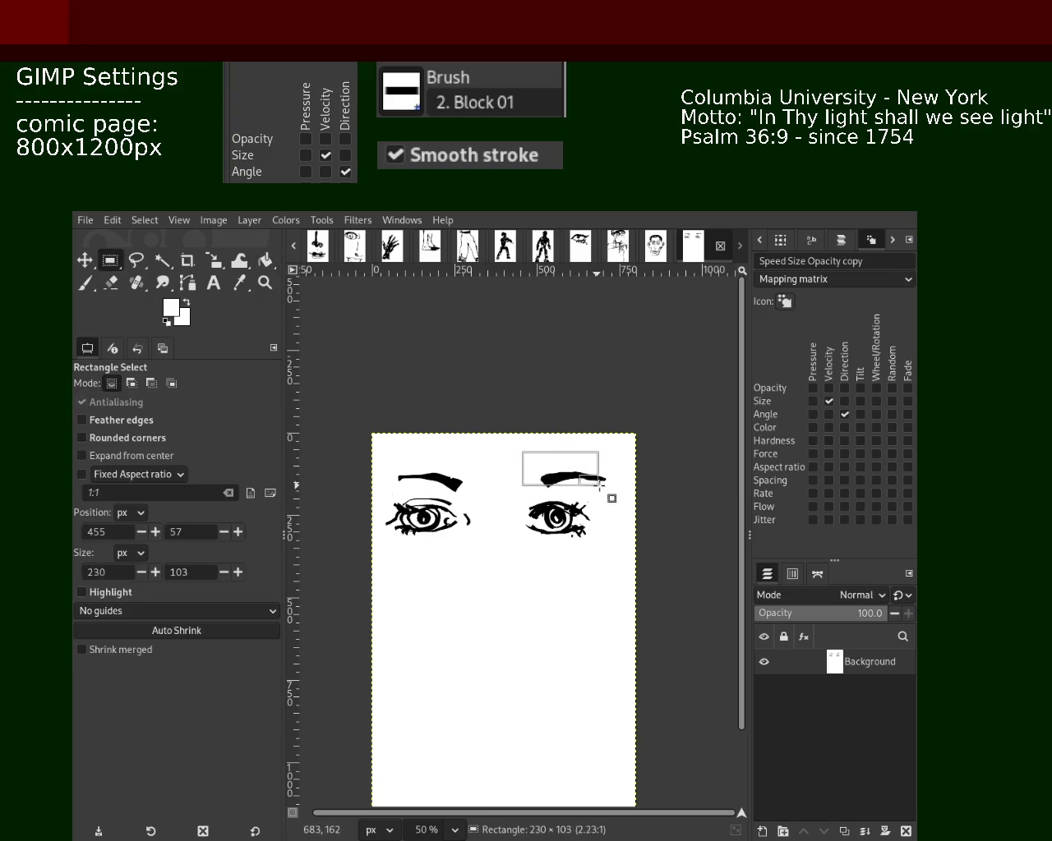
key("ctrl")
key("ctrl+x")
key("ctrl+v")
key("m")
mouse_move(557, 472)
left_mouse_down()
mouse_move(514, 478)
mouse_move(545, 495)
left_mouse_up()
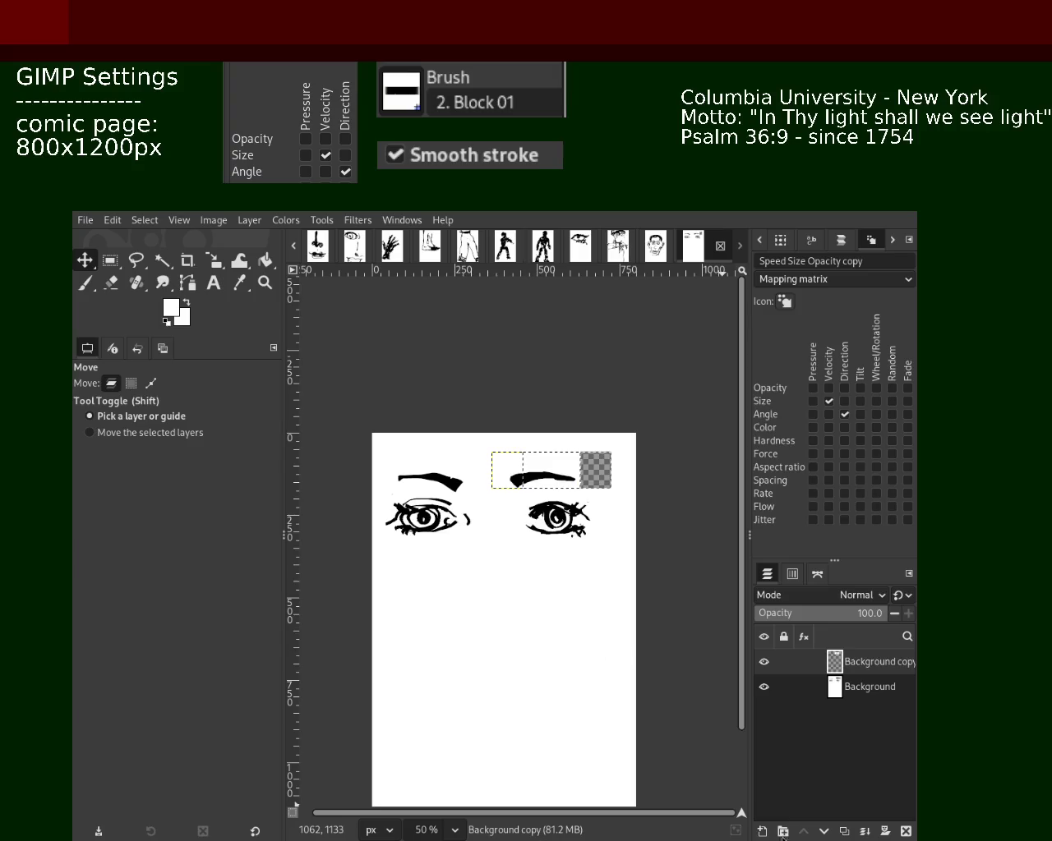
left_click(863, 832)
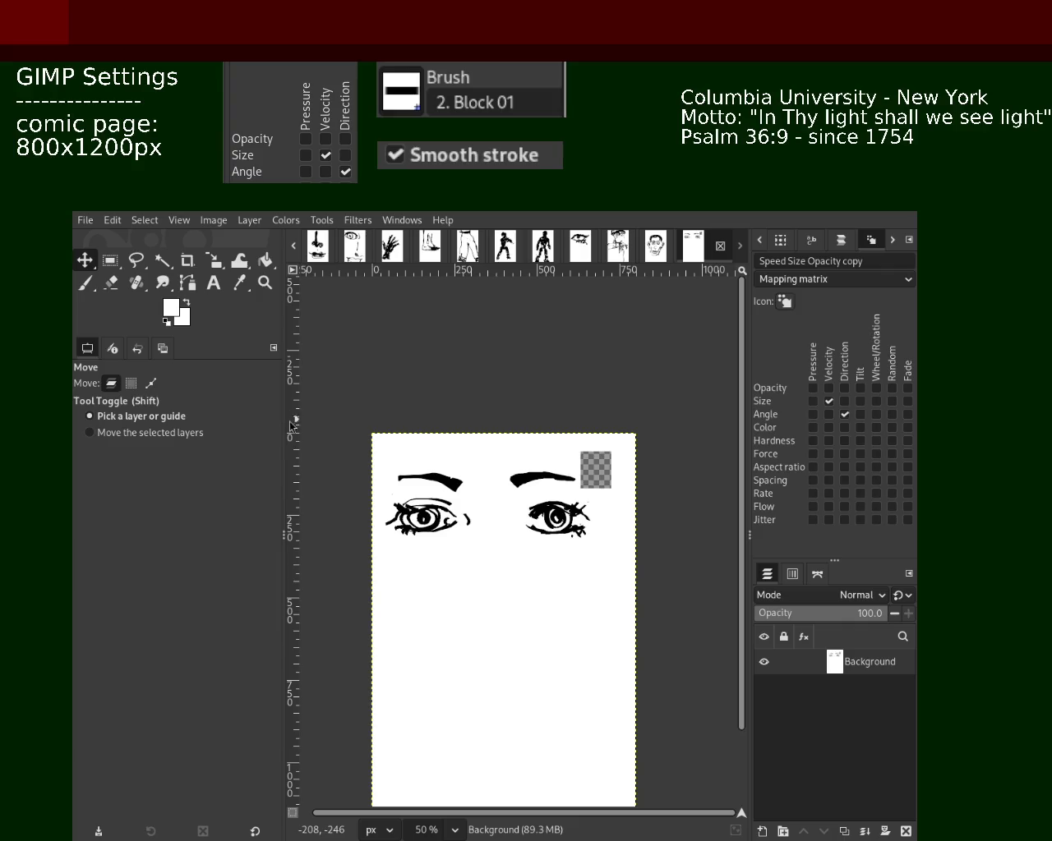
left_click_drag(631, 614, 672, 651)
key("ctrl+z")
- Shift the right eye about 19 px left and merge it into the background
key("r")
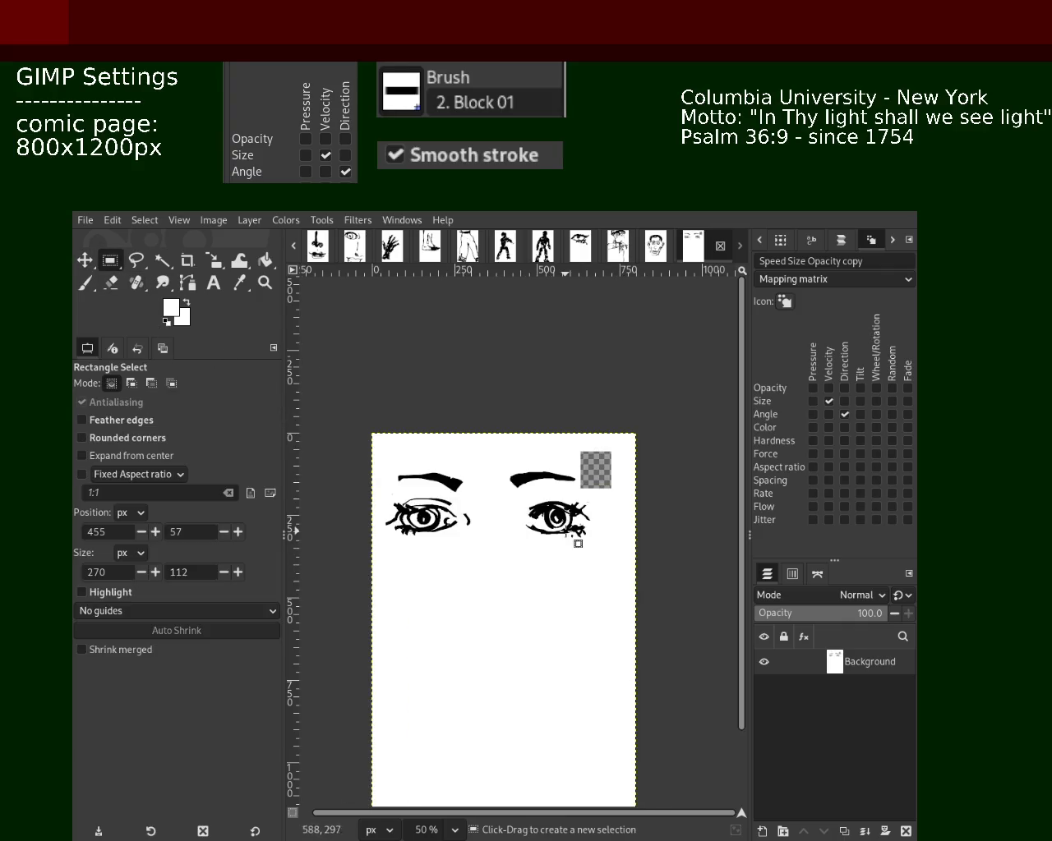
left_click_drag(594, 548, 507, 489)
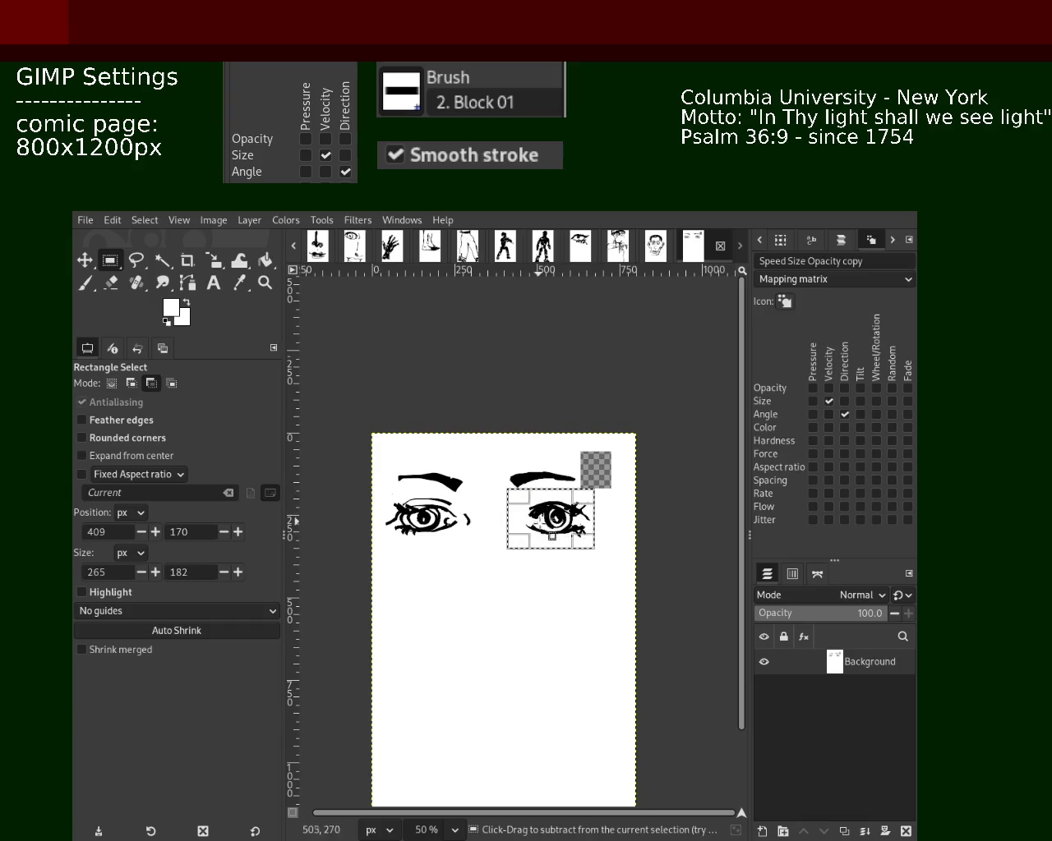
key("ctrl+x")
left_click(97, 270)
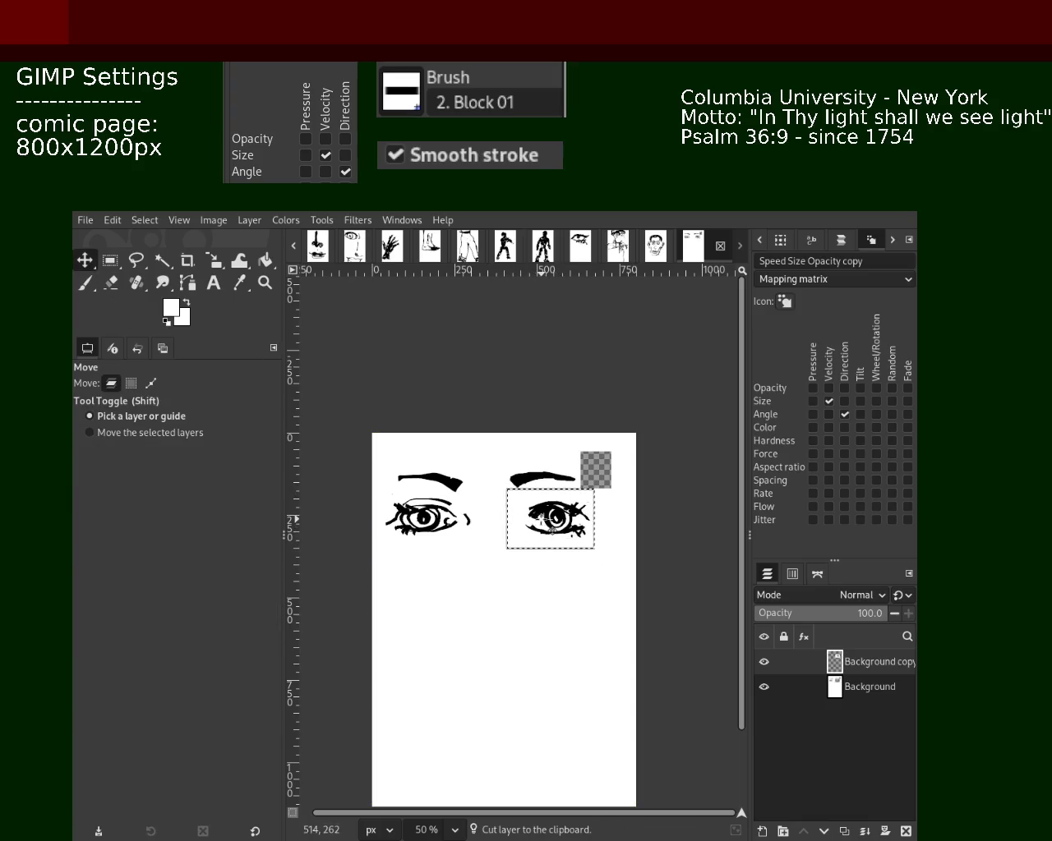
left_click_drag(551, 523, 535, 523)
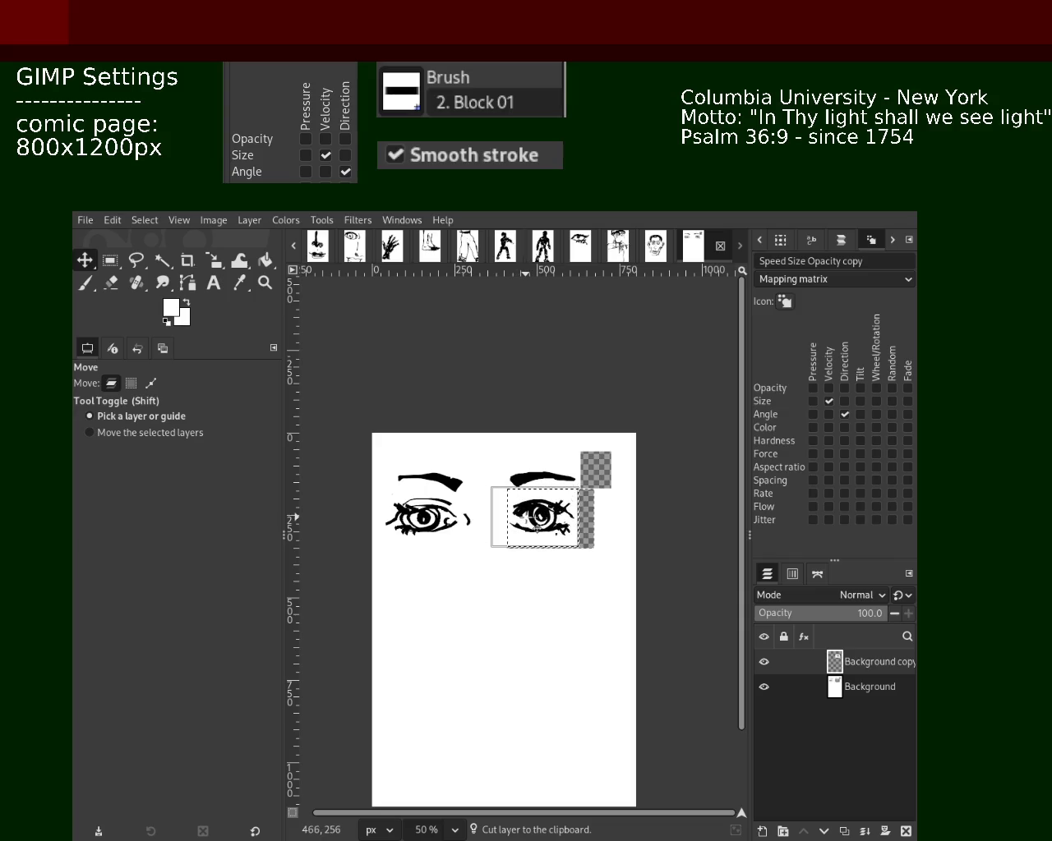
left_click(864, 831)
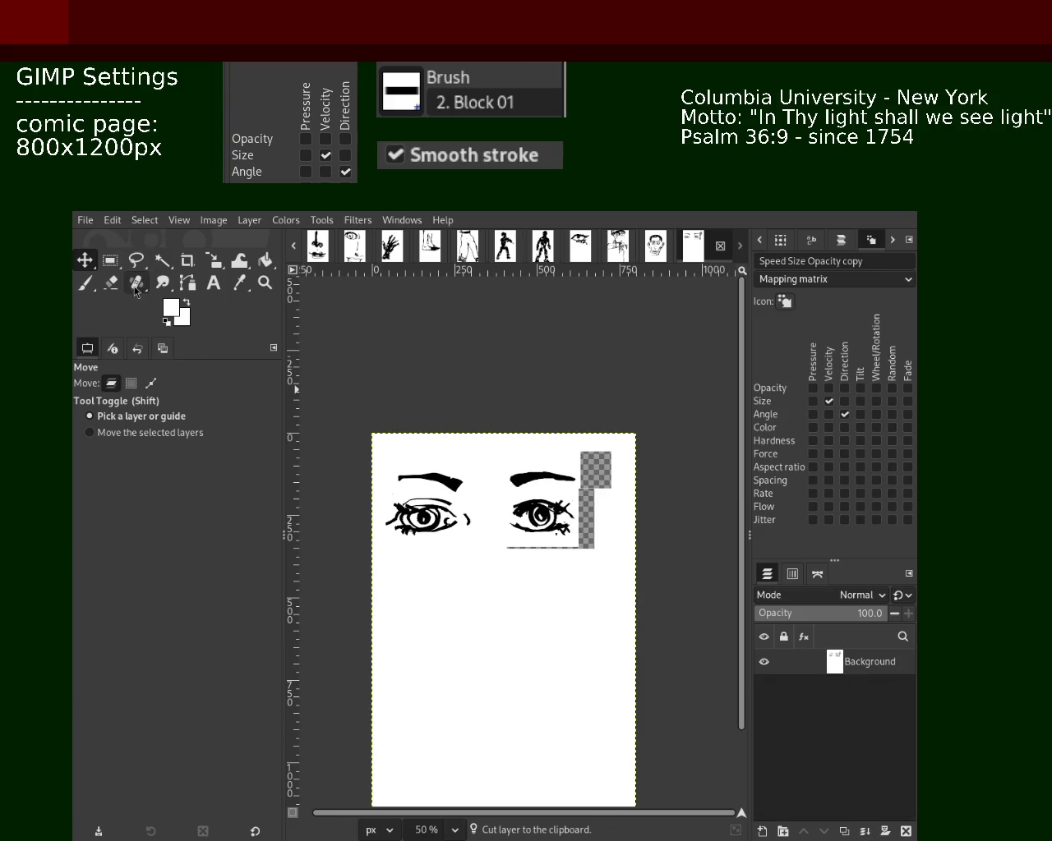
- Bucket-fill the two transparent gaps beside the right eye with white
left_click(262, 261)
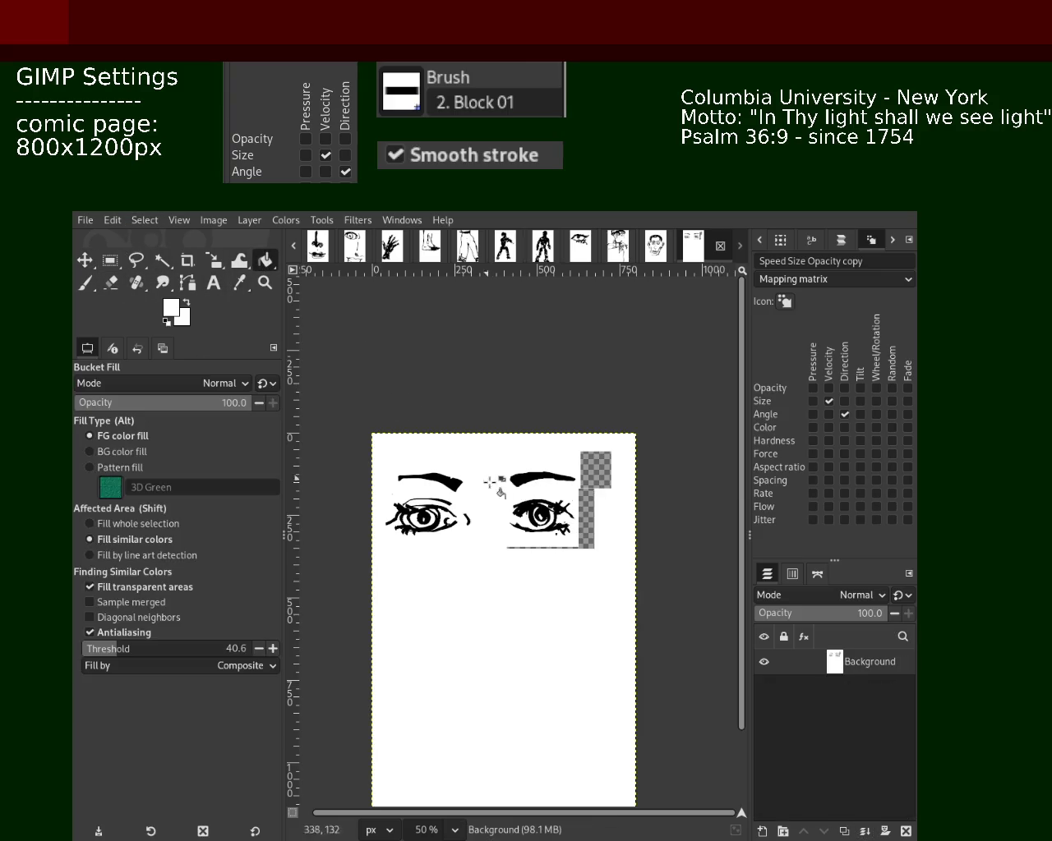
left_click(587, 483)
left_click(586, 533)
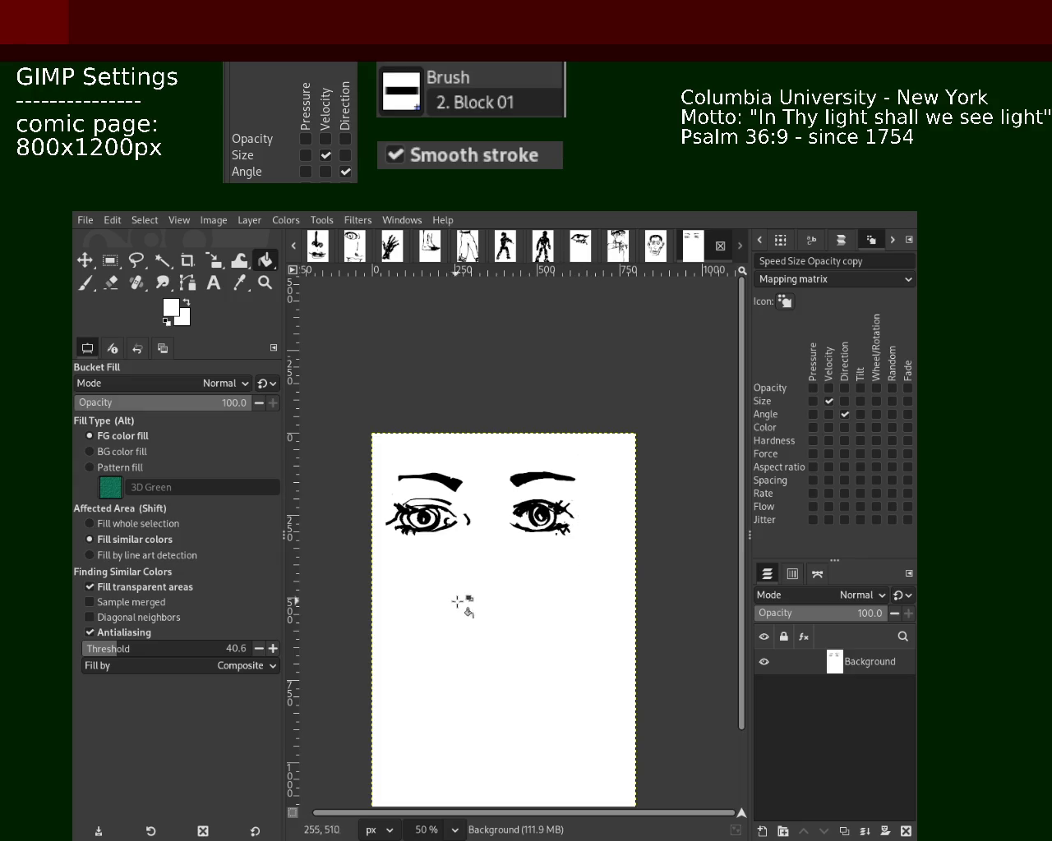
- Zoom in on the right eye and try a black curved stroke between the eyes, then undo it
left_click(85, 281)
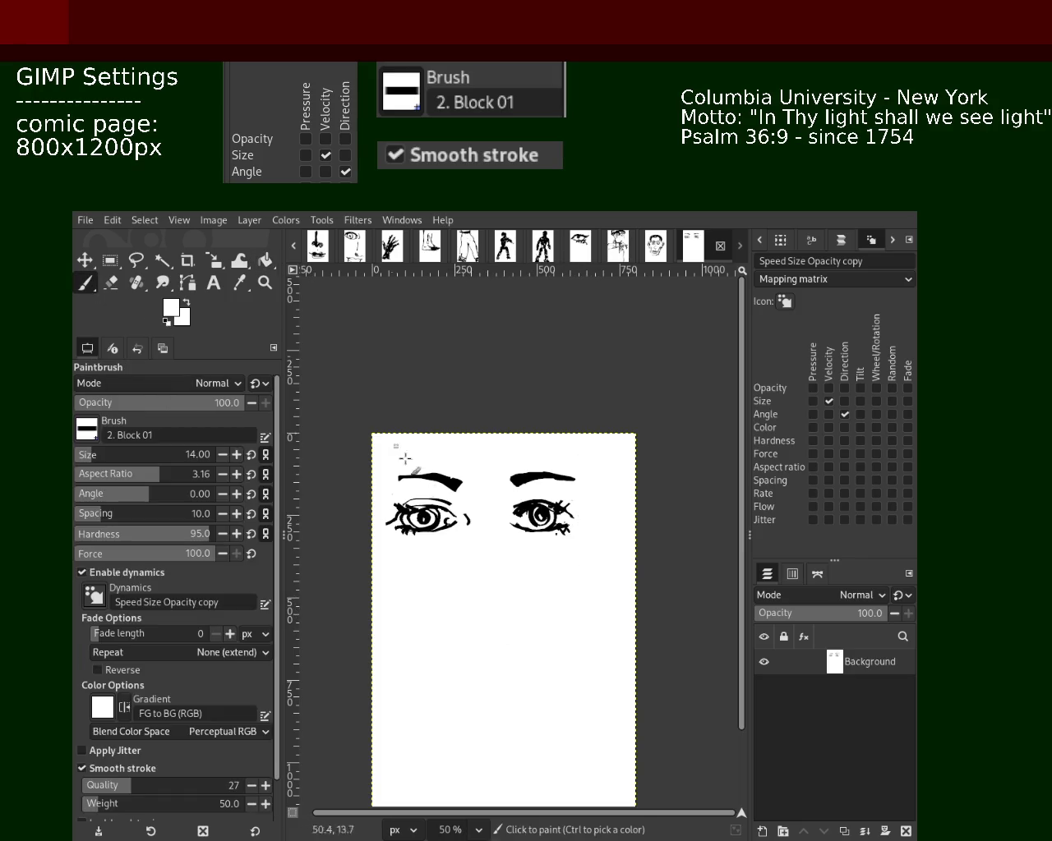
left_click(264, 282)
left_click(511, 535, "ctrl")
triple_click(512, 521)
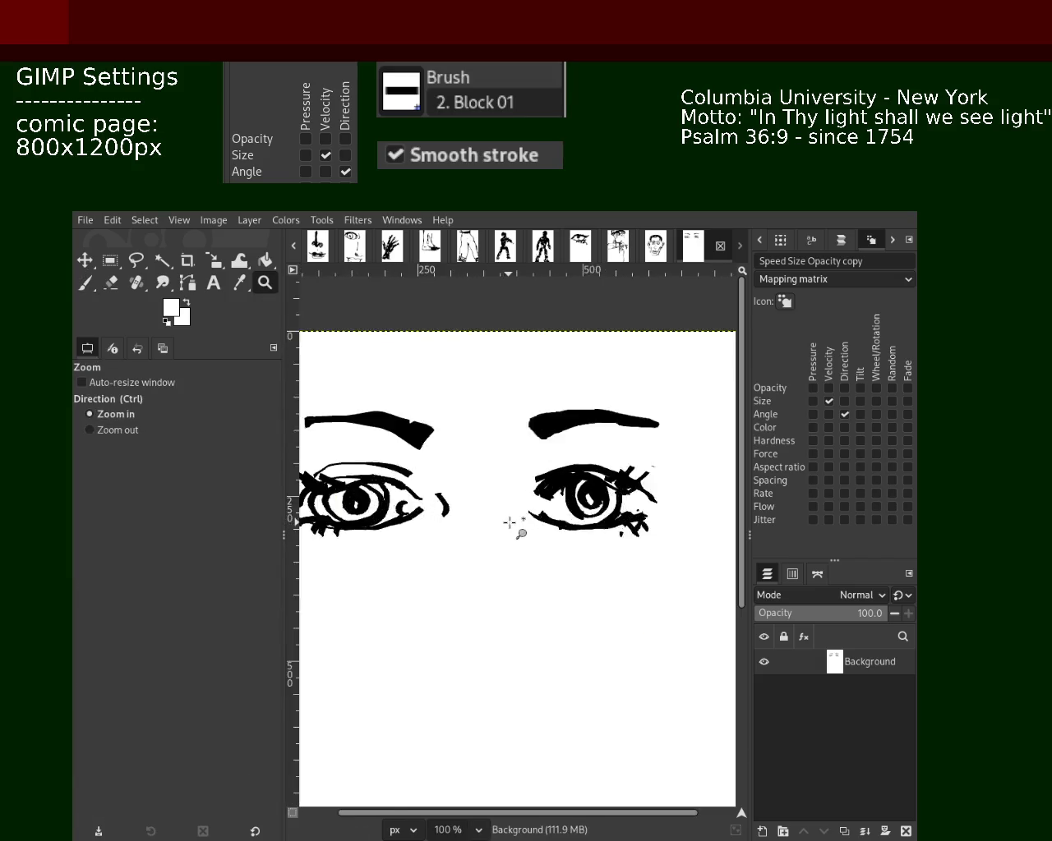
left_click(511, 521)
left_click(94, 289)
key("d")
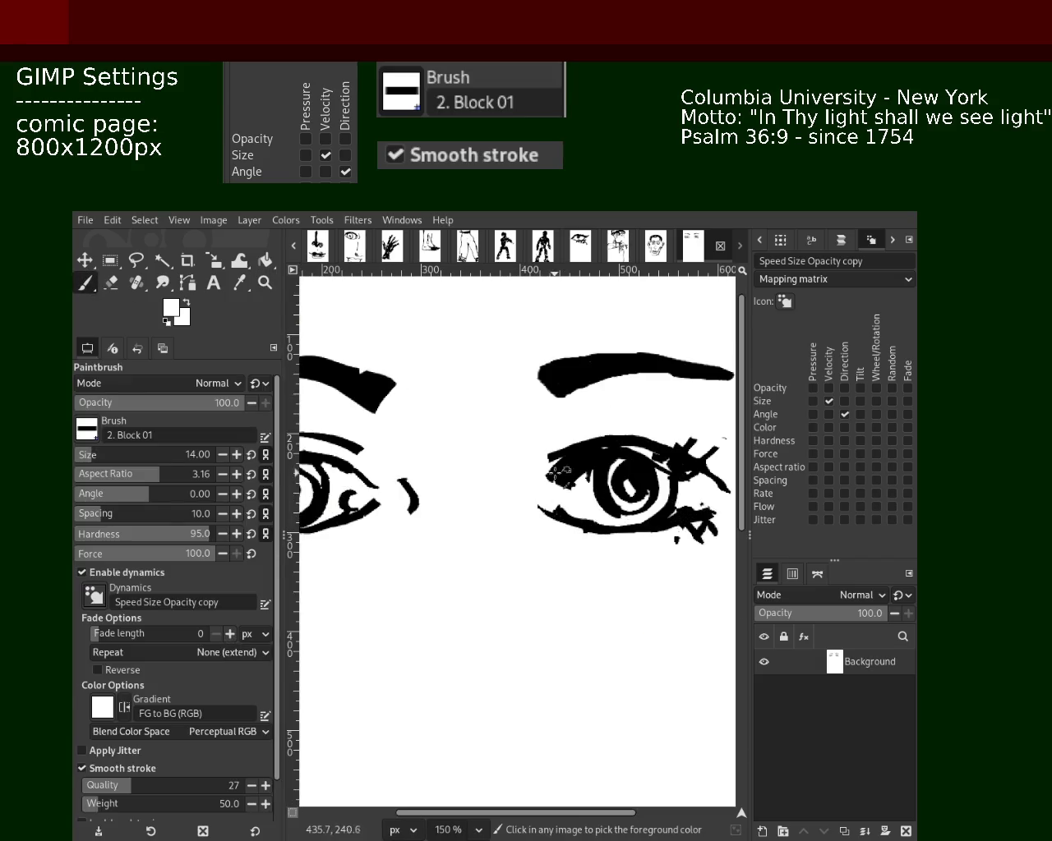
mouse_move(503, 476)
left_mouse_down()
mouse_move(516, 513)
mouse_move(493, 493)
mouse_move(497, 515)
left_mouse_up()
key("ctrl+z")
key("ctrl+z")
key("ctrl+z")
key("ctrl+z")
key("ctrl+z")
key("ctrl+z")
key("ctrl+z")
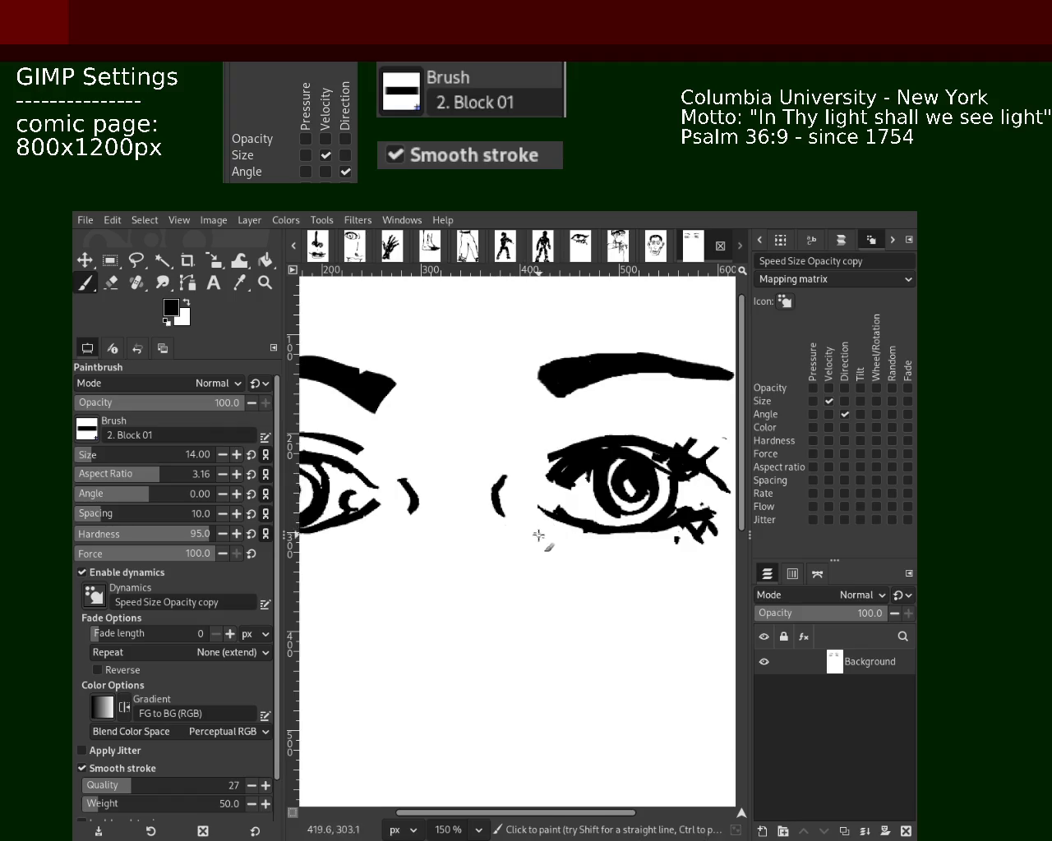
- Zoom out to view the whole face
left_click(265, 282)
left_click(543, 524, "ctrl")
left_click(542, 524, "ctrl")
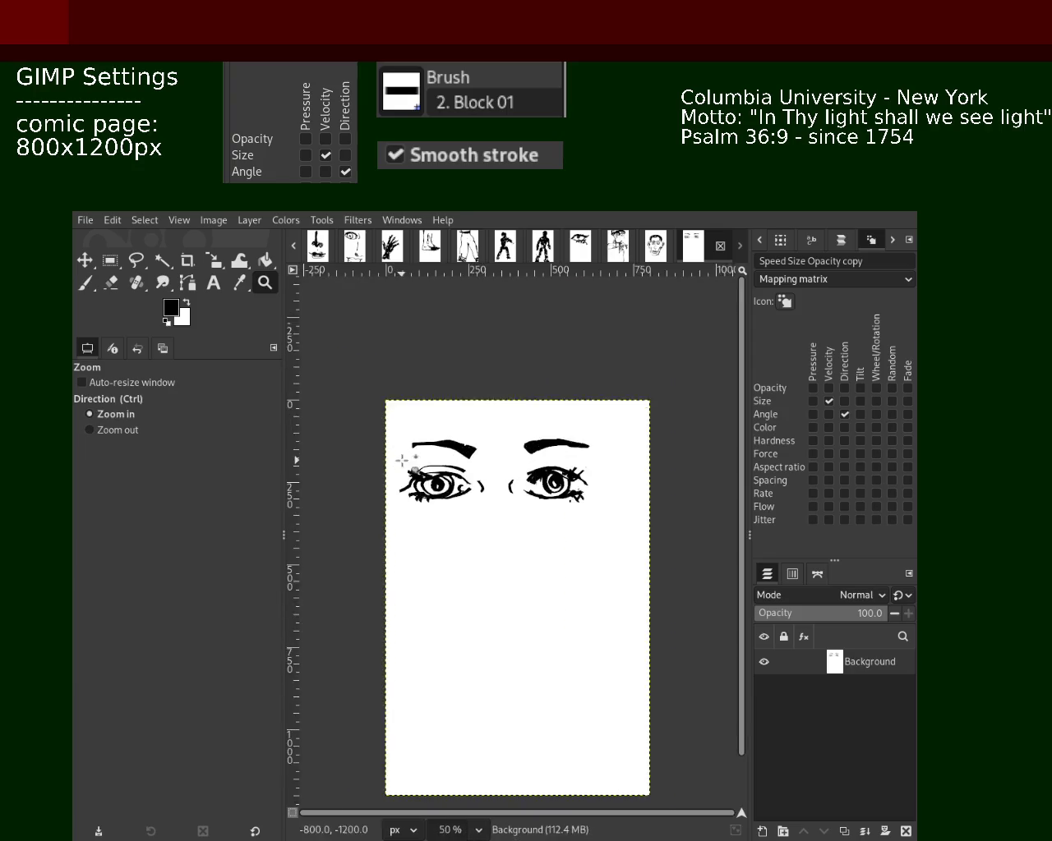
left_click(543, 524)
left_click(542, 524)
left_click(544, 526)
left_click(537, 523, "ctrl")
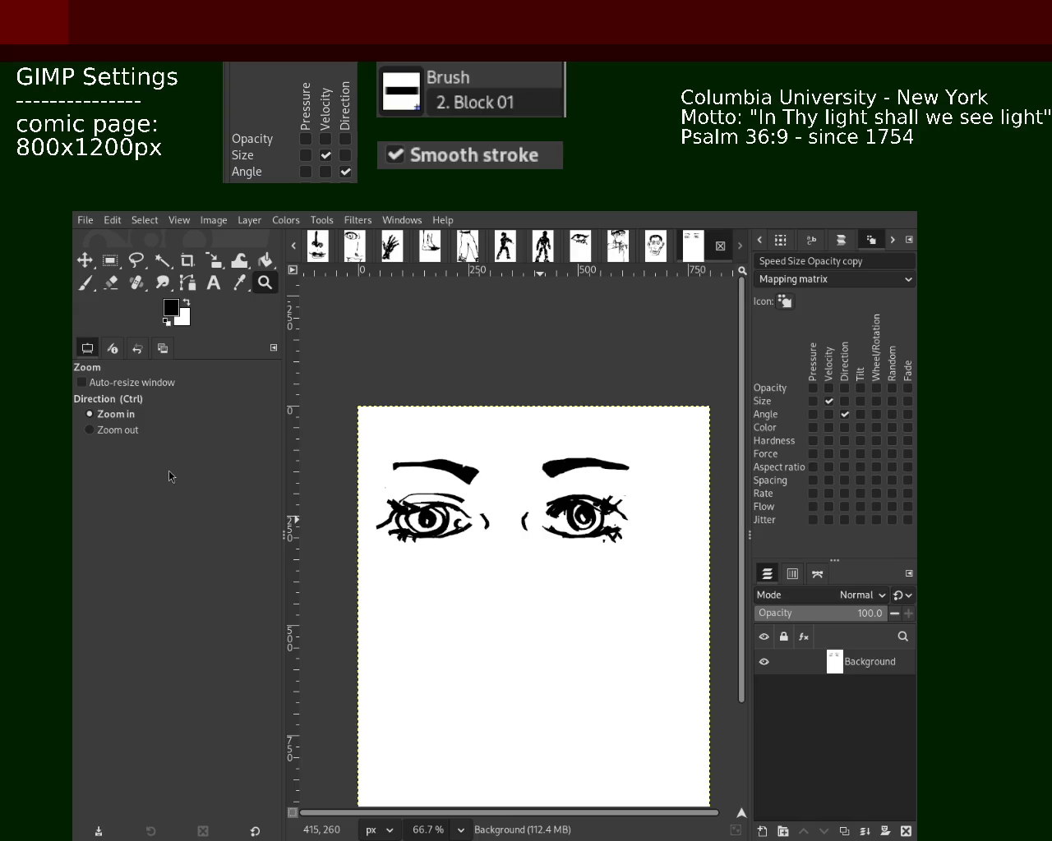
left_click(497, 526, "ctrl")
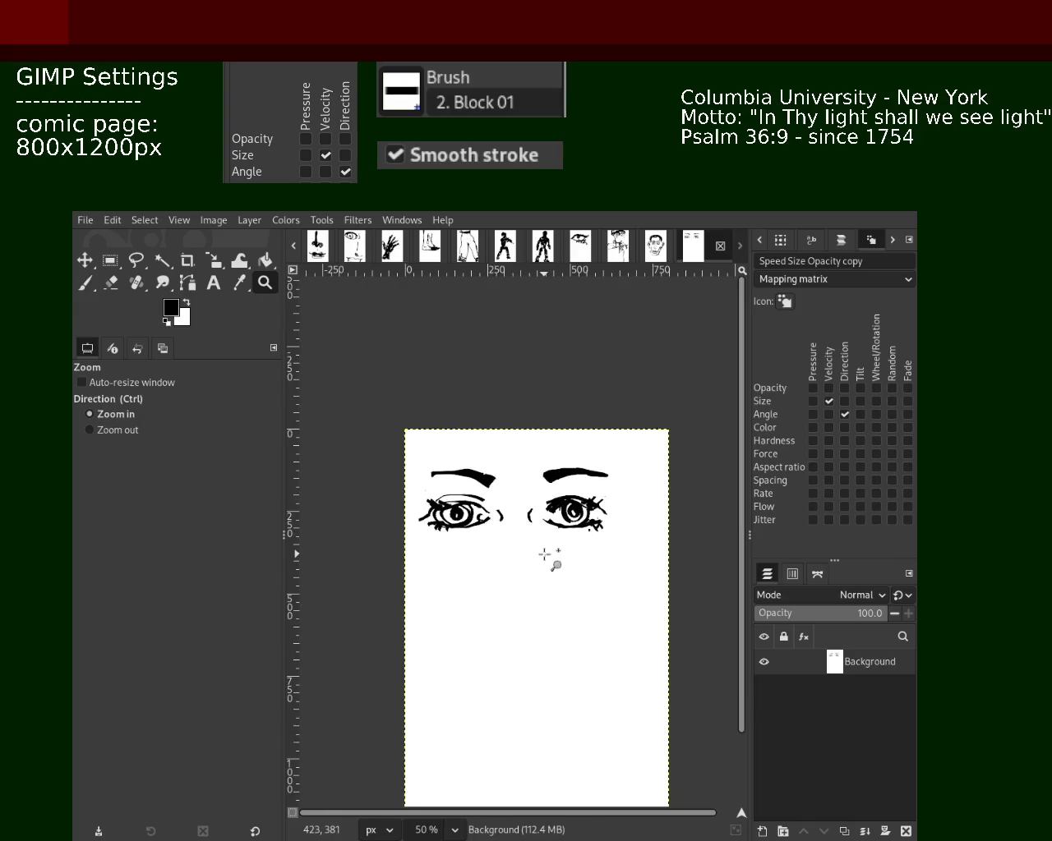
- Draw the wavy upper lip line and a short stroke at the left mouth corner
left_click(319, 499)
left_click(319, 499)
left_click(93, 284)
left_click_drag(405, 653, 557, 663)
left_click_drag(401, 652, 523, 668)
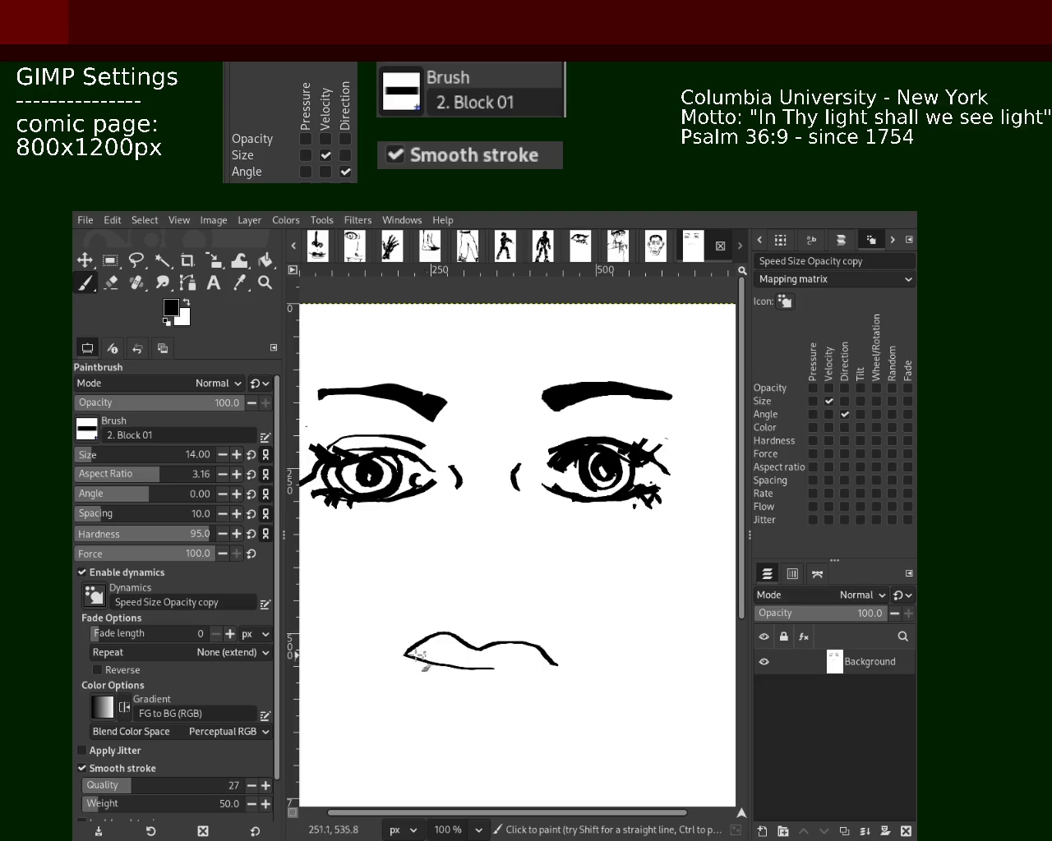
key("ctrl+z")
left_click_drag(420, 658, 443, 689)
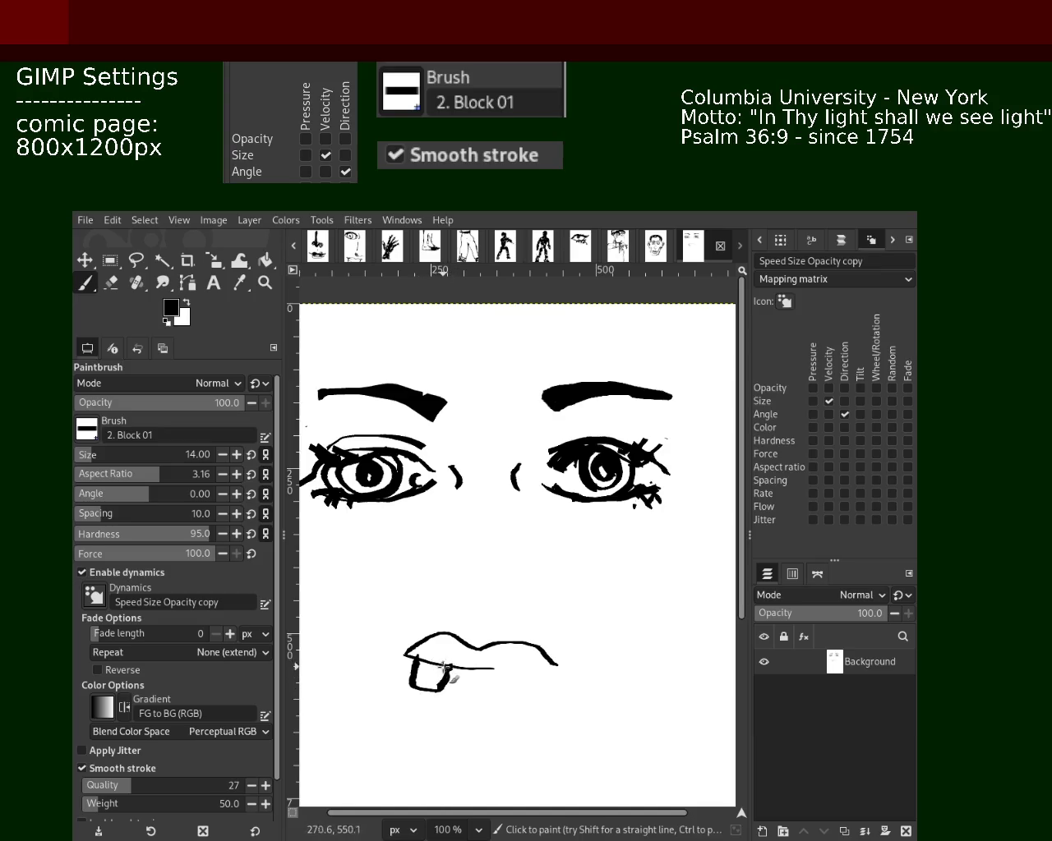
- Draw the curved lower lip from the left corner, discarding tooth and right-side strokes
mouse_move(443, 664)
left_mouse_down()
mouse_move(460, 693)
mouse_move(467, 687)
left_mouse_up()
key("ctrl+z")
key("ctrl+z")
key("ctrl+z")
key("ctrl+z")
left_click_drag(406, 659, 467, 705)
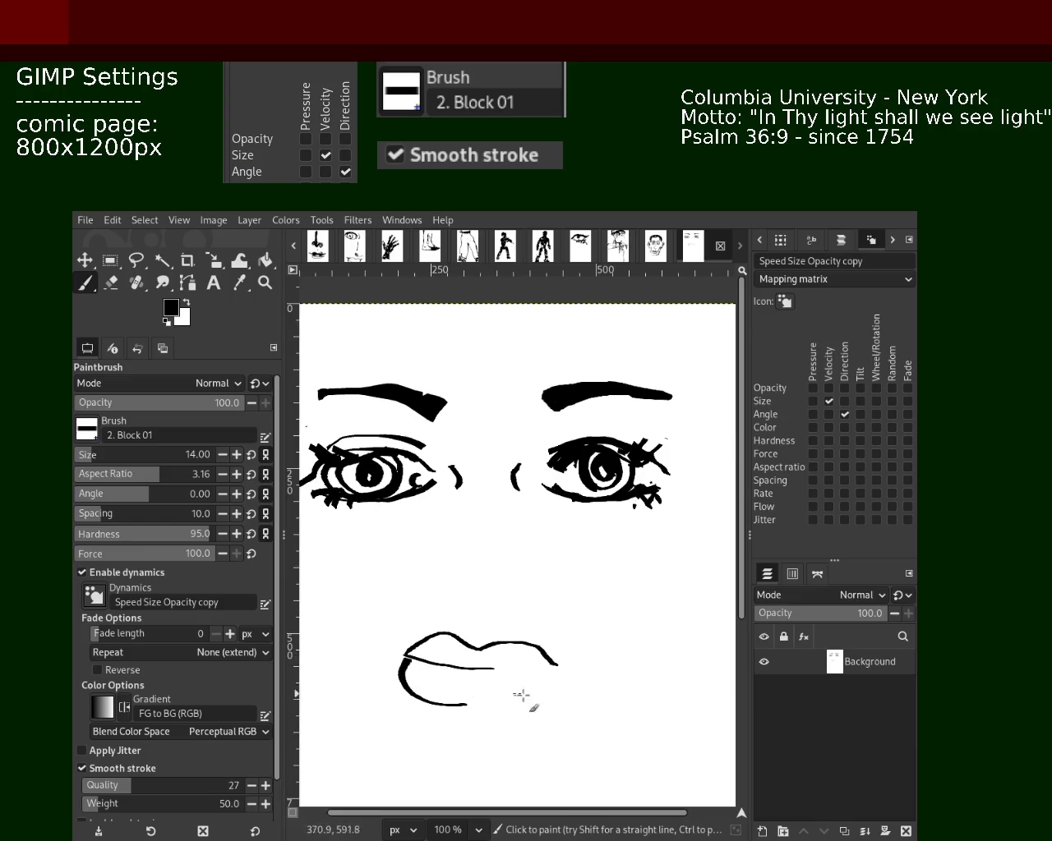
mouse_move(550, 670)
left_mouse_down()
mouse_move(519, 709)
mouse_move(552, 686)
mouse_move(526, 695)
mouse_move(563, 653)
left_mouse_up()
key("ctrl+z")
left_click_drag(390, 637, 407, 655)
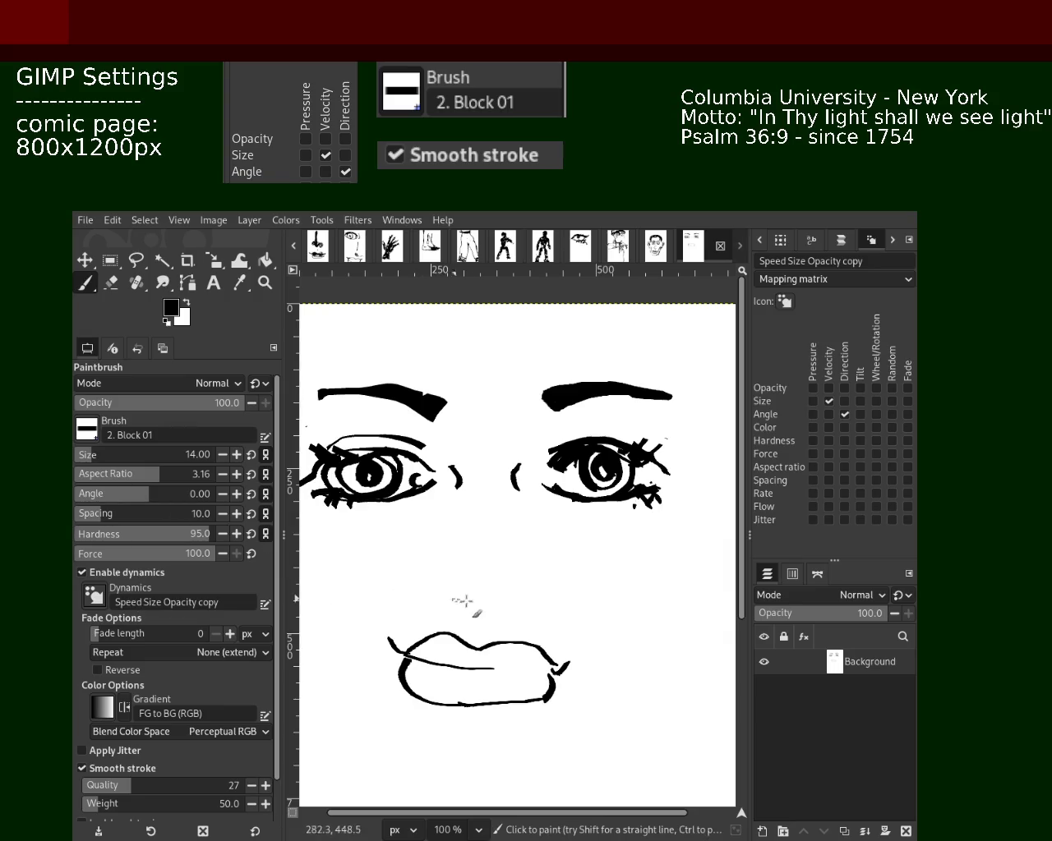
- Draw a curved left nostril and the left side of the nose bridge
left_click_drag(460, 603, 452, 604)
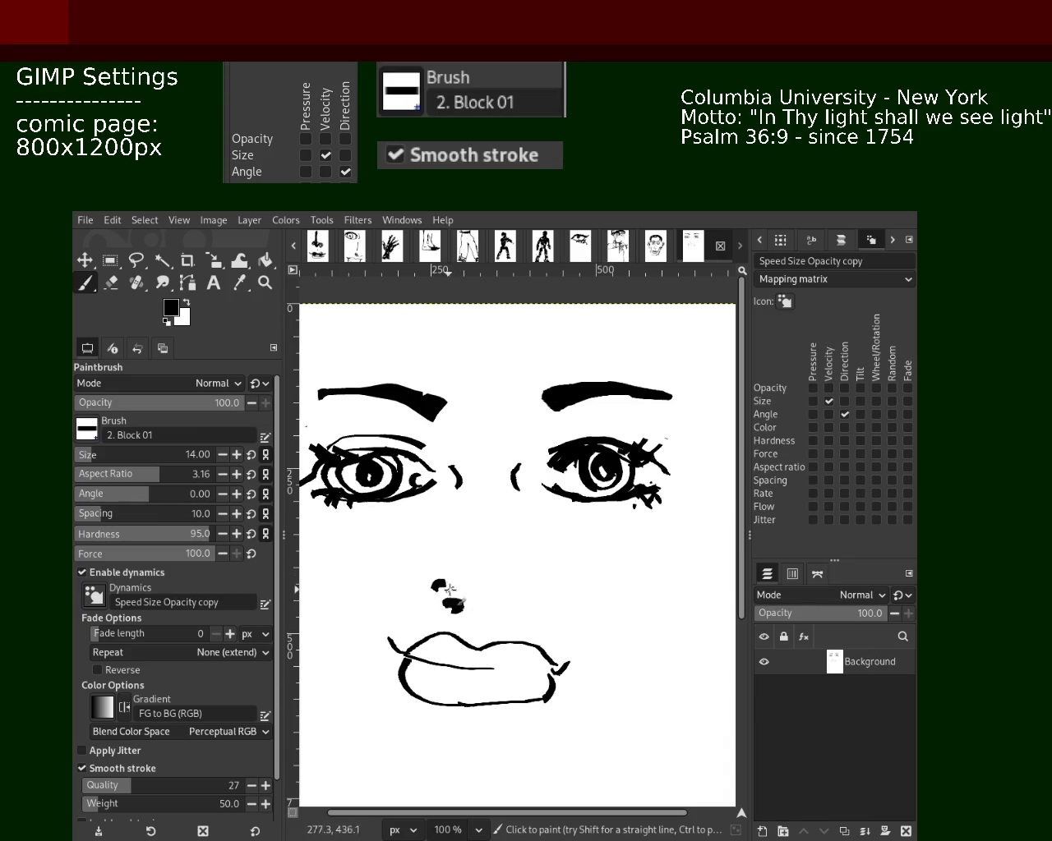
key("ctrl+z")
mouse_move(432, 590)
left_mouse_down()
mouse_move(454, 612)
mouse_move(526, 597)
left_mouse_up()
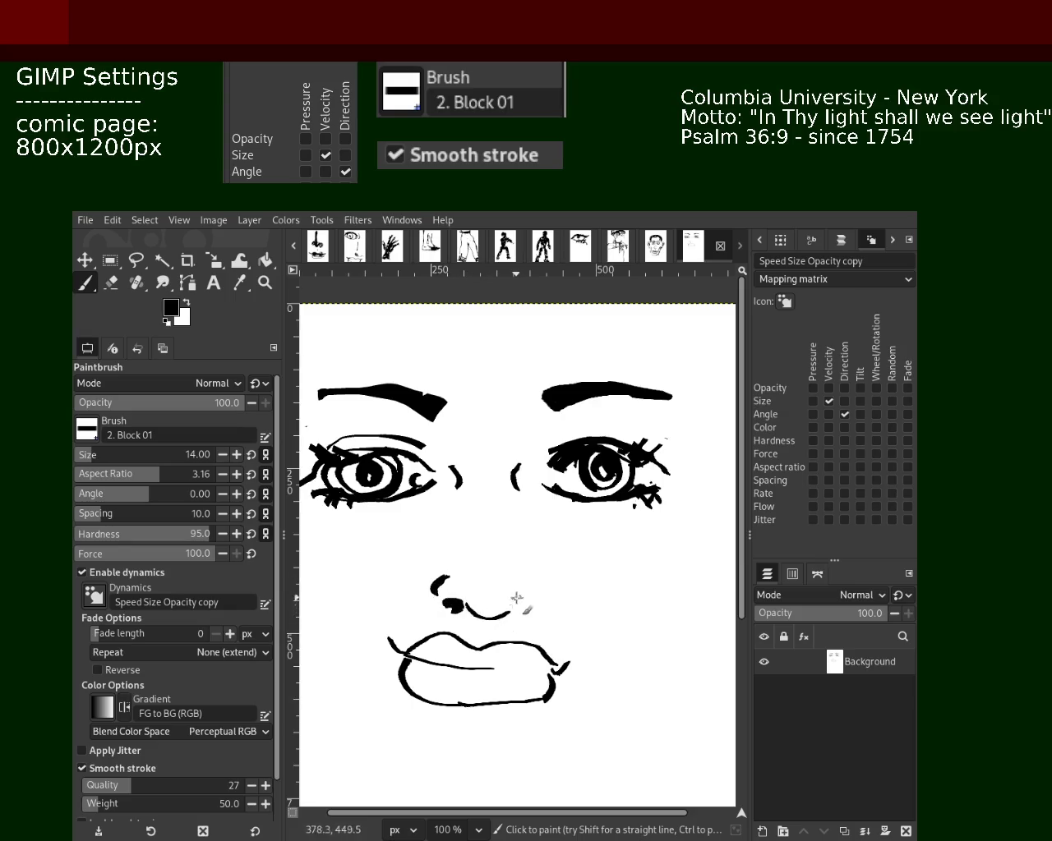
mouse_move(458, 559)
left_mouse_down()
mouse_move(480, 493)
mouse_move(518, 597)
left_mouse_up()
key("ctrl+z")
- Draw the right side of the nose and refine strokes around the nostril
left_click_drag(504, 513, 528, 609)
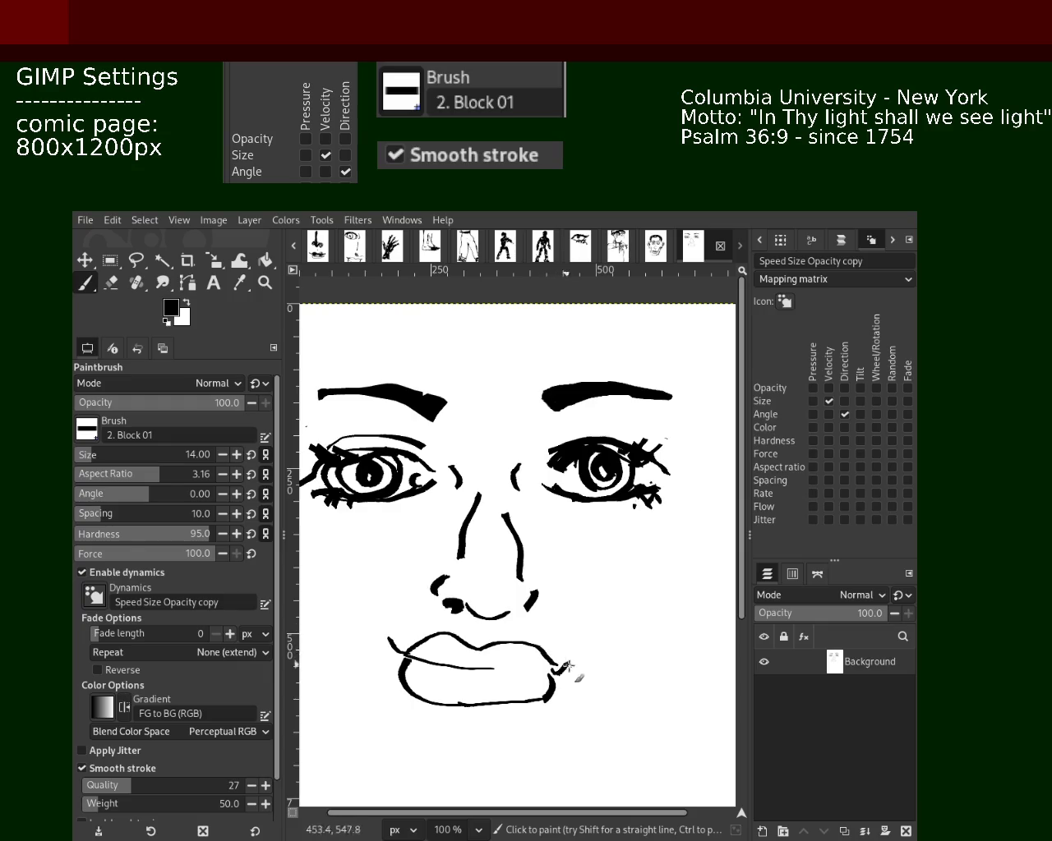
key("ctrl+z")
left_click_drag(537, 590, 523, 613)
key("ctrl+z")
left_click_drag(457, 615, 518, 658)
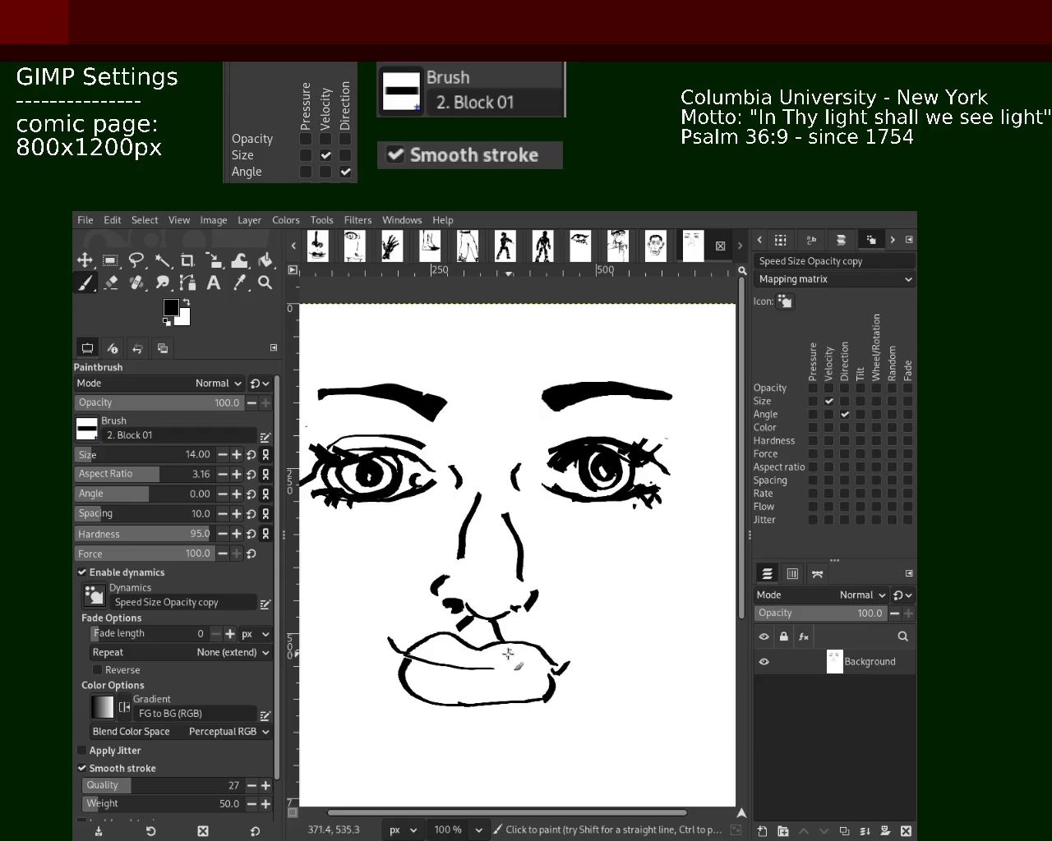
key("ctrl+z")
key("ctrl+z")
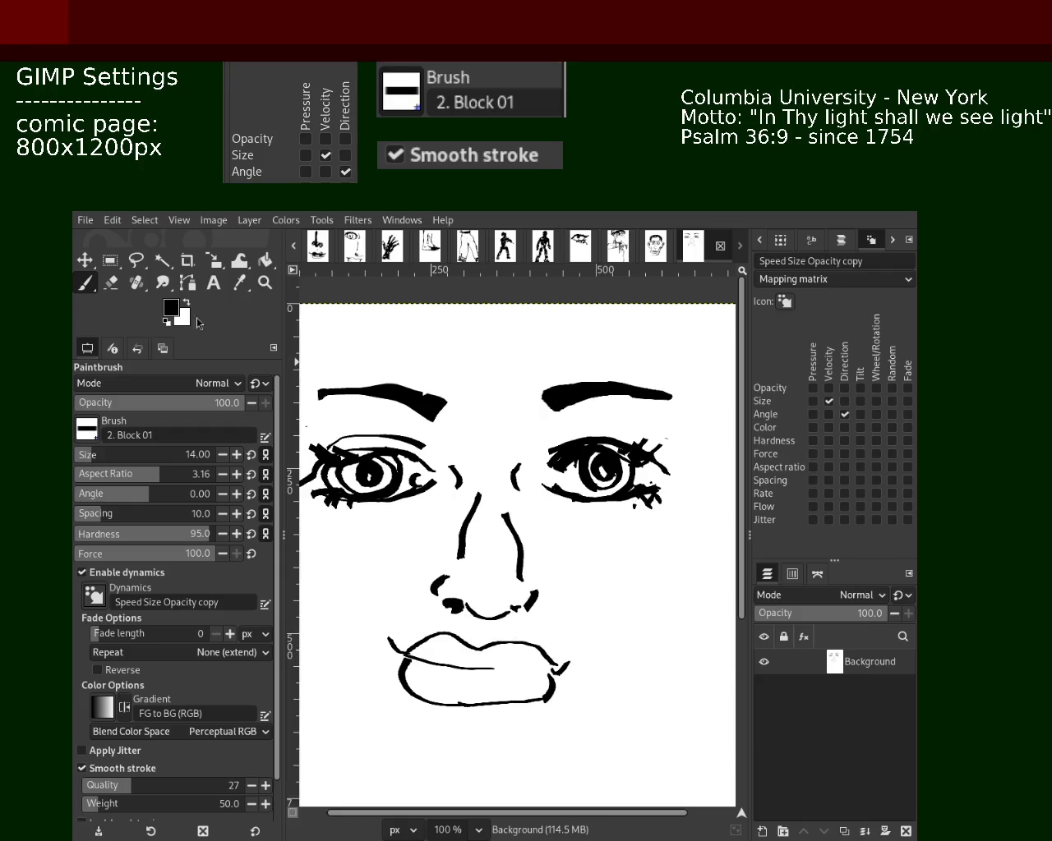
left_click(265, 283)
- Cut out the area around the lips, drag it about 40 px lower and merge it
left_click(498, 588, "ctrl")
left_click(498, 588, "ctrl")
left_click(498, 588)
left_click(498, 588, "ctrl")
left_click(498, 588)
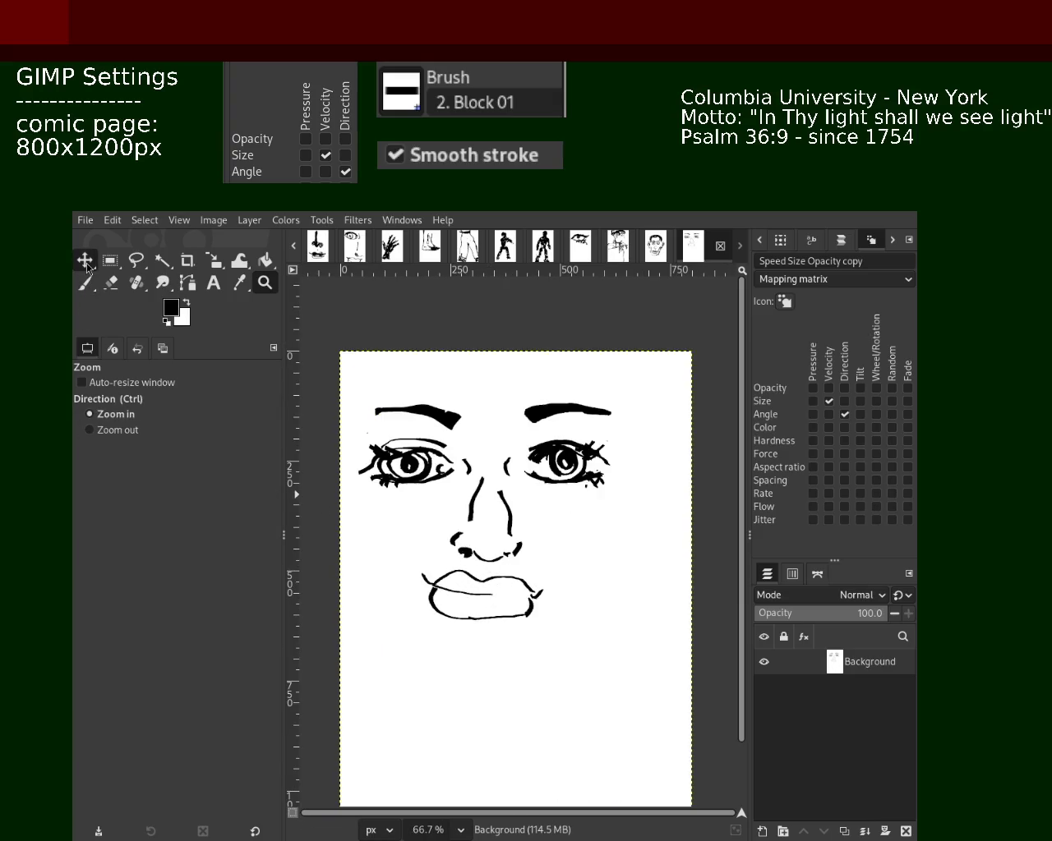
left_click(110, 260)
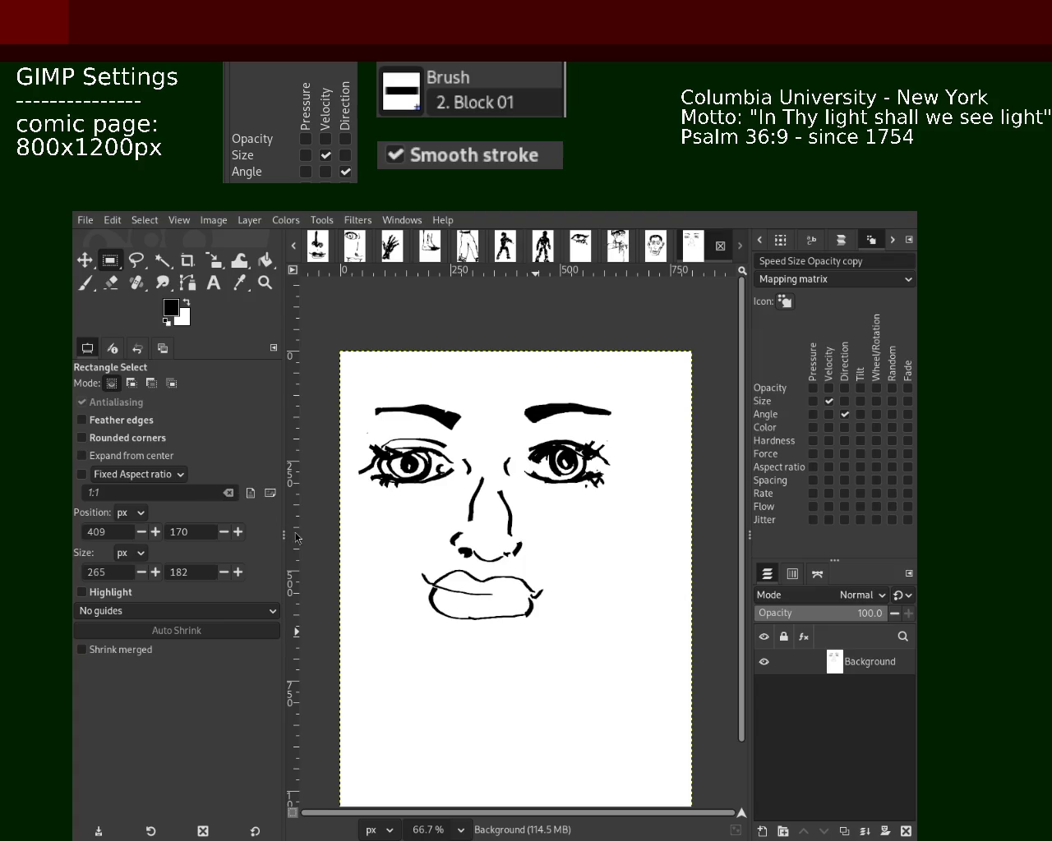
left_click_drag(575, 661, 369, 567)
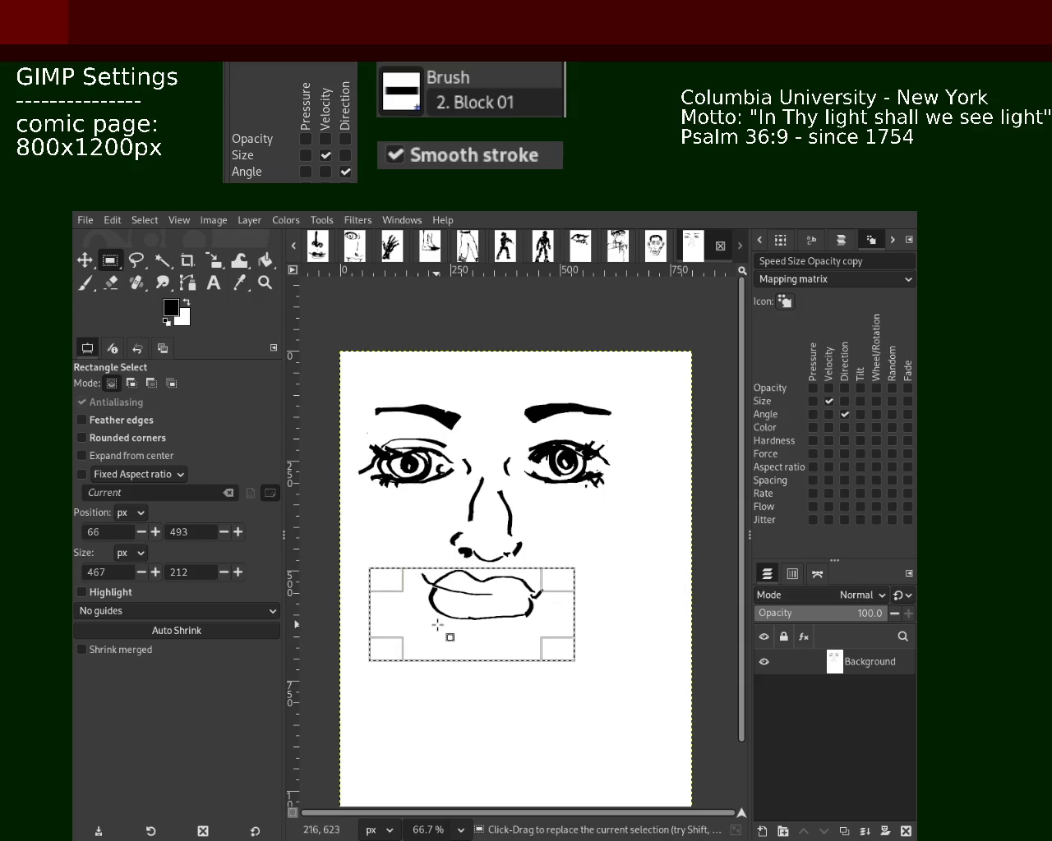
key("ctrl+shift+d")
key("ctrl+x")
left_click(84, 260)
mouse_move(488, 607)
left_mouse_down()
mouse_move(484, 718)
mouse_move(489, 689)
left_mouse_up()
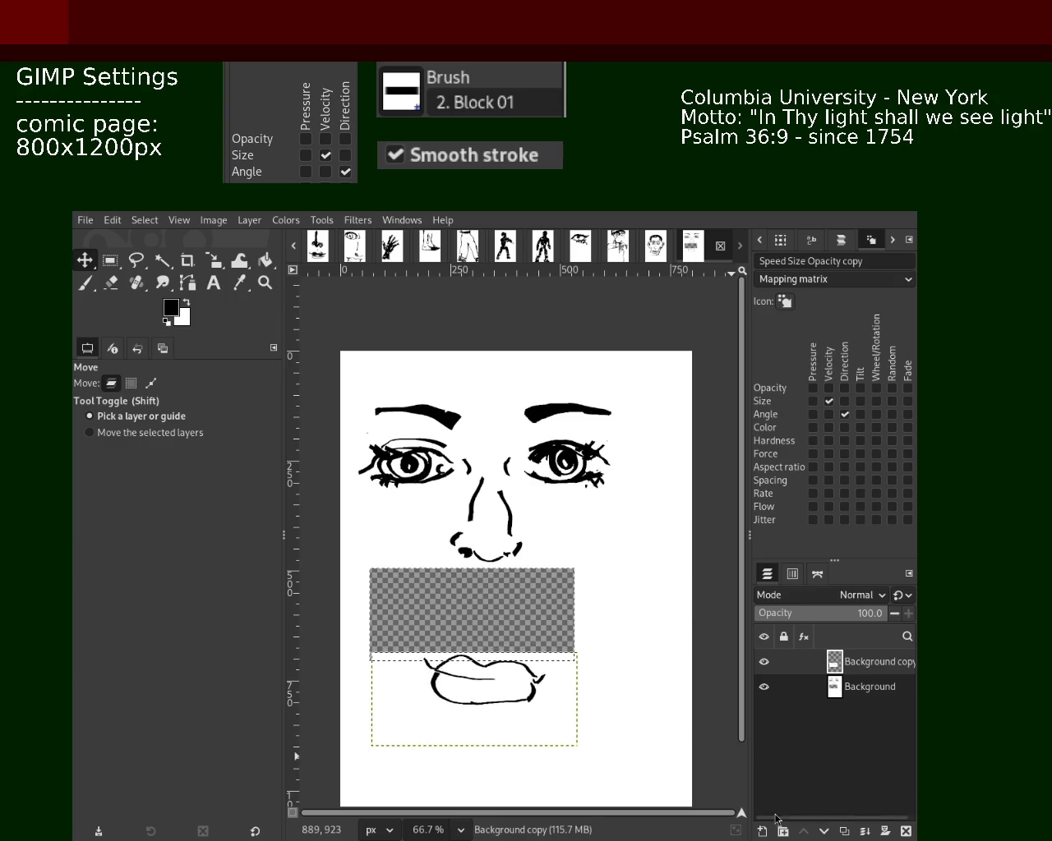
left_click(864, 832)
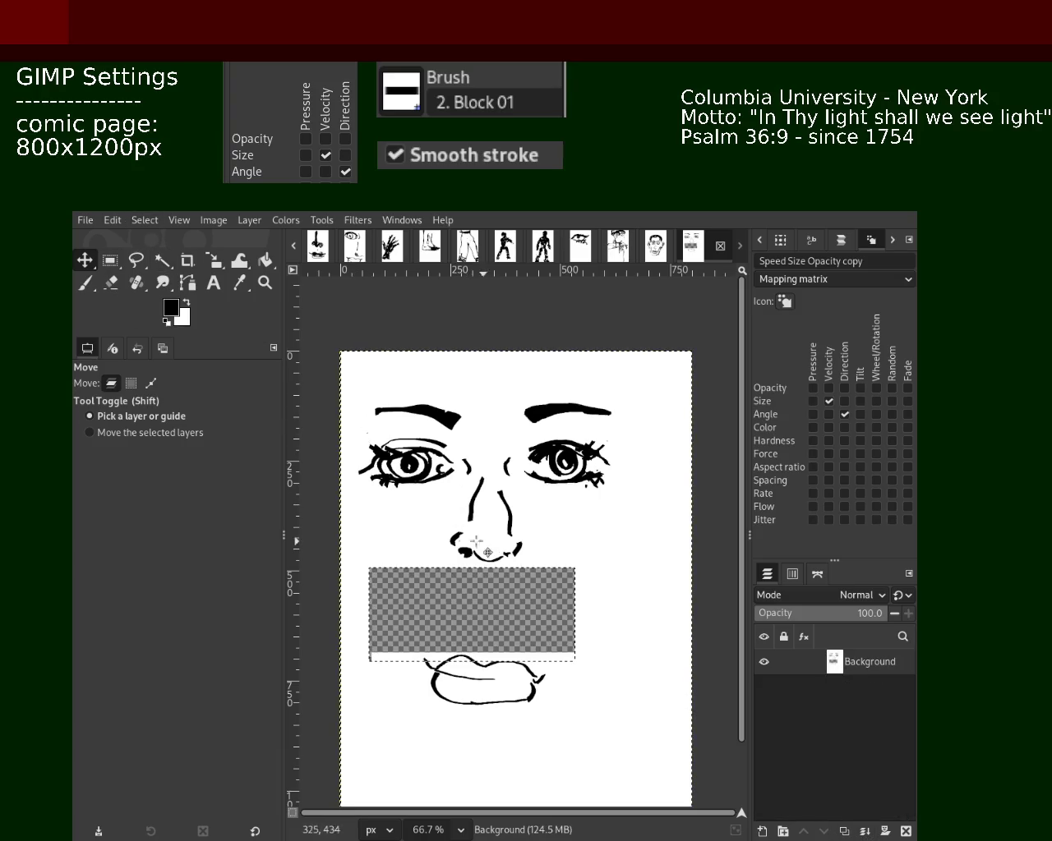
- Undo an accidental shift of the drawing and select the nostril area below the nose
left_click_drag(444, 538, 495, 578)
key("ctrl+z")
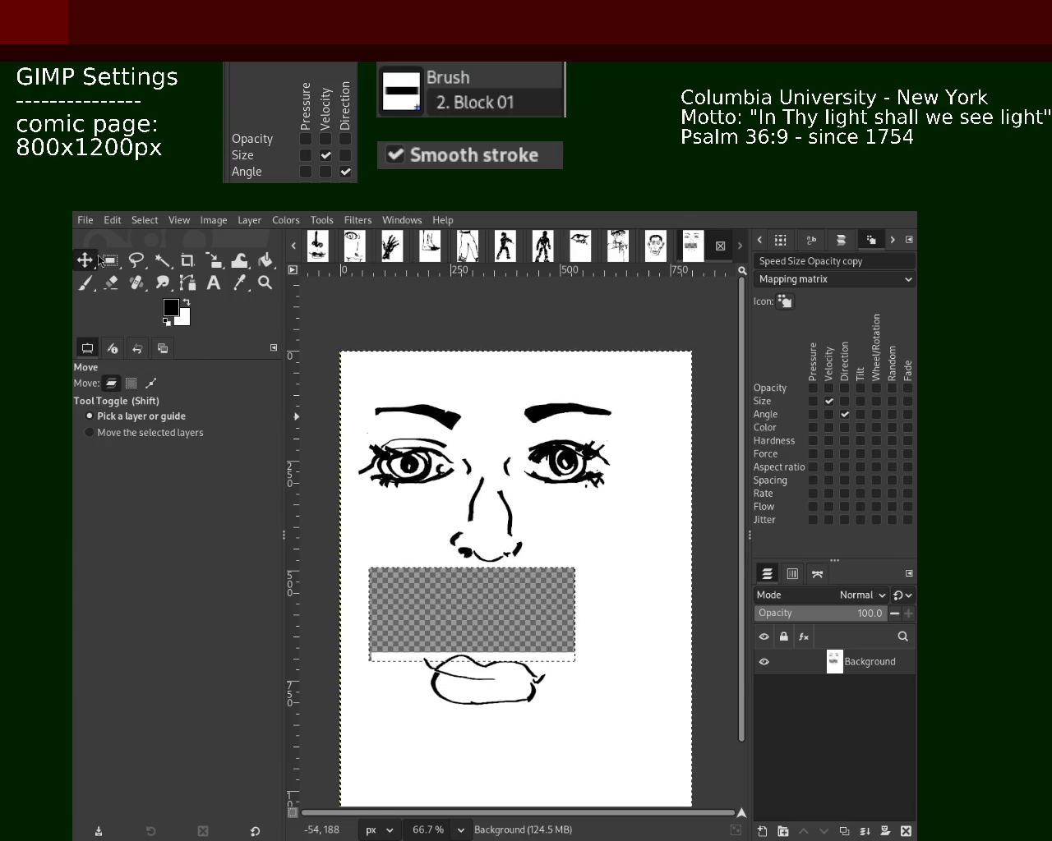
left_click(102, 260)
left_click_drag(425, 528, 542, 568)
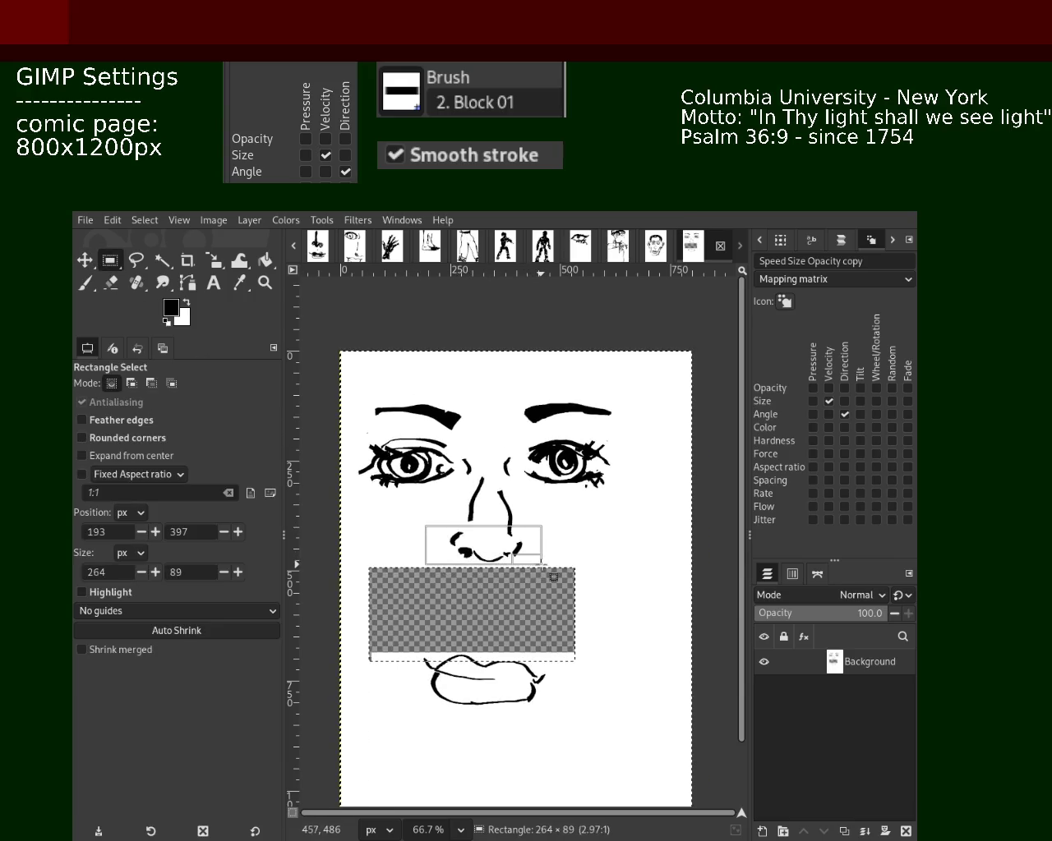
key("Escape")
mouse_move(438, 528)
left_mouse_down()
mouse_move(535, 564)
mouse_move(387, 521)
mouse_move(341, 481)
left_mouse_up()
key("ctrl+shift+a")
left_click_drag(436, 528, 543, 570)
- Cut and paste the nostrils, move them about 77 px lower, and merge them down
key("ctrl+x")
key("ctrl+v")
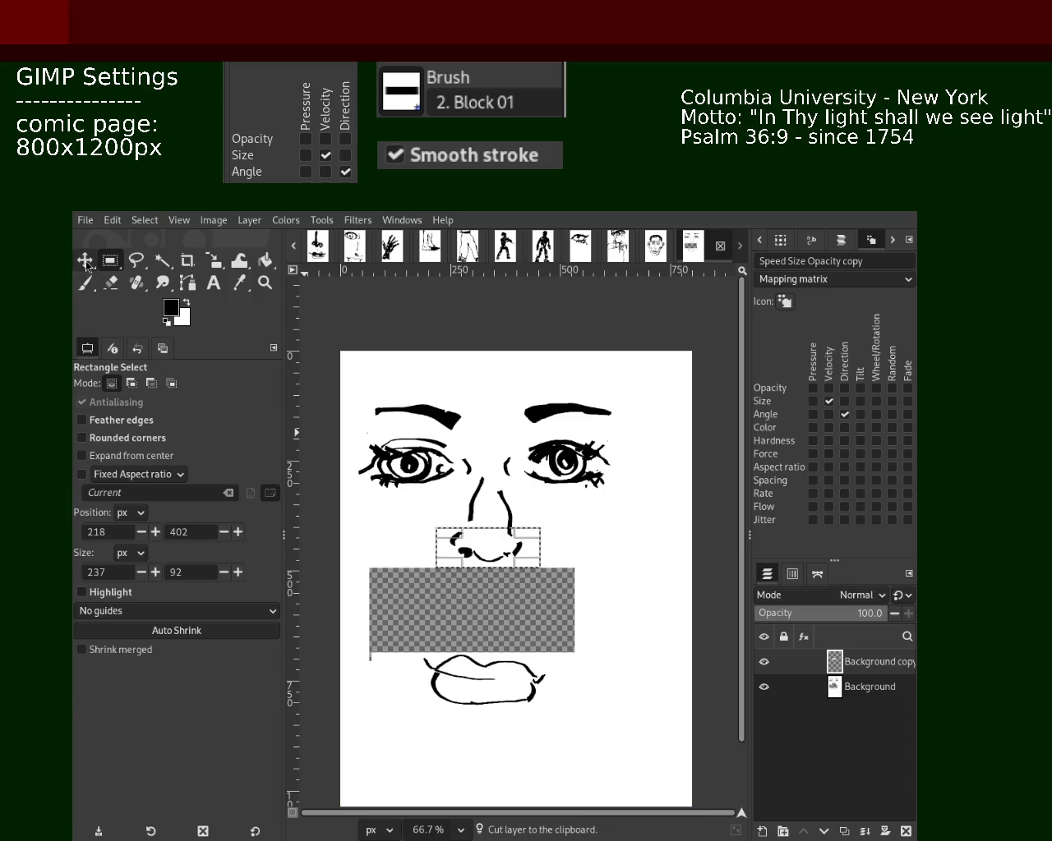
key("m")
mouse_move(509, 565)
left_mouse_down()
mouse_move(504, 627)
mouse_move(504, 610)
left_mouse_up()
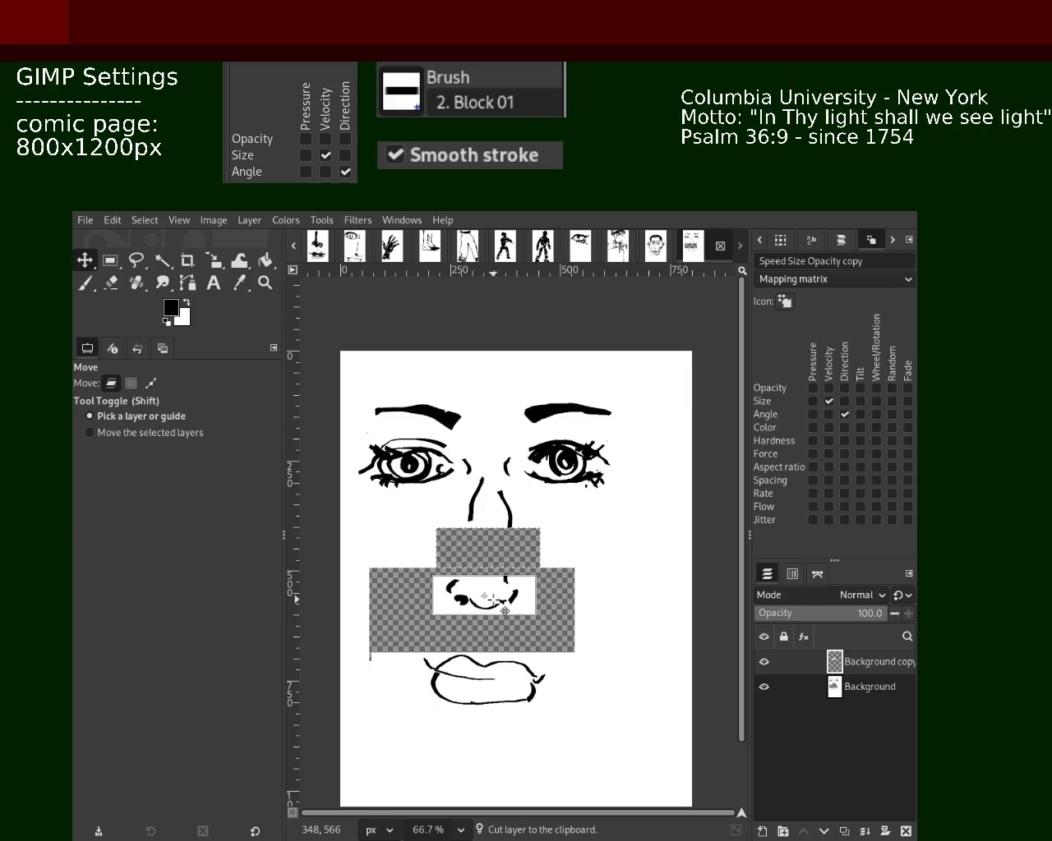
left_click(864, 832)
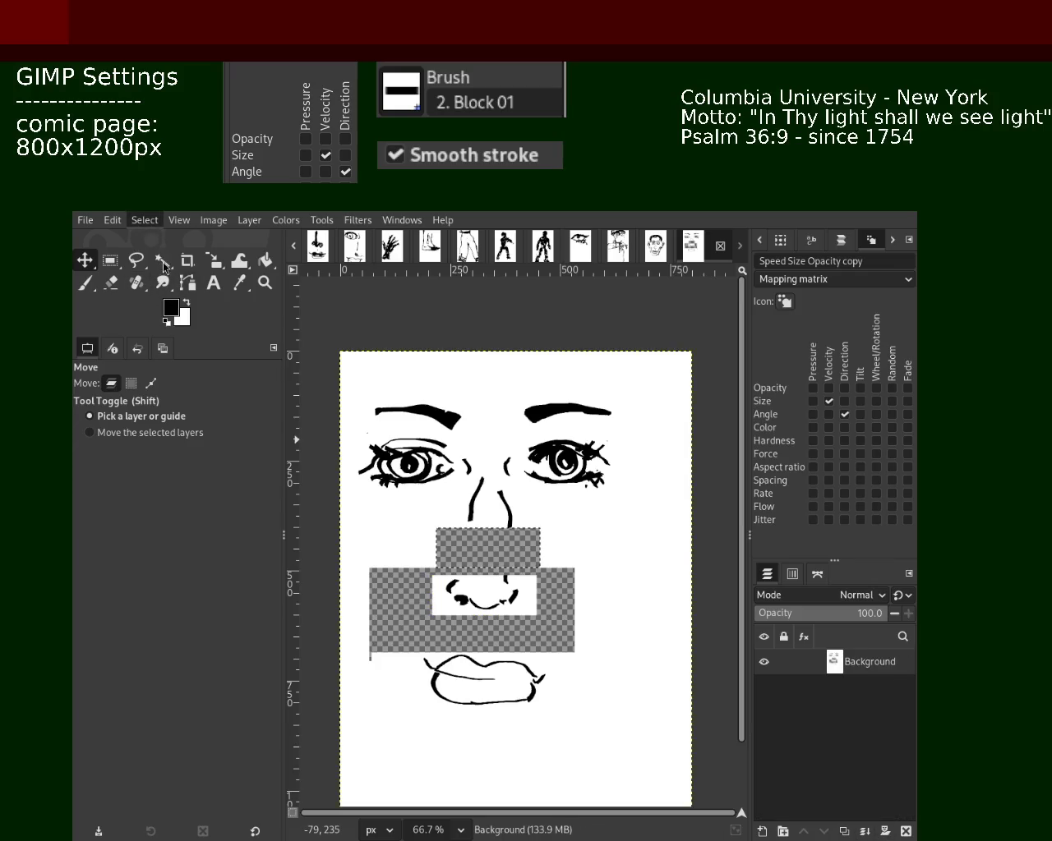
left_click(267, 263)
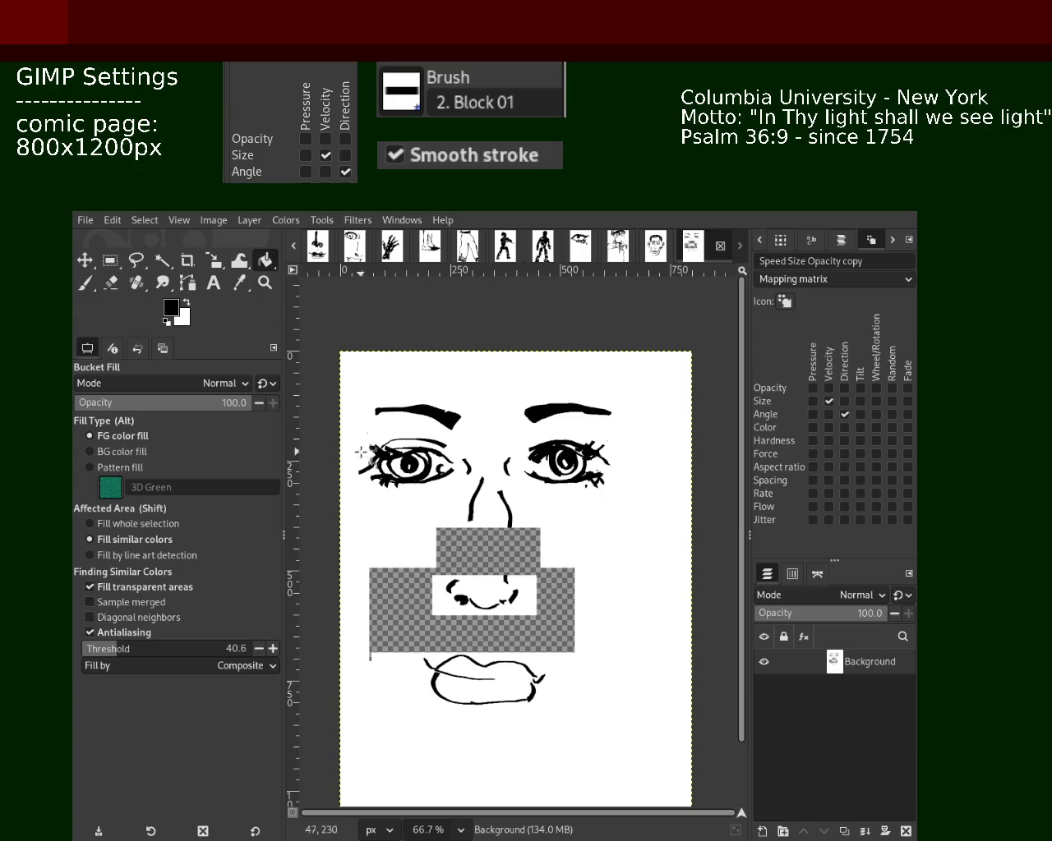
- Fill the transparent gaps left around the moved nostrils with white
left_click(461, 560)
key("ctrl+z")
key("x")
left_click(429, 585)
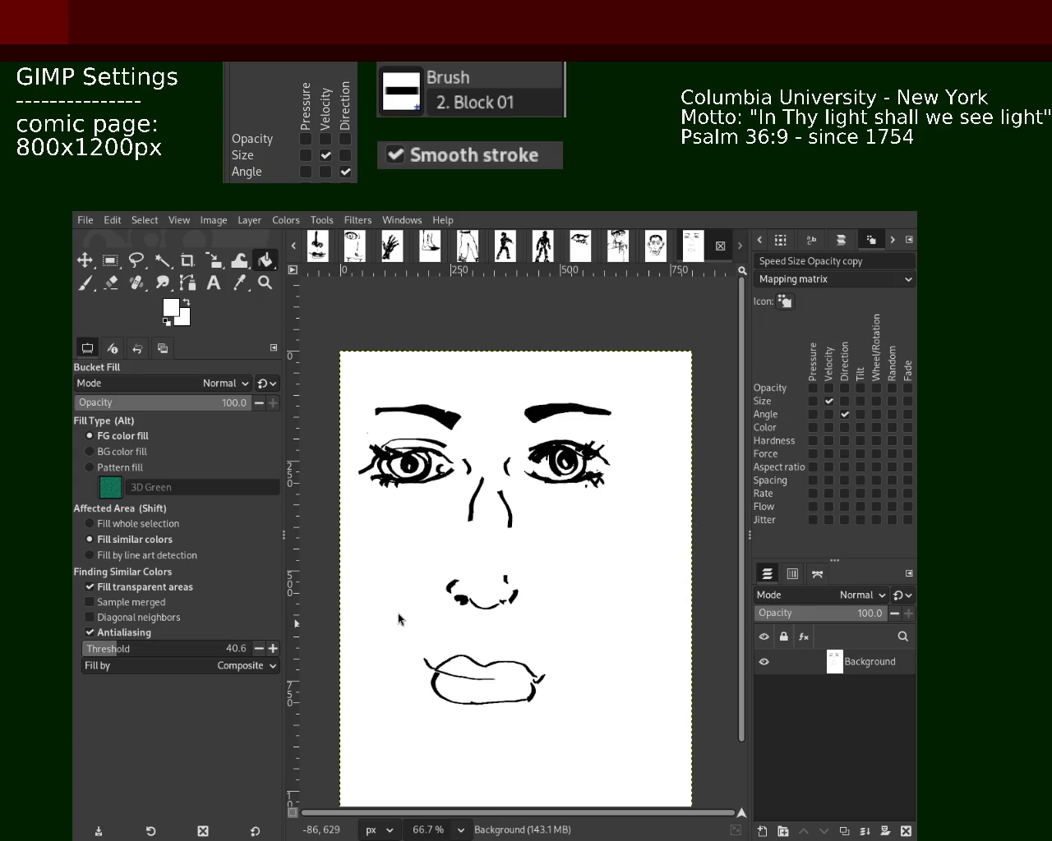
left_click(503, 565)
left_click(502, 566)
- Extend both nose side lines down in black, then paint their lower ends out in white
left_click(85, 282)
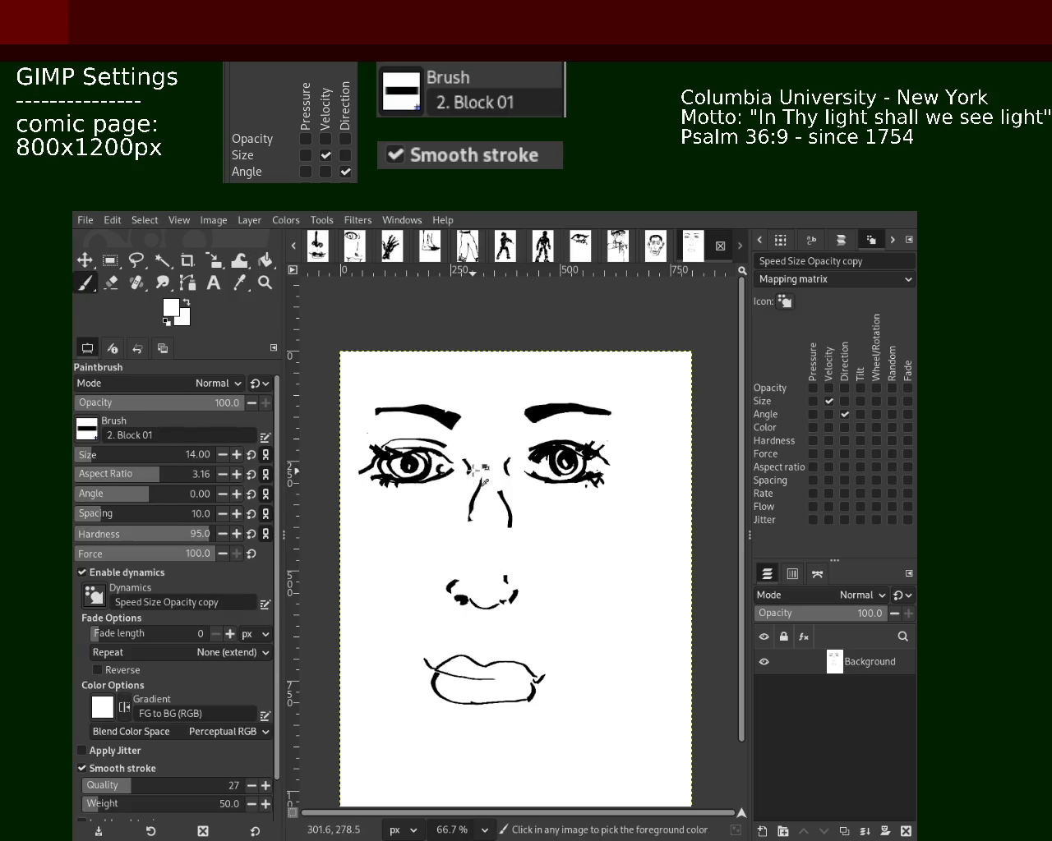
left_click(474, 518, "ctrl")
left_click_drag(470, 517, 473, 581)
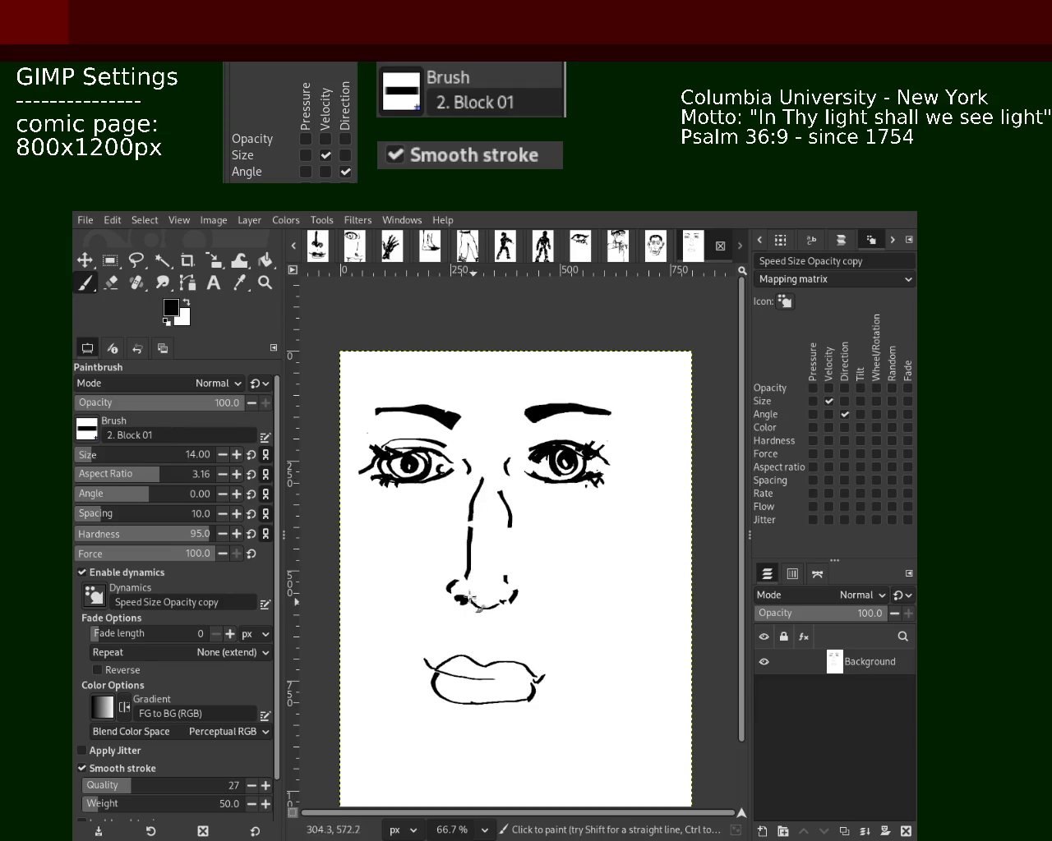
left_click_drag(501, 509, 498, 565)
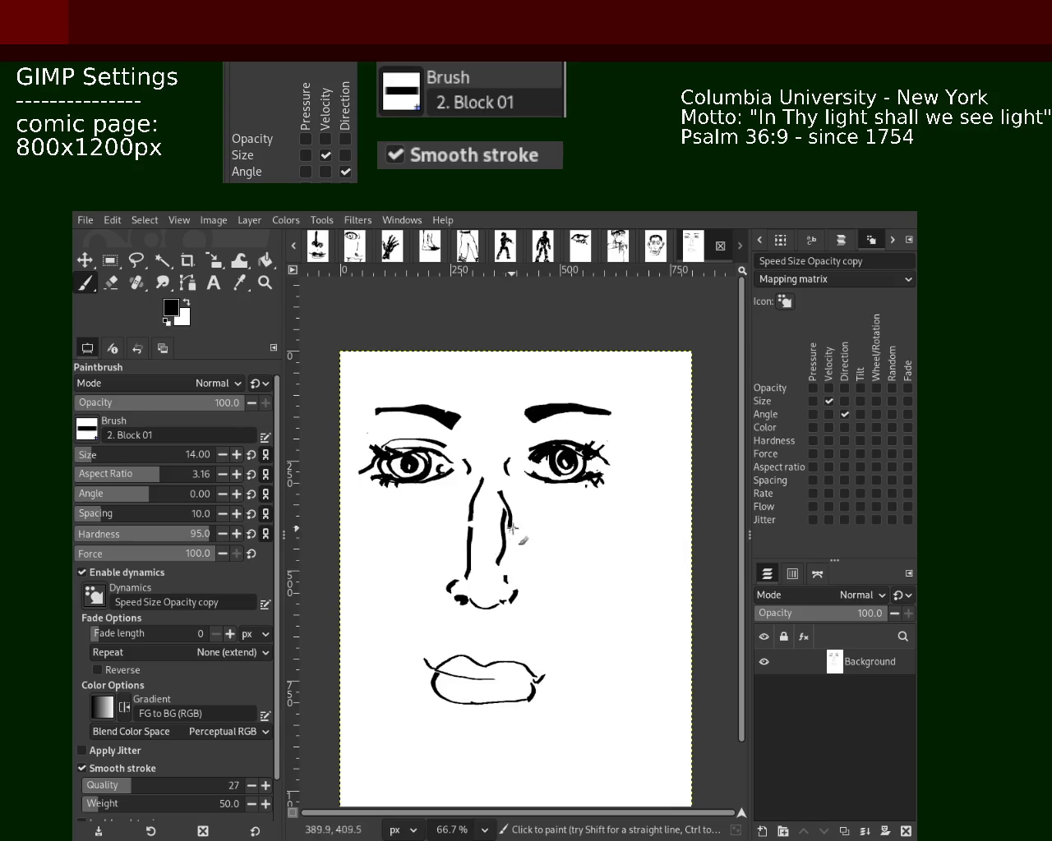
left_click(111, 283)
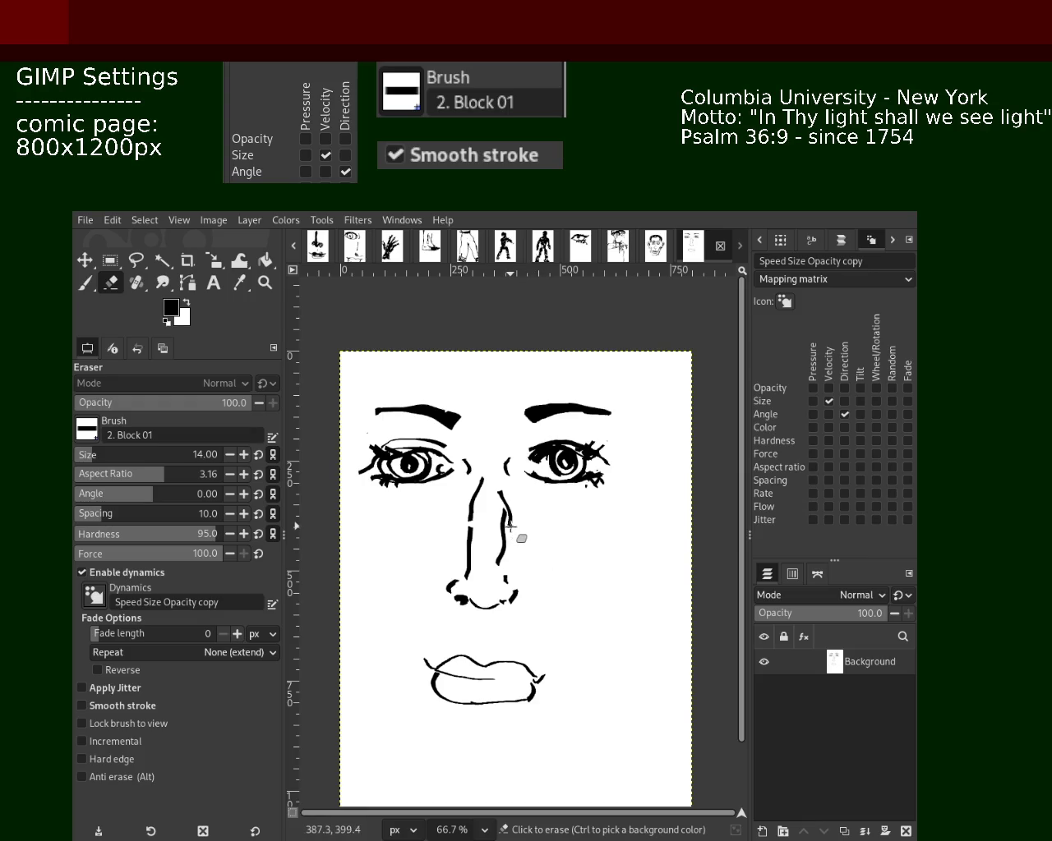
left_click(85, 283)
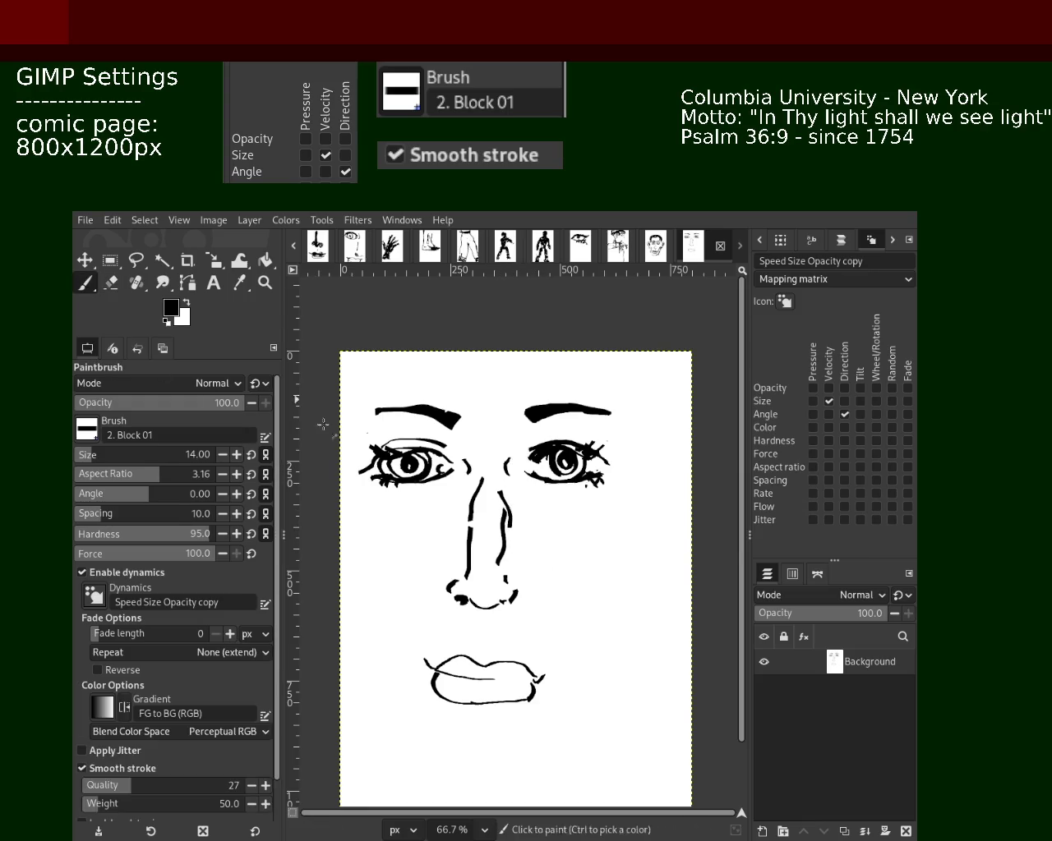
left_click(518, 538, "ctrl")
mouse_move(506, 526)
left_mouse_down()
mouse_move(500, 567)
mouse_move(466, 580)
left_mouse_up()
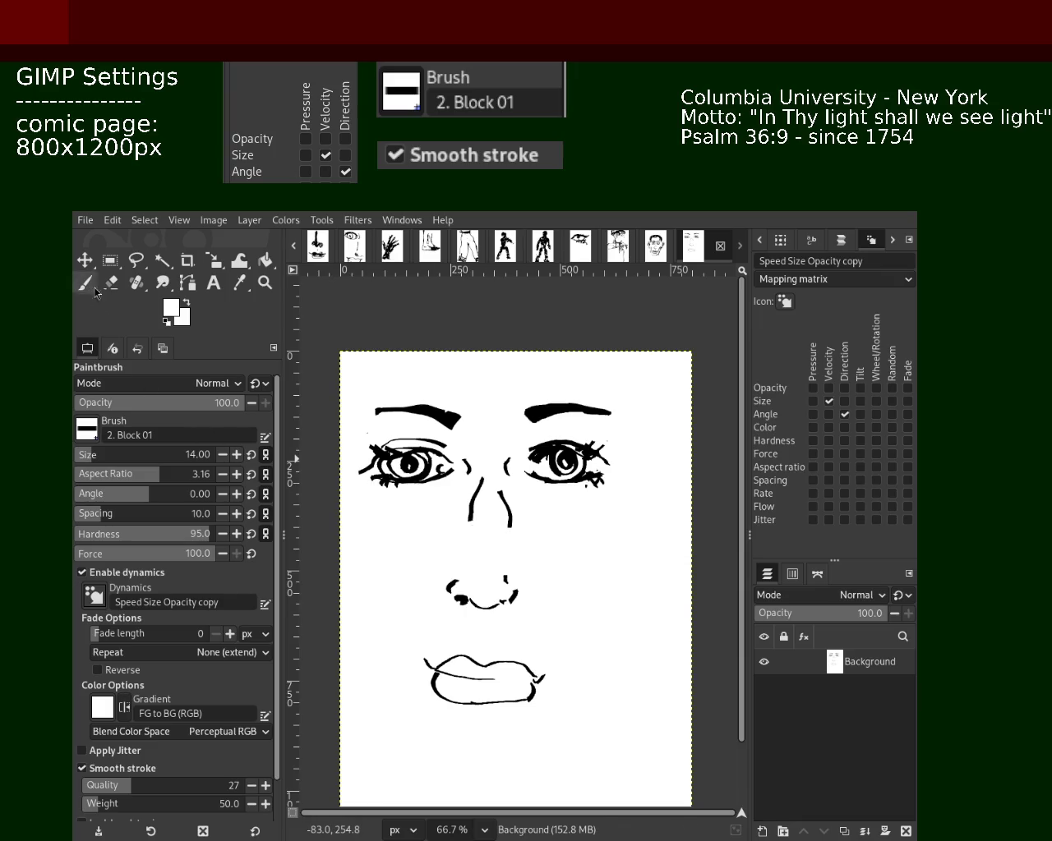
key("d")
- Redraw the left nose line down to the nostrils and retry the right nose line several times
left_click_drag(474, 514, 474, 611)
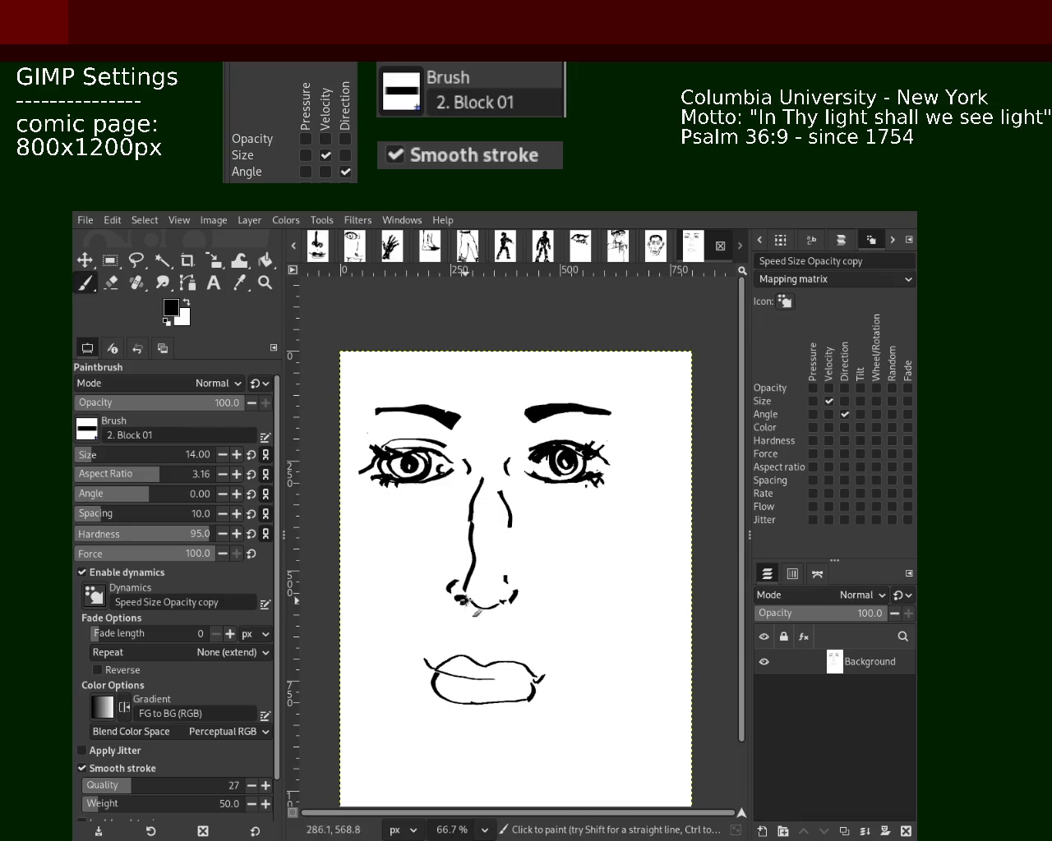
left_click_drag(507, 526, 498, 584)
key("ctrl+z")
left_click_drag(509, 520, 485, 568)
key("ctrl+z")
left_click_drag(505, 512, 489, 598)
key("ctrl+z")
left_click_drag(504, 507, 510, 589)
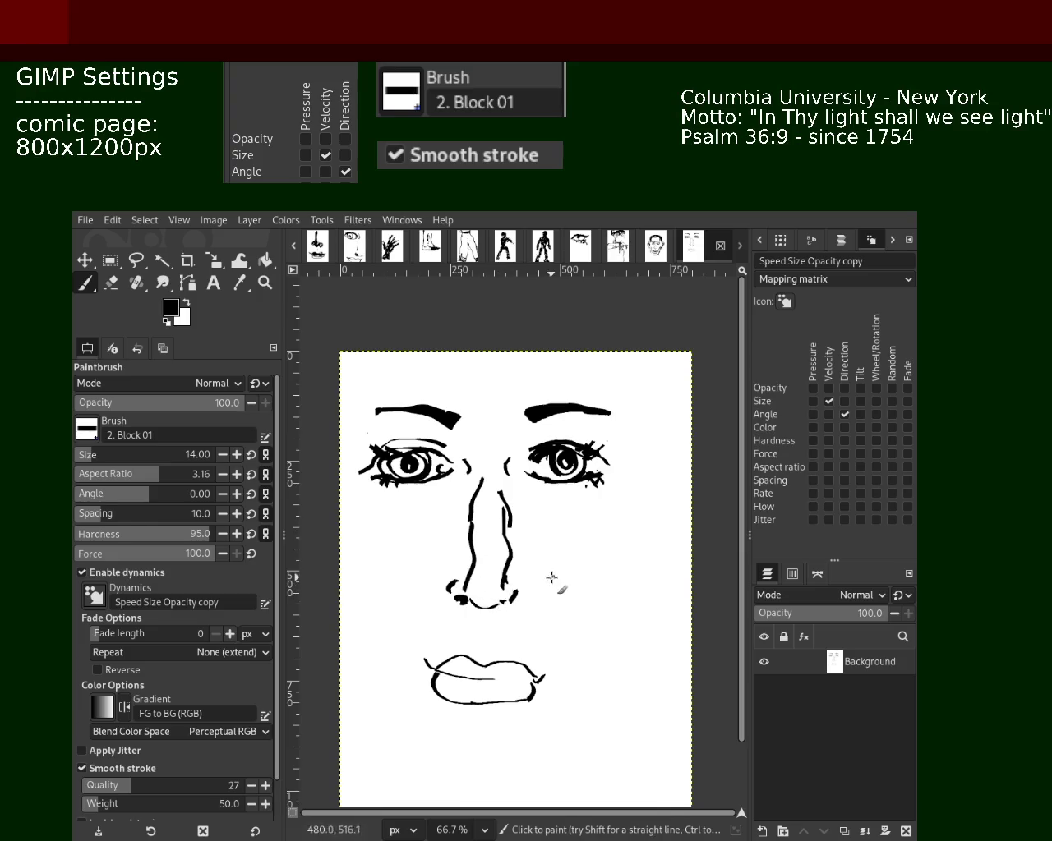
key("ctrl+z")
left_click_drag(505, 516, 498, 567)
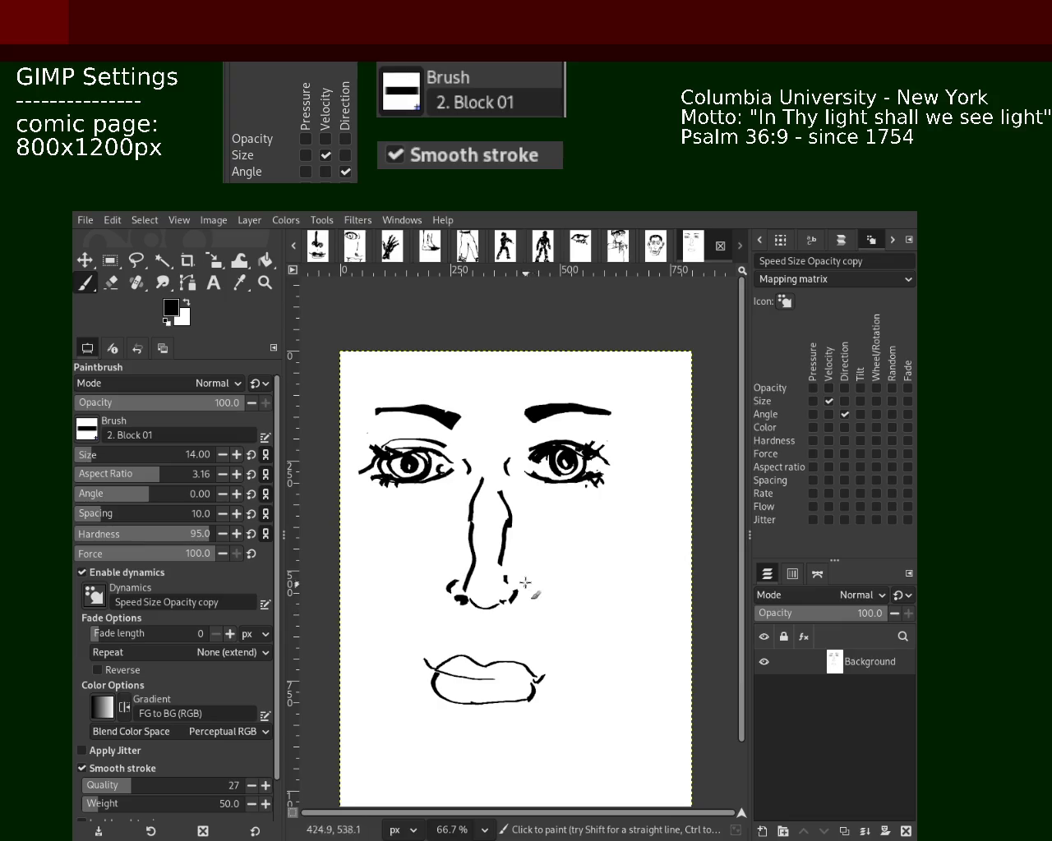
key("ctrl")
key("ctrl+z")
left_click_drag(510, 515, 508, 559)
key("ctrl+z")
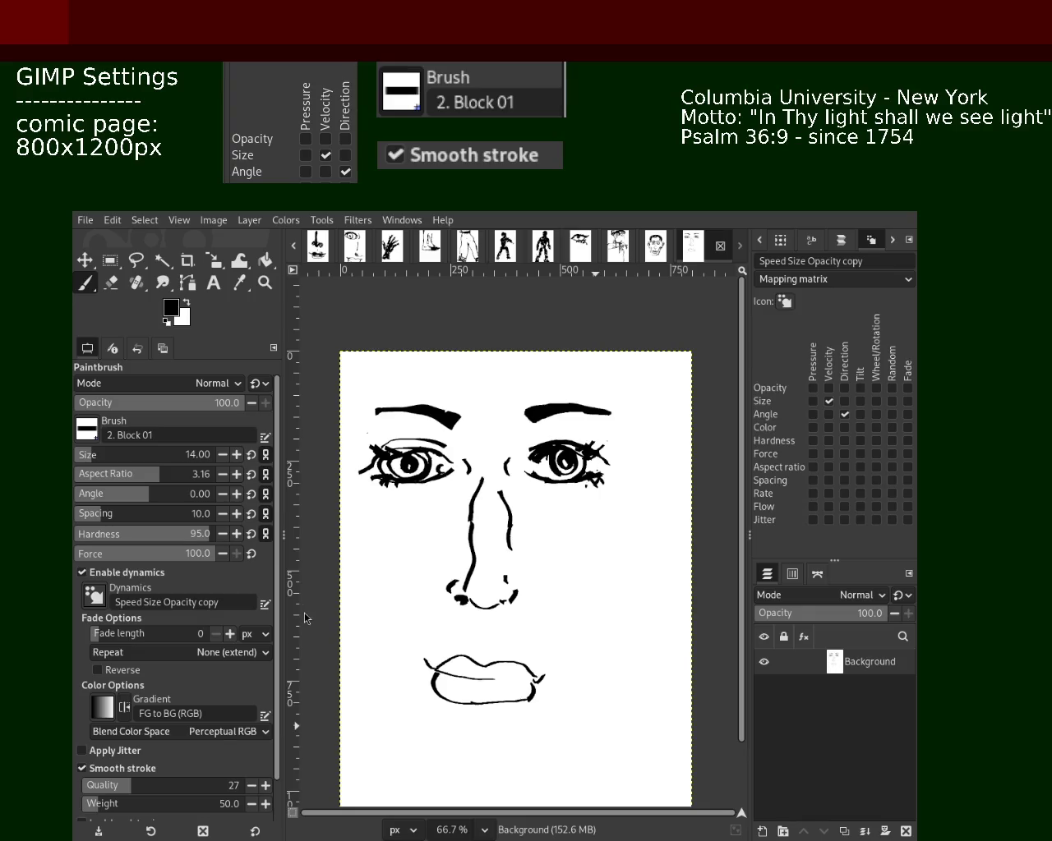
- Adjust the paintbrush size and save the image
left_click(111, 283)
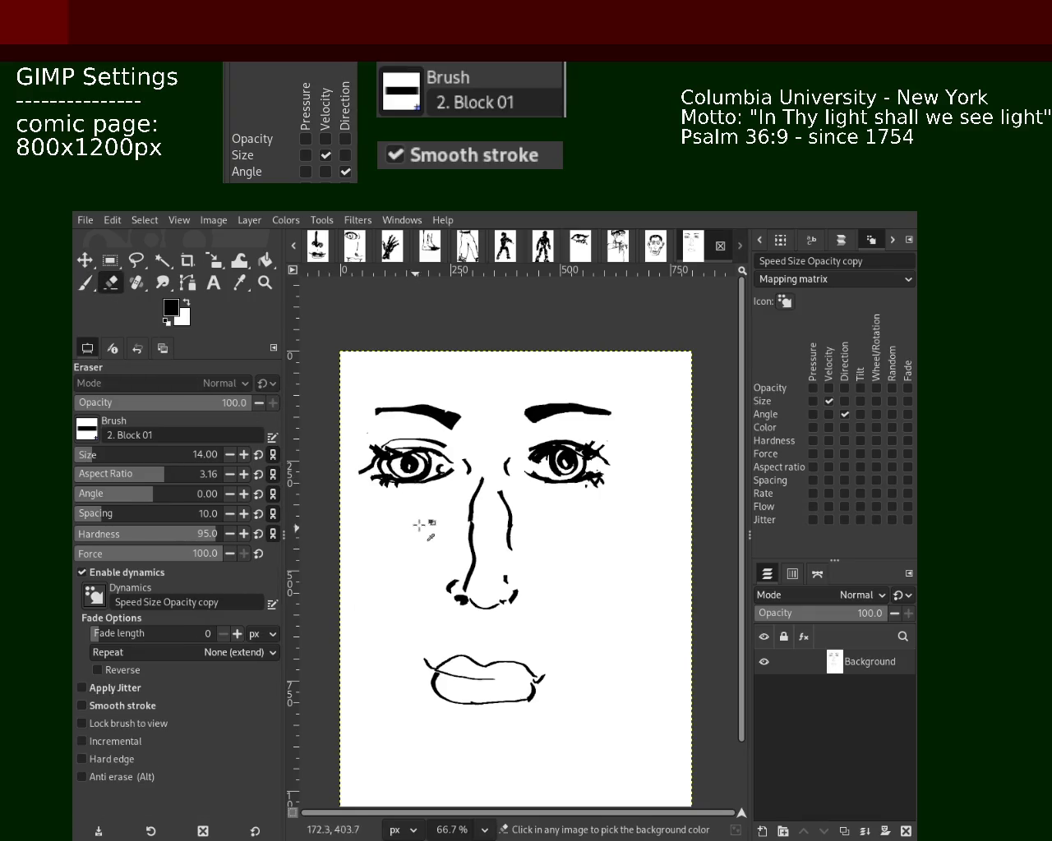
left_click(85, 284)
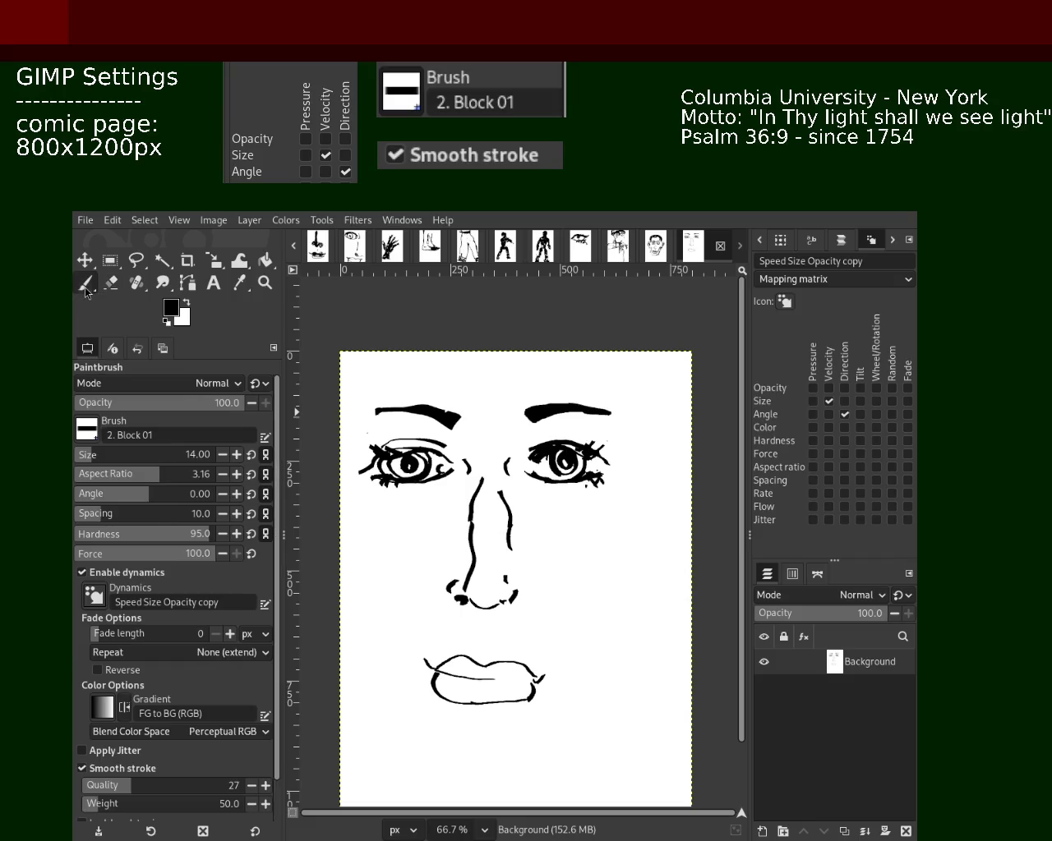
left_click(106, 460)
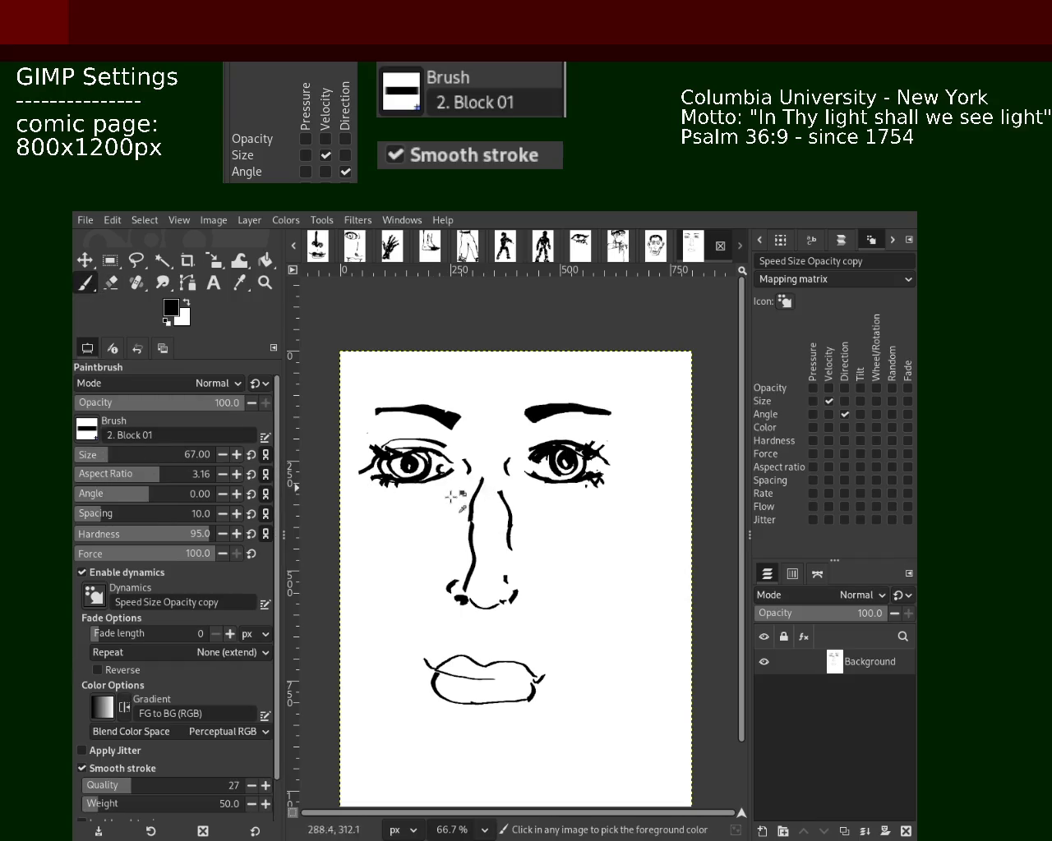
key("ctrl+z")
key("ctrl+s")
left_click(86, 457)
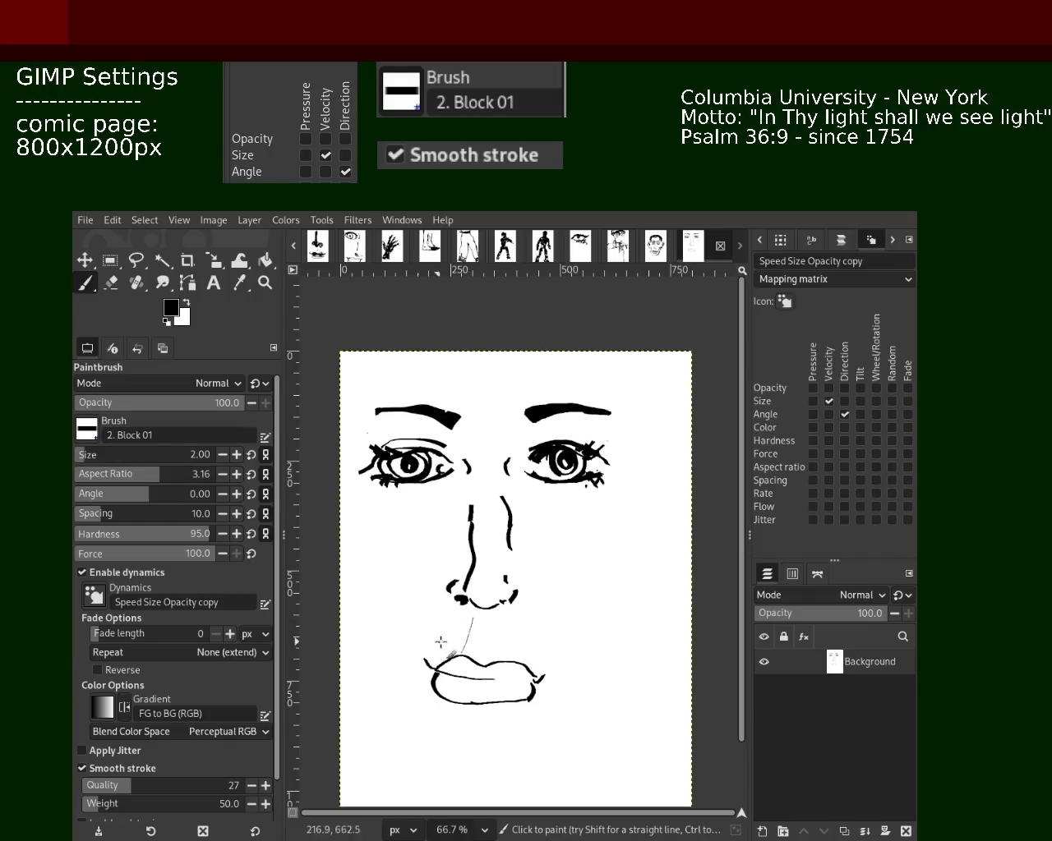
- Draw two short vertical lines between the nostrils and the upper lip, undoing failed tries
left_click_drag(466, 613, 452, 645)
key("ctrl+z")
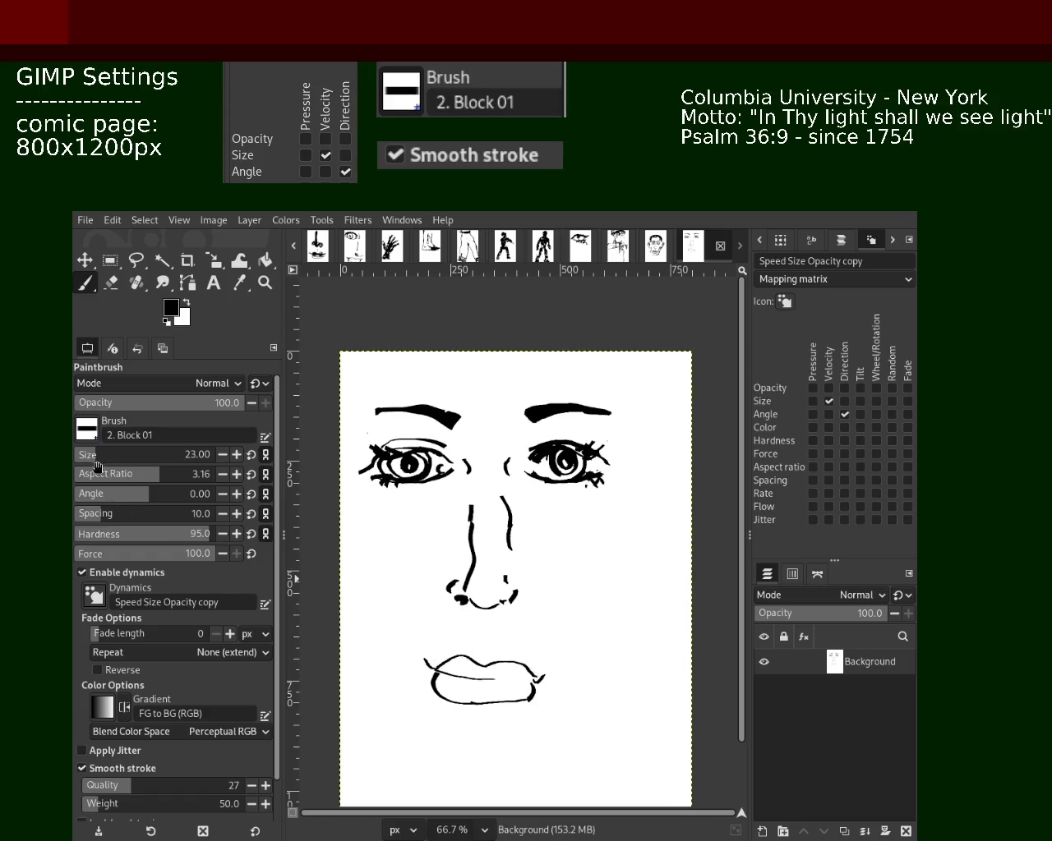
scroll(88, 462, "down", 2)
left_click_drag(465, 629, 456, 653)
key("ctrl+z")
scroll(88, 459, "down", 2)
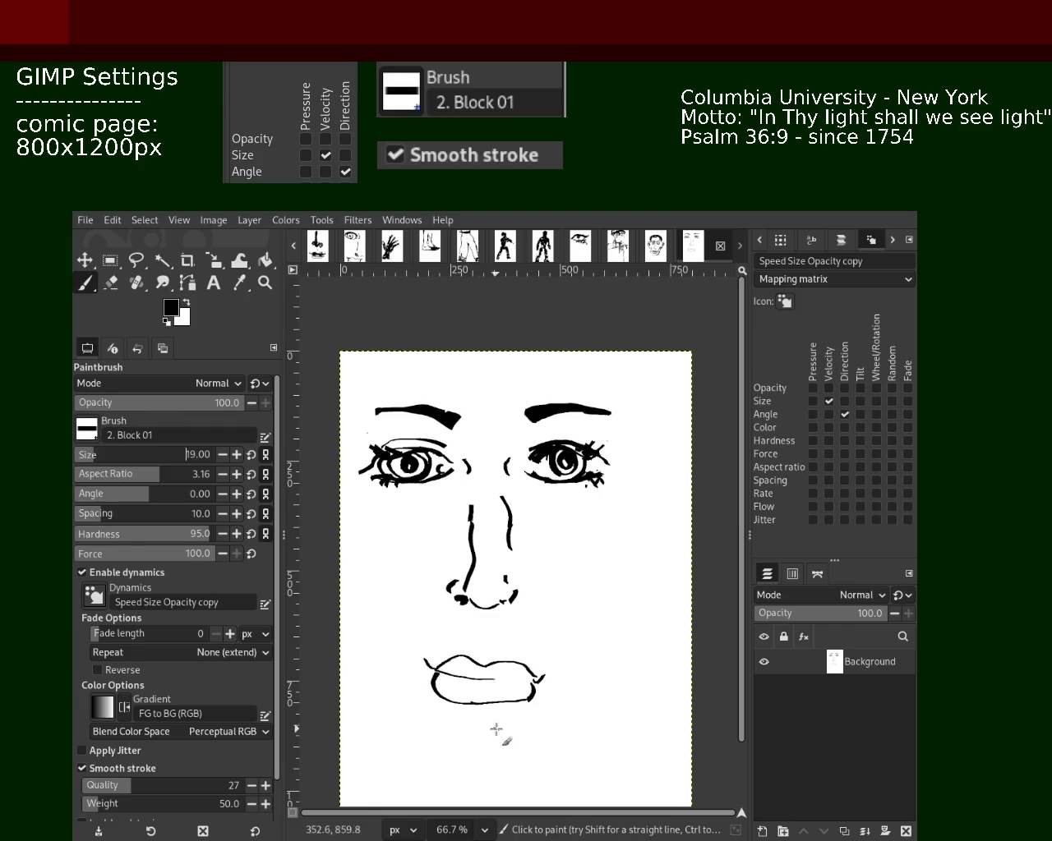
left_click_drag(463, 626, 445, 662)
left_click_drag(495, 617, 505, 633)
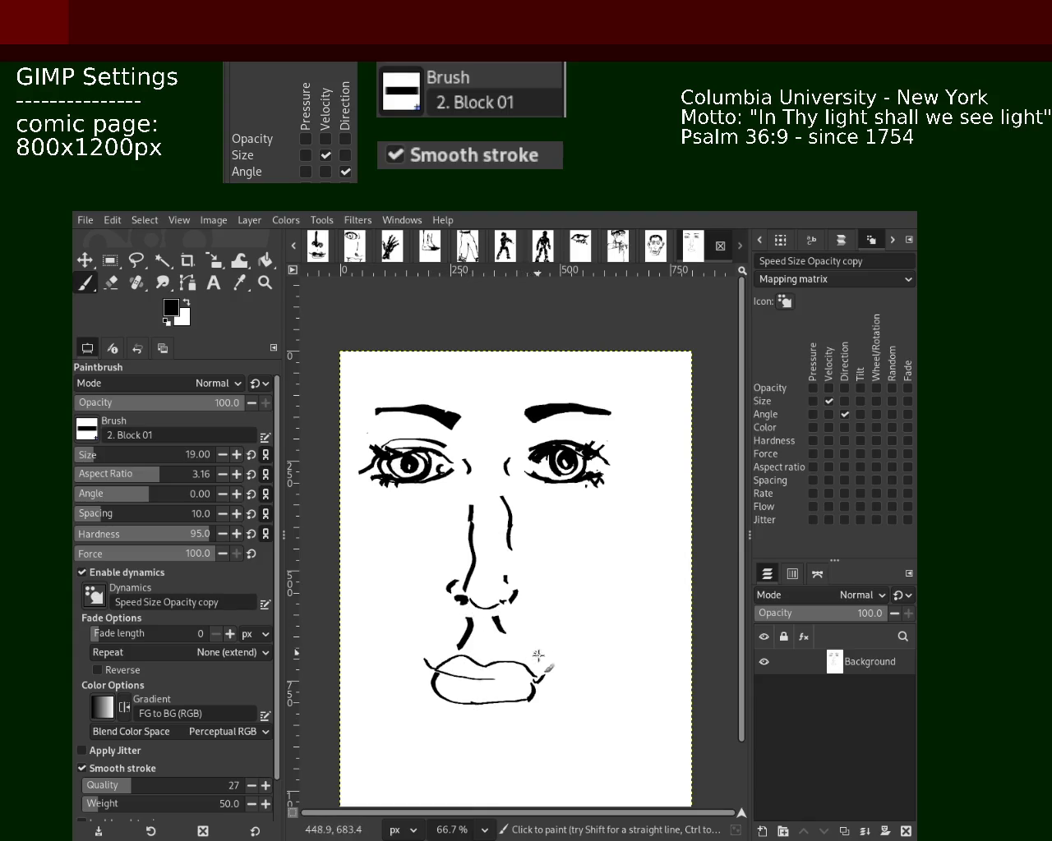
key("ctrl+z")
key("ctrl+z")
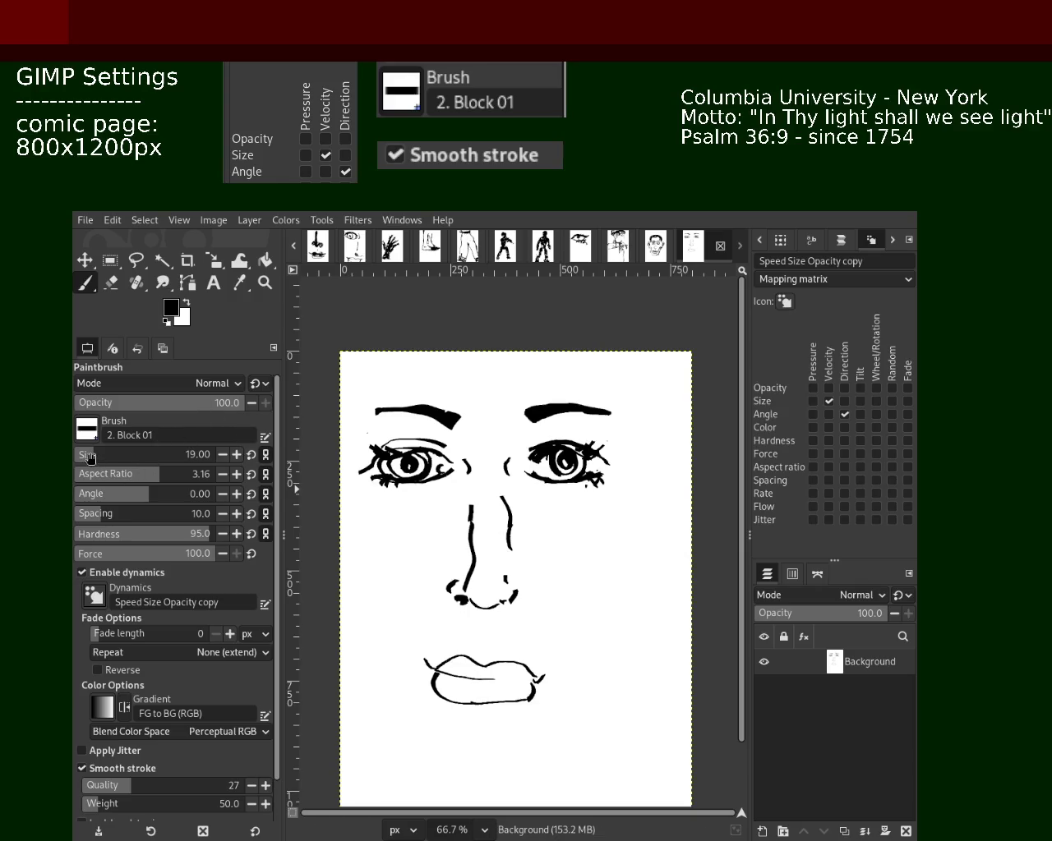
mouse_move(470, 618)
left_mouse_down()
mouse_move(460, 643)
mouse_move(495, 661)
left_mouse_up()
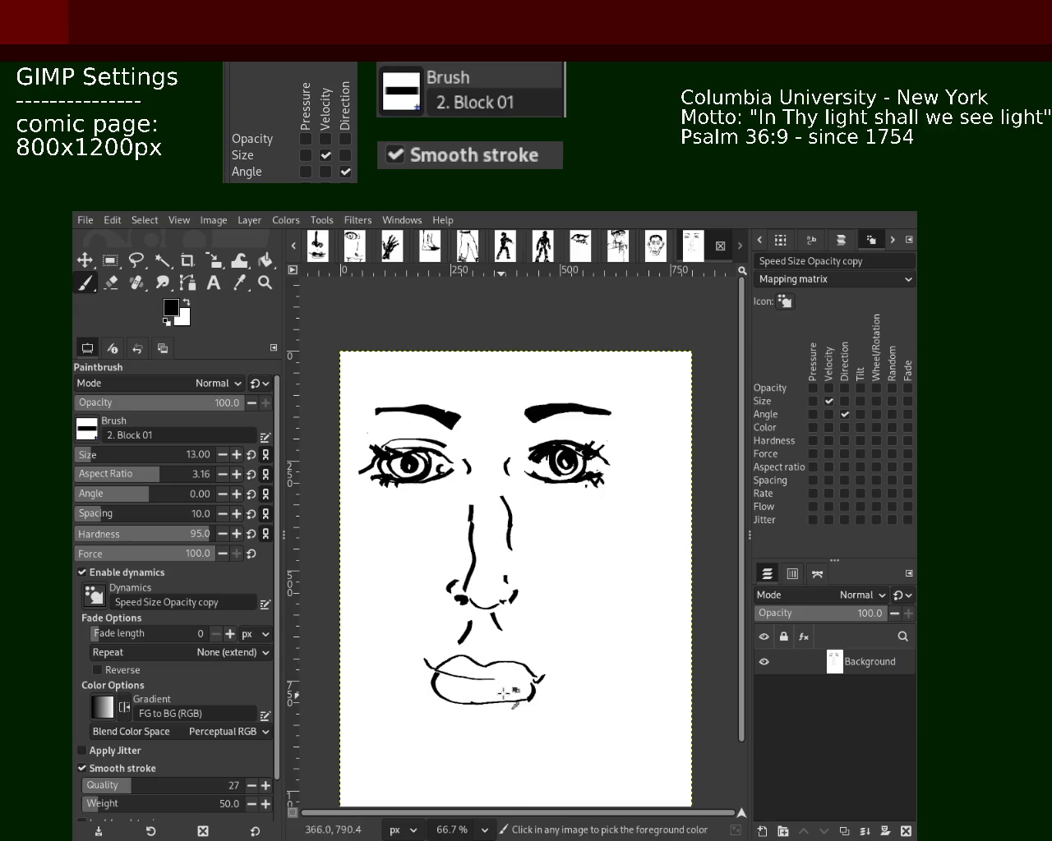
- Draw the right jawline and a chin line below the lips, retrying the jawline several times
left_click(264, 282)
scroll(475, 594, "down", 1)
scroll(543, 624, "down", 2)
scroll(497, 586, "up", 1)
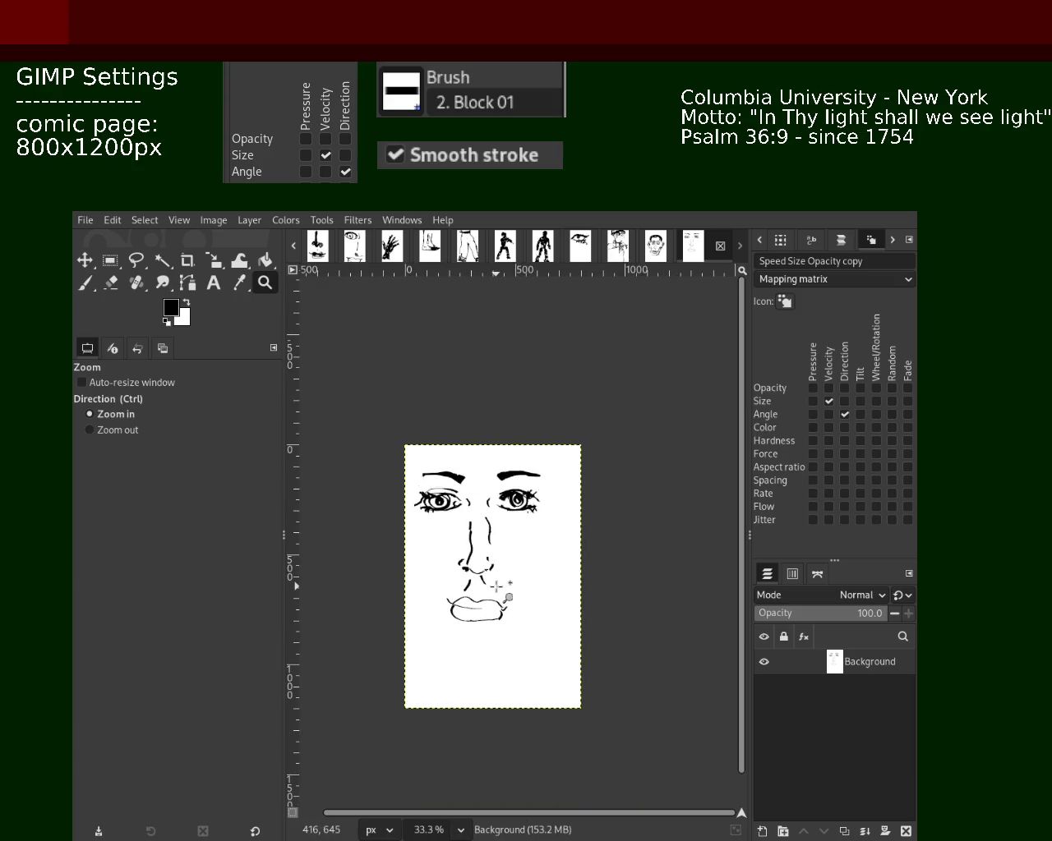
scroll(496, 586, "up", 1)
left_click(85, 282)
left_click_drag(572, 514, 518, 645)
key("ctrl+z")
left_click_drag(573, 513, 501, 653)
key("ctrl+z")
left_click_drag(574, 512, 484, 643)
key("ctrl+z")
mouse_move(591, 503)
left_mouse_down()
mouse_move(550, 637)
mouse_move(398, 692)
left_mouse_up()
key("ctrl+z")
left_click_drag(511, 680, 428, 685)
- Draw a curved left jawline down toward the chin, undoing several attempts
left_click_drag(375, 510, 380, 651)
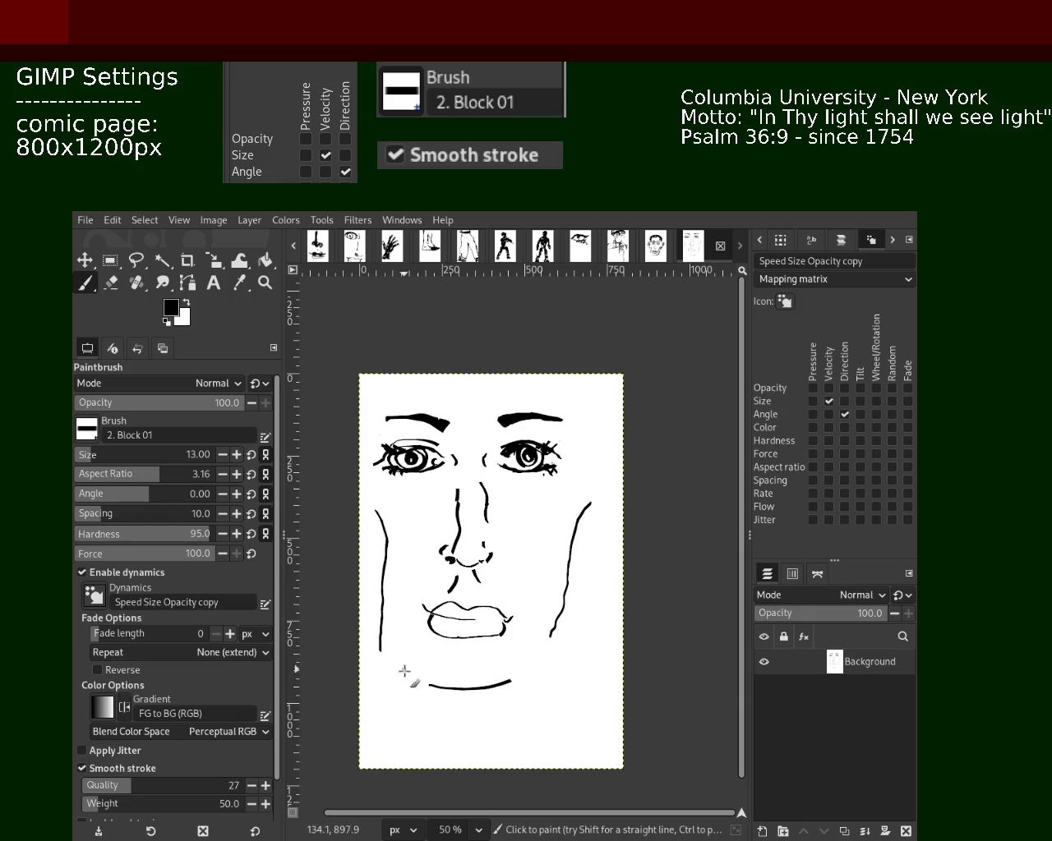
key("ctrl+z")
left_click_drag(383, 516, 421, 637)
key("ctrl+z")
left_click_drag(373, 517, 401, 654)
key("ctrl+z")
left_click_drag(373, 506, 401, 652)
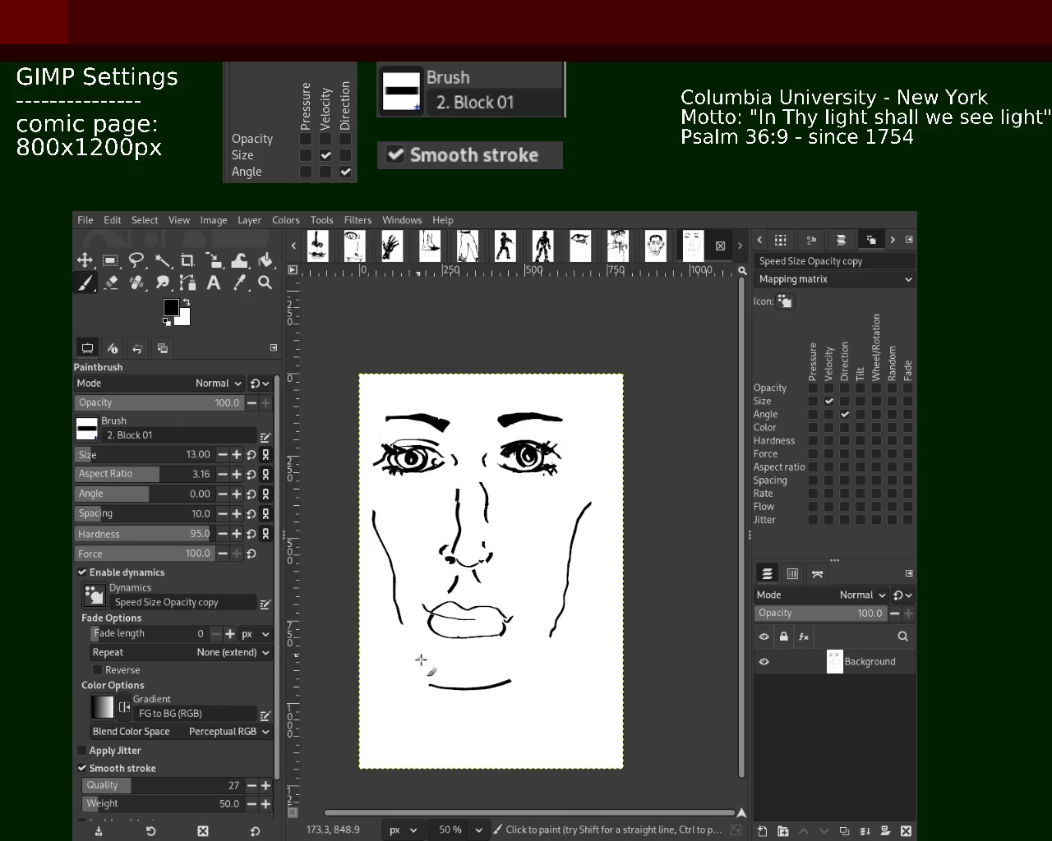
key("ctrl+z")
left_click_drag(374, 516, 390, 654)
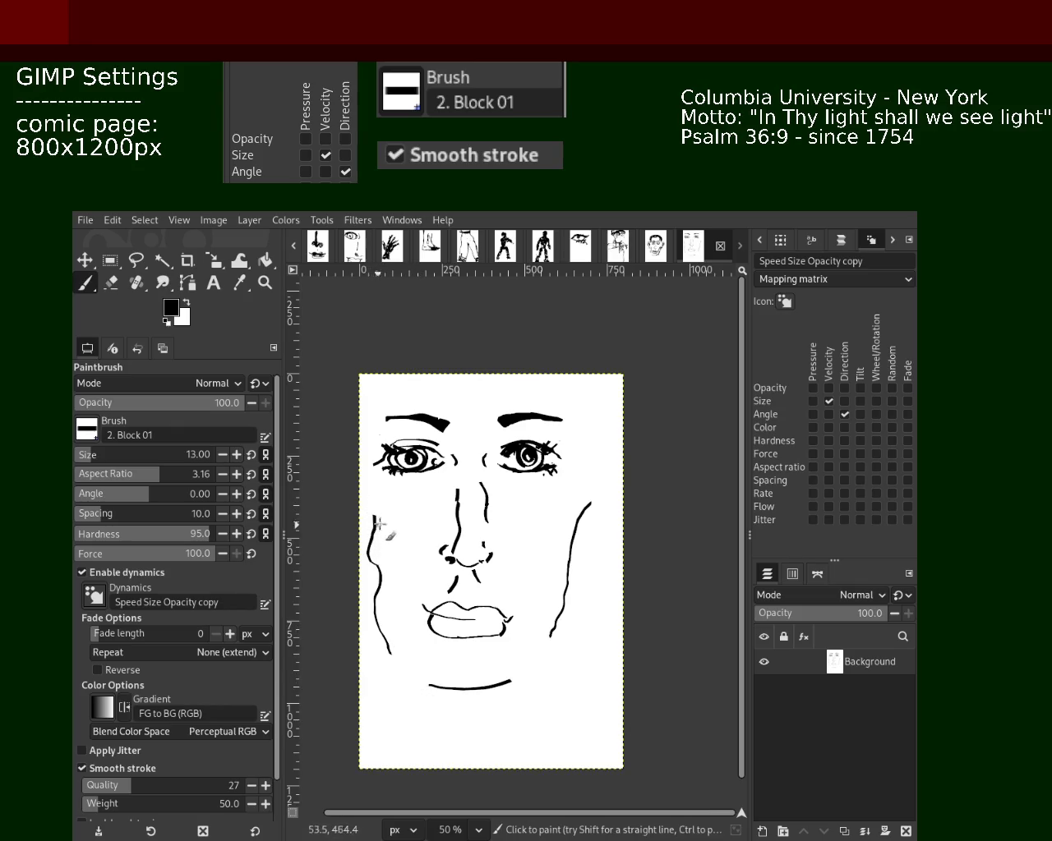
key("ctrl+z")
left_click_drag(376, 496, 402, 687)
key("ctrl+z")
left_click_drag(389, 516, 410, 654)
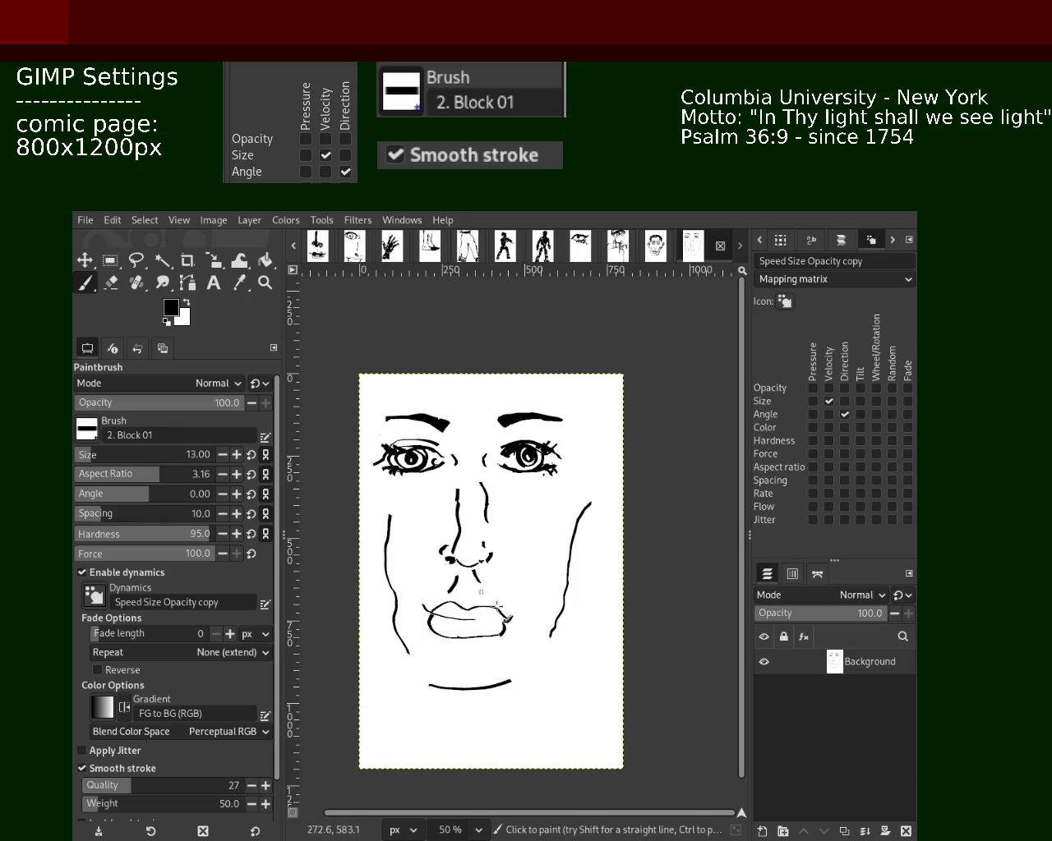
- Redraw the right jaw line, a curved chin stroke below the lips, and the left jaw line
left_click_drag(448, 381, 370, 444)
key("ctrl+z")
key("ctrl+z")
key("ctrl+z")
key("ctrl+z")
left_click_drag(562, 522, 549, 670)
key("ctrl+z")
left_click_drag(562, 514, 527, 654)
left_click_drag(436, 656, 493, 694)
key("ctrl+z")
left_click_drag(422, 662, 497, 690)
left_click_drag(388, 503, 400, 630)
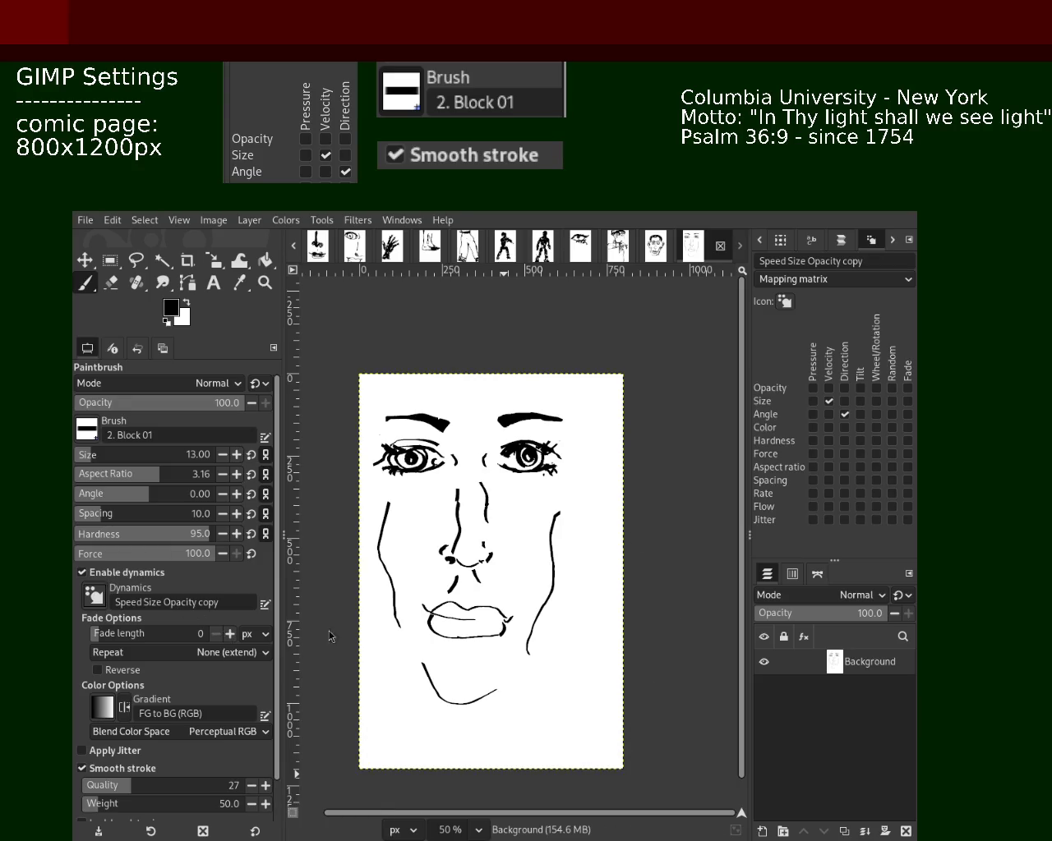
left_click(265, 282)
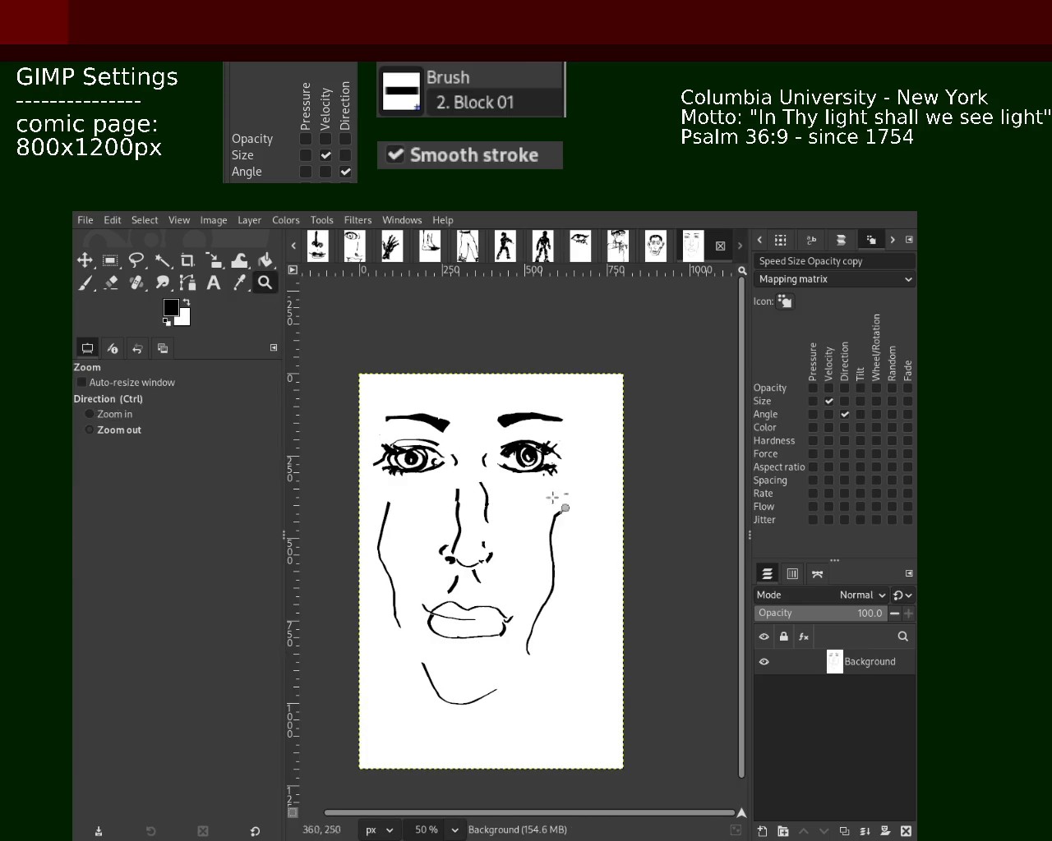
- Zoom in and out across the face to check the drawing's proportions
left_click(544, 514)
scroll(539, 516, "up", 2)
left_click(585, 475)
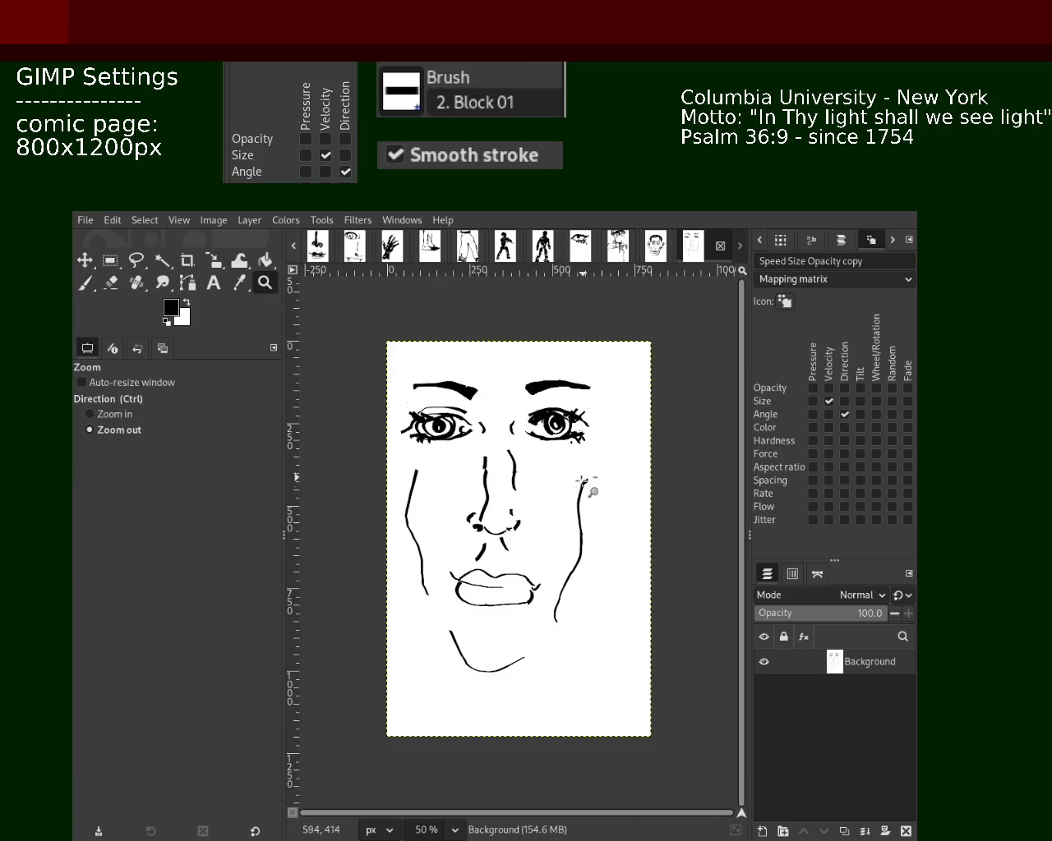
left_click(557, 520)
left_click(563, 528, "ctrl")
left_click(563, 527, "ctrl")
left_click(563, 527, "ctrl")
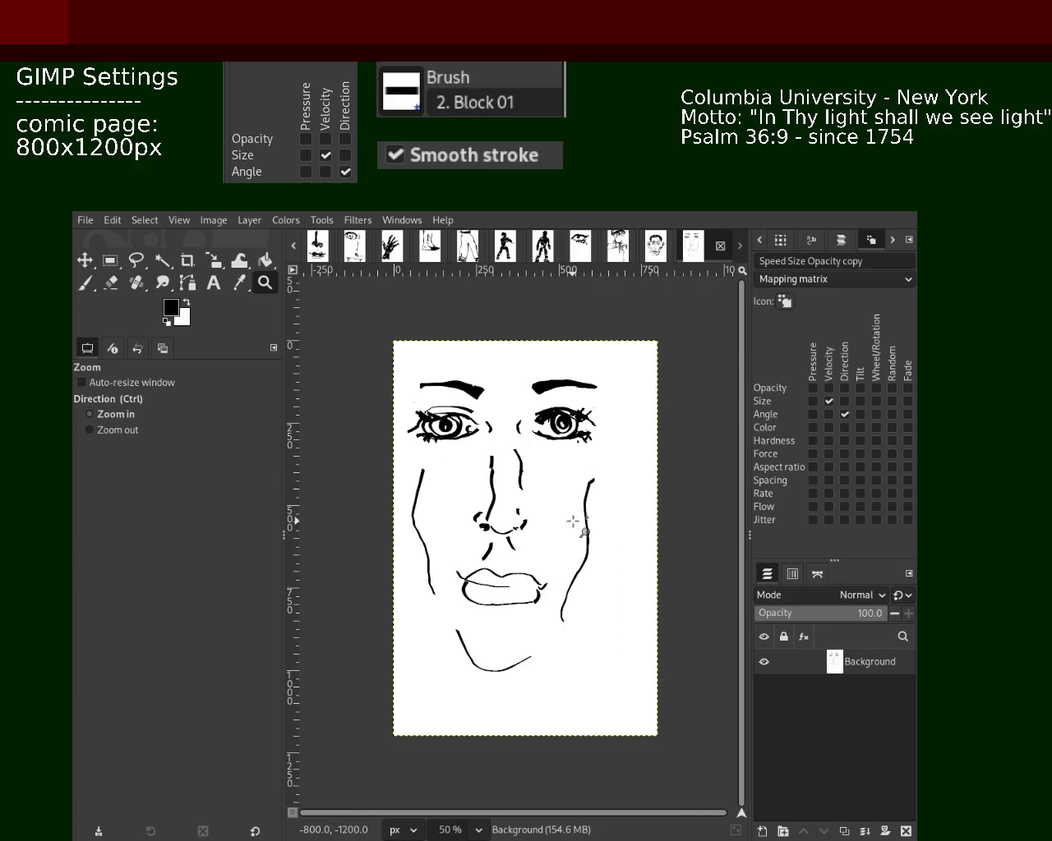
left_click(566, 521, "ctrl")
left_click(516, 499)
left_click(516, 499)
left_click(516, 499, "ctrl")
left_click(470, 436)
left_click(471, 411)
key("ctrl")
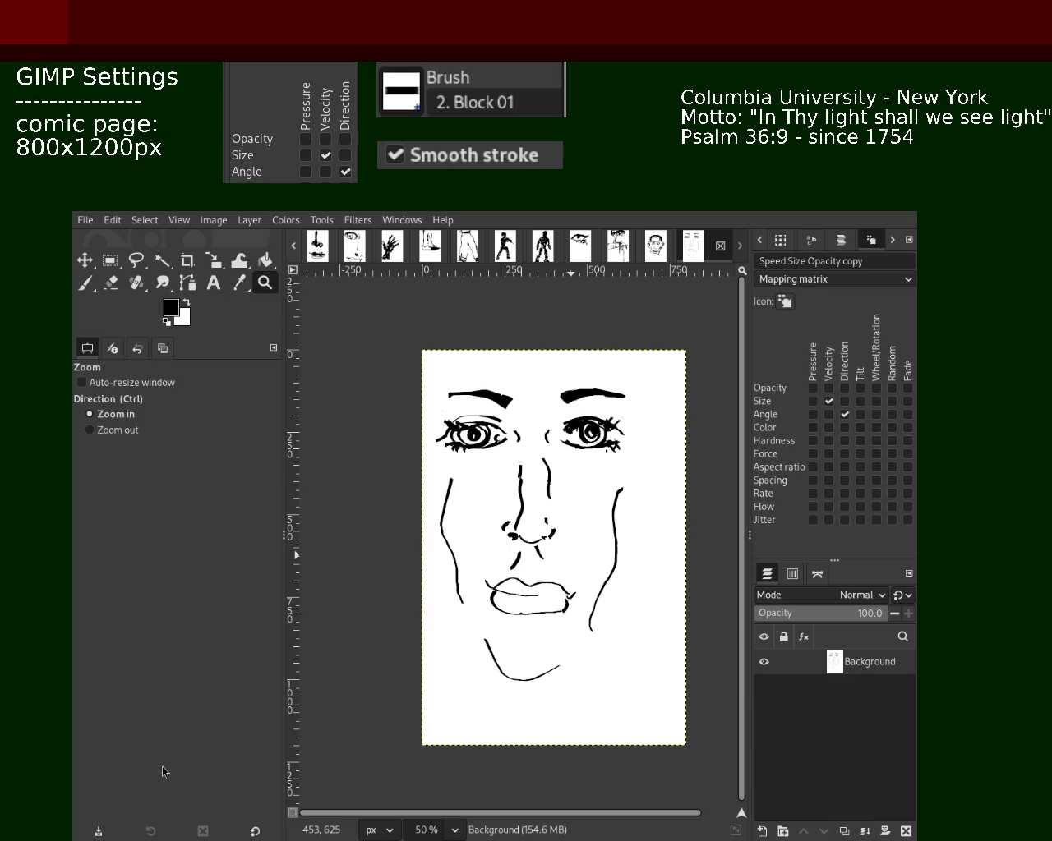
- Zoom closely on the eyebrow, return to the full face, and paint a curved right-cheek stroke
left_click_drag(531, 353, 477, 385)
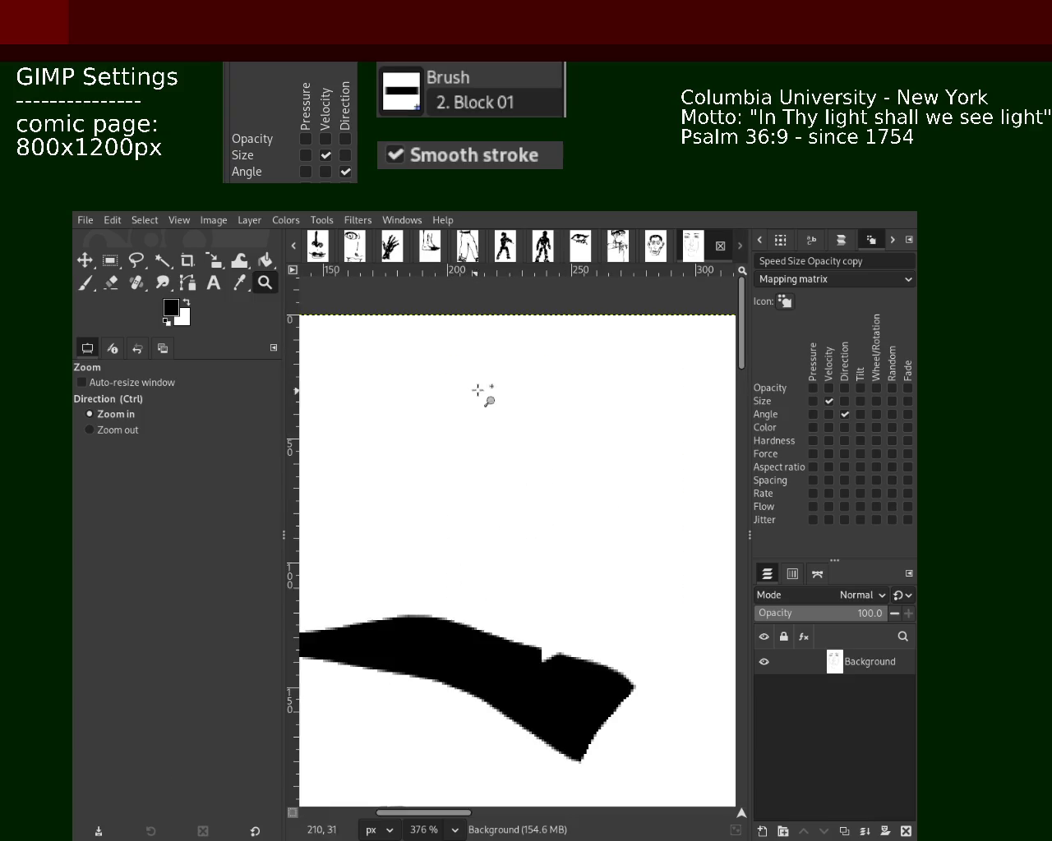
left_click(493, 410)
left_click(490, 412)
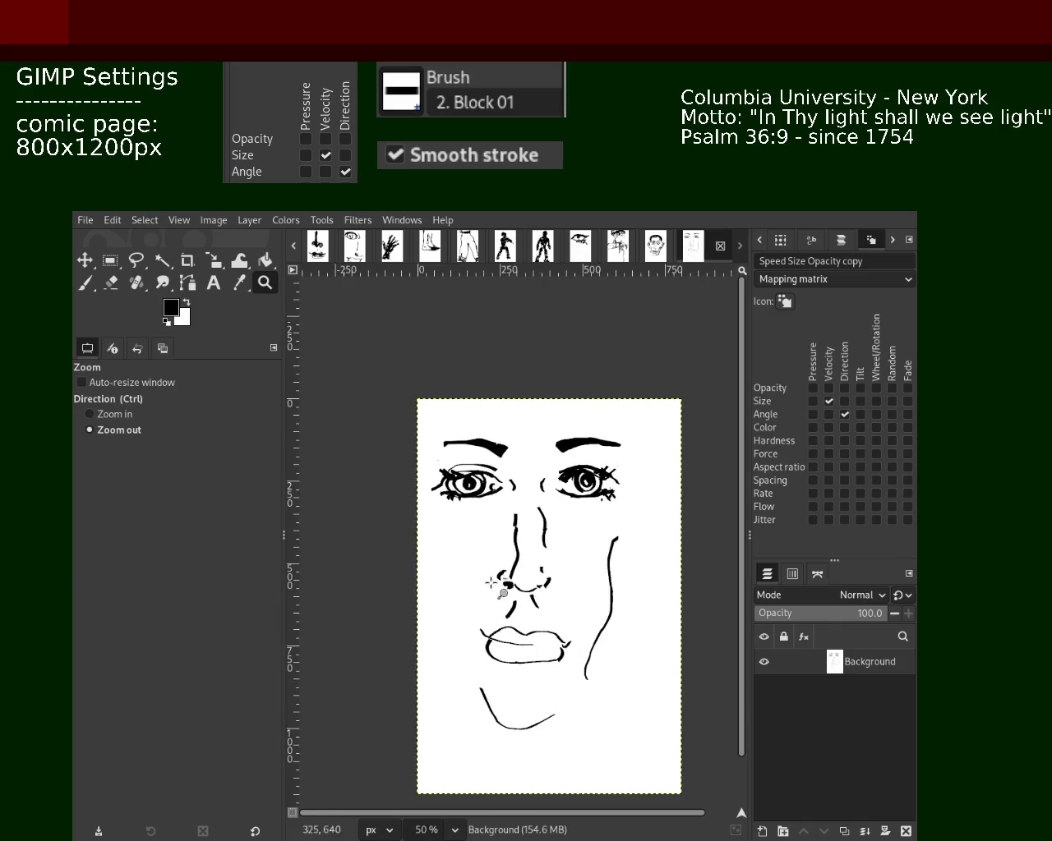
left_click(85, 282)
left_click_drag(638, 546, 586, 673)
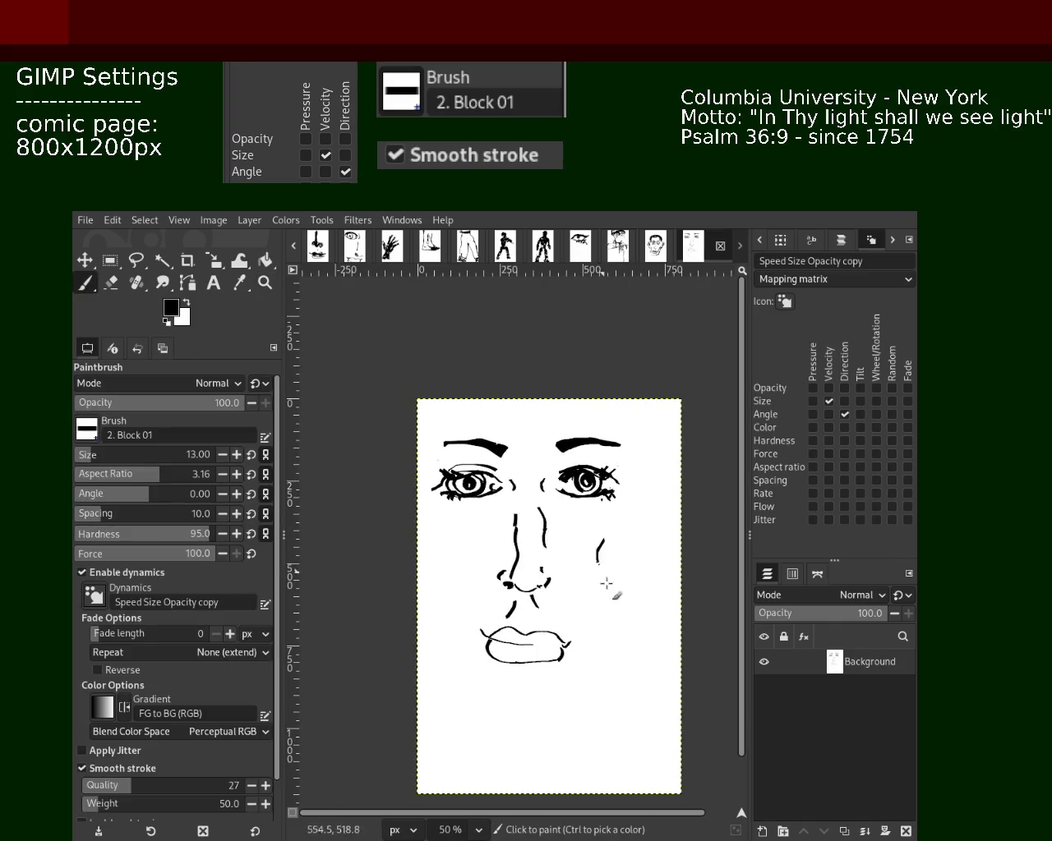
- Try several chin strokes, keeping a curved chin stroke below the lips
mouse_move(487, 701)
left_mouse_down()
mouse_move(522, 723)
mouse_move(575, 674)
left_mouse_up()
key("ctrl+z")
key("ctrl+z")
left_click_drag(489, 694, 581, 705)
key("ctrl+z")
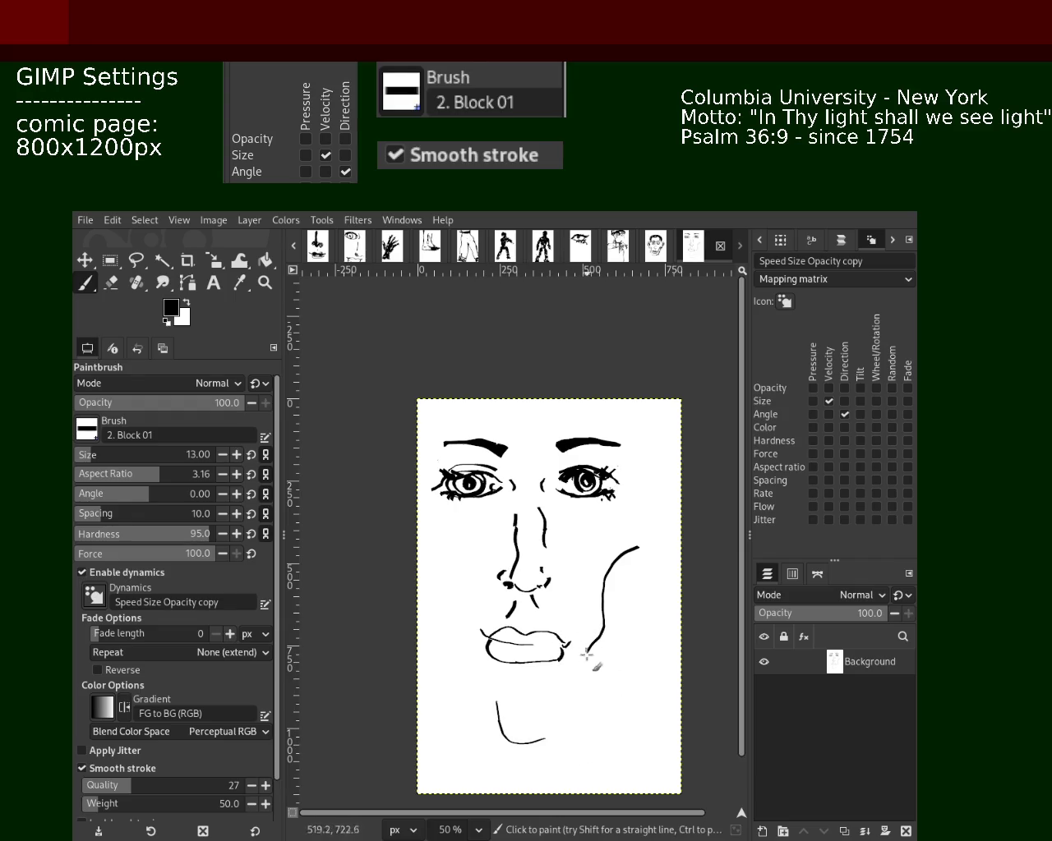
left_click_drag(473, 708, 590, 725)
- Try left-cheek strokes along the face's left edge, undoing each attempt
left_click_drag(460, 519, 470, 641)
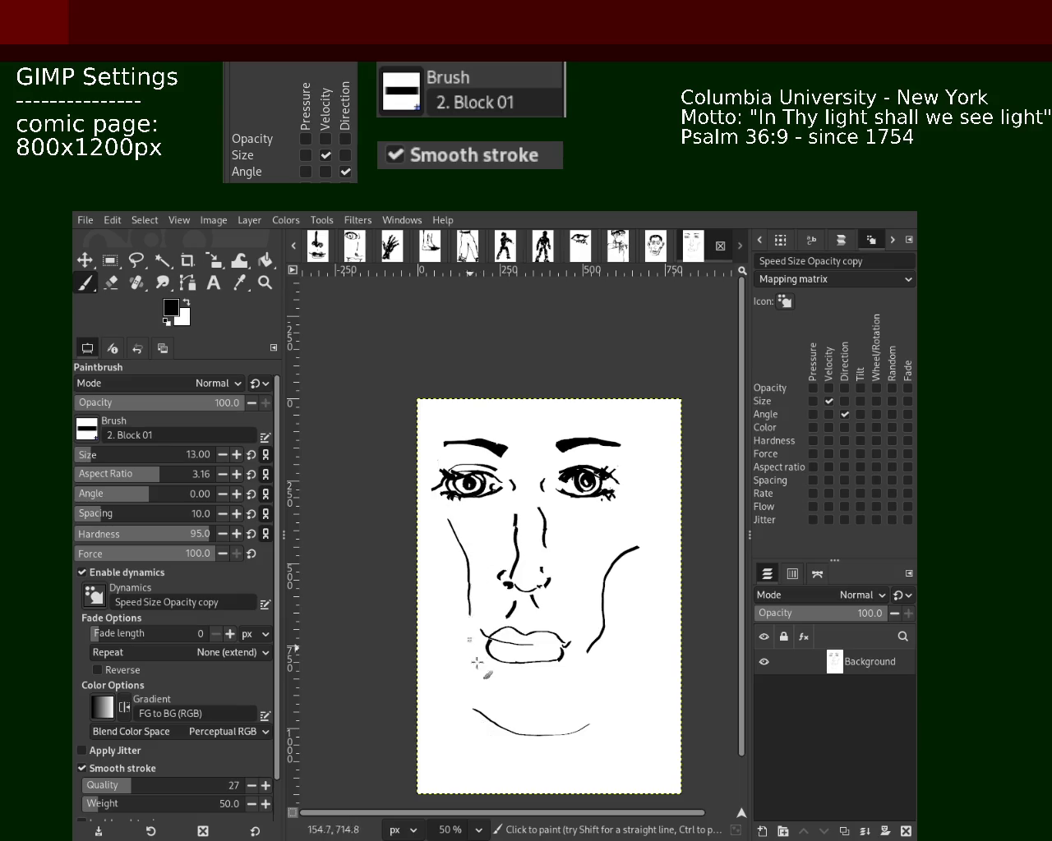
key("ctrl+z")
left_click_drag(460, 565, 471, 667)
key("ctrl+z")
left_click_drag(433, 547, 448, 697)
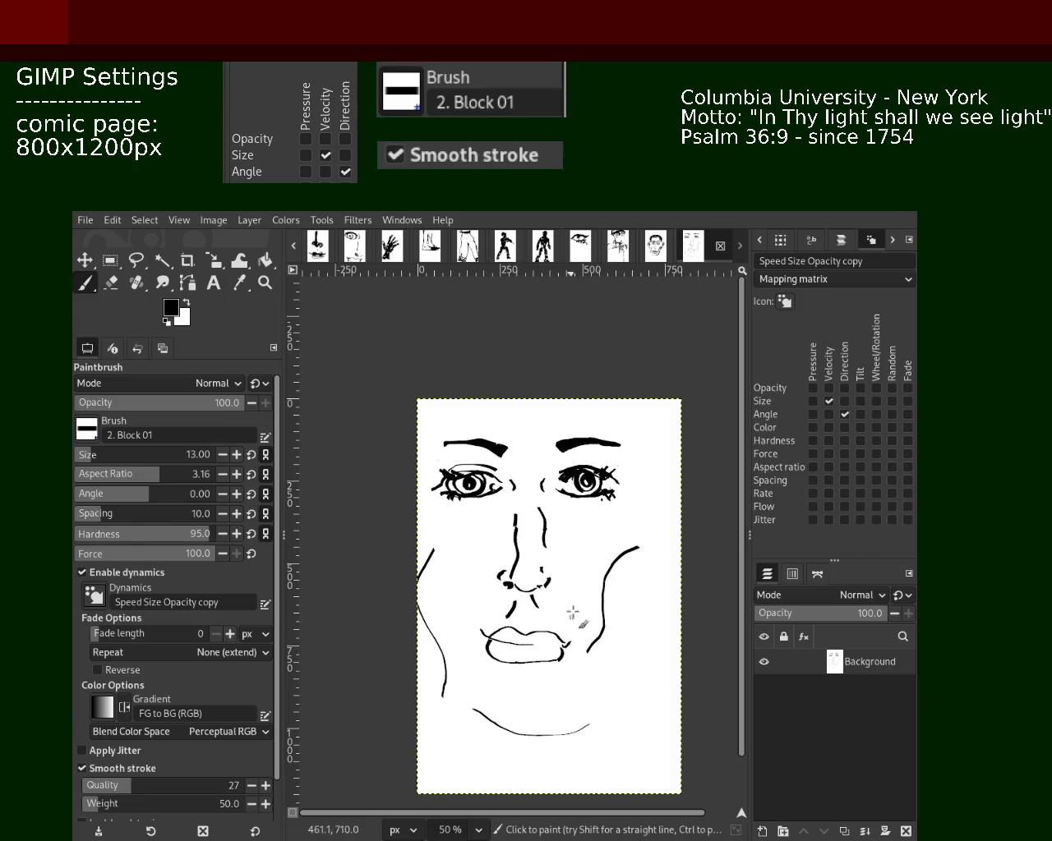
key("ctrl+z")
key("ctrl+z")
key("ctrl+z")
- Repeatedly draw and undo a curved right jawline down from the right cheek
key("ctrl+z")
left_click_drag(635, 530, 635, 633)
key("ctrl+z")
left_click_drag(641, 559, 592, 741)
key("ctrl+z")
left_click_drag(635, 548, 568, 719)
key("ctrl+z")
left_click_drag(642, 580, 573, 737)
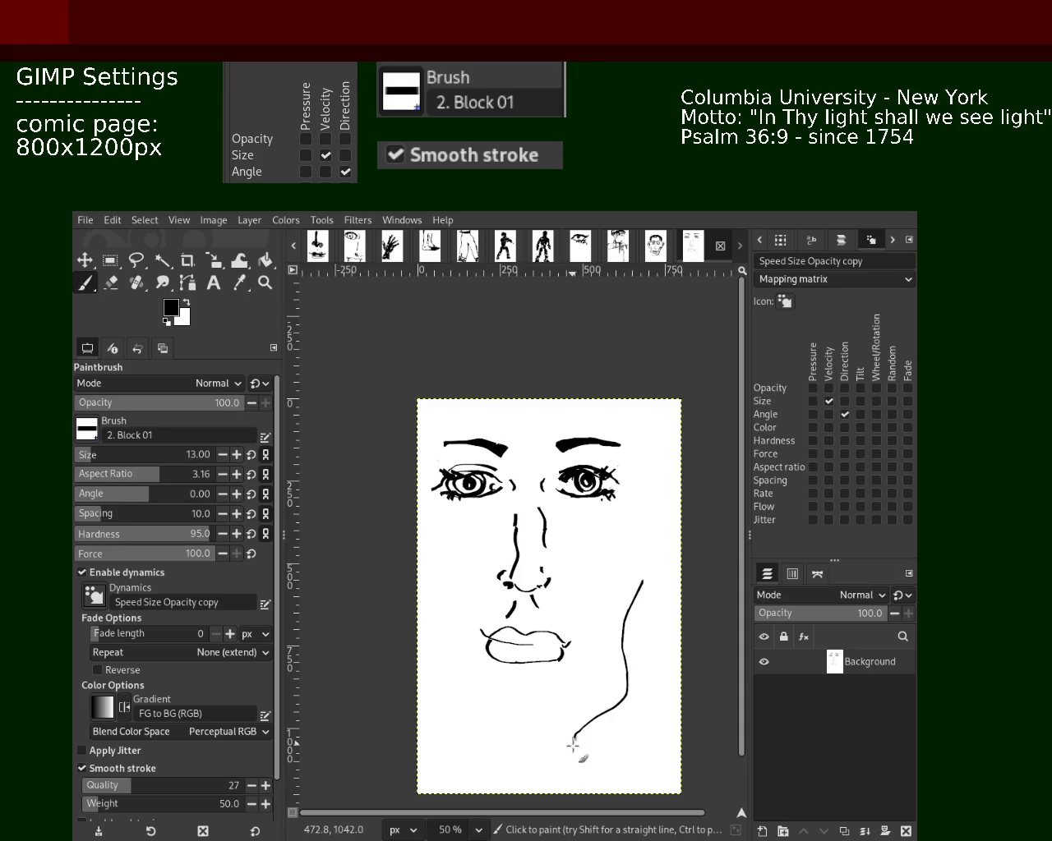
key("ctrl+z")
left_click_drag(634, 544, 564, 708)
key("ctrl+z")
left_click_drag(641, 543, 594, 713)
- Draw a chin curve below the lips and a long left jawline
key("ctrl+z")
left_click_drag(634, 530, 604, 715)
left_click_drag(486, 738, 588, 735)
key("ctrl+z")
left_click_drag(493, 735, 597, 733)
left_click_drag(424, 536, 457, 714)
- Keep redrawing the right jawline, ending with a shorter version
key("ctrl+z")
key("ctrl+z")
key("ctrl+z")
left_click_drag(634, 526, 610, 663)
key("ctrl+z")
left_click_drag(636, 530, 595, 676)
key("ctrl+z")
left_click_drag(623, 544, 589, 695)
key("ctrl+z")
left_click_drag(622, 539, 567, 681)
key("ctrl+z")
left_click_drag(641, 505, 606, 672)
key("ctrl+z")
left_click_drag(630, 533, 597, 658)
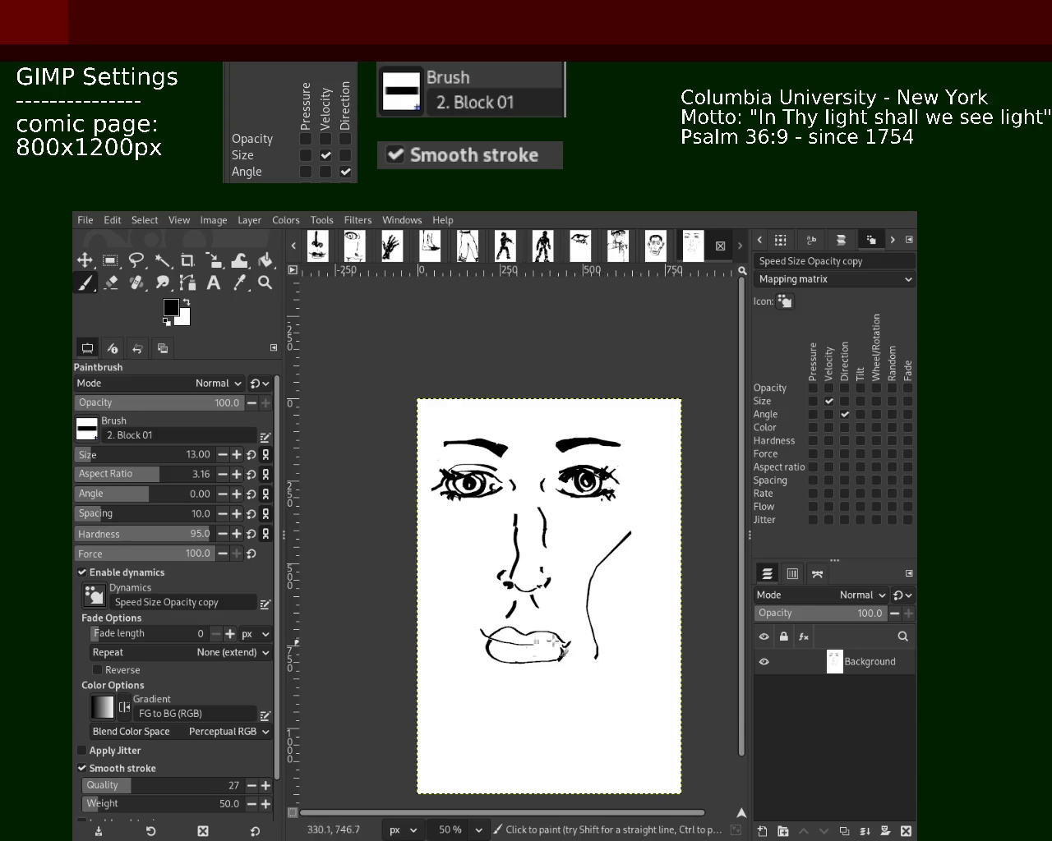
key("ctrl+z")
left_click_drag(639, 547, 613, 633)
key("ctrl+z")
left_click_drag(605, 547, 583, 638)
- Draw a new left jawline and try long right jaw strokes near the page's right edge
left_click_drag(419, 525, 461, 638)
mouse_move(653, 542)
left_mouse_down()
mouse_move(610, 728)
mouse_move(575, 716)
left_mouse_up()
key("ctrl+z")
key("ctrl+z")
left_click_drag(680, 569, 608, 703)
key("ctrl+z")
left_click_drag(655, 591, 585, 758)
key("ctrl+z")
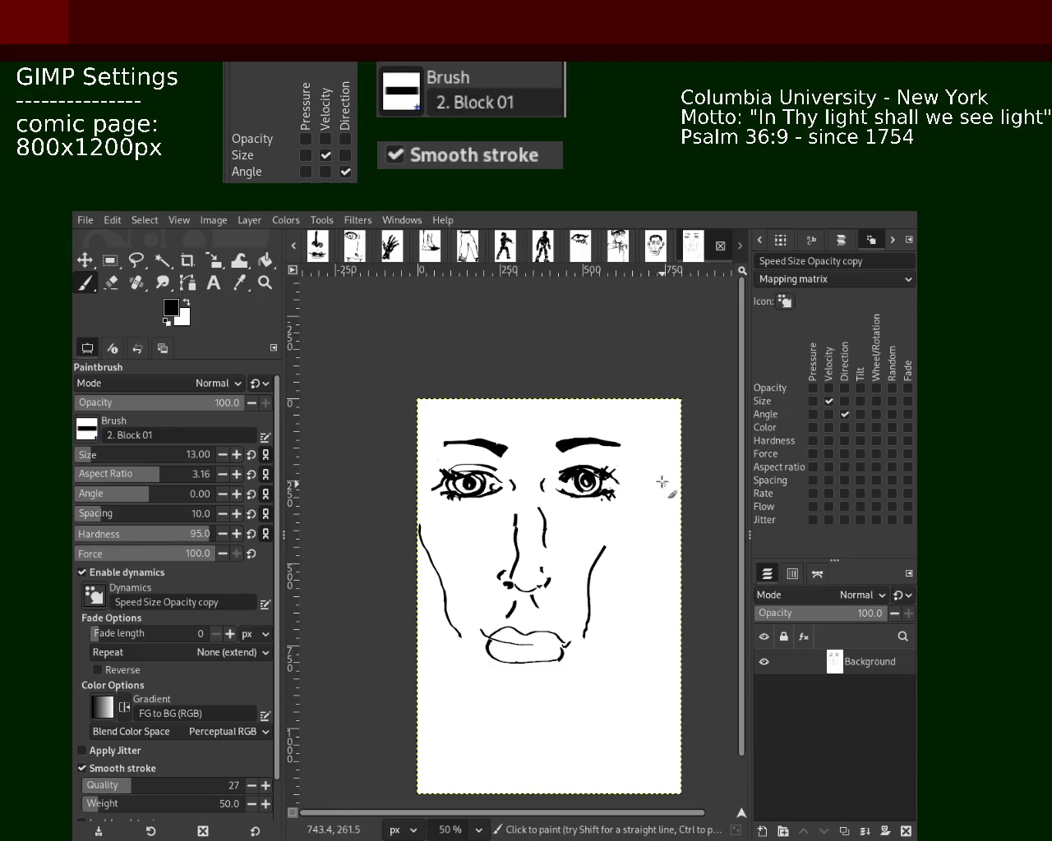
left_click_drag(645, 427, 583, 777)
key("ctrl+z")
left_click_drag(649, 401, 606, 724)
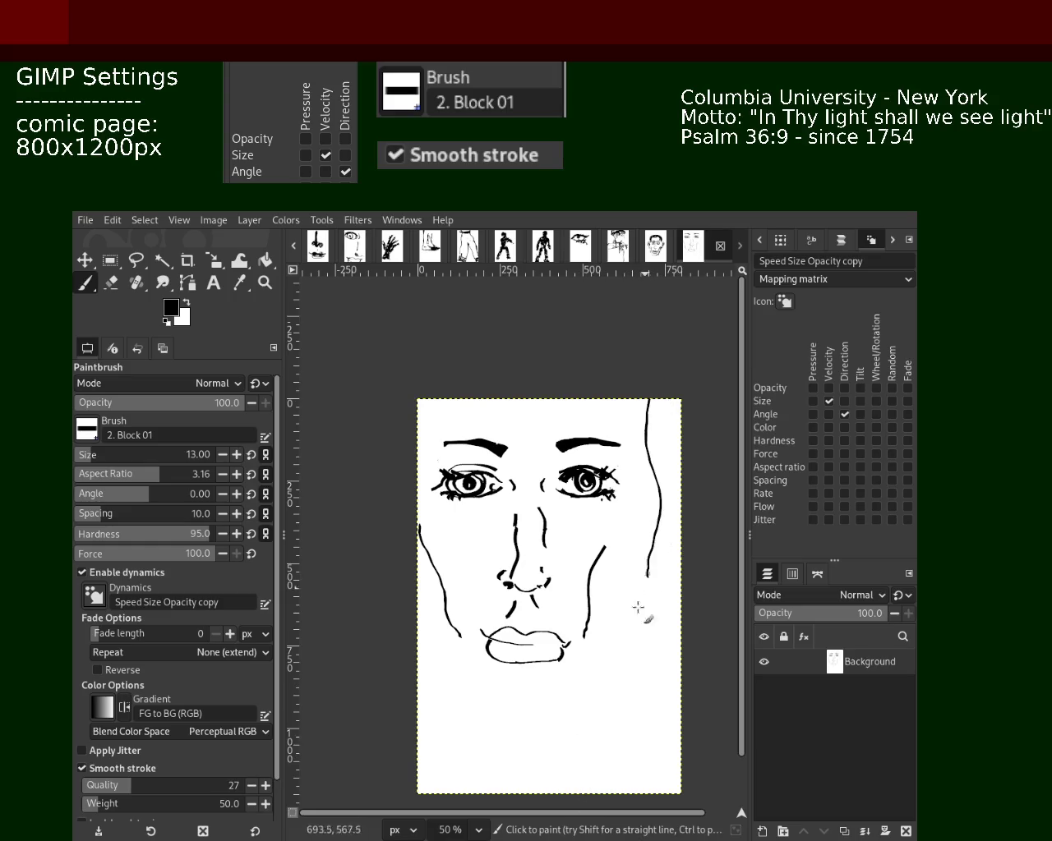
key("ctrl+z")
left_click_drag(653, 427, 551, 773)
- Add a short chin curve and a right-cheek stroke, discarding the cross-chin jaw line
key("ctrl+z")
left_click_drag(635, 604, 425, 682)
key("ctrl+z")
left_click_drag(465, 726, 571, 733)
mouse_move(606, 672)
left_mouse_down()
mouse_move(618, 567)
mouse_move(648, 534)
mouse_move(565, 730)
left_mouse_up()
key("ctrl+z")
key("ctrl+z")
key("ctrl+z")
- Try several chin curves beneath the lips, undoing unwanted attempts
mouse_move(466, 685)
left_mouse_down()
mouse_move(490, 702)
mouse_move(577, 708)
left_mouse_up()
key("ctrl+z")
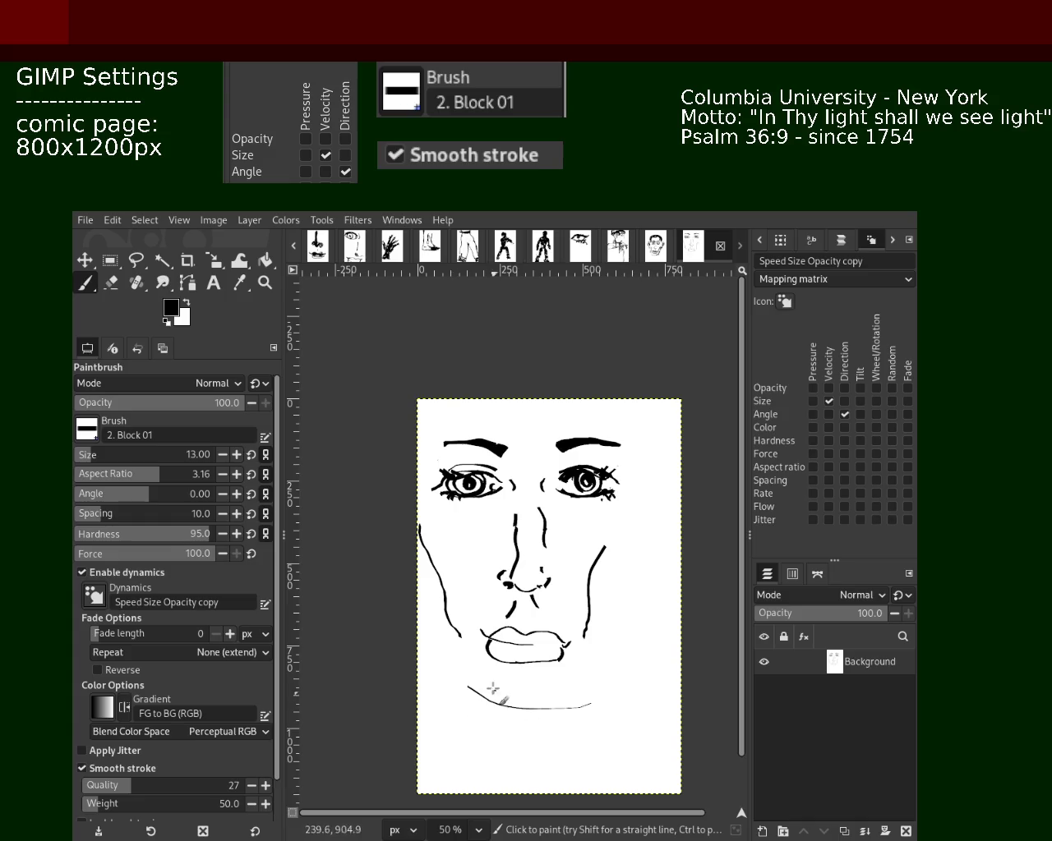
key("ctrl+z")
mouse_move(466, 690)
left_mouse_down()
mouse_move(558, 709)
mouse_move(573, 741)
left_mouse_up()
key("ctrl+z")
- Draw a left jaw stroke and try several right jaw lines, including a longer one
key("ctrl+z")
left_click_drag(483, 696, 563, 709)
key("ctrl+z")
left_click_drag(490, 699, 585, 712)
left_click_drag(681, 502, 661, 612)
key("ctrl+z")
left_click_drag(649, 543, 633, 666)
key("ctrl+z")
left_click_drag(672, 498, 598, 719)
key("ctrl+z")
left_click_drag(419, 631, 463, 723)
left_click_drag(639, 628, 592, 719)
key("ctrl+z")
mouse_move(656, 536)
left_mouse_down()
mouse_move(597, 695)
mouse_move(664, 618)
left_mouse_up()
- Draw a long right temple line and try left-cheek curves
key("ctrl+z")
key("ctrl+z")
mouse_move(667, 500)
left_mouse_down()
mouse_move(633, 698)
mouse_move(681, 528)
mouse_move(613, 667)
left_mouse_up()
key("ctrl+z")
key("ctrl+z")
left_click_drag(665, 429, 644, 518)
key("ctrl+z")
left_click_drag(638, 416, 651, 657)
key("ctrl+z")
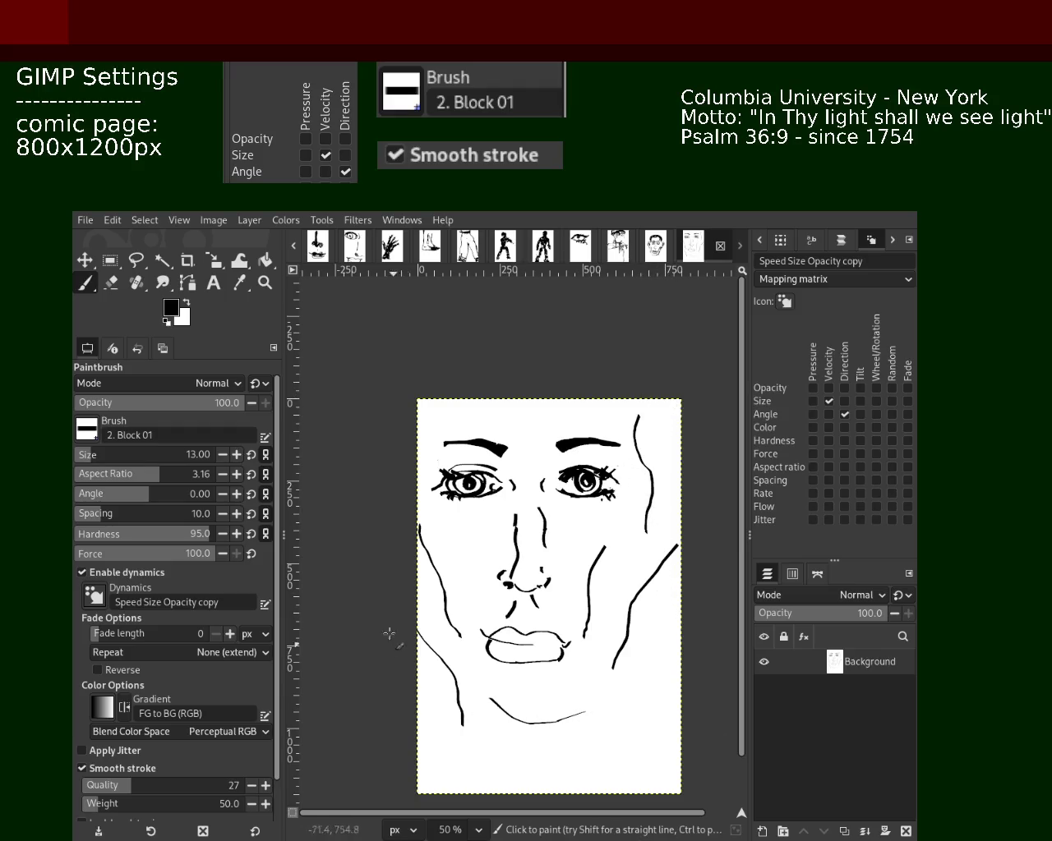
mouse_move(423, 527)
left_mouse_down()
mouse_move(437, 640)
mouse_move(448, 639)
mouse_move(437, 663)
left_mouse_up()
key("ctrl+z")
left_click_drag(423, 582, 450, 661)
key("ctrl+z")
key("ctrl+z")
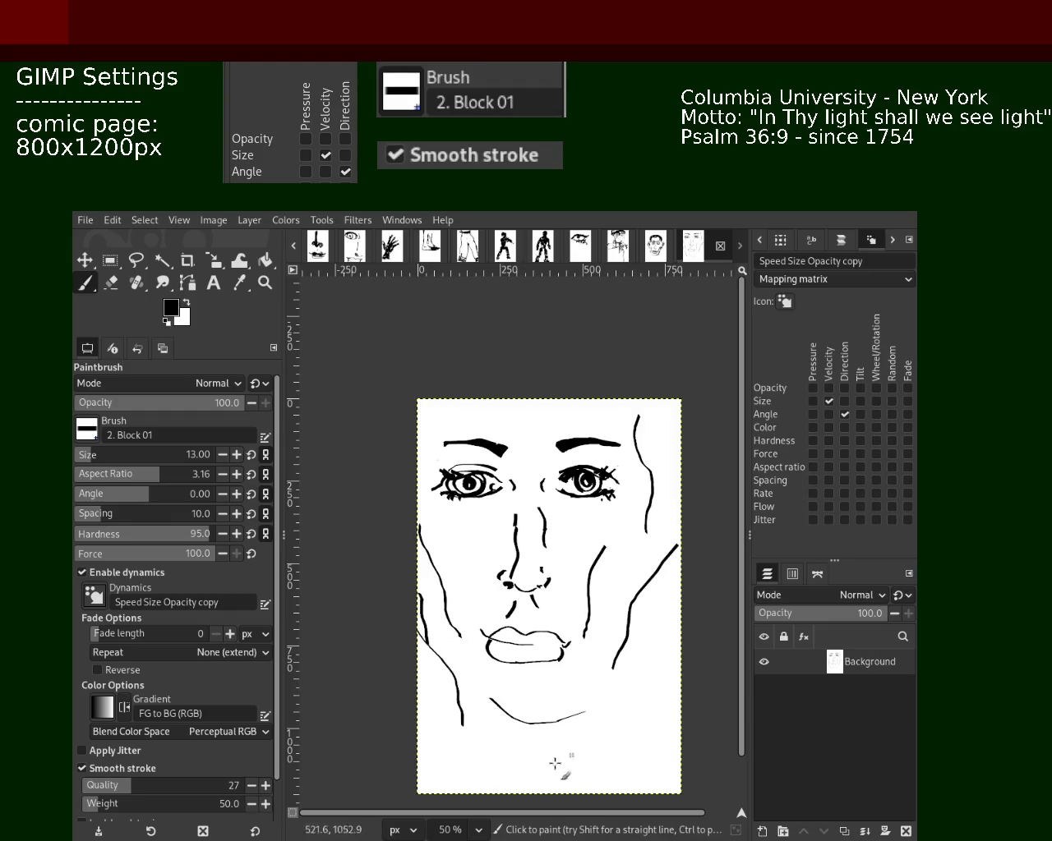
- Try extending the chin line to the left, undoing the attempts
left_click_drag(470, 689, 546, 741)
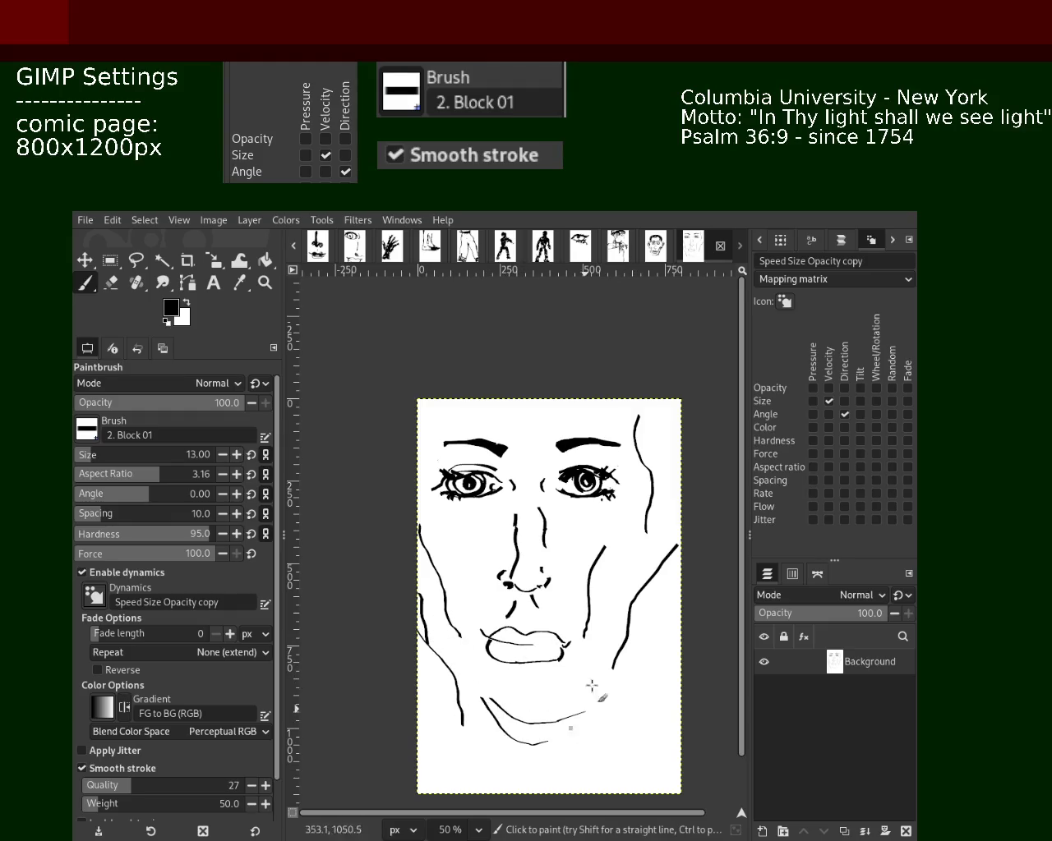
key("ctrl+z")
mouse_move(470, 694)
left_mouse_down()
mouse_move(514, 715)
mouse_move(508, 705)
mouse_move(535, 704)
mouse_move(556, 722)
left_mouse_up()
key("ctrl+z")
key("ctrl+z")
key("ctrl+z")
key("ctrl+z")
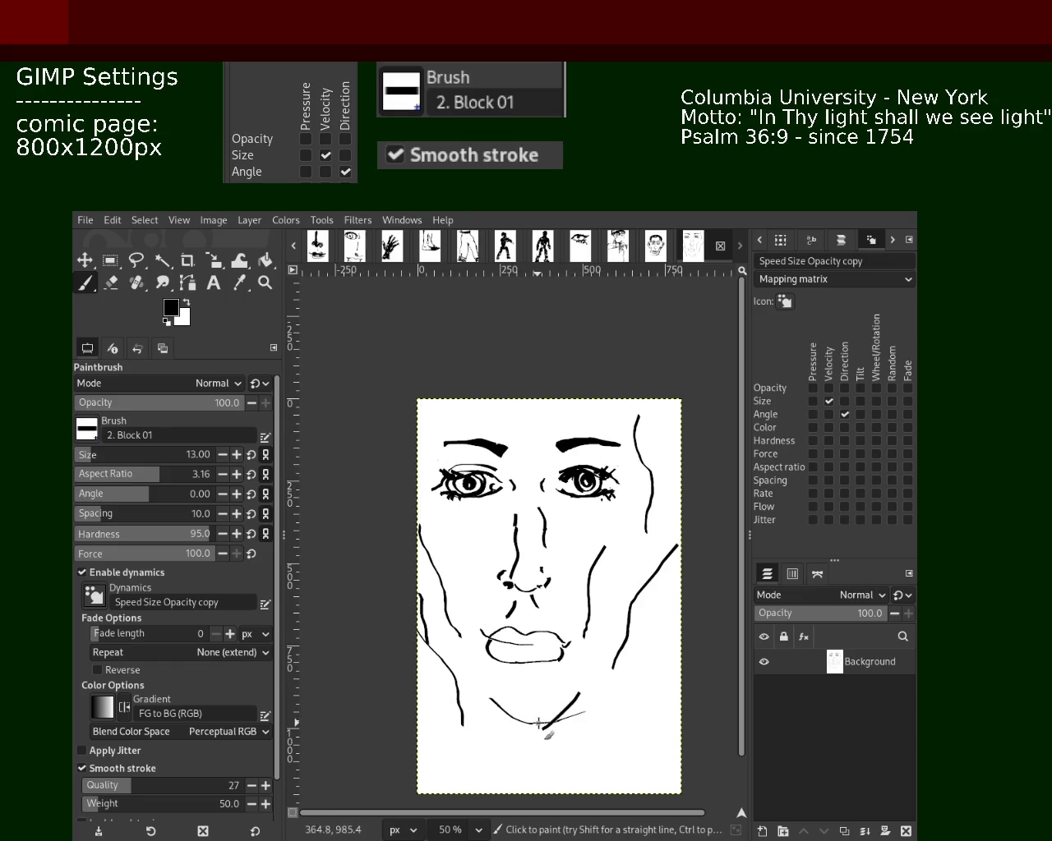
key("shift+e")
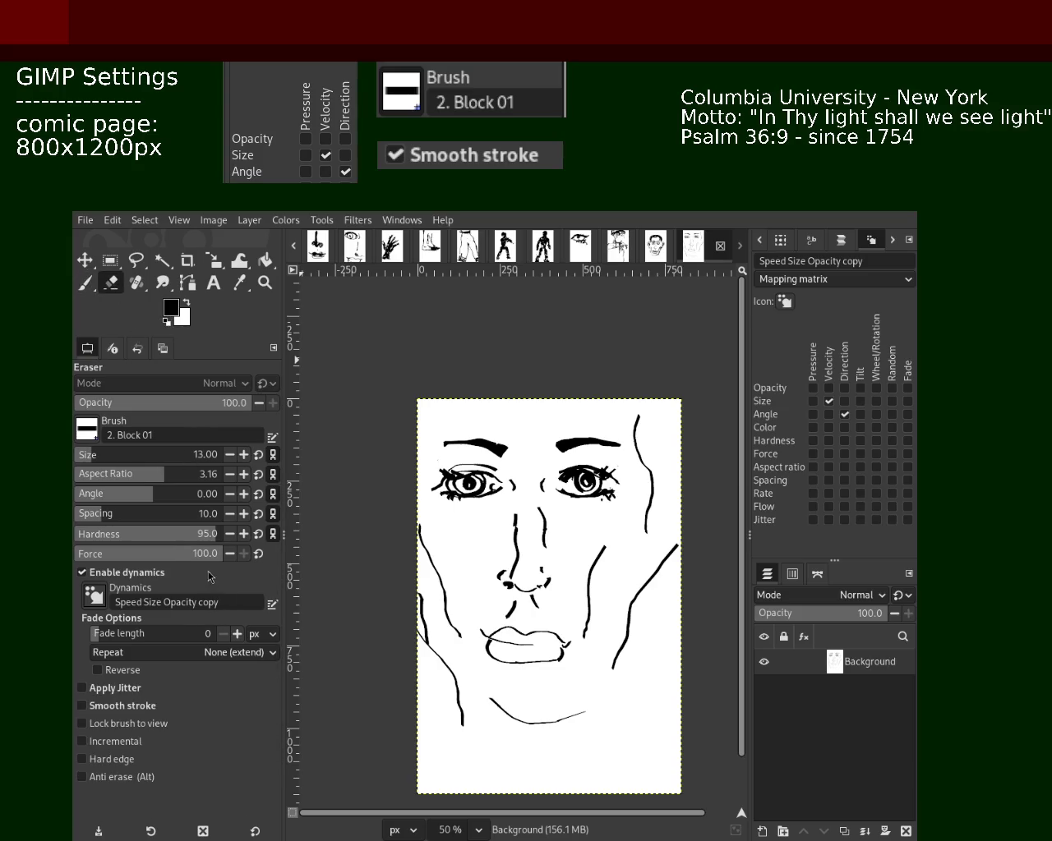
- Return to the brush and try a short stroke at the face's top-left
left_click(84, 282)
left_click_drag(438, 408, 419, 448)
key("ctrl+z")
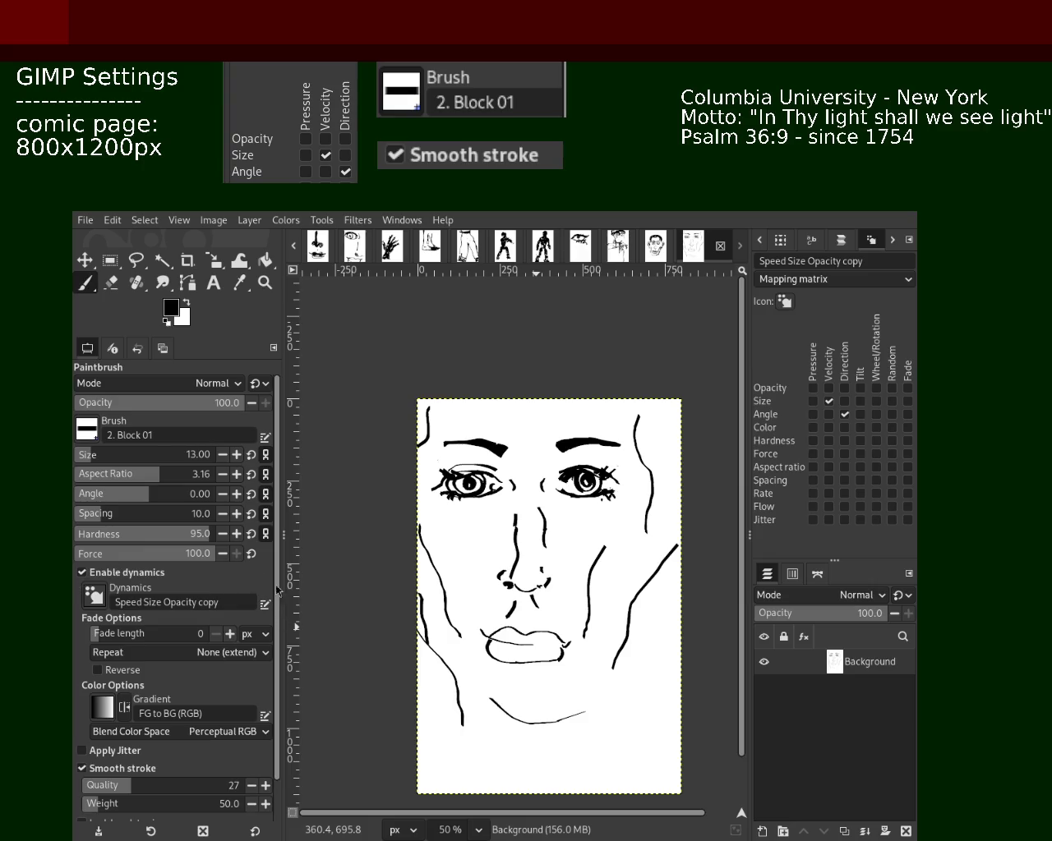
- Paint the old chin curve out in white, then redraw it in black at brush size 18
left_click(512, 591, "ctrl")
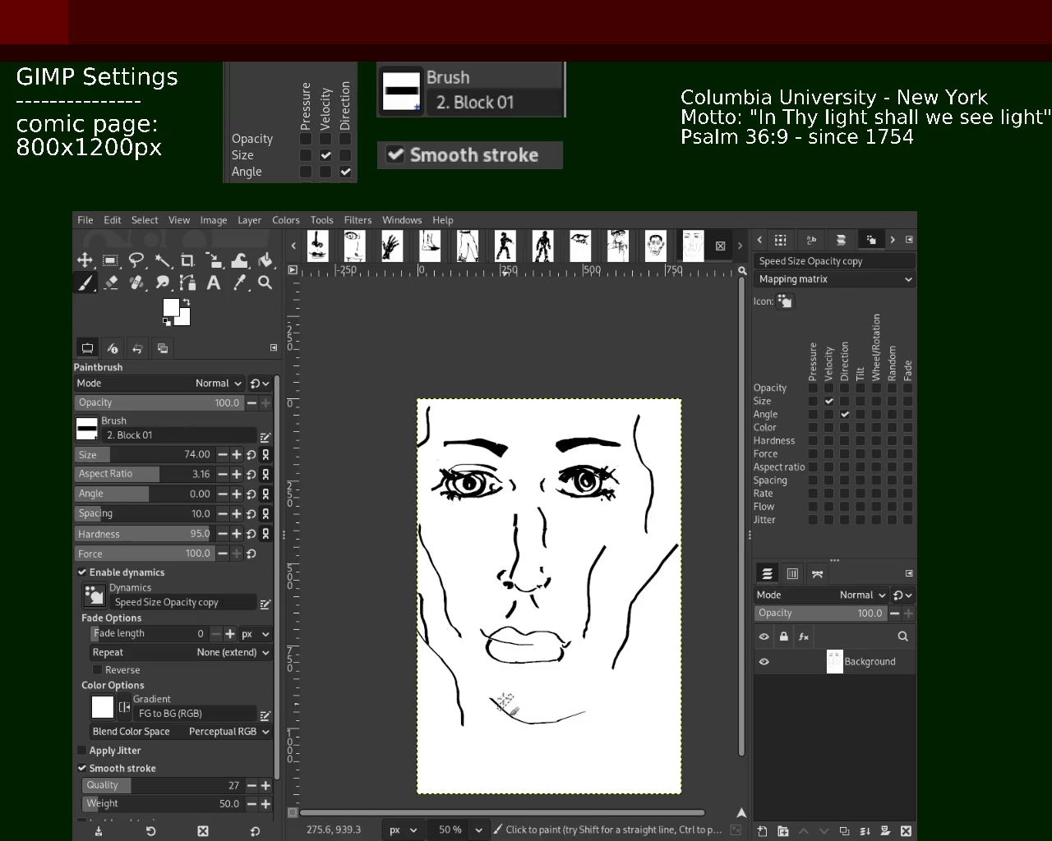
mouse_move(492, 698)
left_mouse_down()
mouse_move(560, 717)
mouse_move(491, 715)
left_mouse_up()
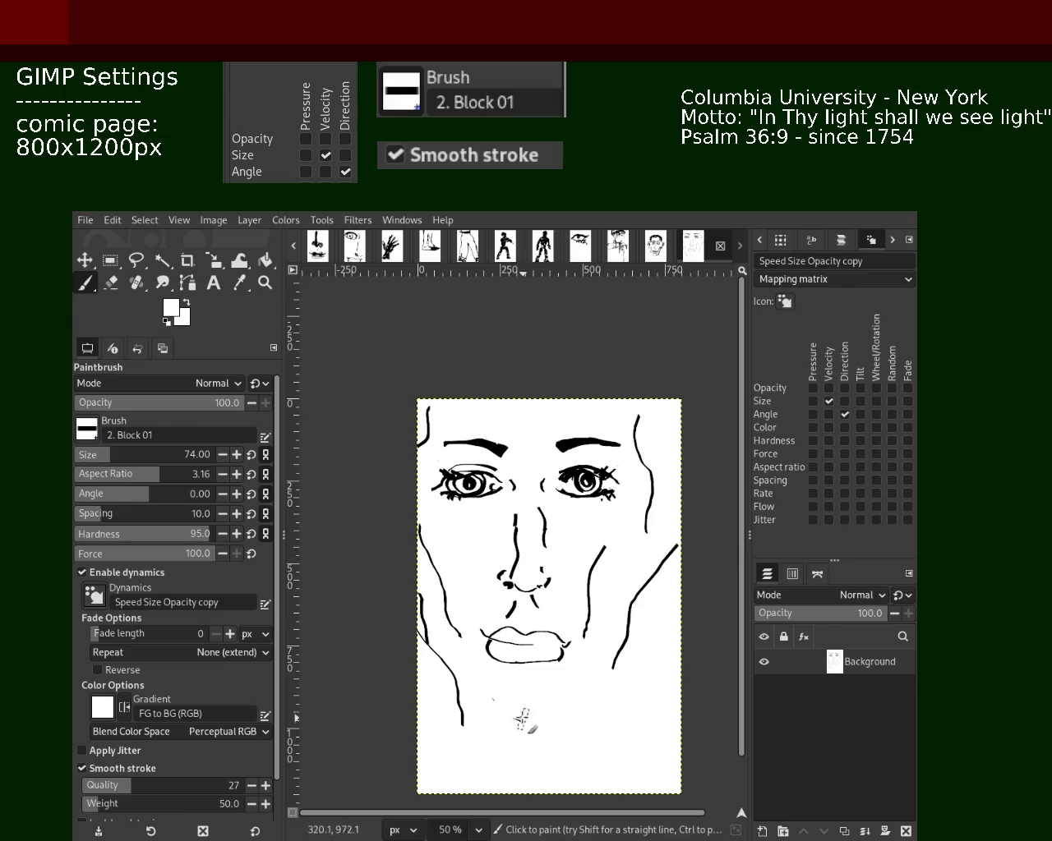
key("d")
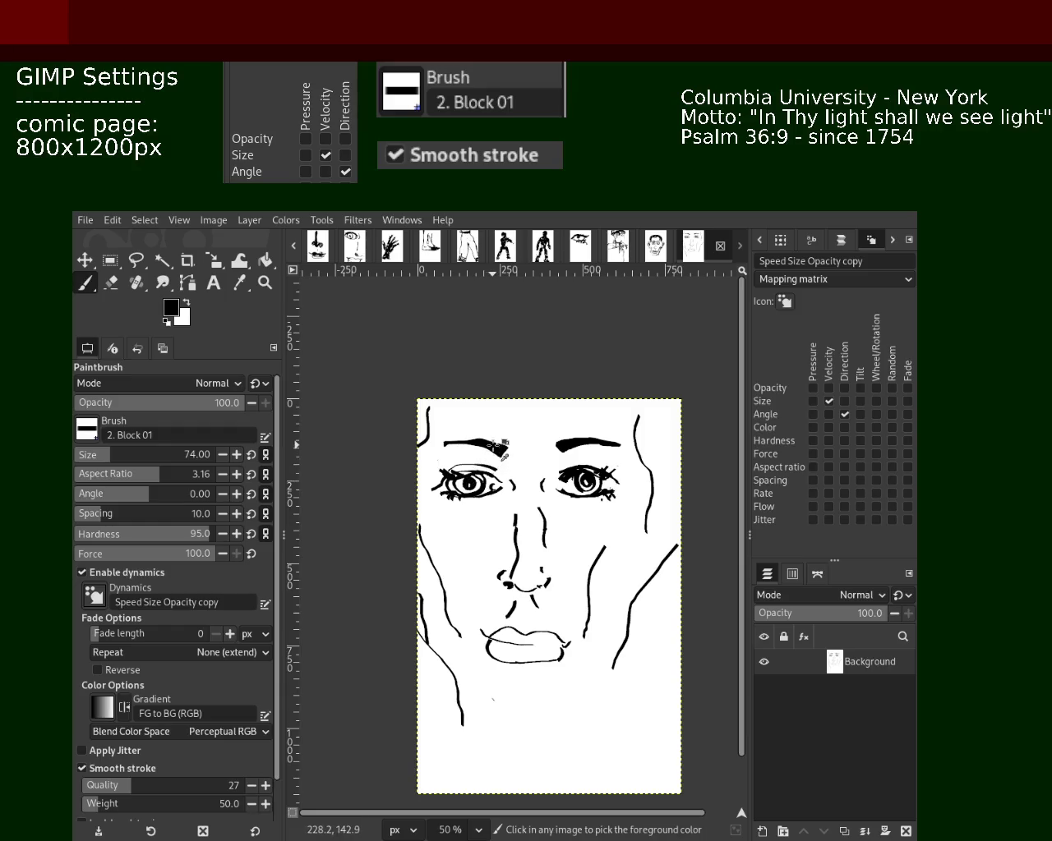
left_click(88, 460)
left_click_drag(471, 704, 570, 724)
key("ctrl+z")
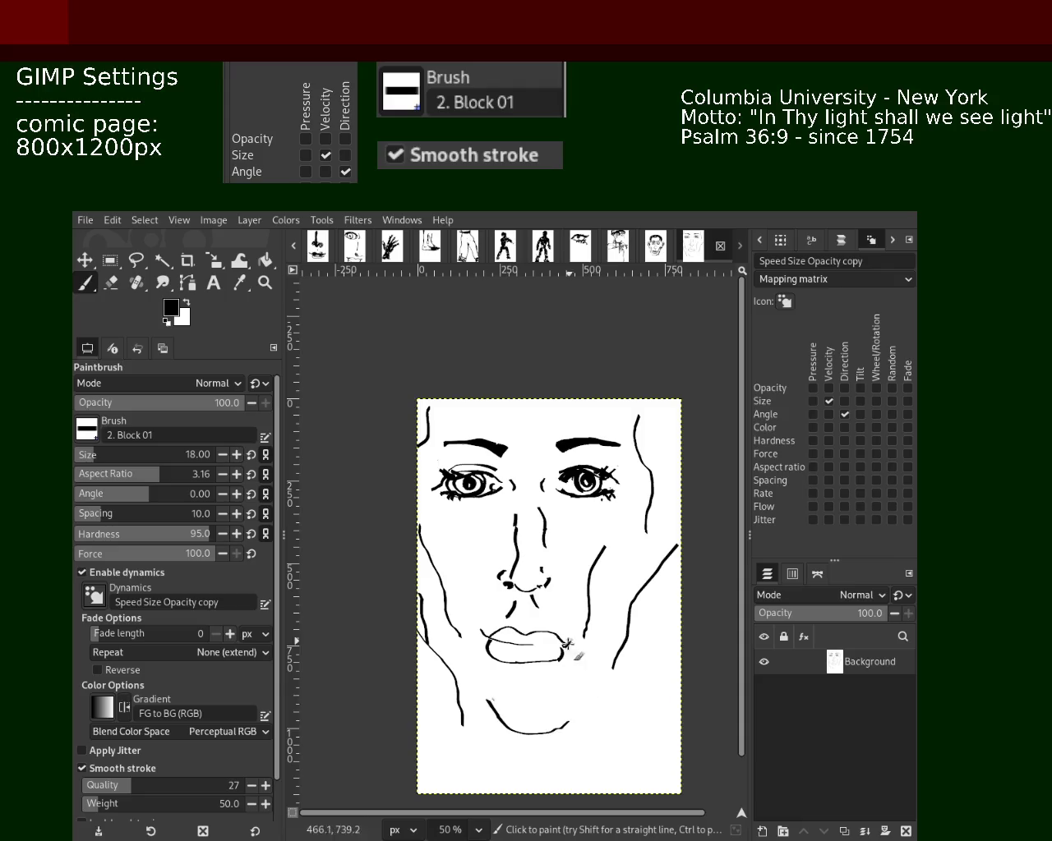
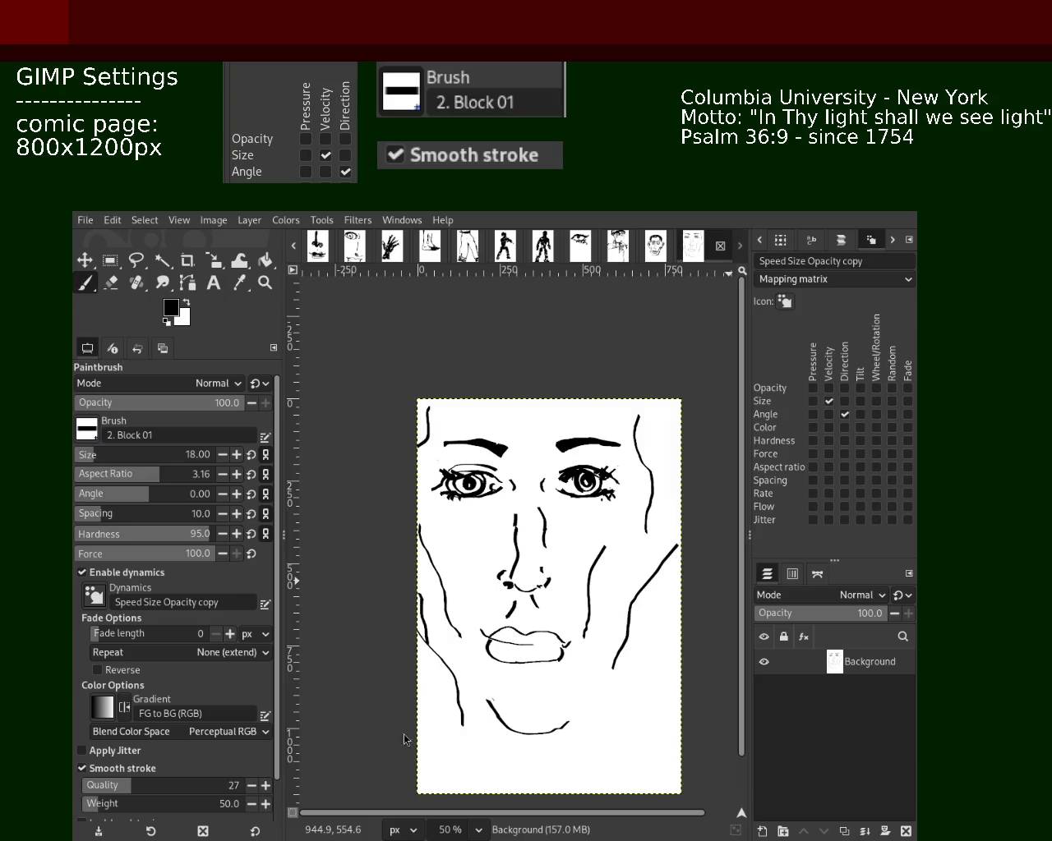
- Try several longer and lower chin curves below the lips, undoing each attempt
key("ctrl+z")
left_click_drag(495, 694, 596, 712)
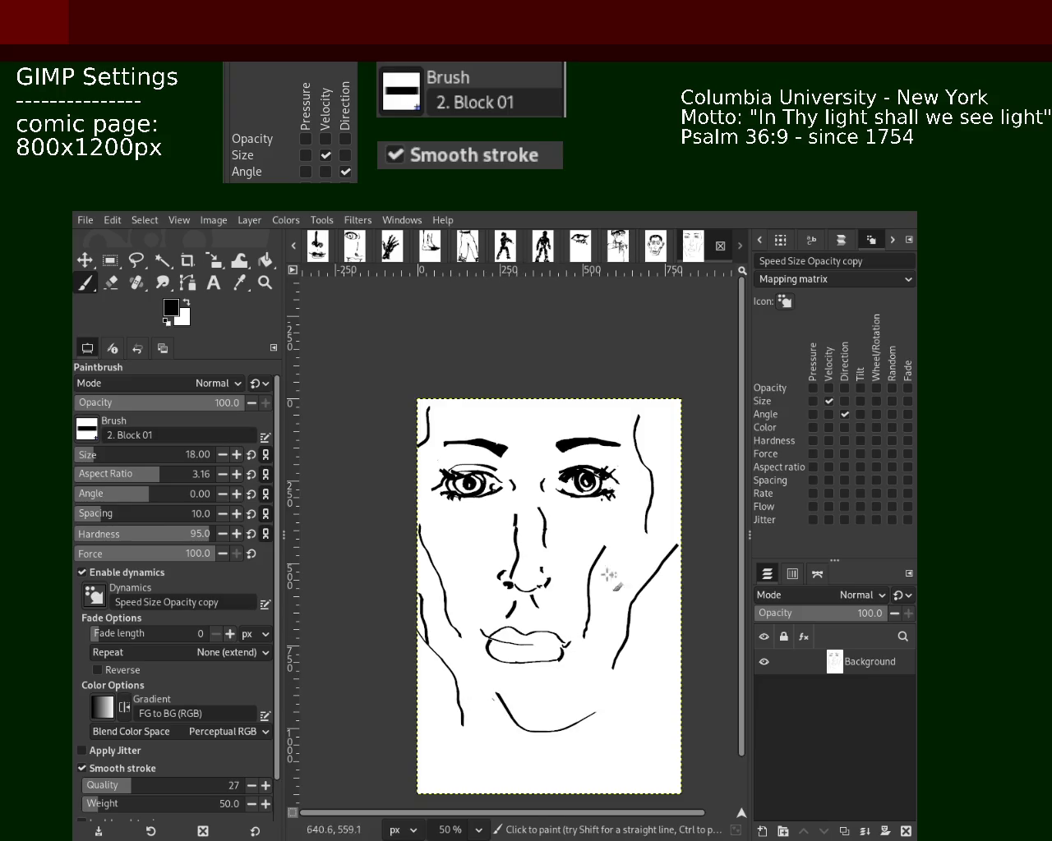
key("ctrl+z")
left_click_drag(503, 728, 603, 708)
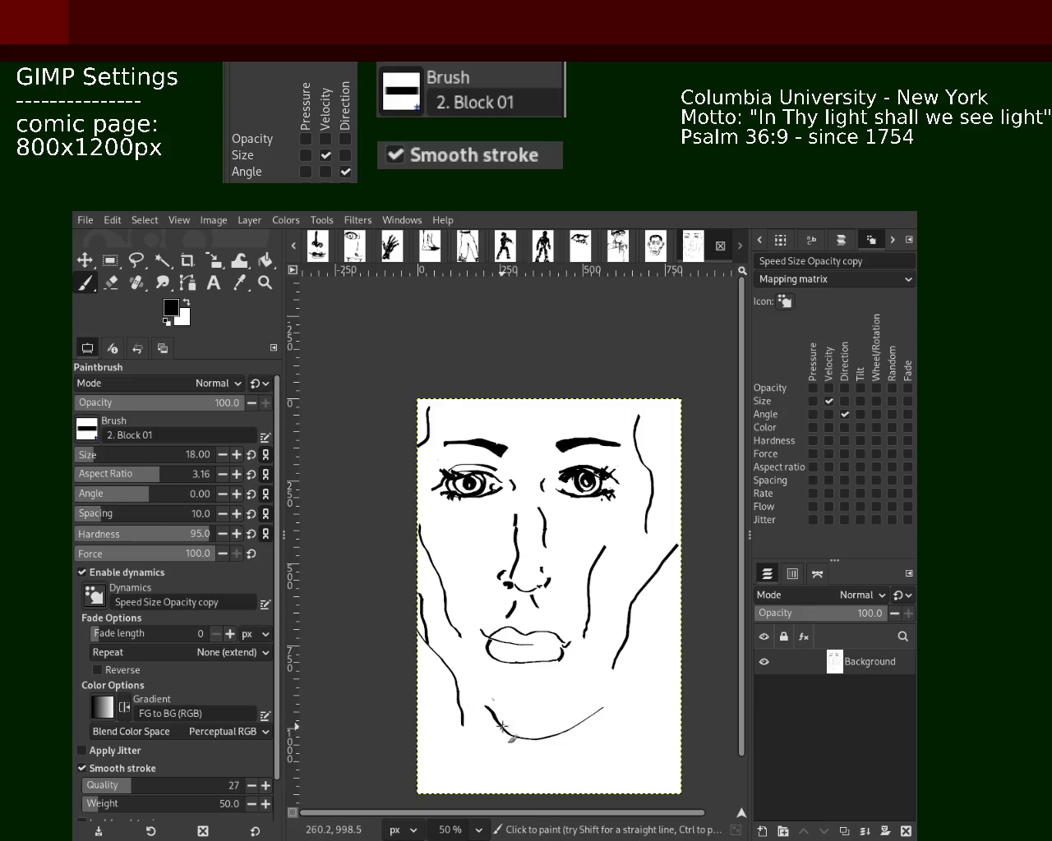
key("ctrl+z")
left_click_drag(487, 698, 585, 709)
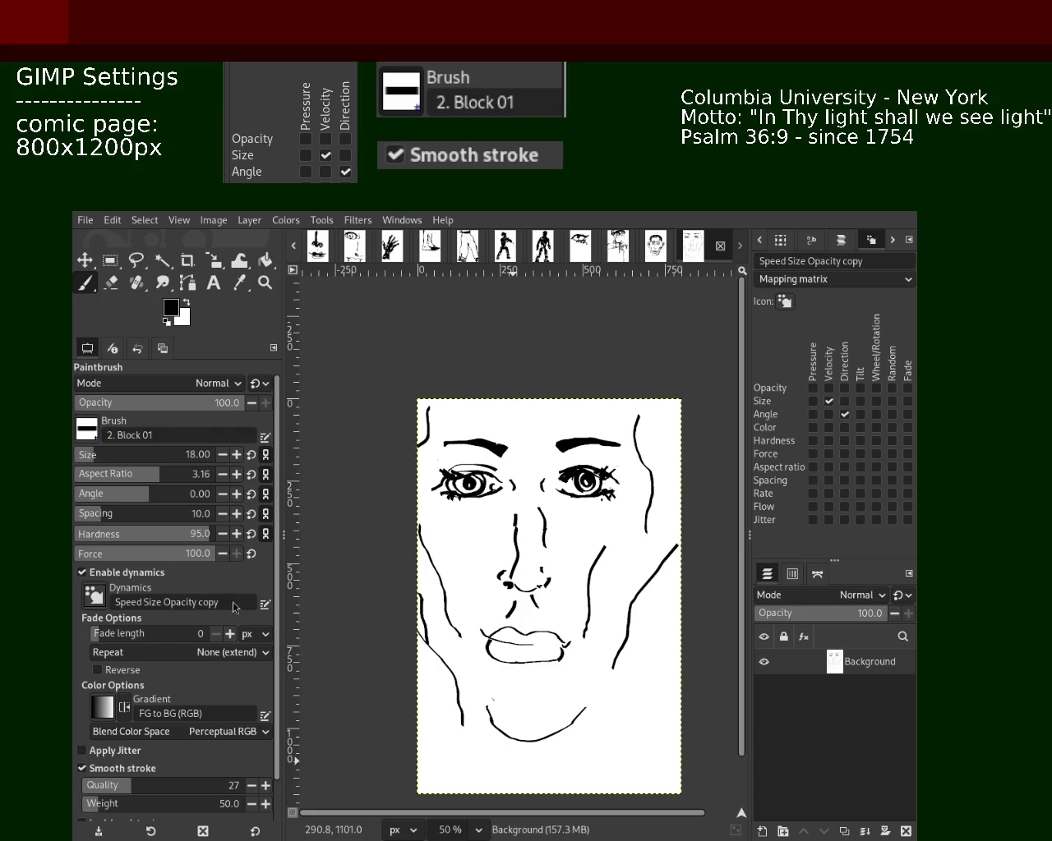
key("ctrl+z")
mouse_move(476, 715)
left_mouse_down()
mouse_move(513, 740)
mouse_move(556, 707)
left_mouse_up()
key("ctrl+z")
key("ctrl+z")
left_click_drag(482, 698, 563, 693)
- Keep undoing and redrawing until a short chin curve remains below the lips
key("ctrl+z")
left_click_drag(483, 719, 564, 709)
key("ctrl+z")
left_click_drag(481, 721, 598, 707)
key("ctrl+z")
key("ctrl+z")
mouse_move(490, 712)
left_mouse_down()
mouse_move(594, 690)
mouse_move(557, 698)
left_mouse_up()
key("ctrl+z")
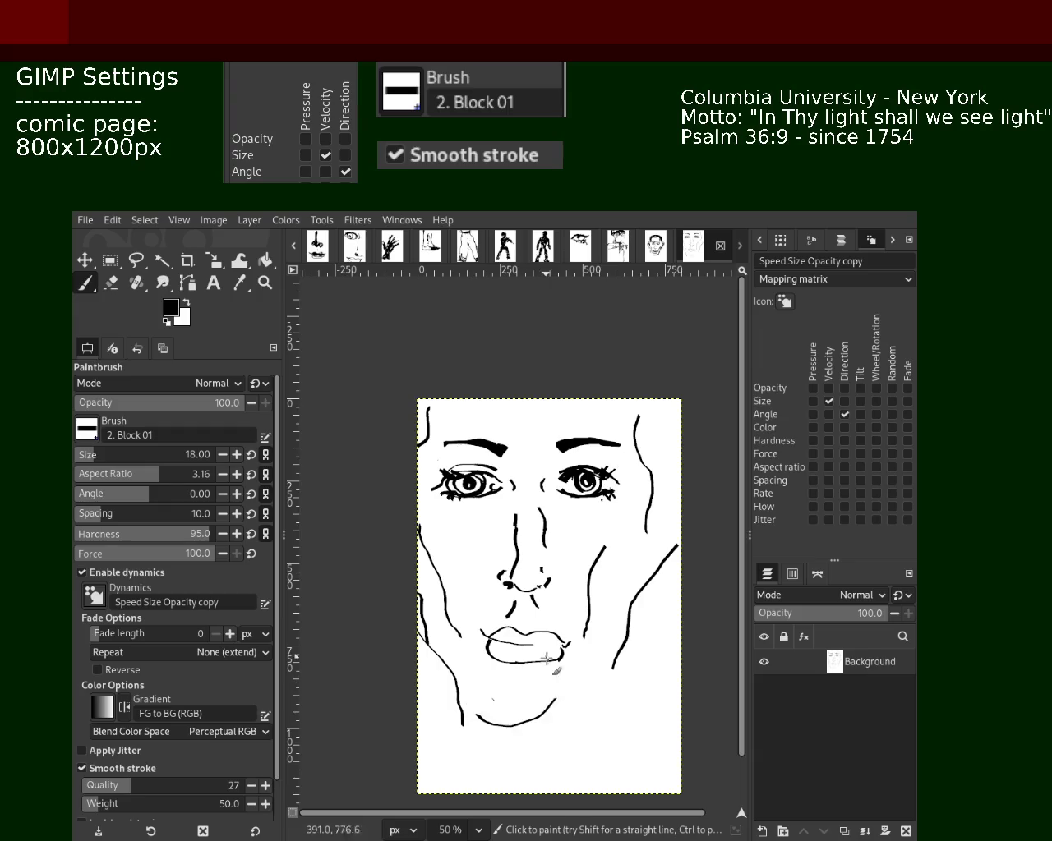
key("ctrl+z")
left_click_drag(488, 708, 567, 695)
key("ctrl+z")
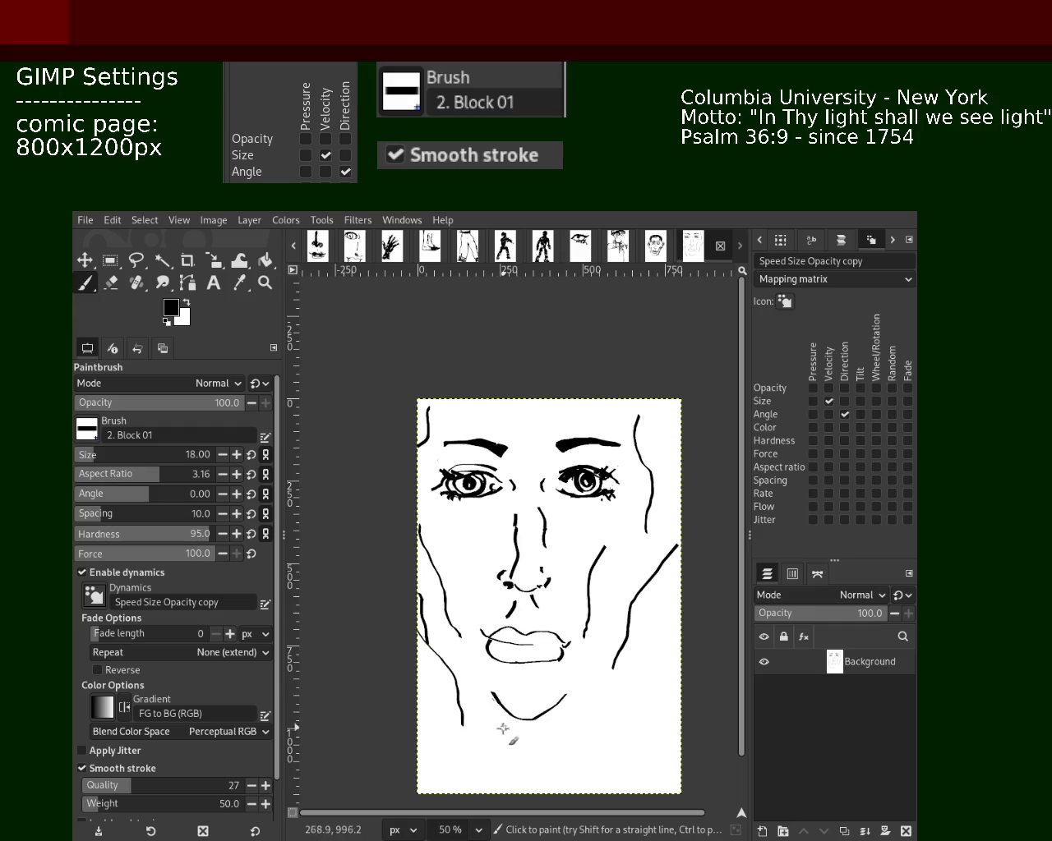
key("ctrl+z")
left_click_drag(484, 700, 535, 714)
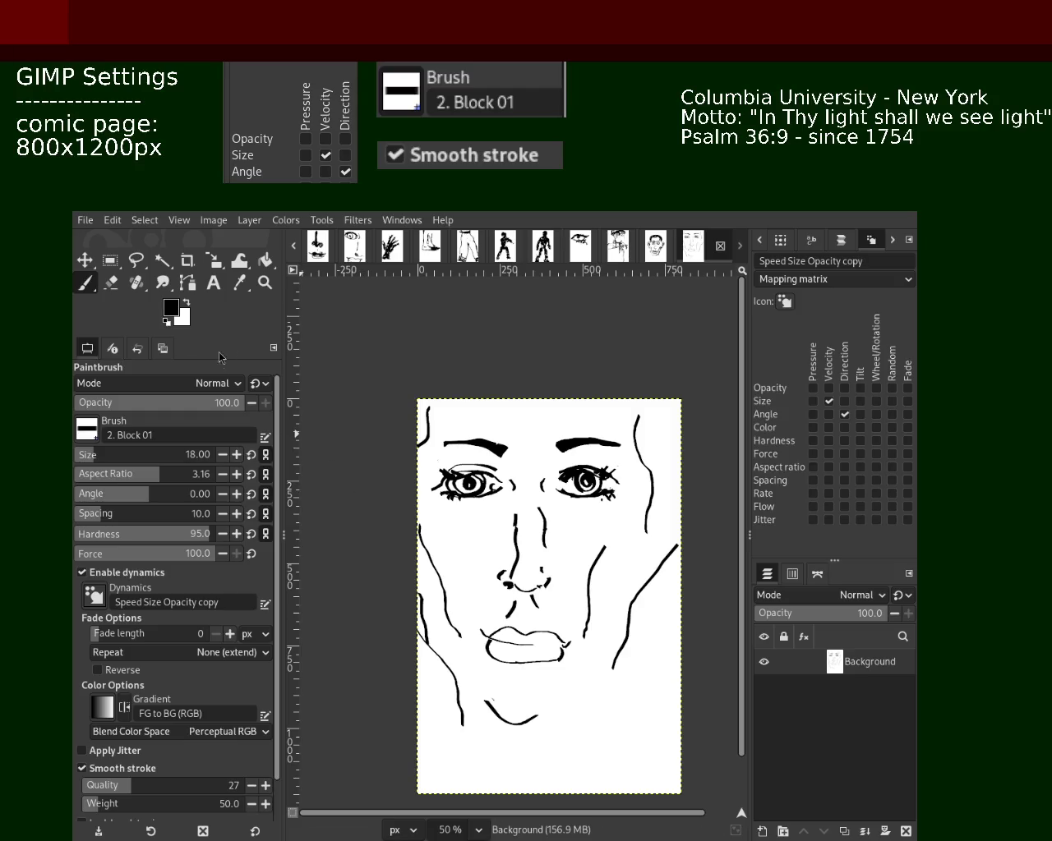
- Zoom in on the lips and paint white over the lower-lip outline, then undo it
left_click(265, 282)
left_click(523, 684, "ctrl")
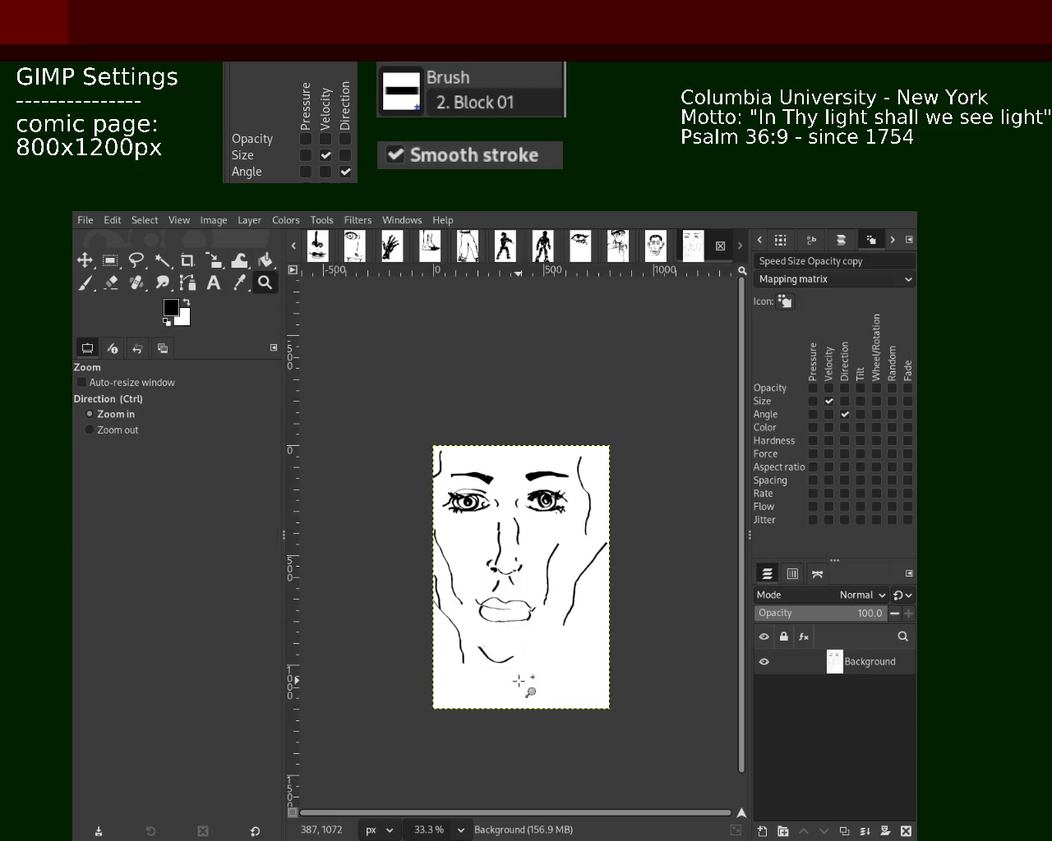
left_click(481, 665)
left_click(481, 665)
left_click(85, 282)
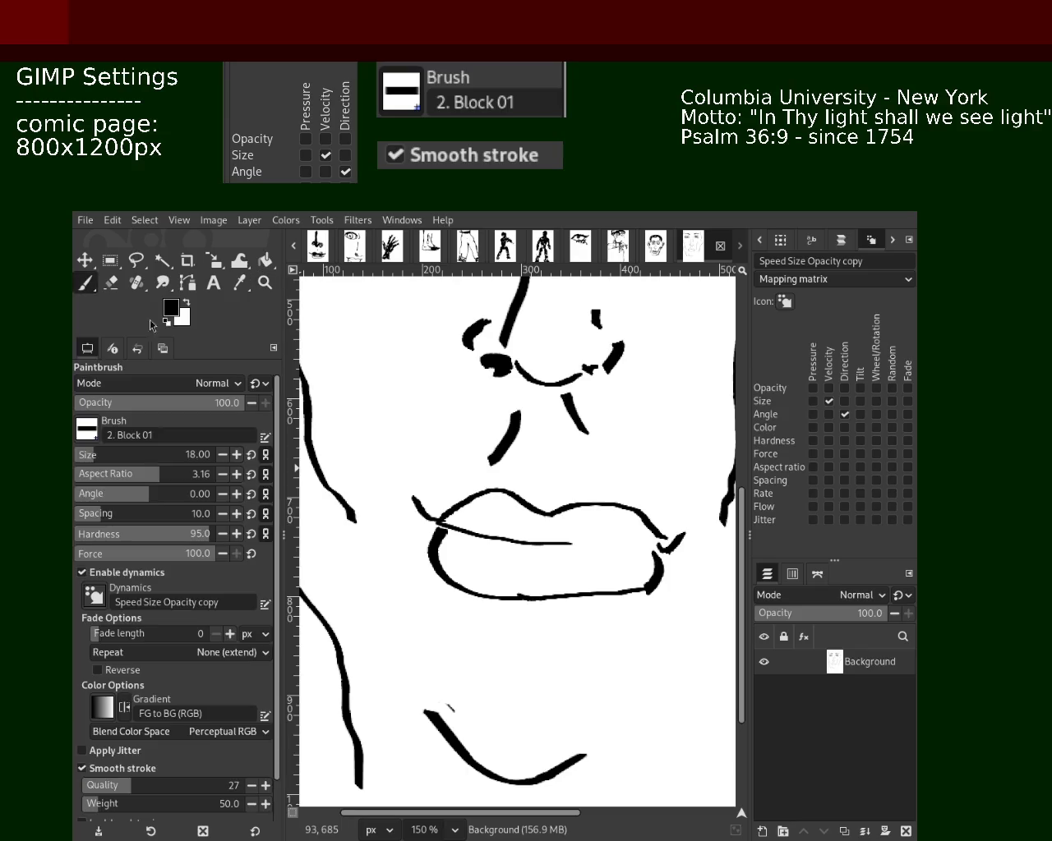
left_click(111, 282)
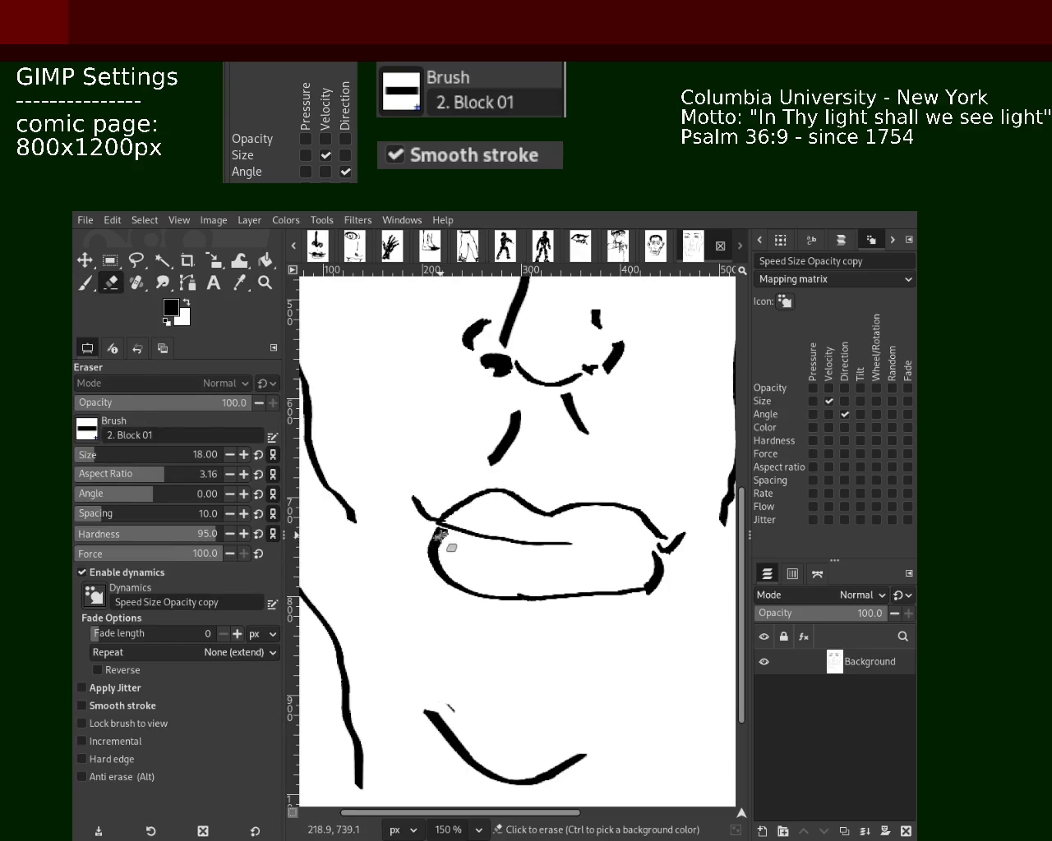
left_click(85, 282)
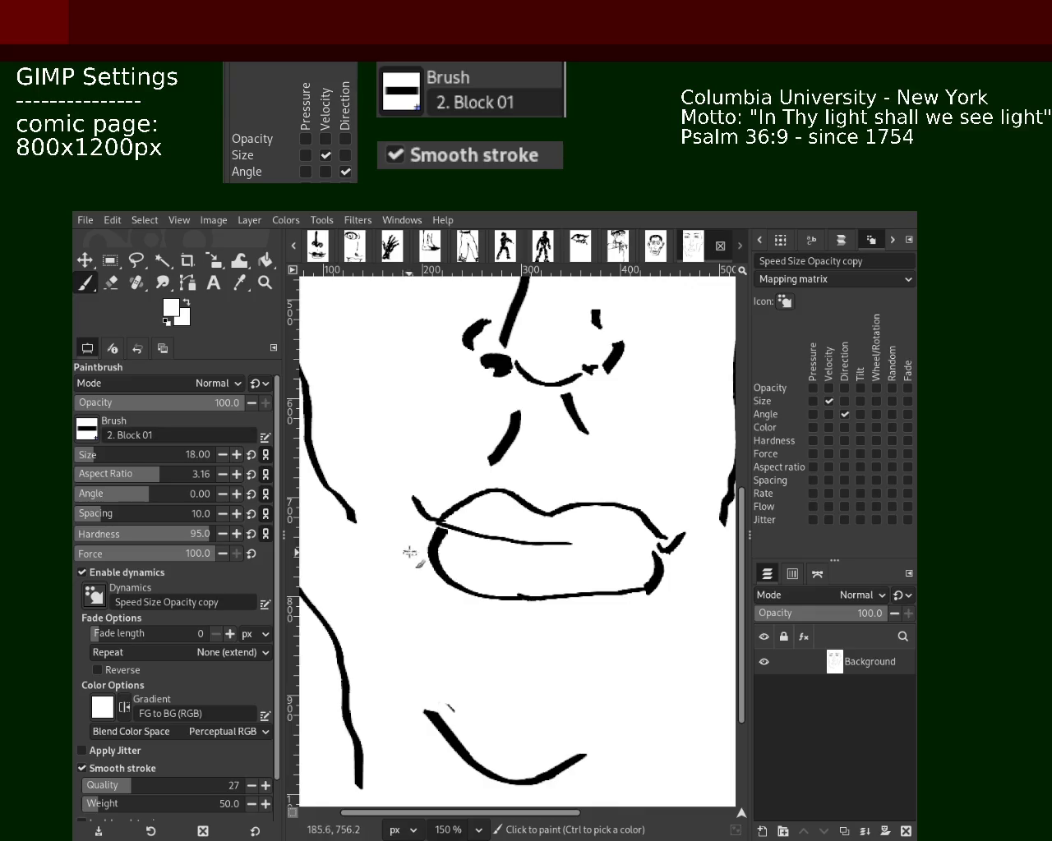
mouse_move(429, 546)
left_mouse_down()
mouse_move(450, 564)
mouse_move(585, 594)
mouse_move(670, 580)
mouse_move(530, 588)
mouse_move(446, 535)
mouse_move(418, 535)
mouse_move(446, 559)
mouse_move(401, 568)
mouse_move(422, 556)
mouse_move(436, 575)
mouse_move(553, 599)
mouse_move(468, 592)
left_mouse_up()
key("ctrl+z")
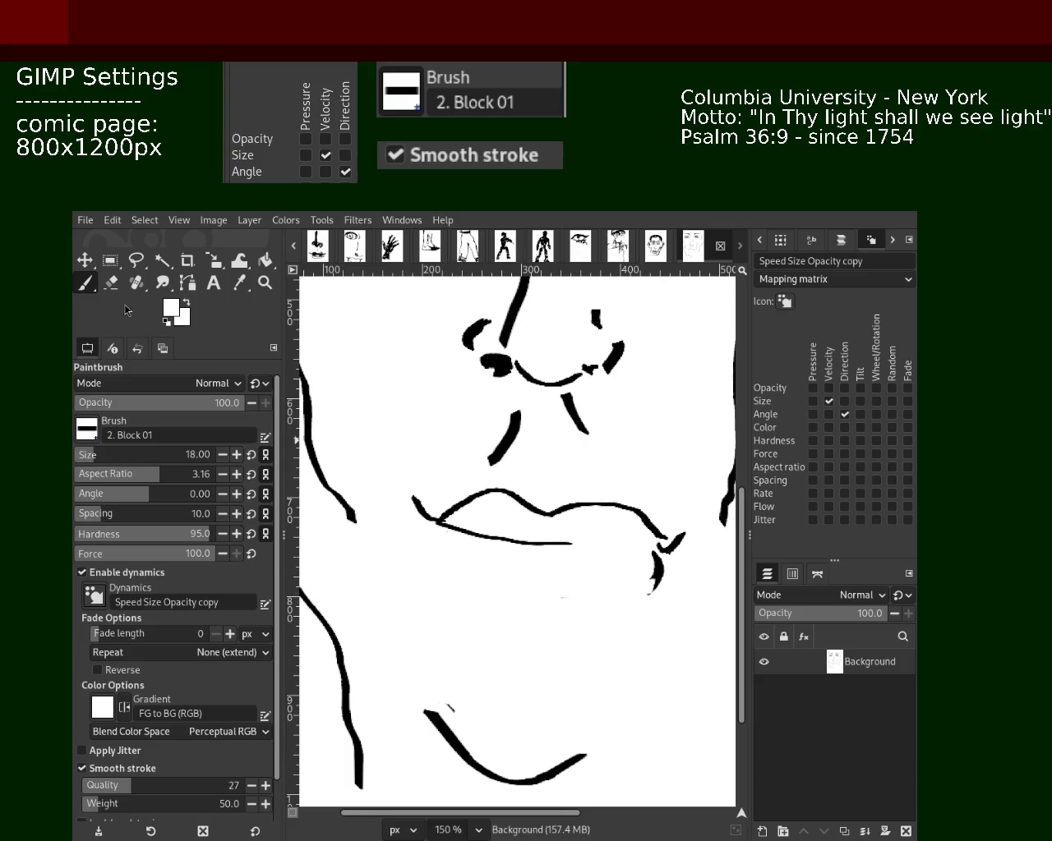
- Pick black from the drawing and paint a bolder lower-lip contour, redrawing it several times
left_click(656, 567, "ctrl")
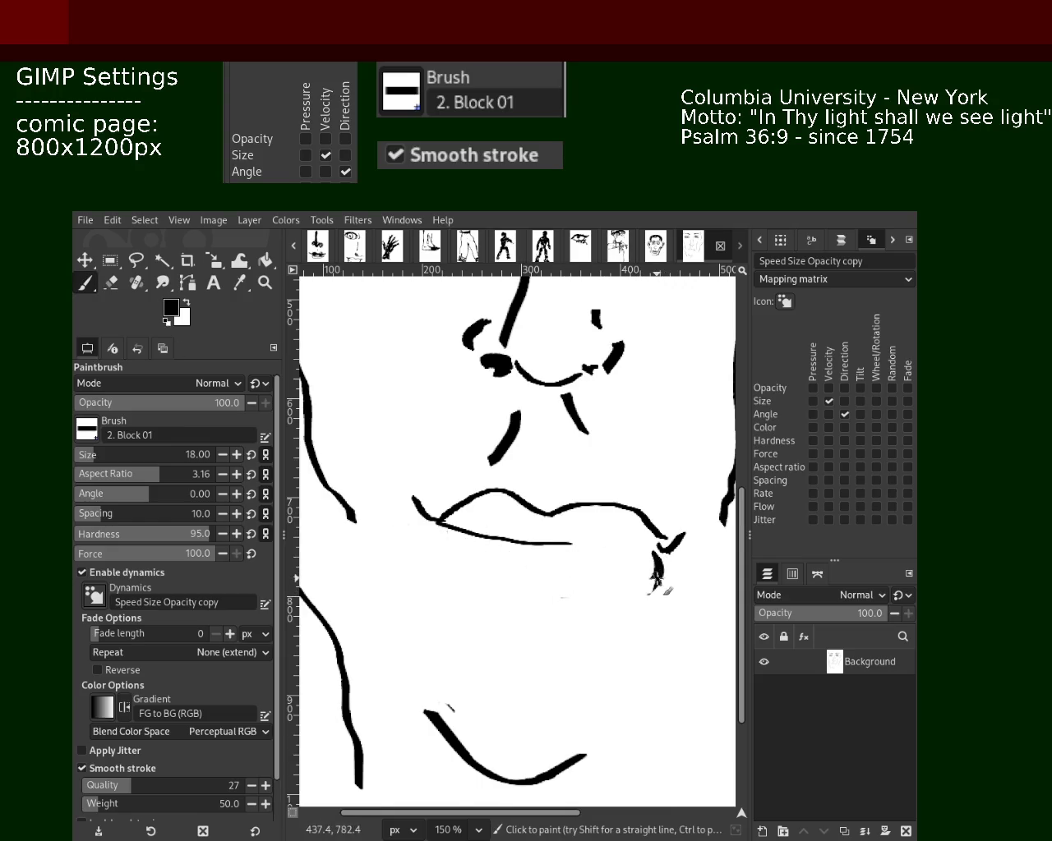
left_click_drag(657, 567, 391, 543)
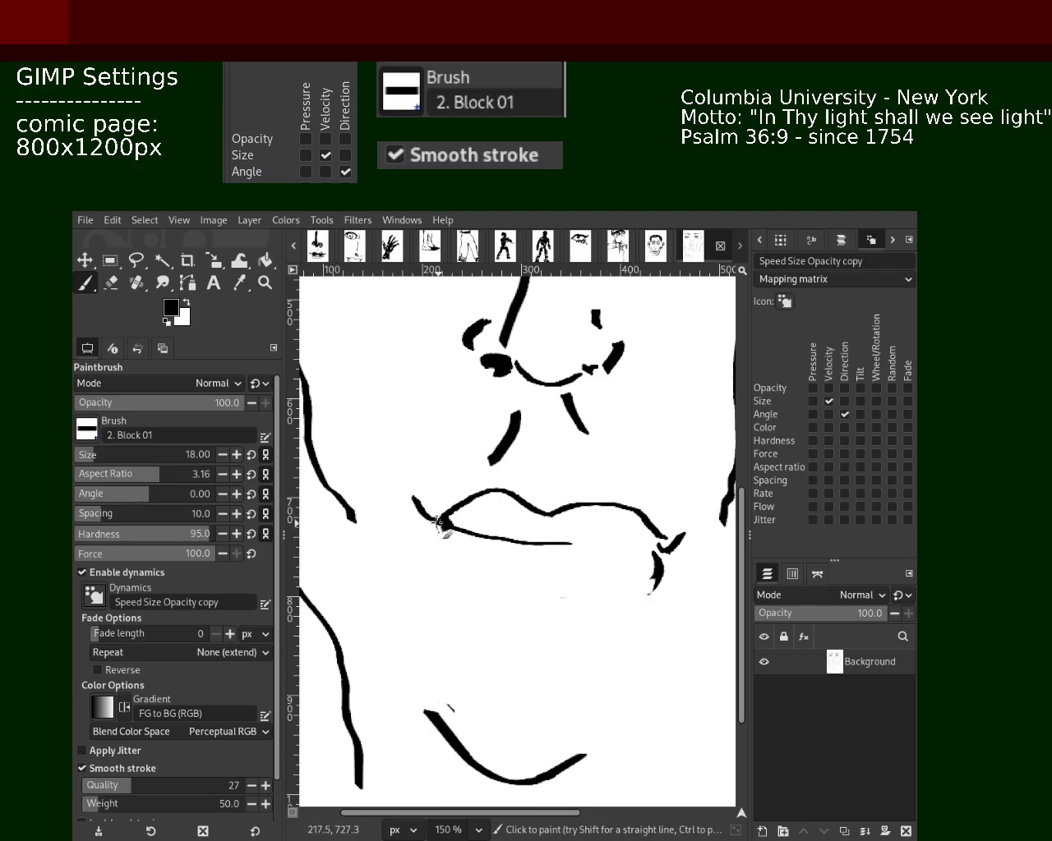
mouse_move(448, 534)
left_mouse_down()
mouse_move(491, 579)
mouse_move(556, 575)
left_mouse_up()
key("ctrl+z")
left_click_drag(661, 579, 519, 575)
key("ctrl+z")
left_click_drag(662, 575, 436, 544)
key("ctrl+z")
left_click_drag(665, 577, 490, 562)
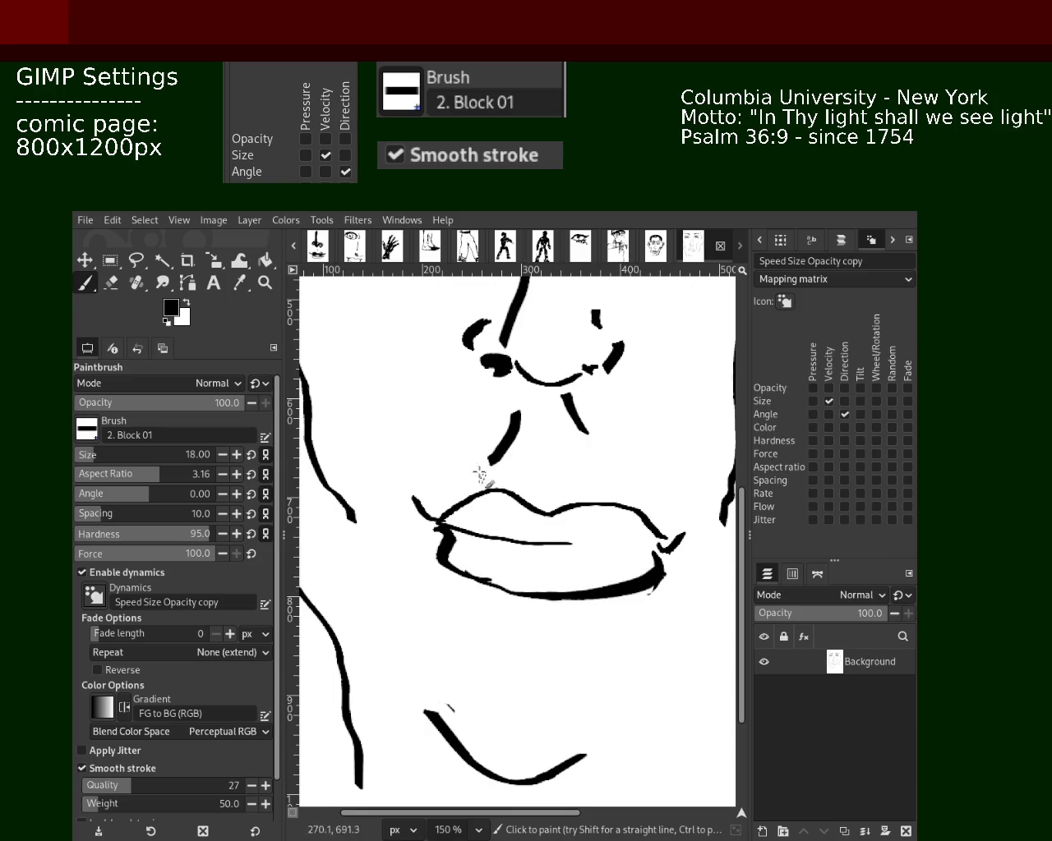
left_click(265, 282)
- Save the image, then zoom in to frame the eye and nose
left_click(494, 469, "ctrl")
left_click(494, 469)
left_click(575, 542, "ctrl")
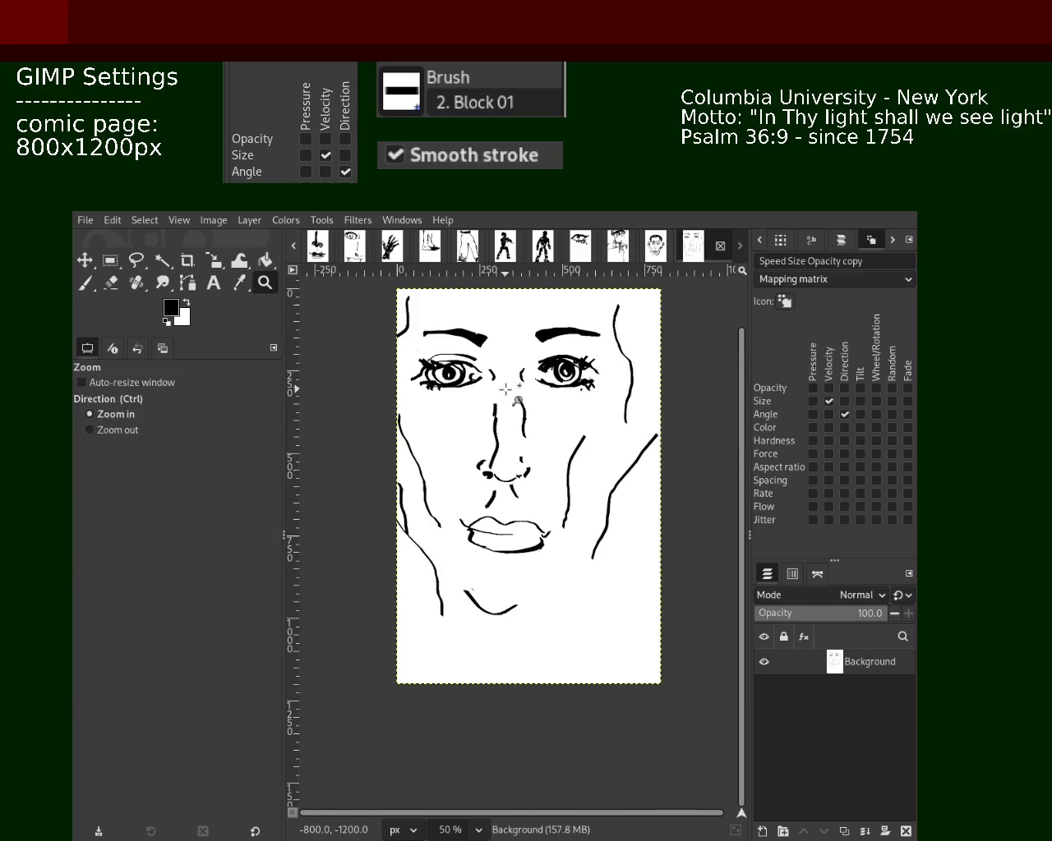
left_click(566, 481)
left_click(565, 481)
left_click(565, 482, "ctrl")
key("ctrl+s")
left_click(546, 534)
left_click(547, 532, "ctrl")
left_click(546, 533, "ctrl")
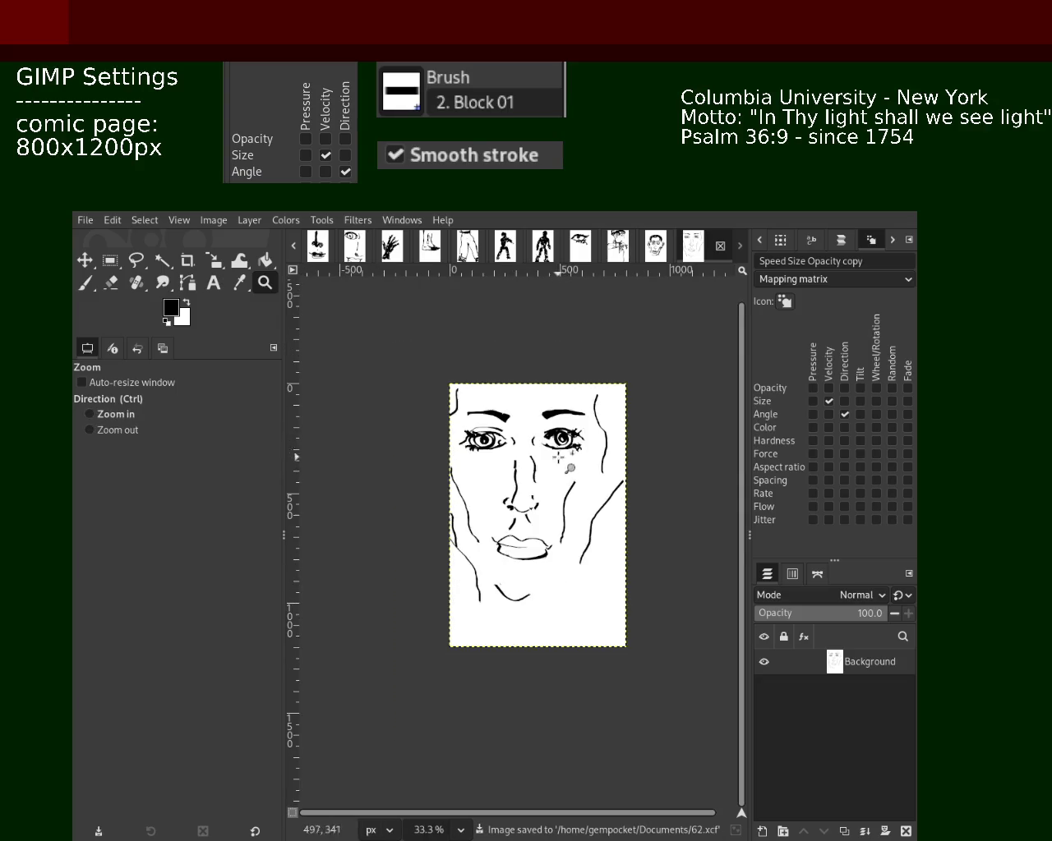
left_click(547, 532)
left_click_drag(473, 374, 618, 548)
- Zoom in close on the eye and paint the left side of the iris black
left_click(106, 286)
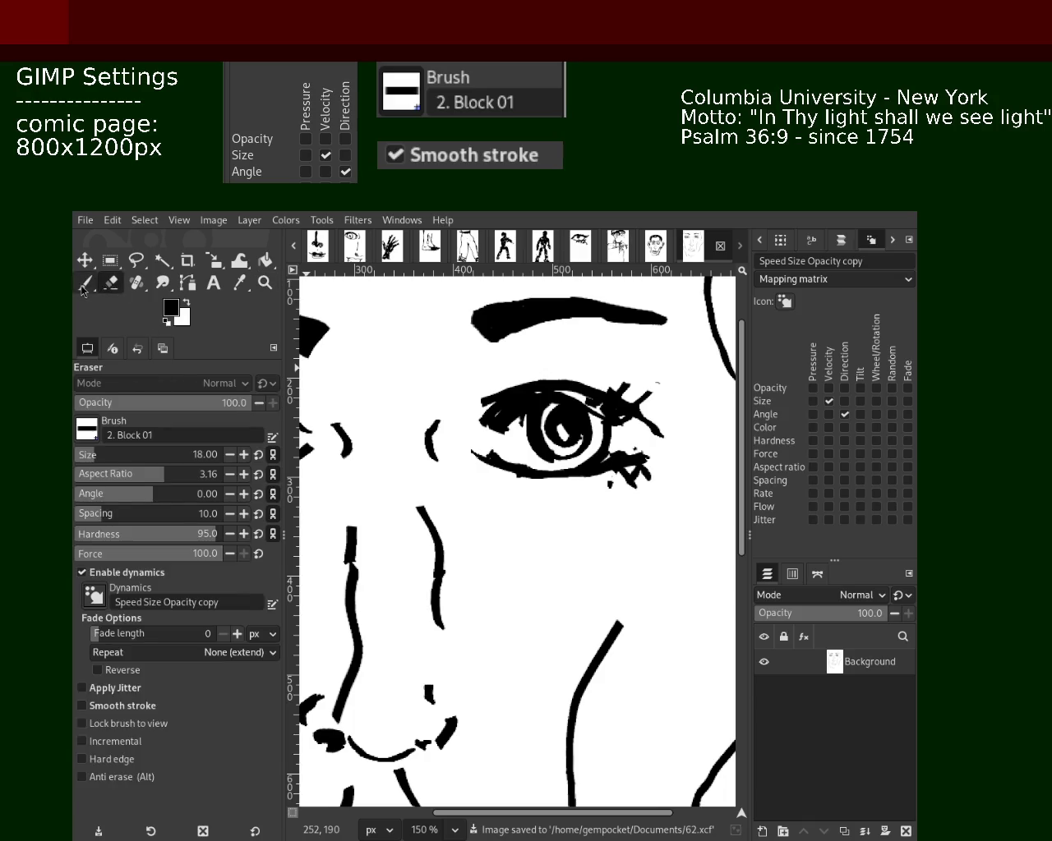
left_click(85, 282)
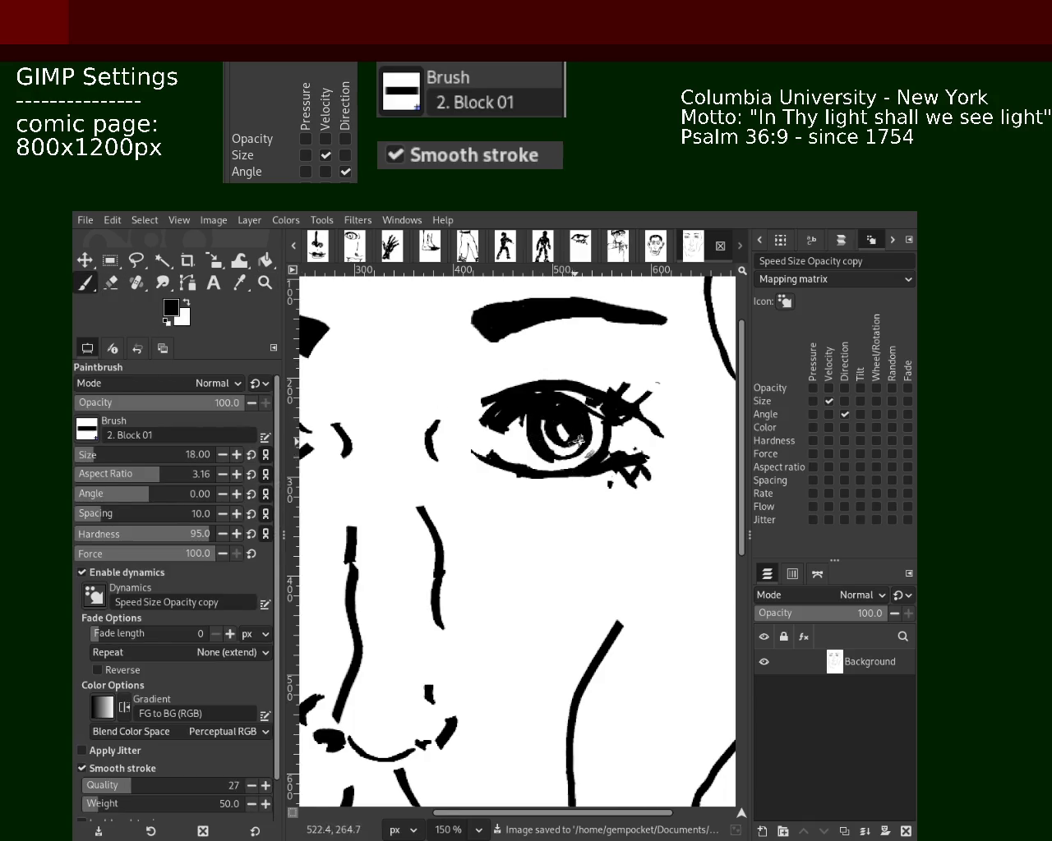
left_click(264, 283)
left_click(518, 468, "ctrl")
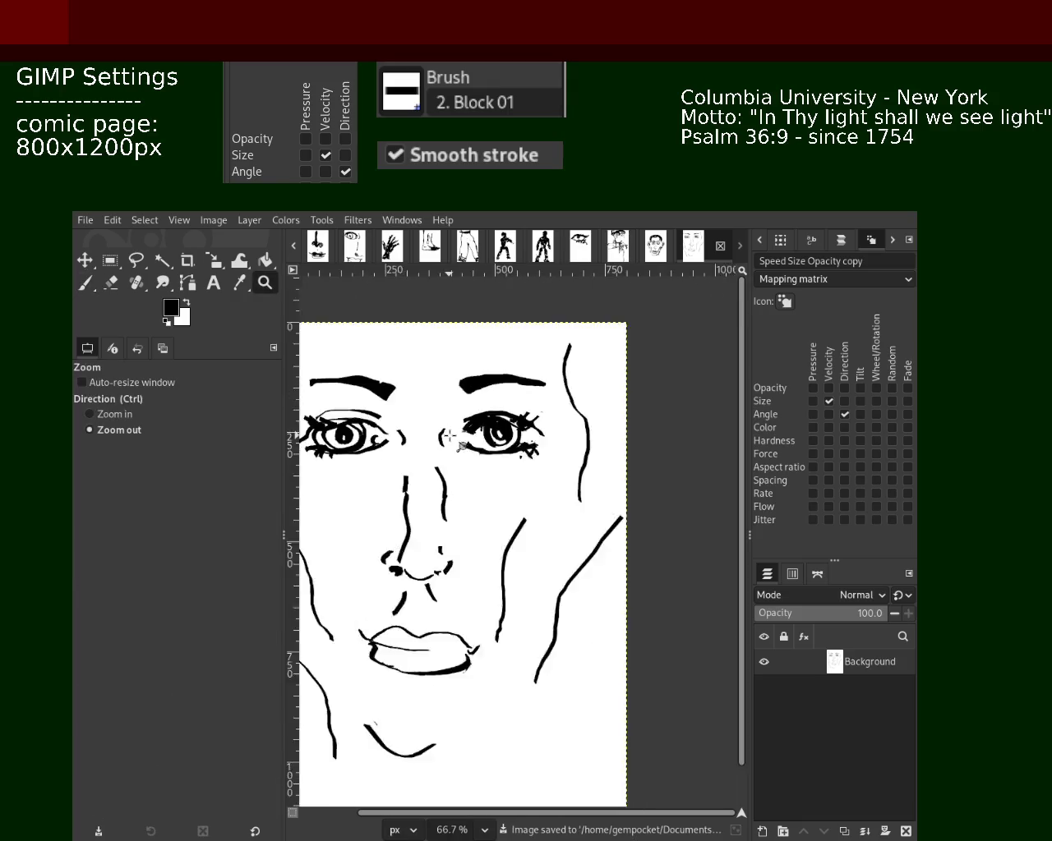
left_click(517, 467, "ctrl")
left_click(477, 489, "ctrl")
left_click(451, 488)
key("ctrl")
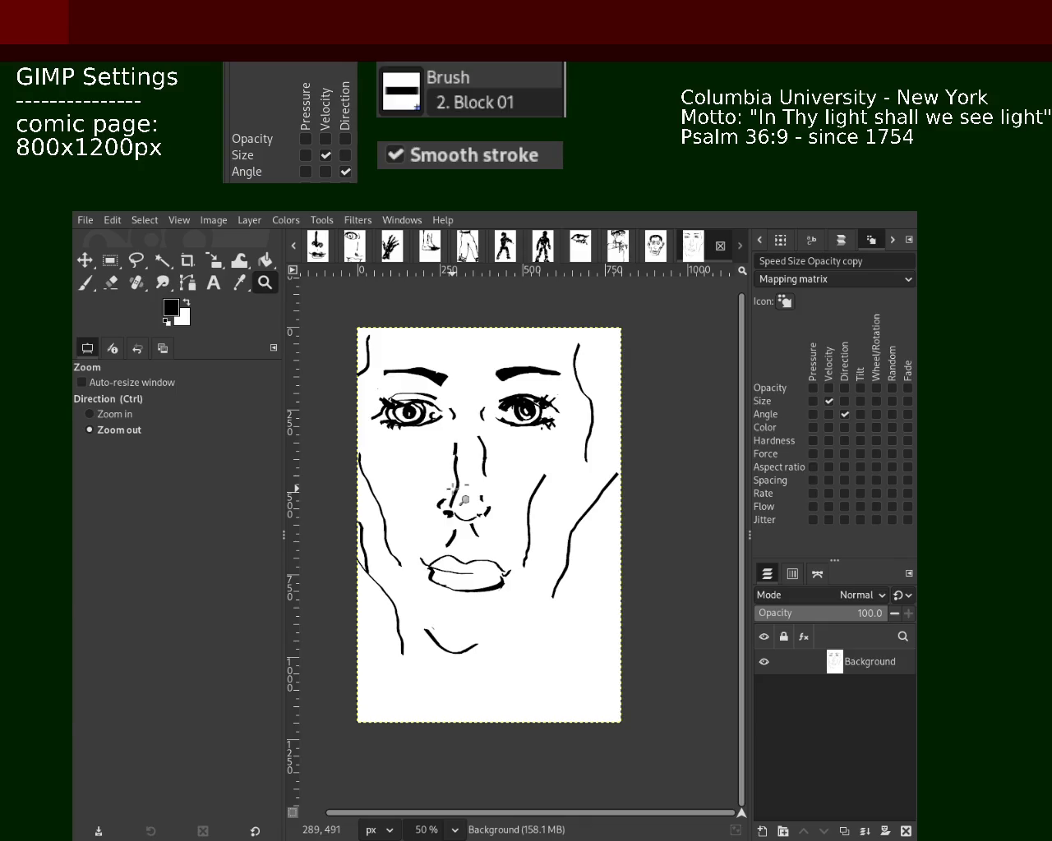
left_click(465, 499, "ctrl")
left_click(460, 497)
left_click(460, 497)
left_click(456, 495)
left_click(456, 496)
left_click(457, 495)
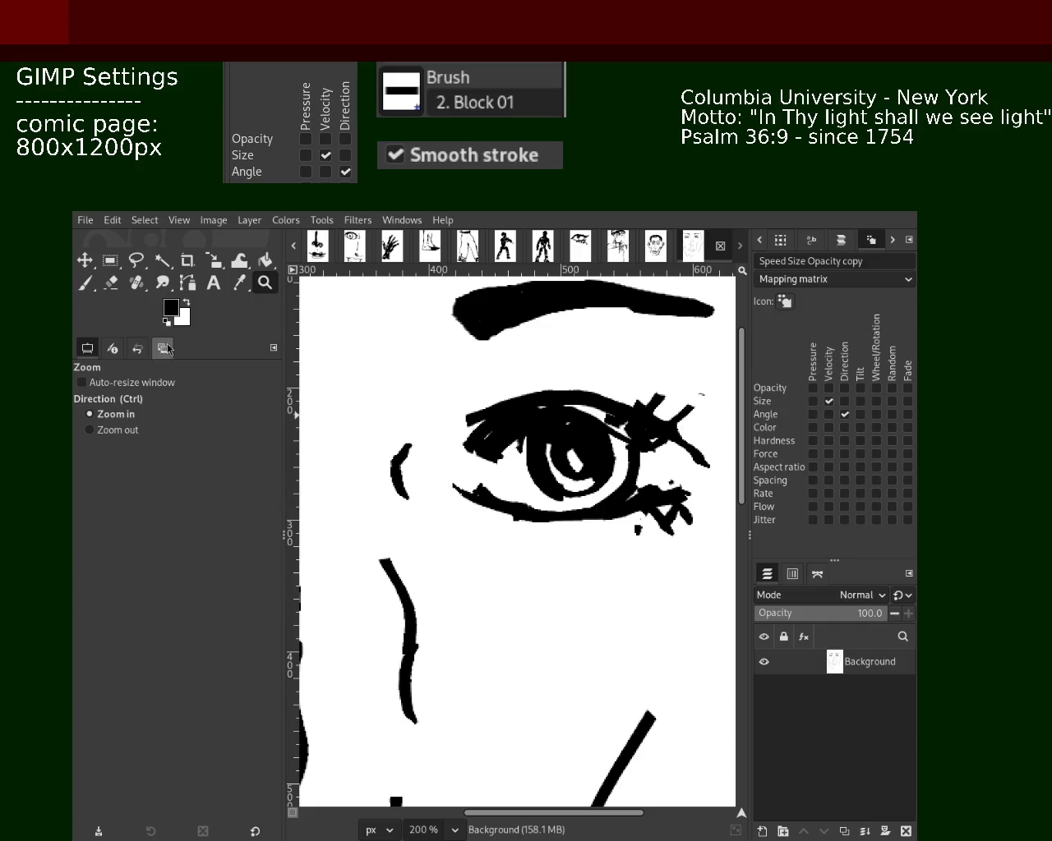
key("p")
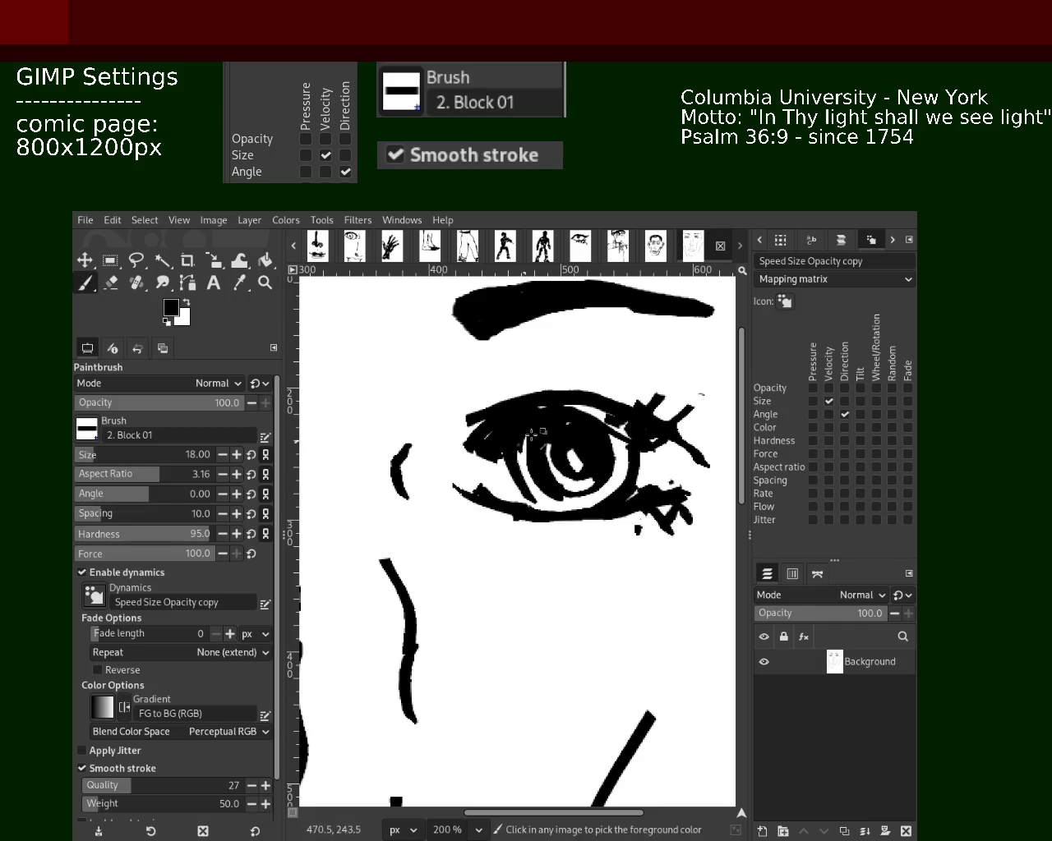
left_click_drag(518, 440, 511, 491)
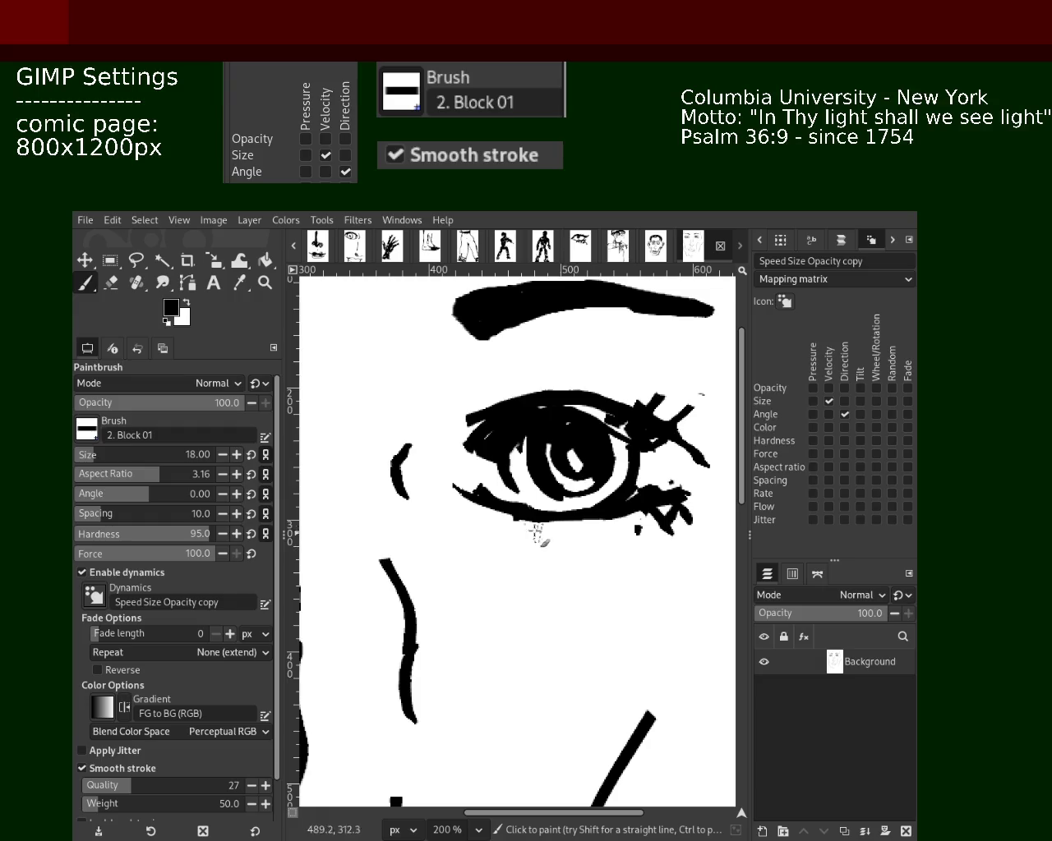
- Add bolder curved rings and lash strokes around the left eye's iris
left_click(265, 282)
left_click(618, 462, "ctrl")
left_click(617, 463, "ctrl")
left_click(564, 562, "ctrl")
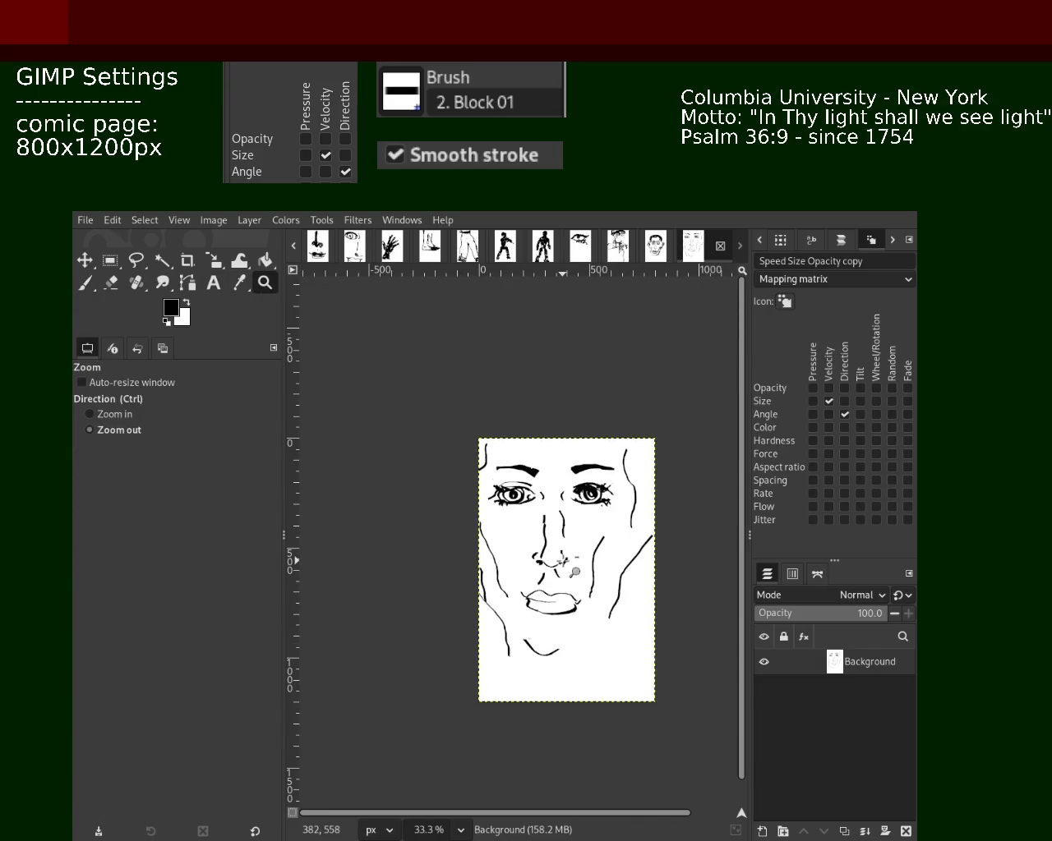
left_click(573, 571, "ctrl")
left_click(567, 580)
left_click(493, 489, "ctrl")
left_click(491, 487)
left_click(492, 486)
left_click(491, 486)
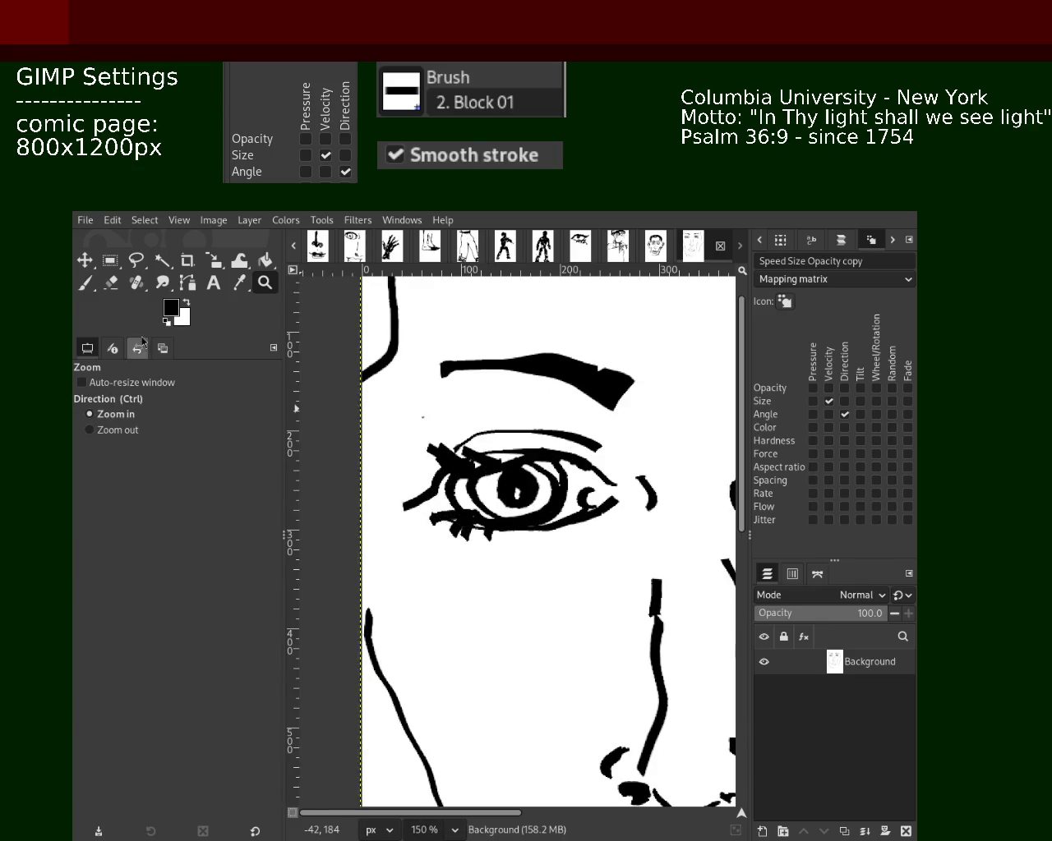
left_click(89, 283)
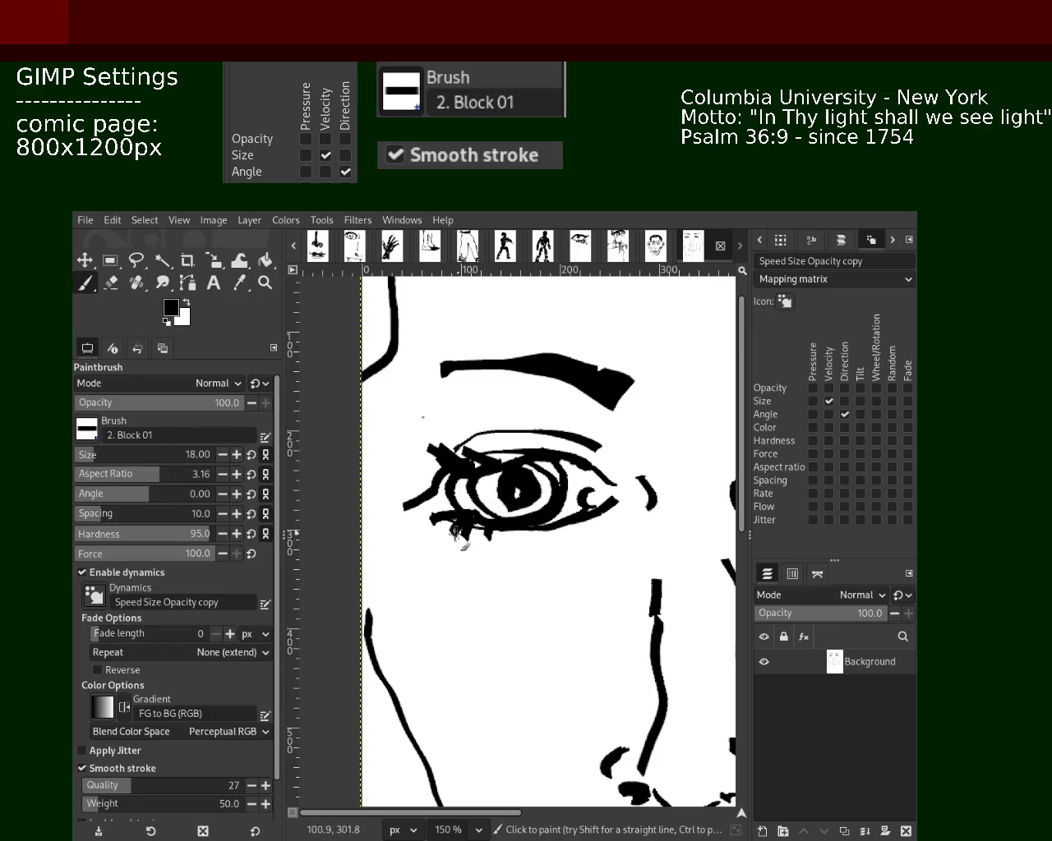
mouse_move(519, 471)
left_mouse_down()
mouse_move(547, 503)
mouse_move(514, 465)
left_mouse_up()
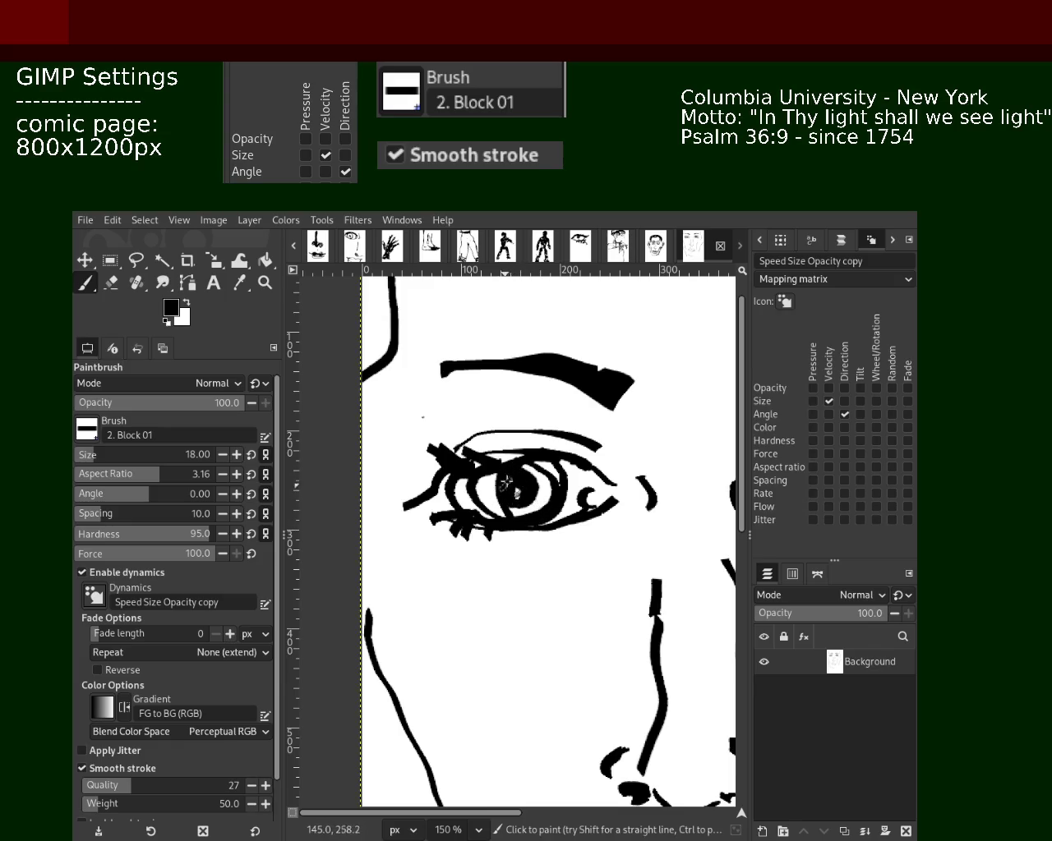
- Zoom out to 50% so the whole face page is in view
key("z")
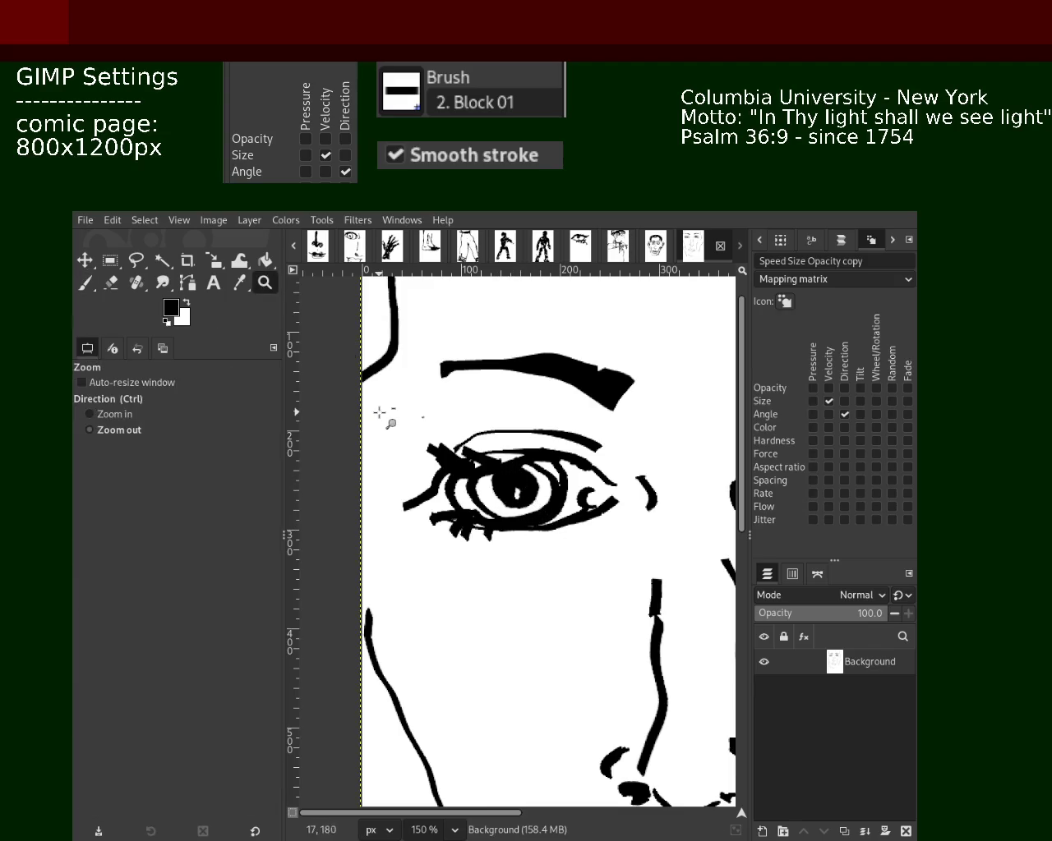
left_click(380, 413)
left_click(381, 413)
left_click(381, 413)
left_click(380, 412)
left_click(381, 413)
left_click(381, 413, "ctrl")
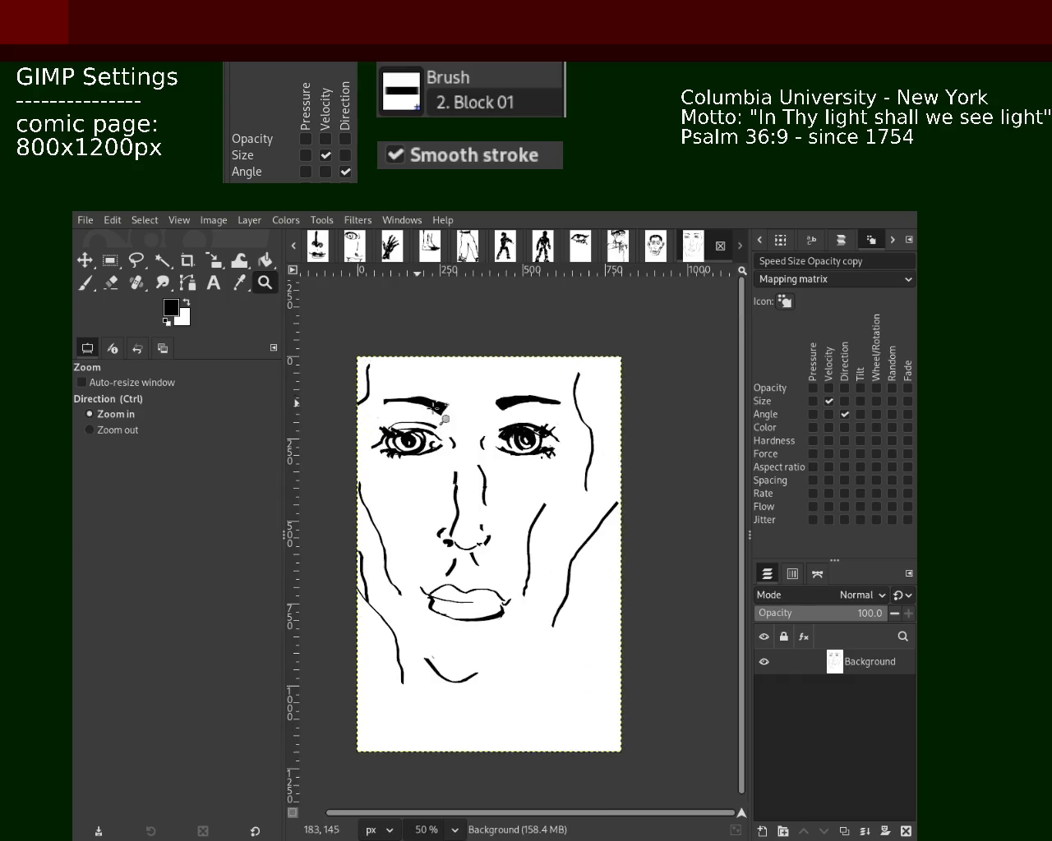
left_click_drag(534, 448, 540, 451)
scroll(540, 451, "up", 1)
scroll(546, 451, "up", 4)
scroll(552, 448, "up", 1)
scroll(560, 443, "up", 1)
scroll(572, 454, "up", 3)
scroll(570, 464, "up", 3)
scroll(568, 470, "down", 1)
scroll(568, 472, "up", 1)
scroll(568, 472, "down", 1)
scroll(567, 472, "up", 2)
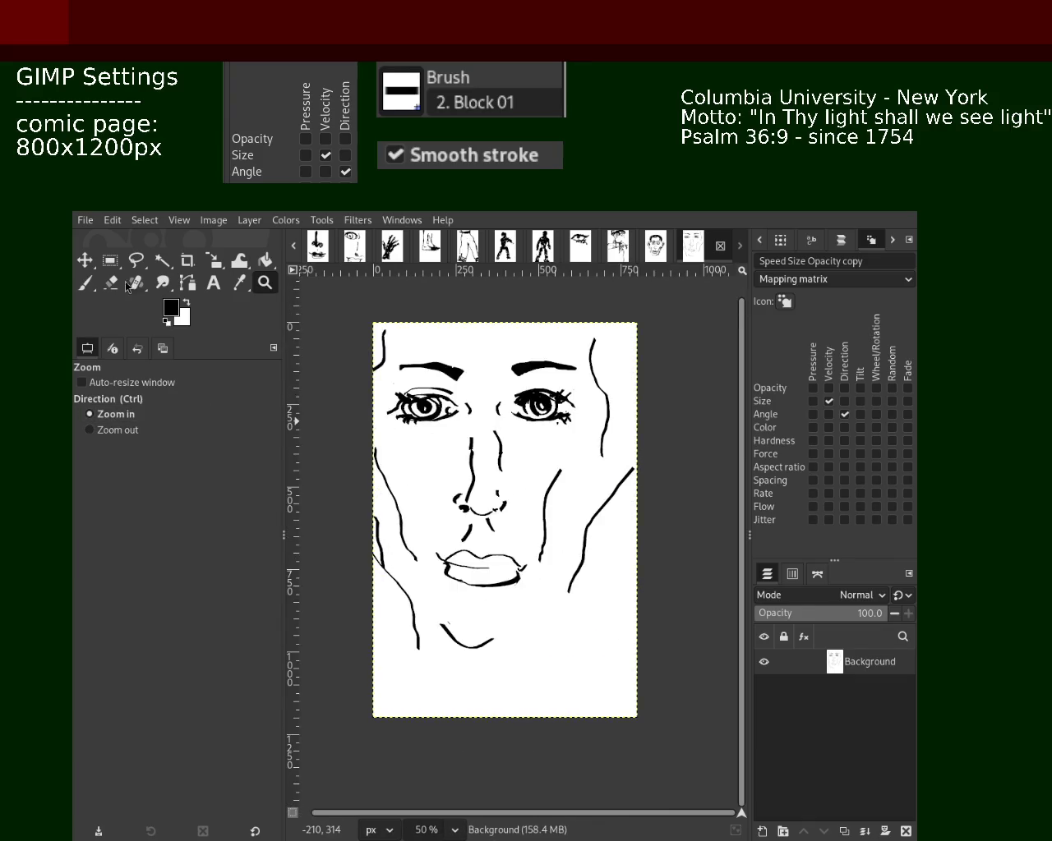
left_click(110, 261)
- Cut and paste the chin area, move it about 13 px right, and anchor it
left_click_drag(433, 609, 513, 661)
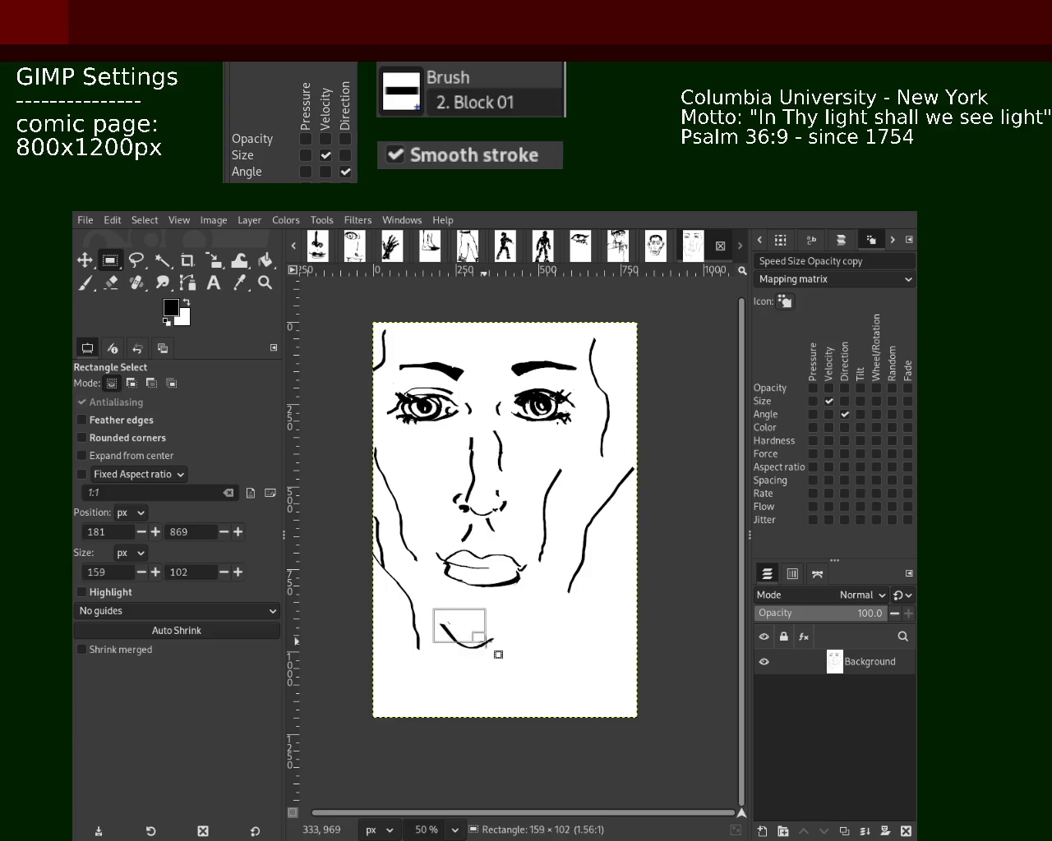
key("ctrl+x")
key("ctrl+v")
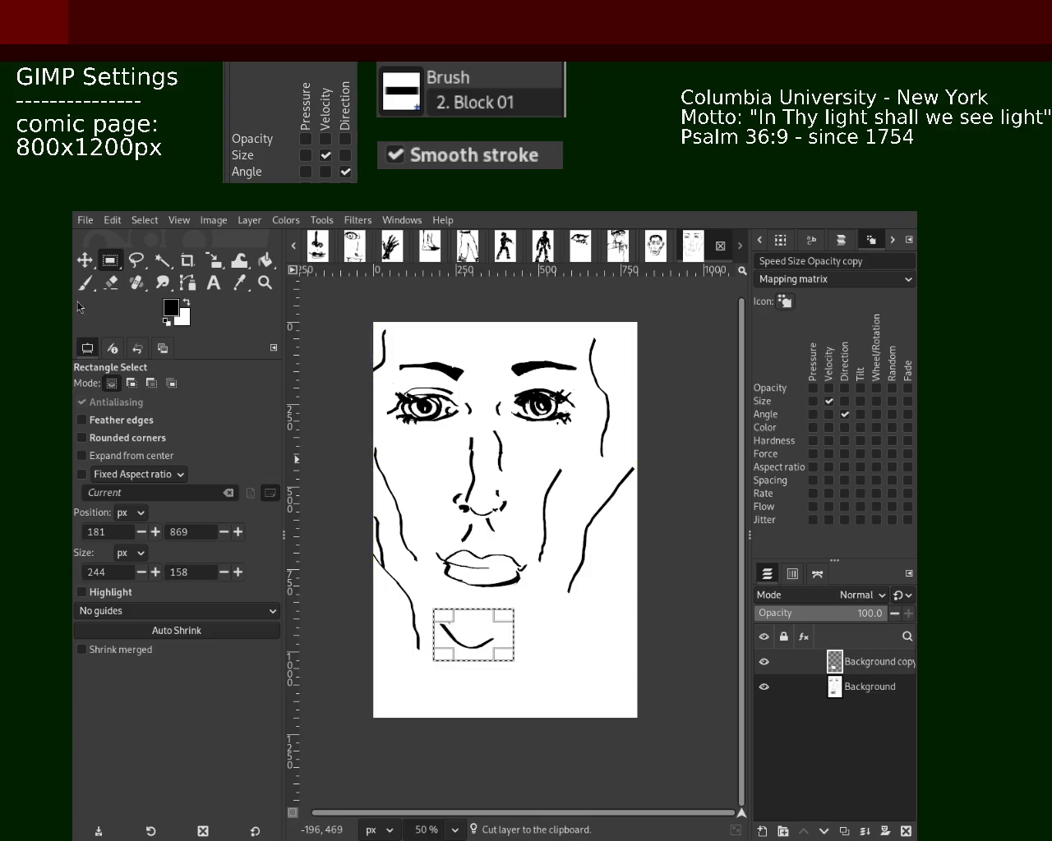
left_click(85, 261)
left_click_drag(493, 649, 504, 650)
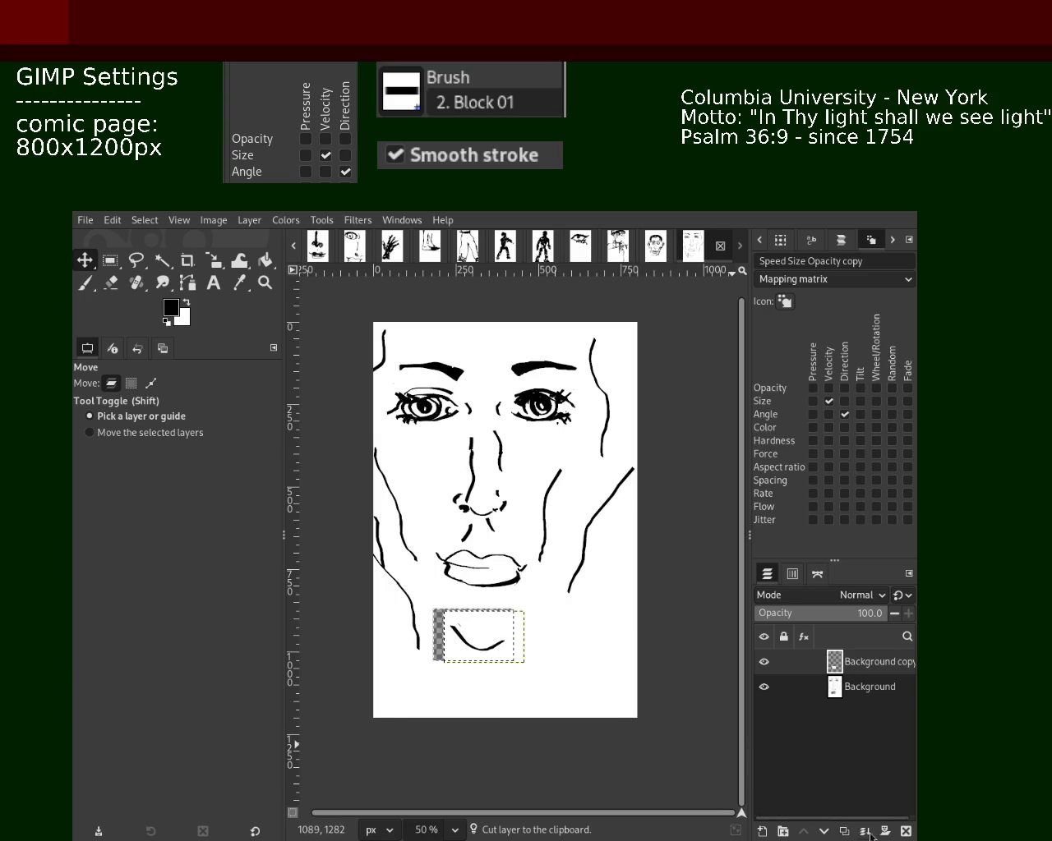
left_click(864, 831)
- Bucket-fill the transparent gaps left beside the chin with white
left_click(265, 260)
left_click(560, 599, "ctrl")
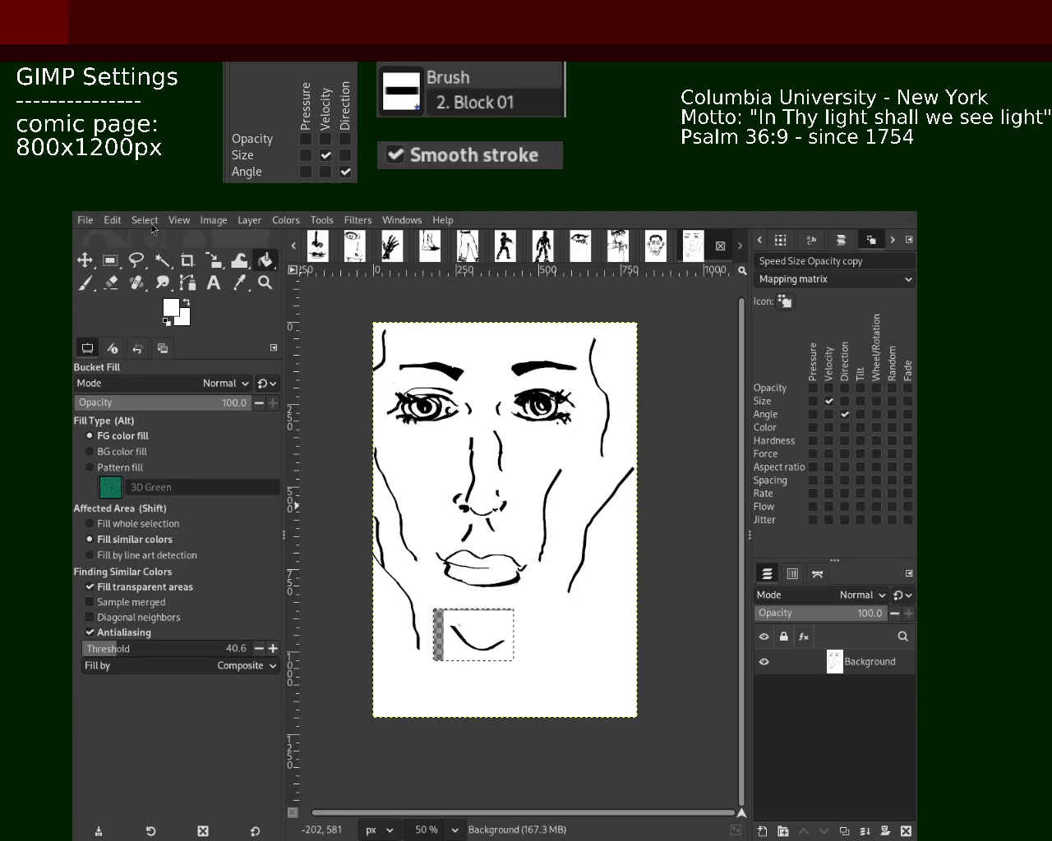
left_click(448, 634)
left_click(448, 588)
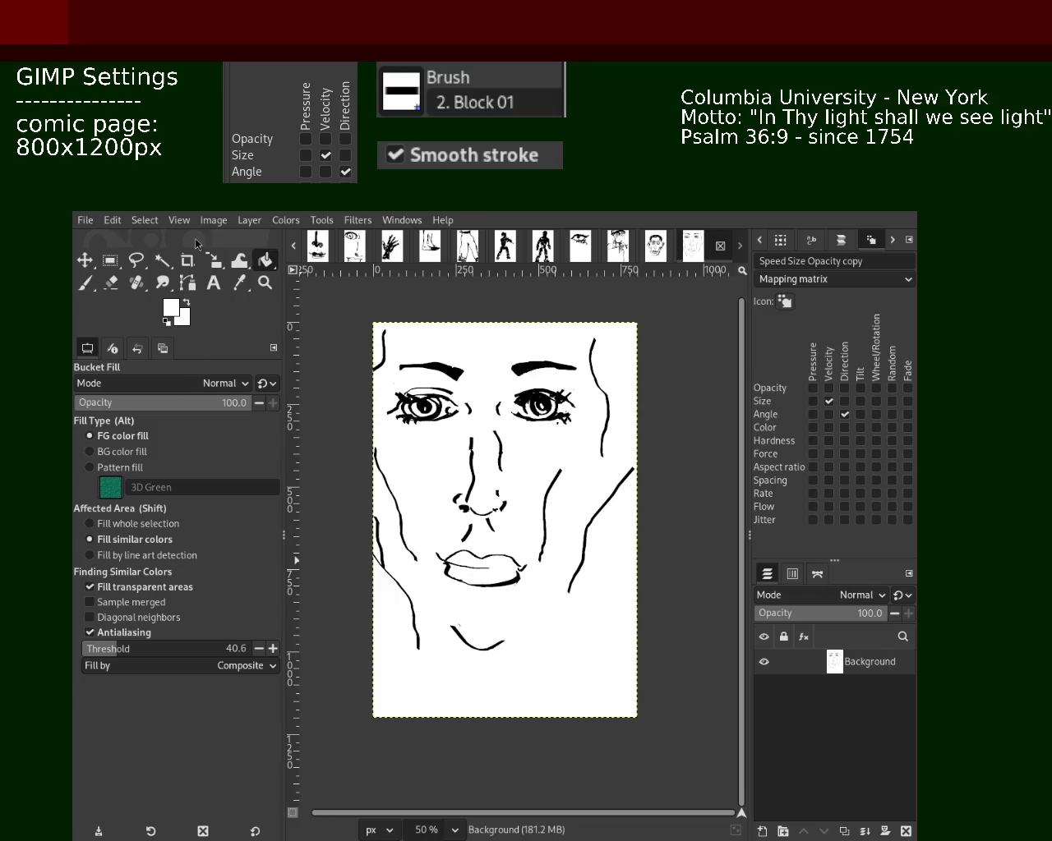
- Save the drawing as 62.xcf and settle the view at about 50% on the face
key("z")
left_click(506, 518, "ctrl")
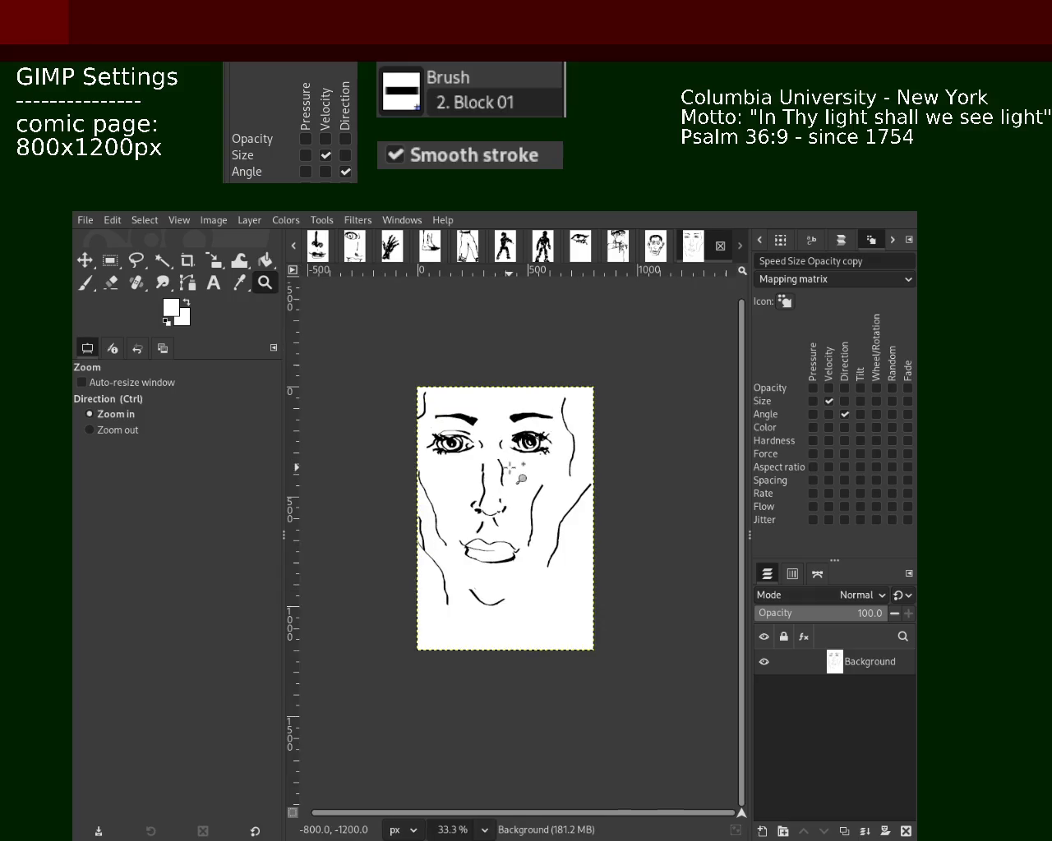
key("ctrl+s")
left_click(542, 476, "ctrl")
double_click(532, 484)
left_click(517, 493, "ctrl")
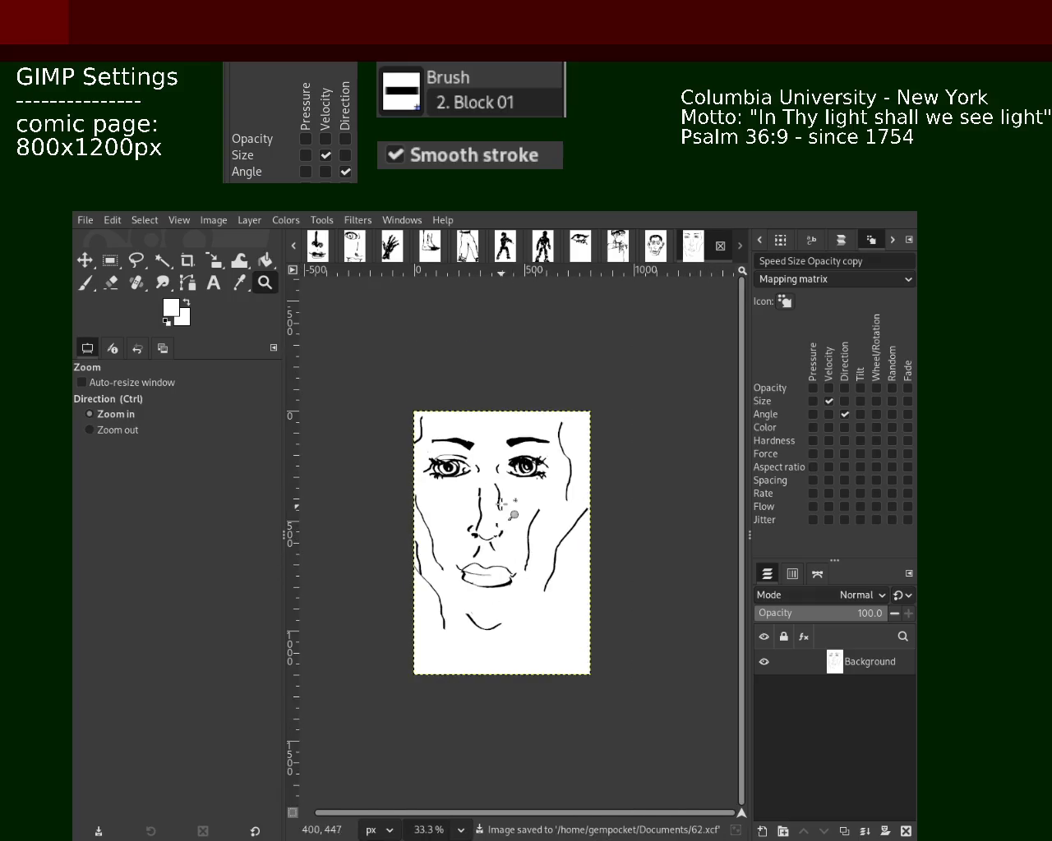
double_click(506, 506)
left_click(504, 503, "ctrl")
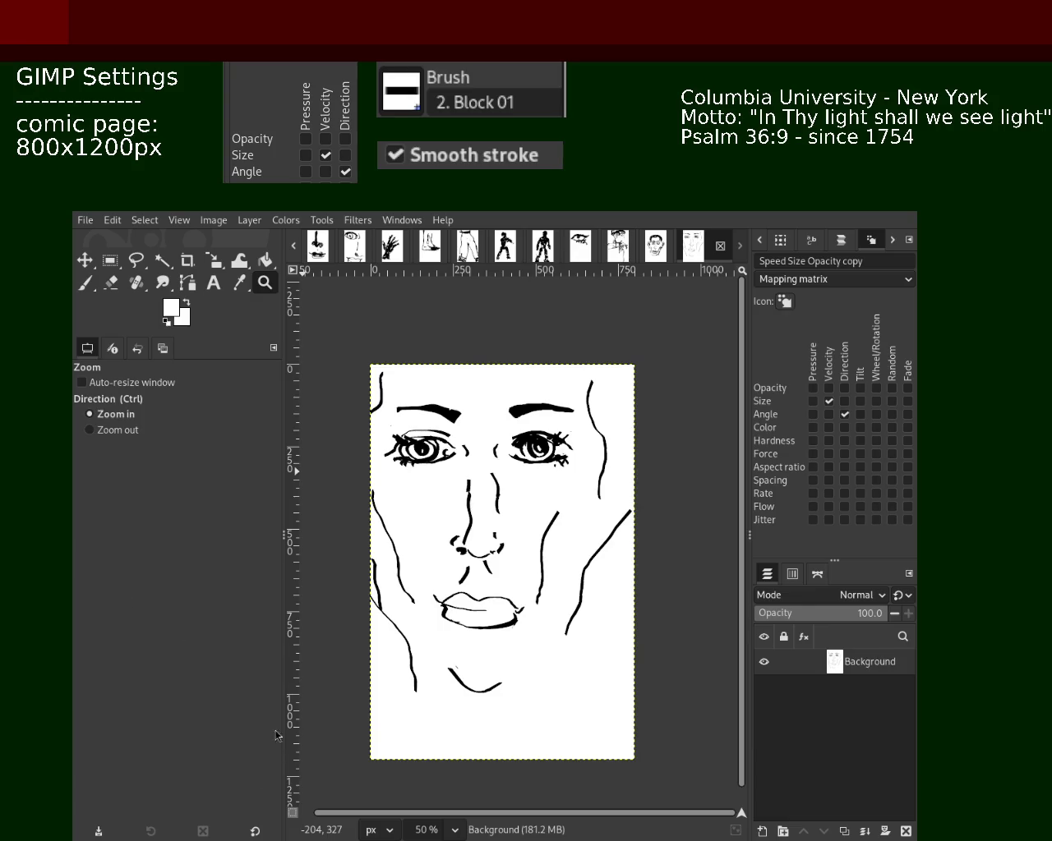
left_click(507, 510, "ctrl")
double_click(508, 510)
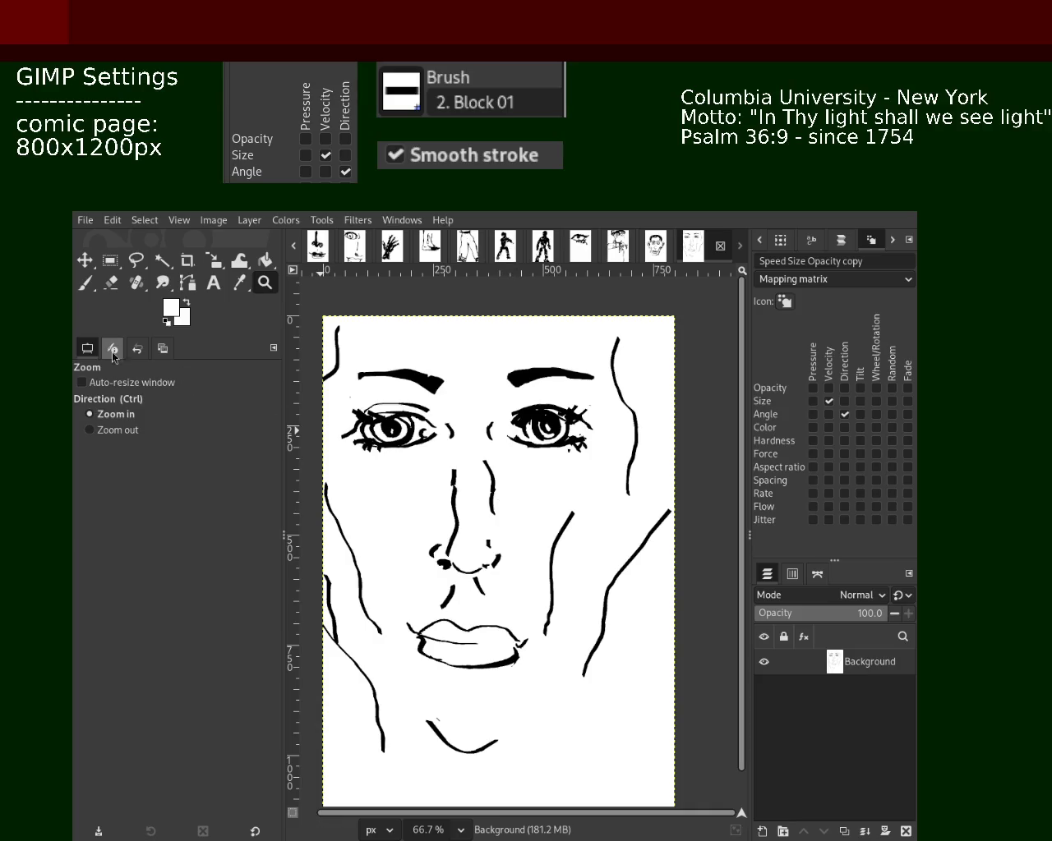
- Switch to the Paintbrush in black and try strokes beside the right cheek
left_click(86, 284)
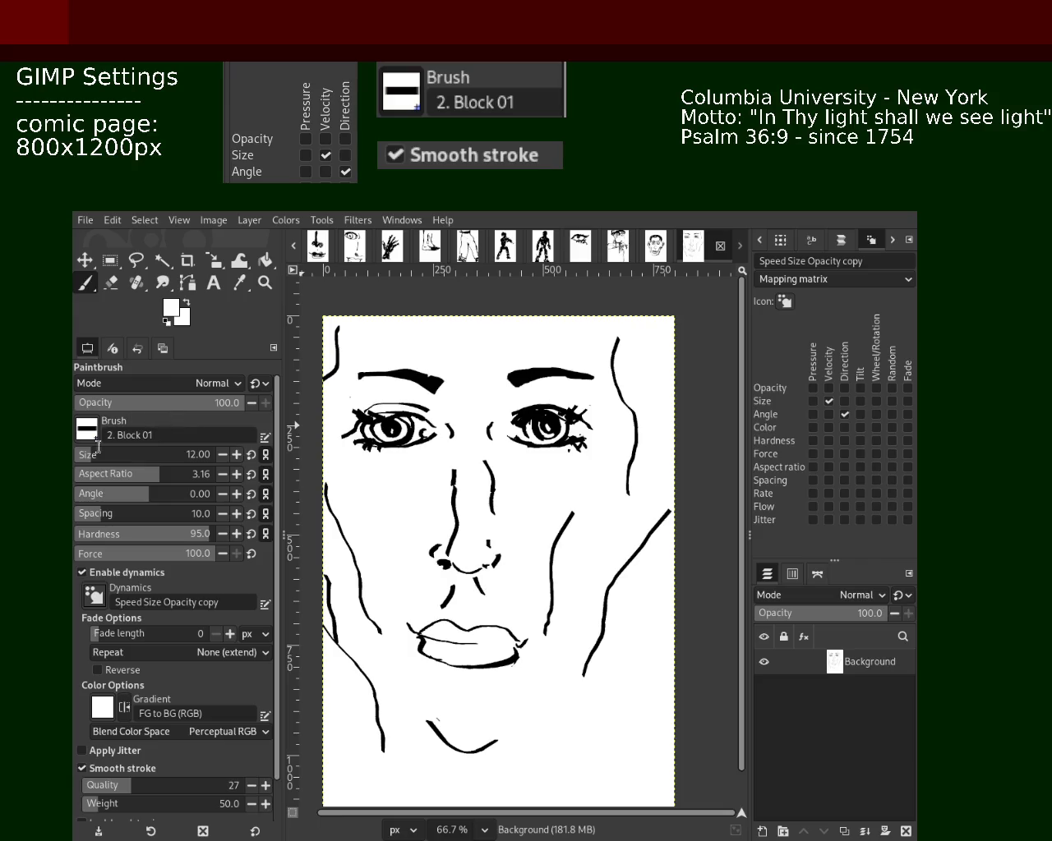
key("d")
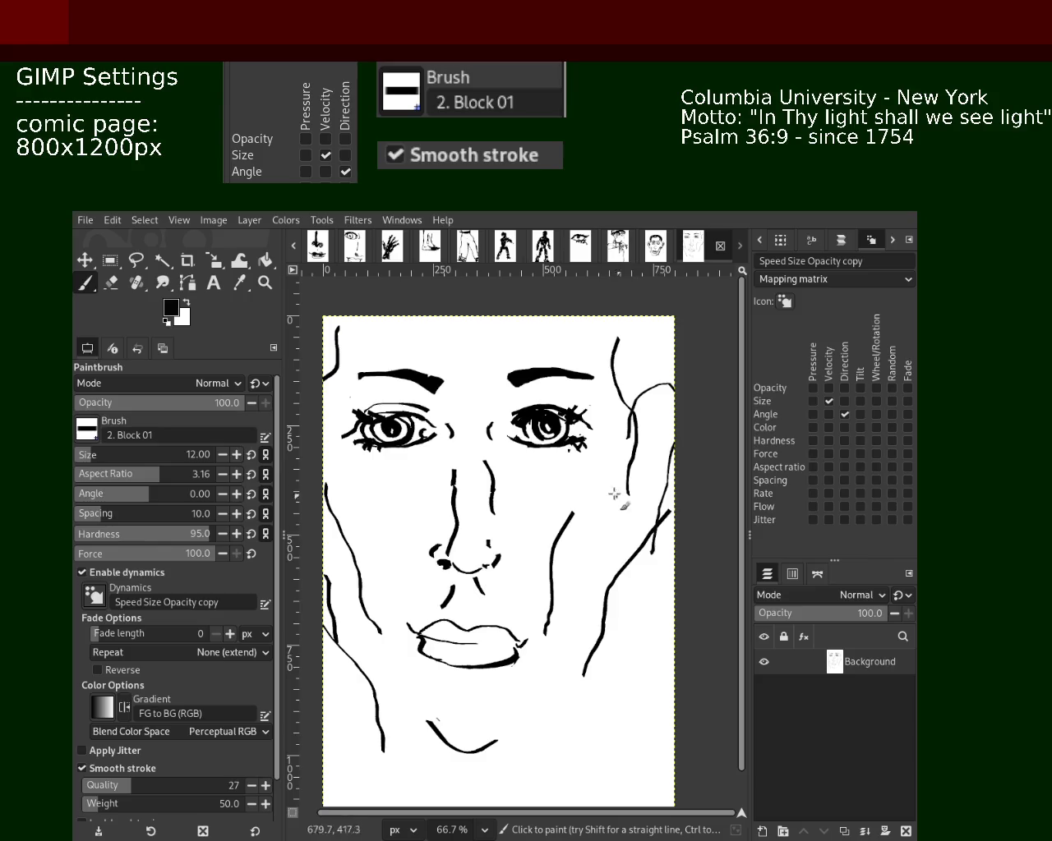
left_click_drag(640, 398, 664, 534)
key("ctrl+z")
left_click_drag(635, 403, 659, 537)
key("ctrl+z")
- Draw the hook-shaped outer ear outline and try a vertical inner-ear line
left_click_drag(621, 370, 629, 494)
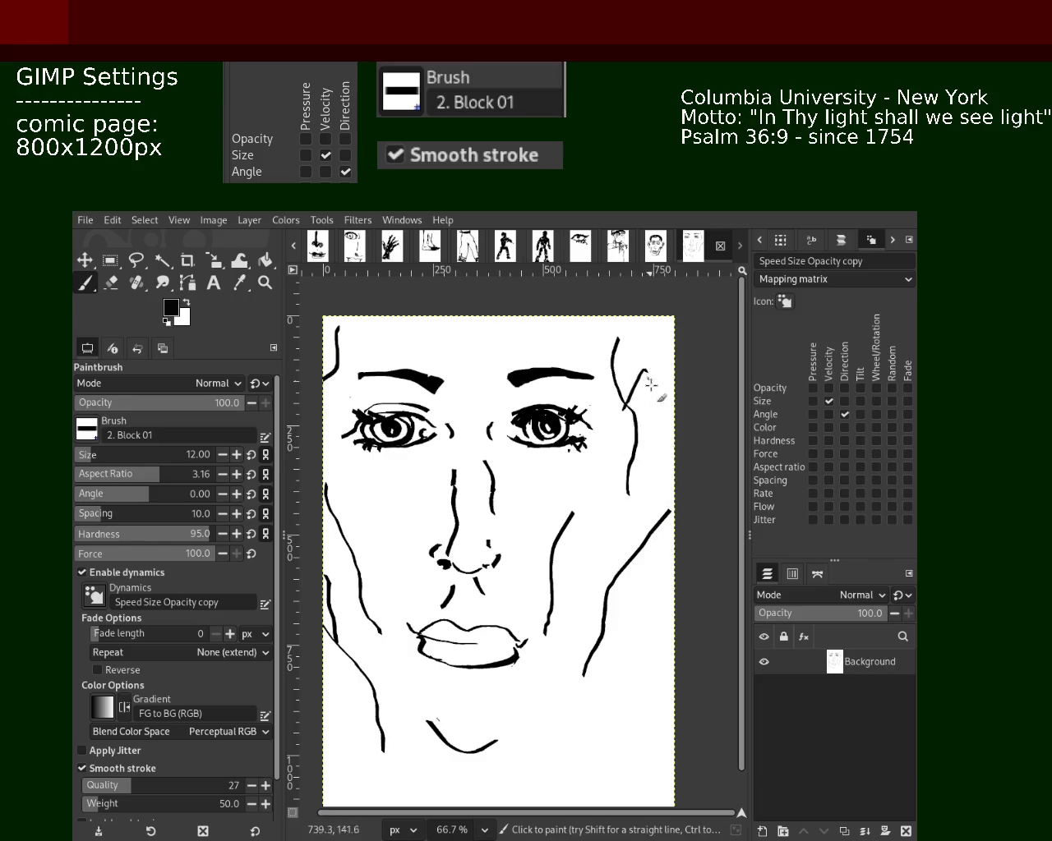
left_click_drag(621, 416, 654, 546)
key("ctrl+z")
mouse_move(626, 411)
left_mouse_down()
mouse_move(664, 396)
mouse_move(622, 539)
left_mouse_up()
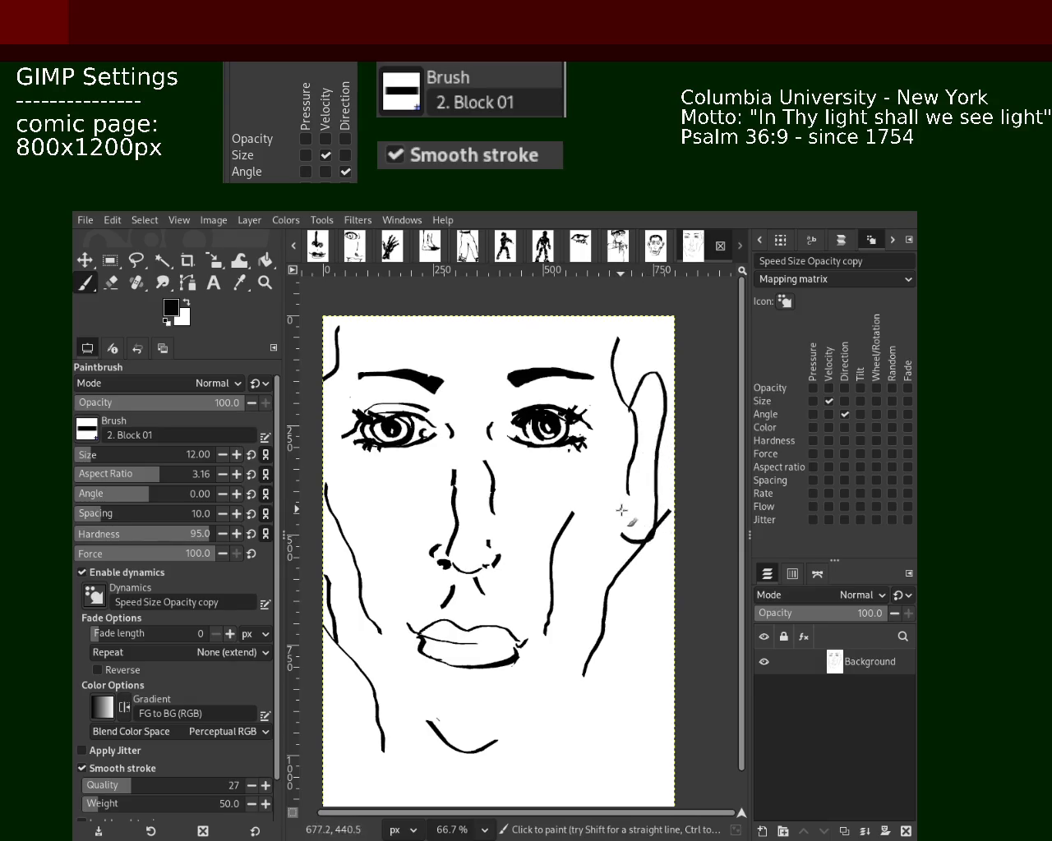
left_click_drag(647, 407, 634, 493)
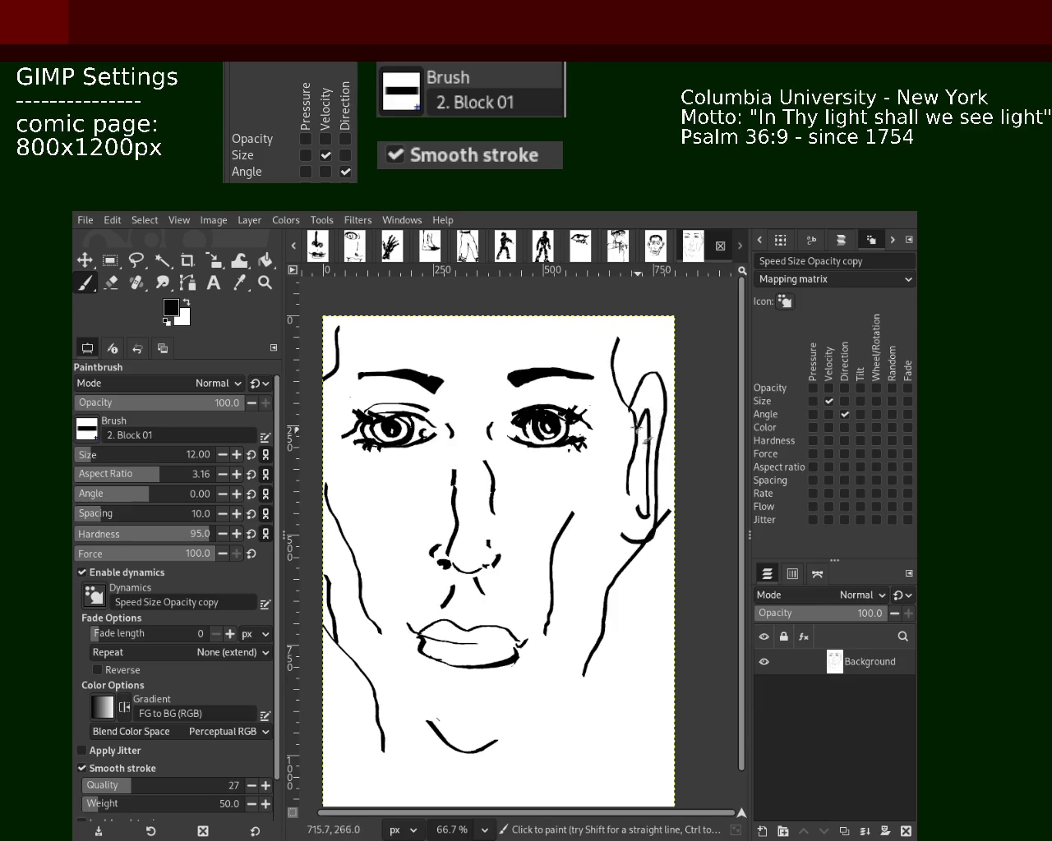
left_click_drag(638, 409, 649, 510)
key("ctrl+z")
left_click_drag(640, 411, 639, 495)
key("ctrl+z")
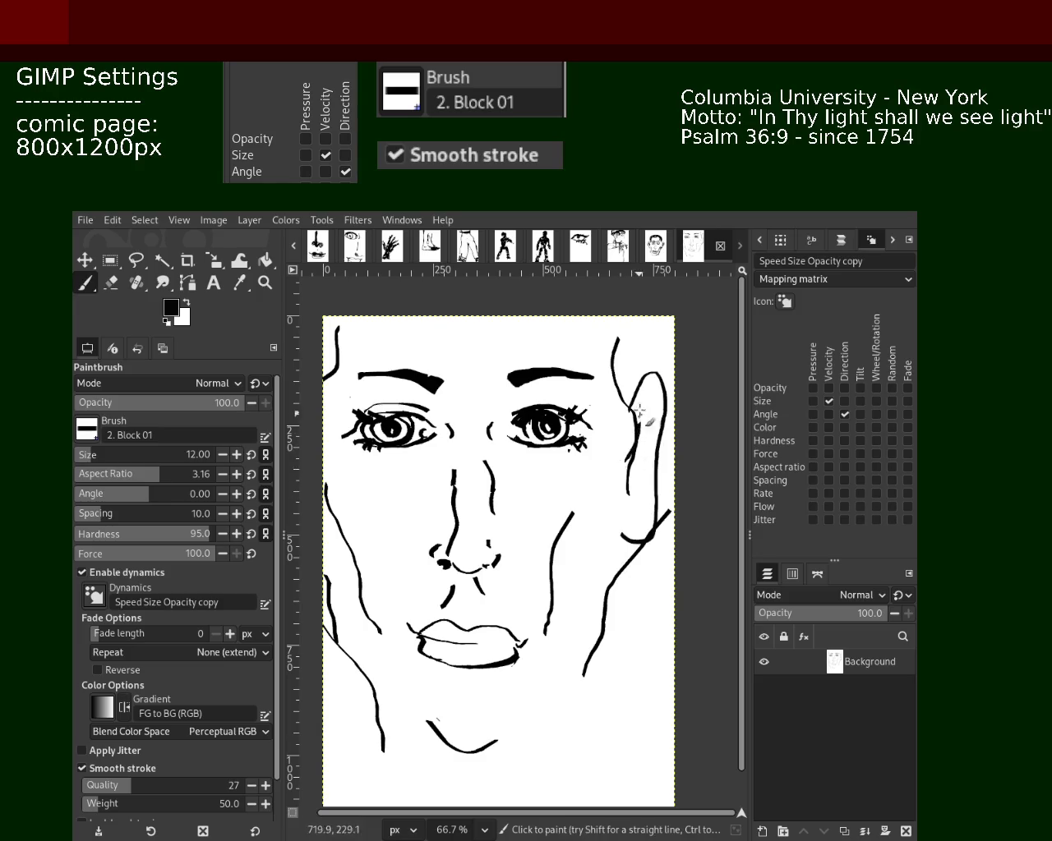
- Add an inner-ear oval and retry ear strokes running down to the jaw
left_click_drag(649, 448, 646, 436)
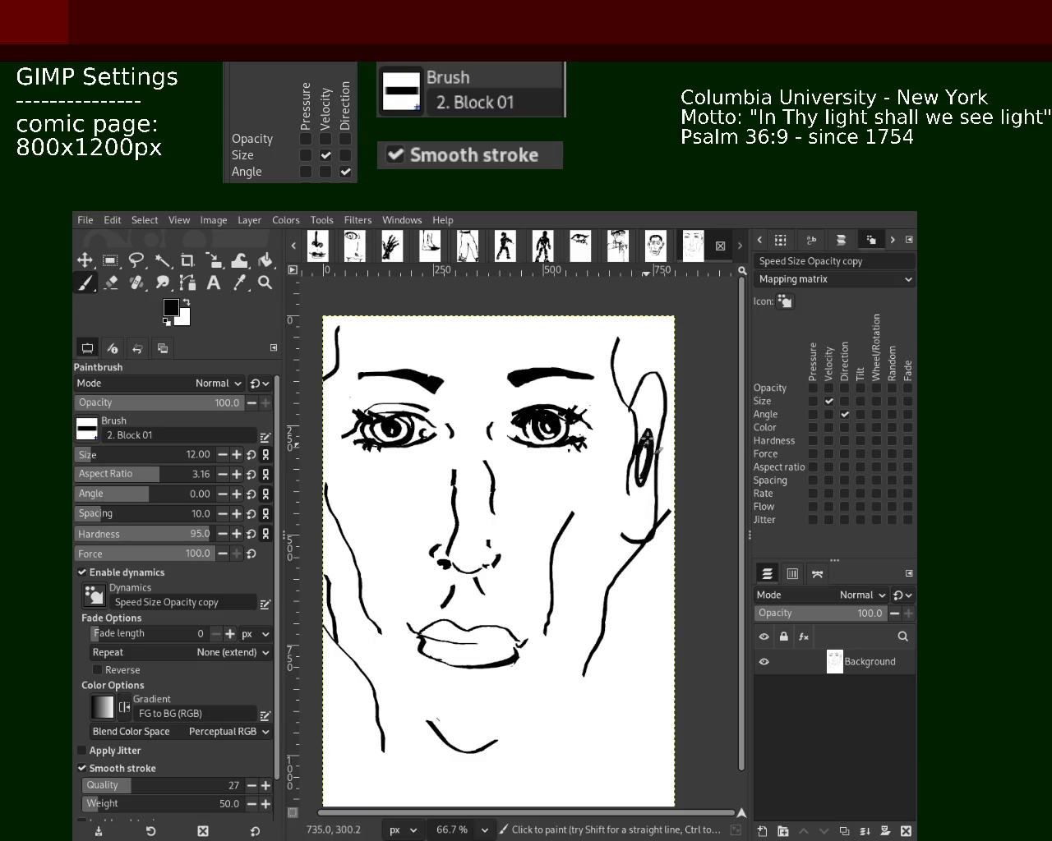
left_click_drag(646, 415, 641, 536)
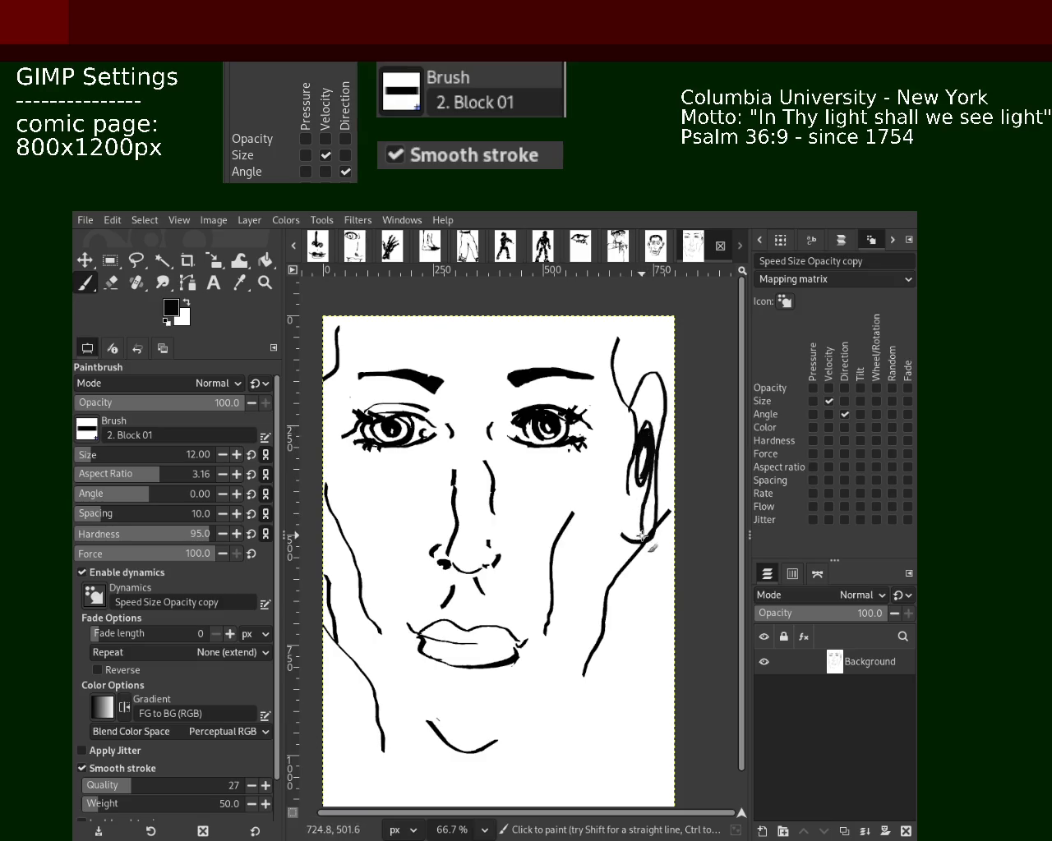
left_click_drag(639, 480, 626, 521)
key("ctrl+z")
key("ctrl+z")
key("ctrl+z")
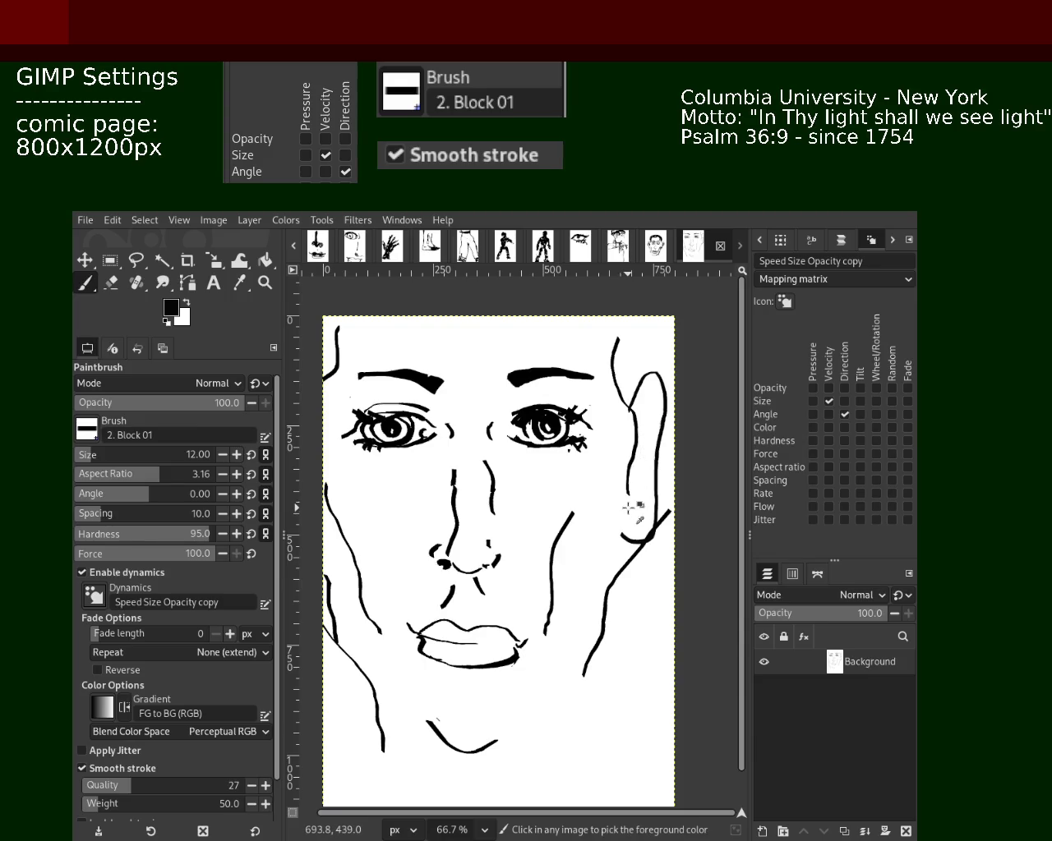
key("ctrl+z")
mouse_move(630, 411)
left_mouse_down()
mouse_move(638, 373)
mouse_move(633, 526)
left_mouse_up()
key("ctrl+z")
left_click_drag(627, 383, 617, 519)
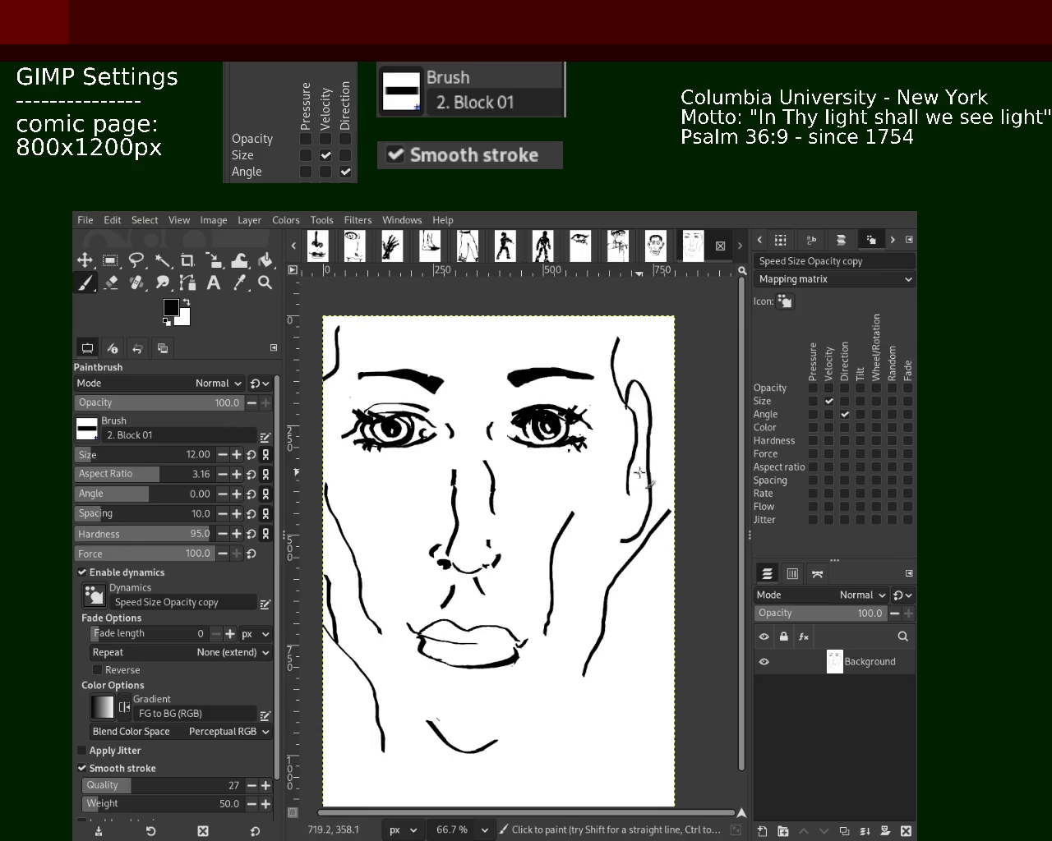
key("ctrl+z")
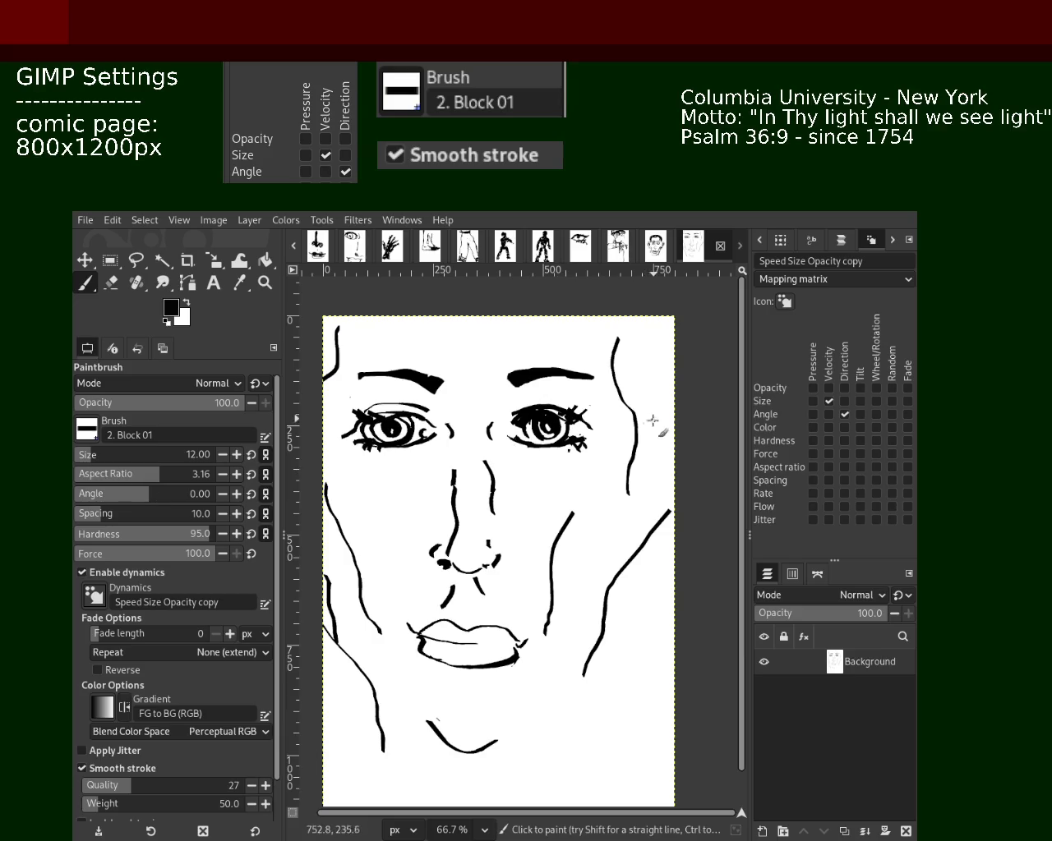
mouse_move(637, 411)
left_mouse_down()
mouse_move(630, 389)
mouse_move(651, 395)
mouse_move(645, 465)
left_mouse_up()
key("ctrl+z")
key("ctrl+z")
- Extend the ear line toward the jaw and rework the hooked inner-ear stroke
mouse_move(653, 383)
left_mouse_down()
mouse_move(665, 465)
mouse_move(629, 530)
left_mouse_up()
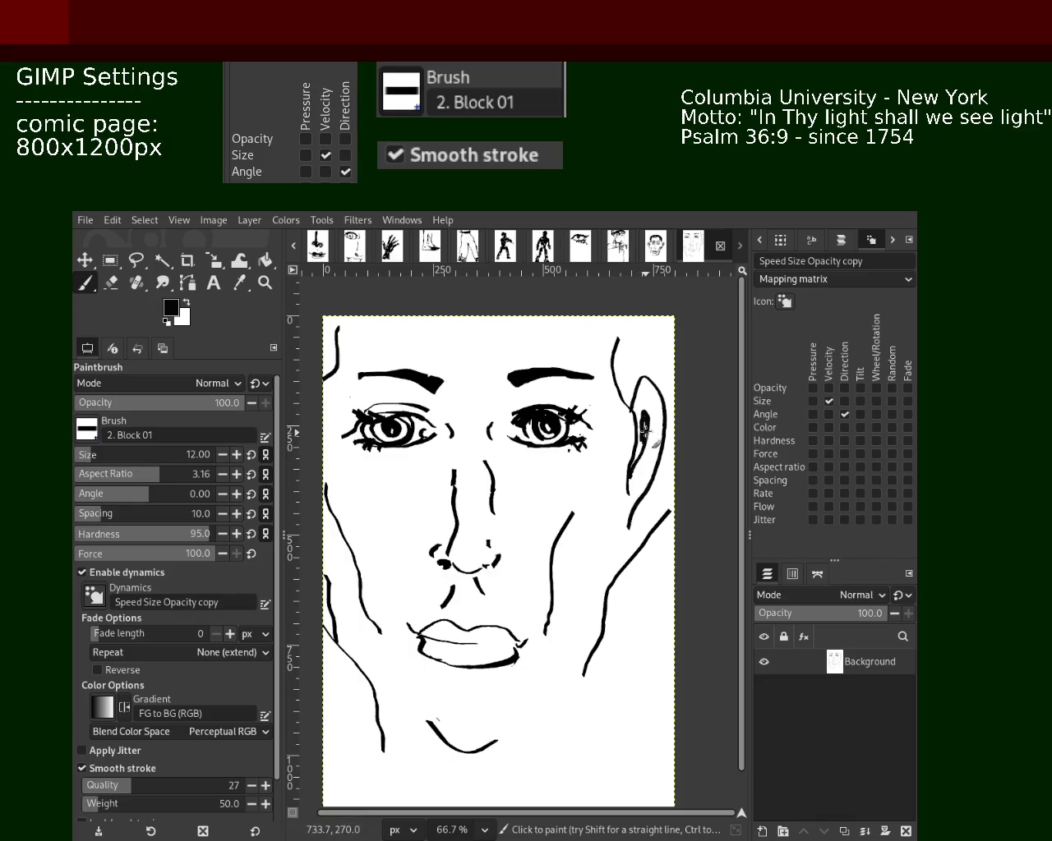
left_click_drag(662, 411, 638, 507)
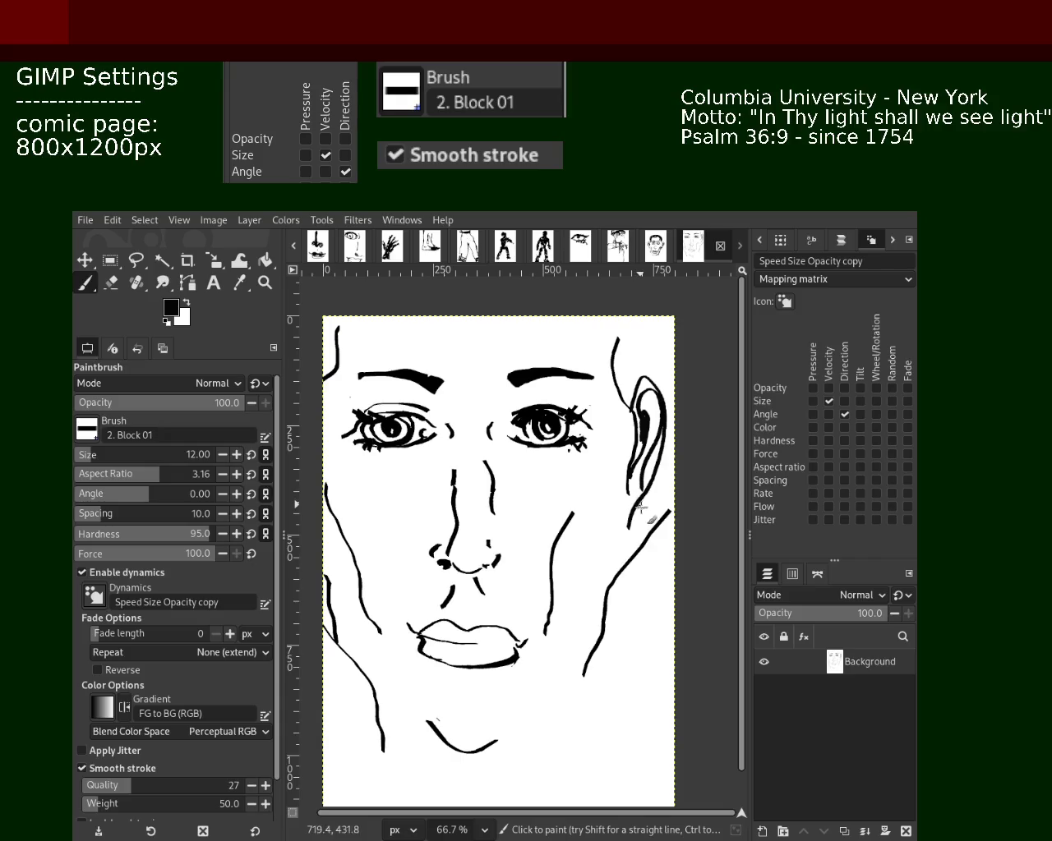
key("ctrl+z")
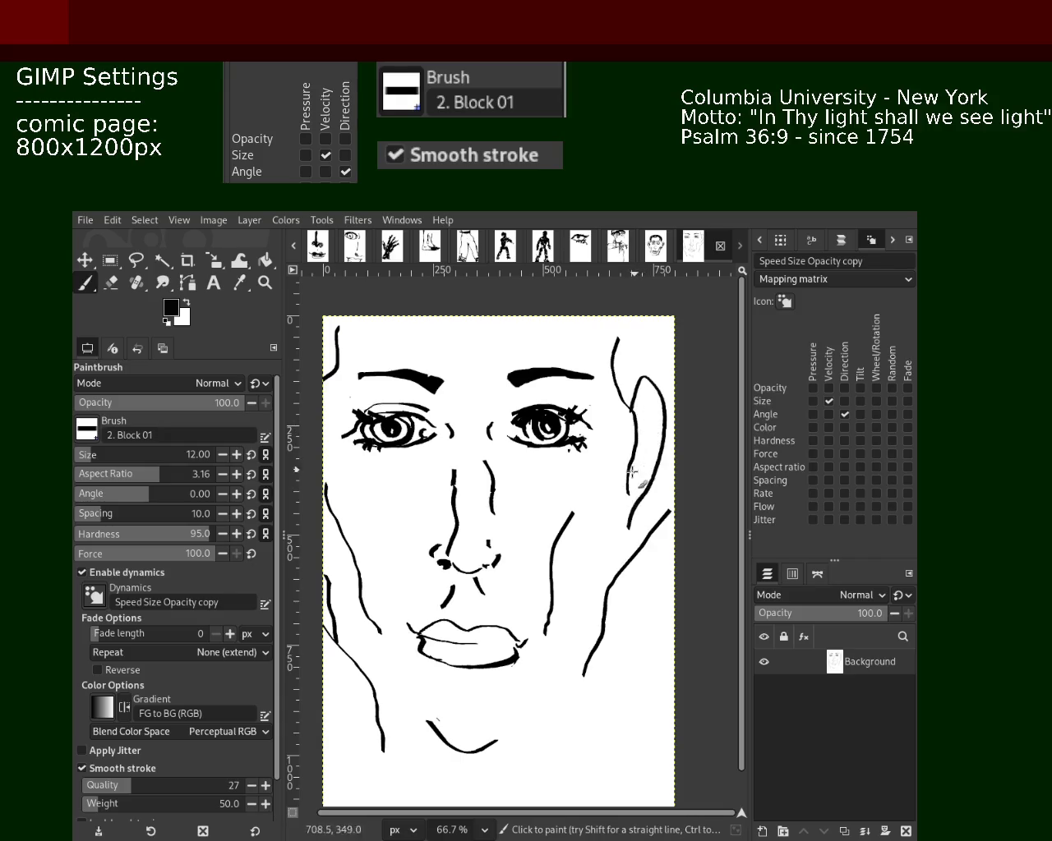
mouse_move(632, 481)
left_mouse_down()
mouse_move(648, 417)
mouse_move(638, 449)
left_mouse_up()
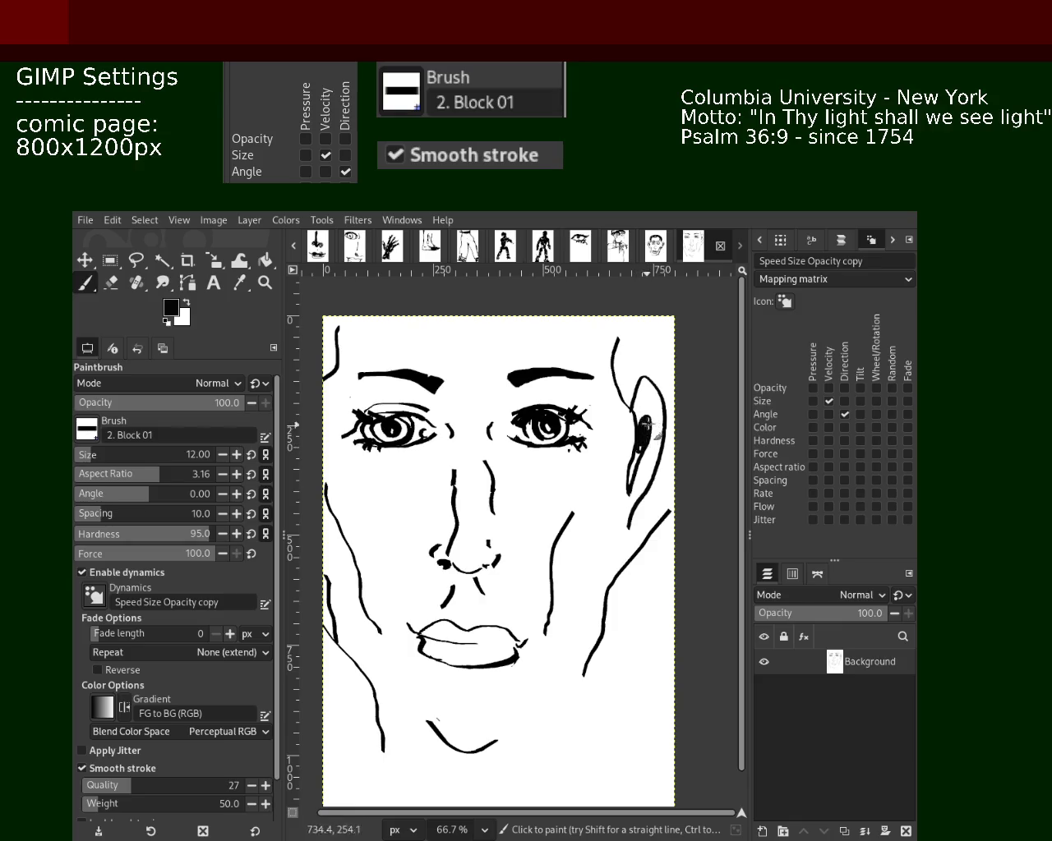
mouse_move(636, 412)
left_mouse_down()
mouse_move(659, 403)
mouse_move(613, 524)
left_mouse_up()
key("ctrl+z")
mouse_move(654, 441)
left_mouse_down()
mouse_move(615, 528)
mouse_move(631, 518)
mouse_move(622, 512)
mouse_move(623, 542)
mouse_move(632, 493)
mouse_move(627, 526)
left_mouse_up()
key("ctrl+z")
key("ctrl+z")
key("ctrl+z")
key("ctrl+z")
left_click_drag(638, 472, 626, 528)
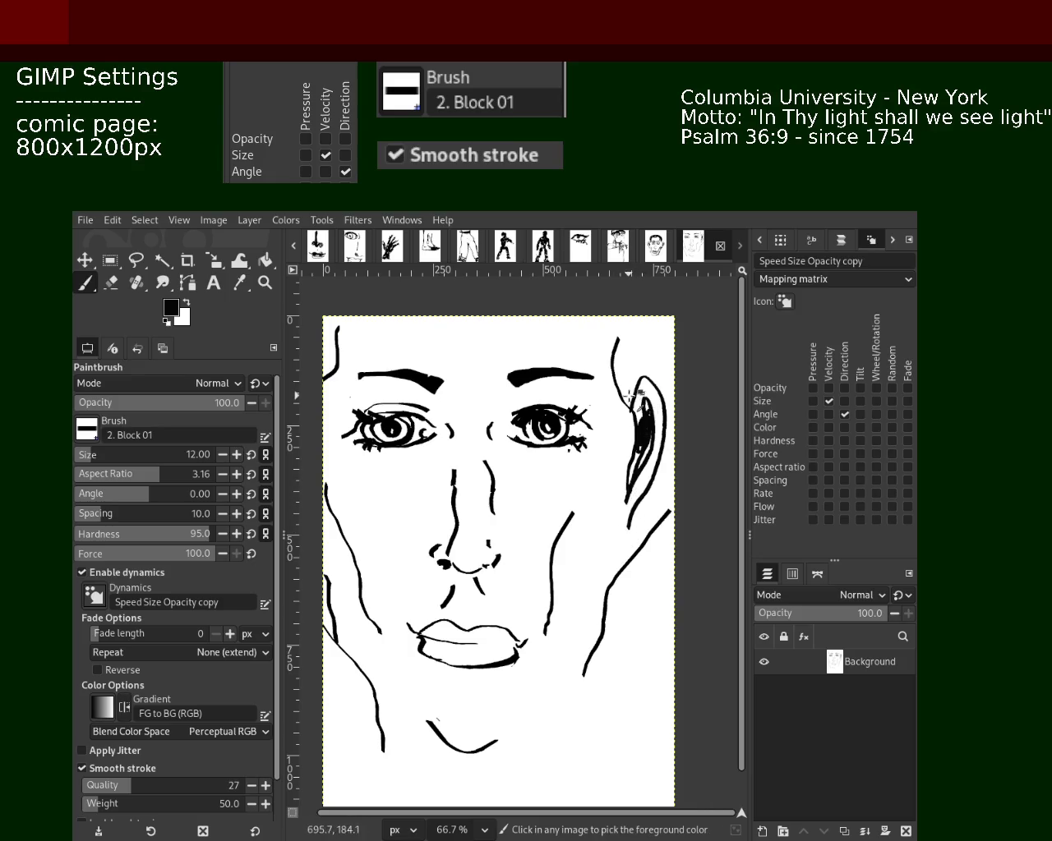
key("ctrl+z")
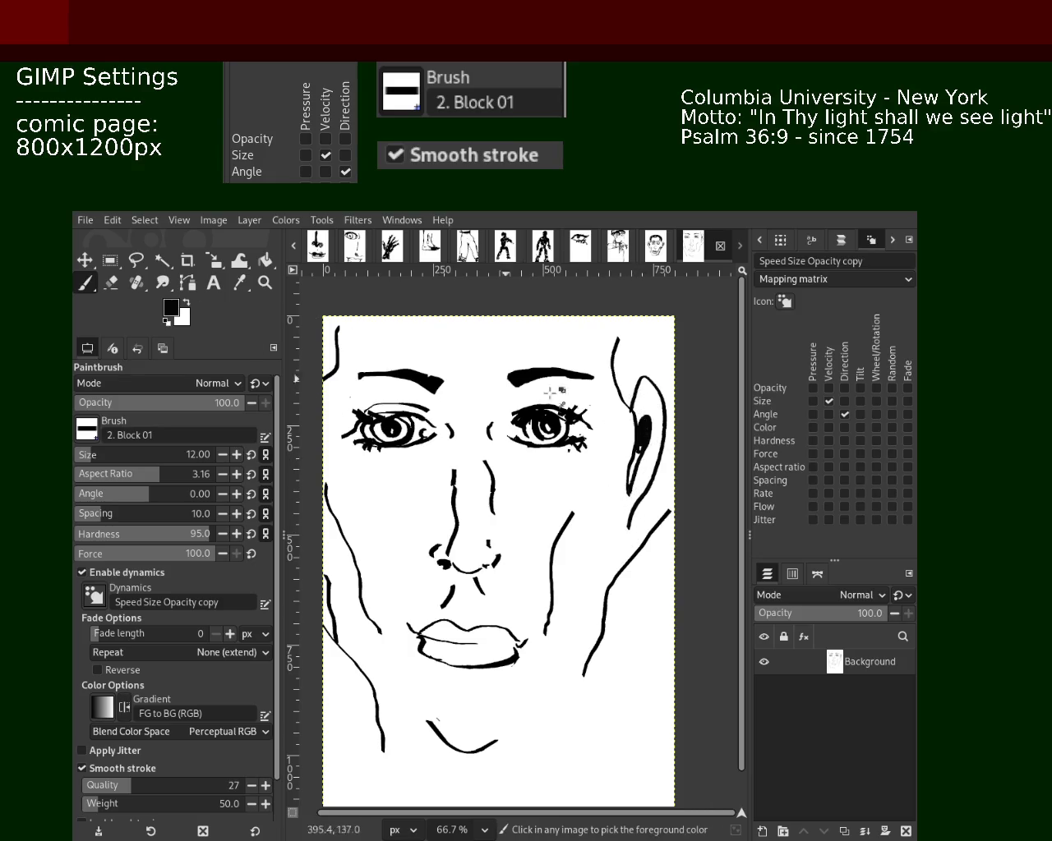
key("ctrl+z")
- Paint the final looping ear outline curling left, with a short upward stroke at its bottom
key("ctrl+z")
mouse_move(629, 406)
left_mouse_down()
mouse_move(638, 388)
mouse_move(657, 422)
mouse_move(653, 448)
mouse_move(634, 387)
mouse_move(638, 526)
left_mouse_up()
key("ctrl+z")
key("ctrl+z")
mouse_move(629, 393)
left_mouse_down()
mouse_move(643, 386)
mouse_move(625, 552)
left_mouse_up()
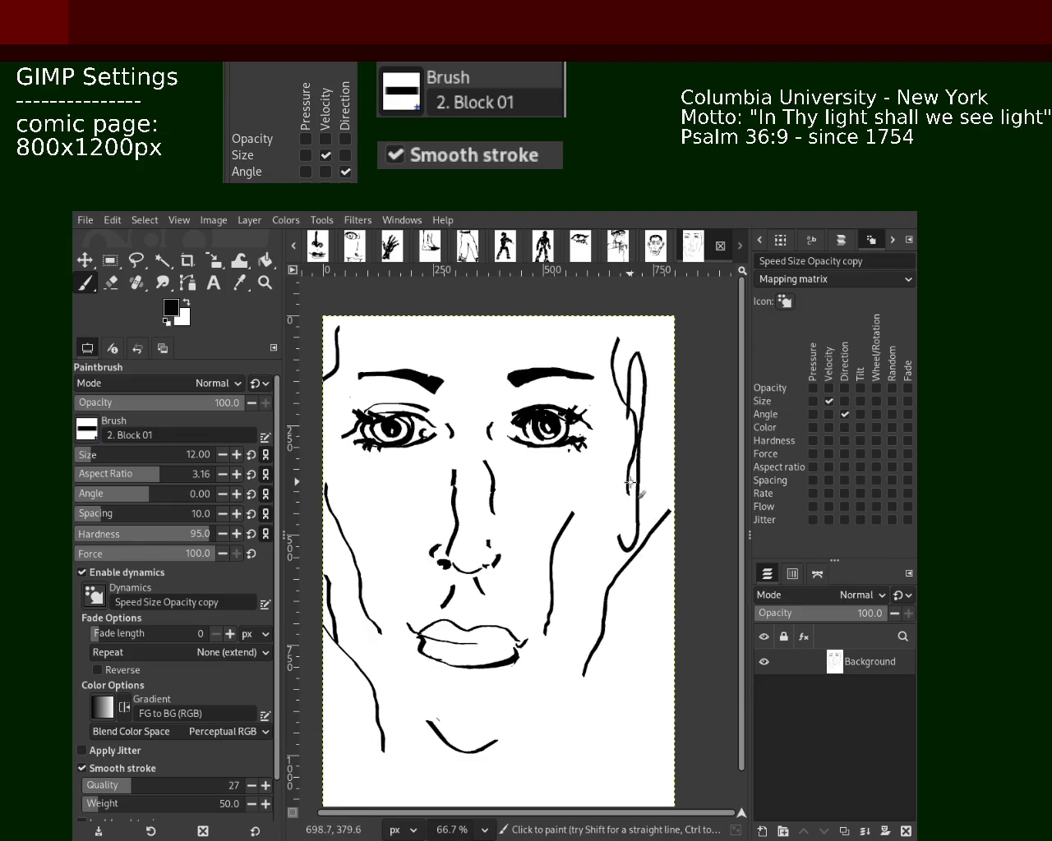
key("ctrl+z")
mouse_move(630, 415)
left_mouse_down()
mouse_move(658, 378)
mouse_move(653, 509)
left_mouse_up()
key("ctrl+z")
mouse_move(625, 415)
left_mouse_down()
mouse_move(653, 357)
mouse_move(657, 446)
mouse_move(634, 543)
mouse_move(620, 521)
left_mouse_up()
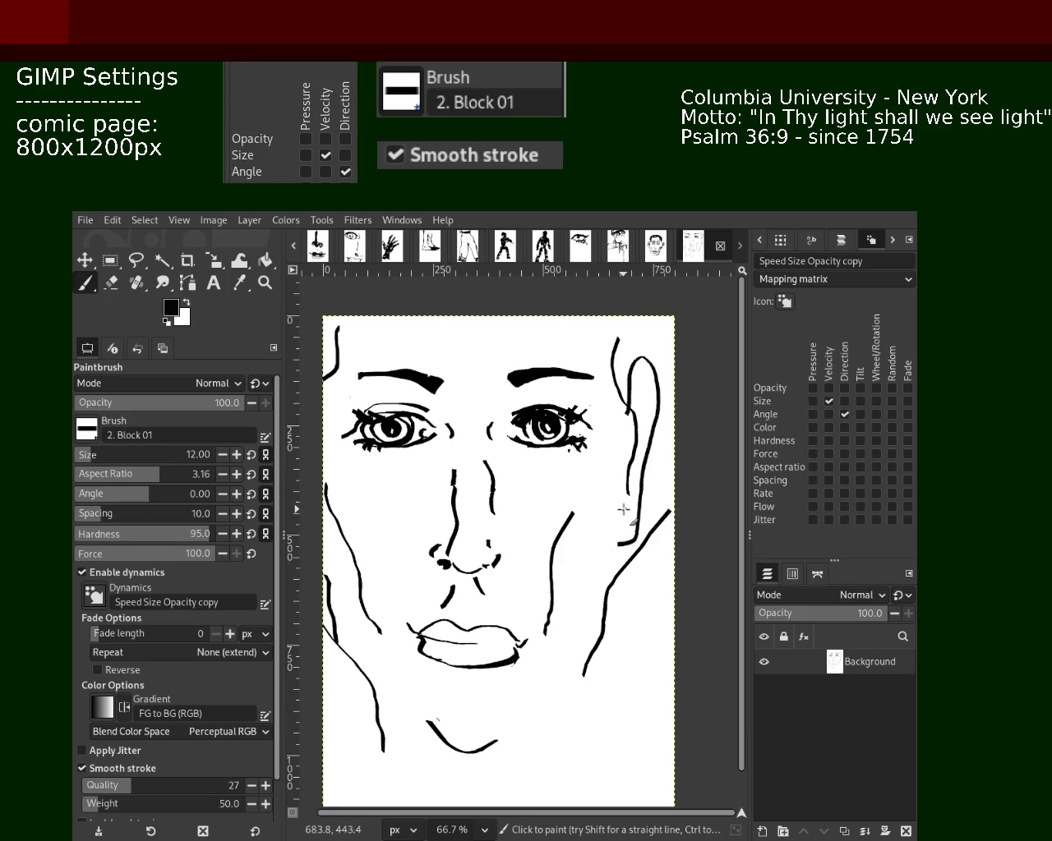
left_click_drag(622, 533, 626, 511)
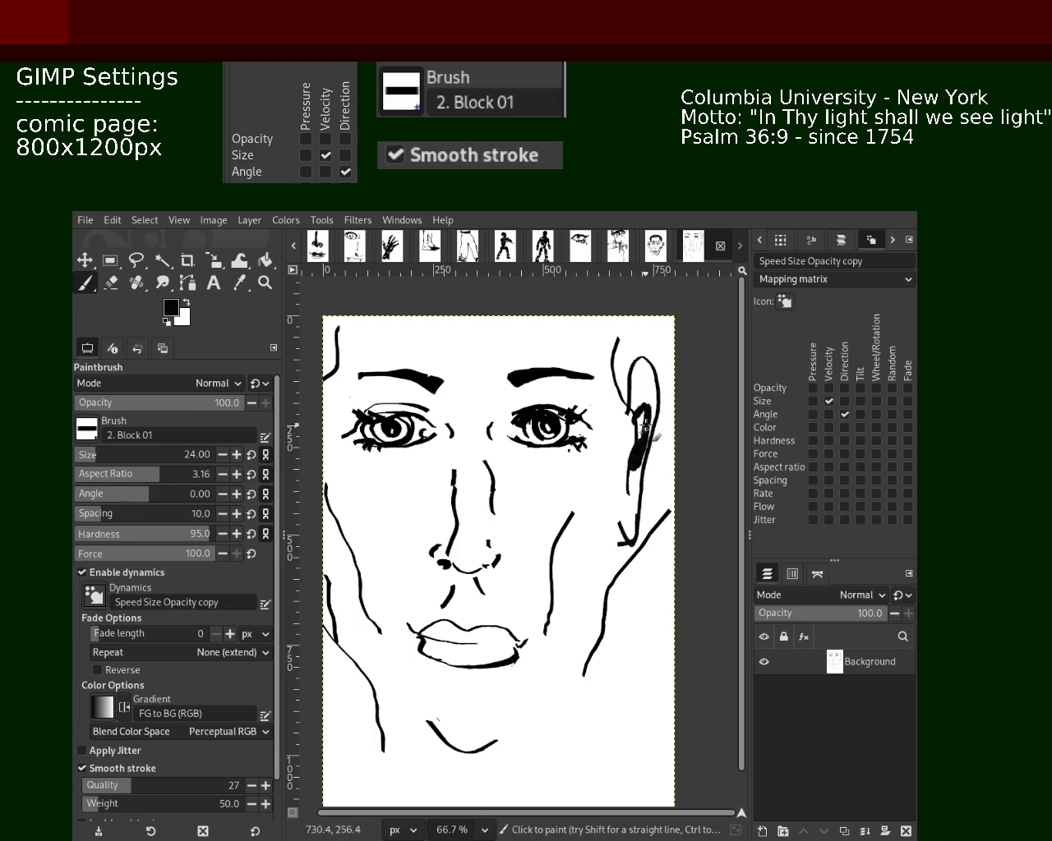
- Paint thick black inner-ear strokes, finishing with a bold mark on the lower ear near the jaw
mouse_move(633, 437)
left_mouse_down()
mouse_move(636, 448)
mouse_move(653, 441)
mouse_move(647, 487)
mouse_move(624, 523)
left_mouse_up()
key("ctrl+z")
key("ctrl+z")
key("ctrl+z")
key("ctrl+z")
key("ctrl+z")
mouse_move(640, 474)
left_mouse_down()
mouse_move(645, 429)
mouse_move(630, 464)
left_mouse_up()
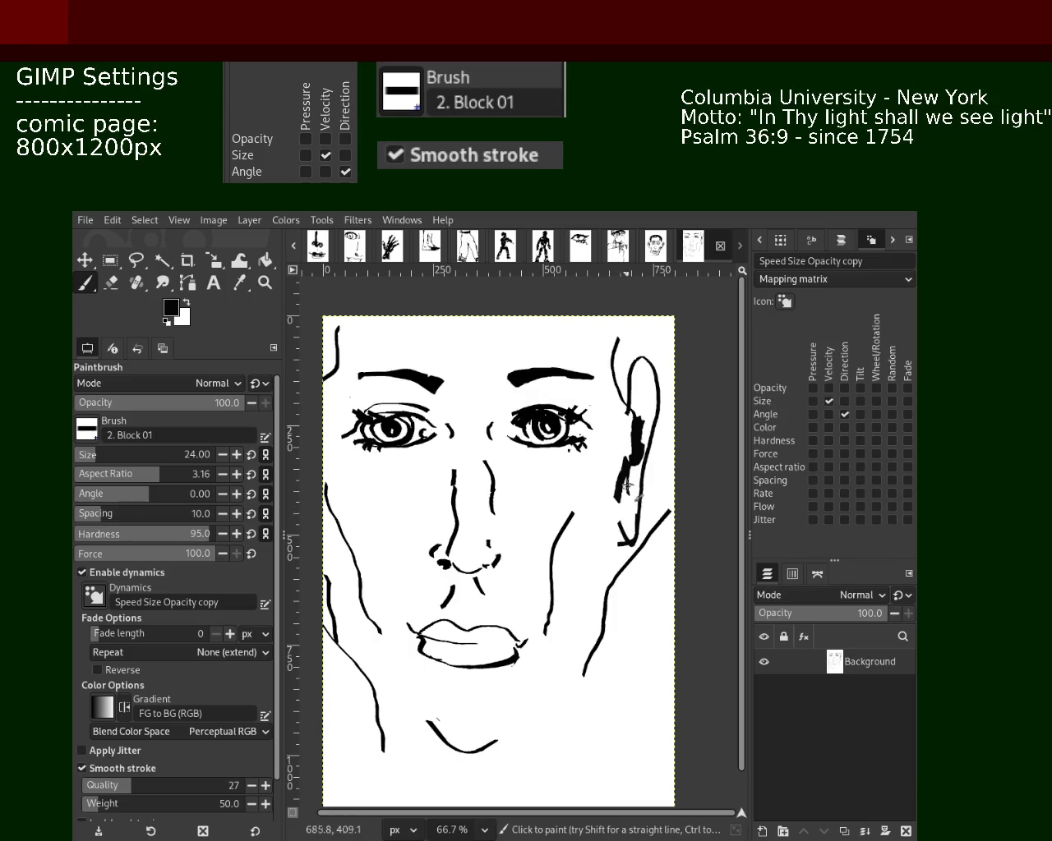
left_click_drag(631, 415, 649, 448)
key("ctrl+z")
mouse_move(642, 376)
left_mouse_down()
mouse_move(651, 428)
mouse_move(635, 456)
left_mouse_up()
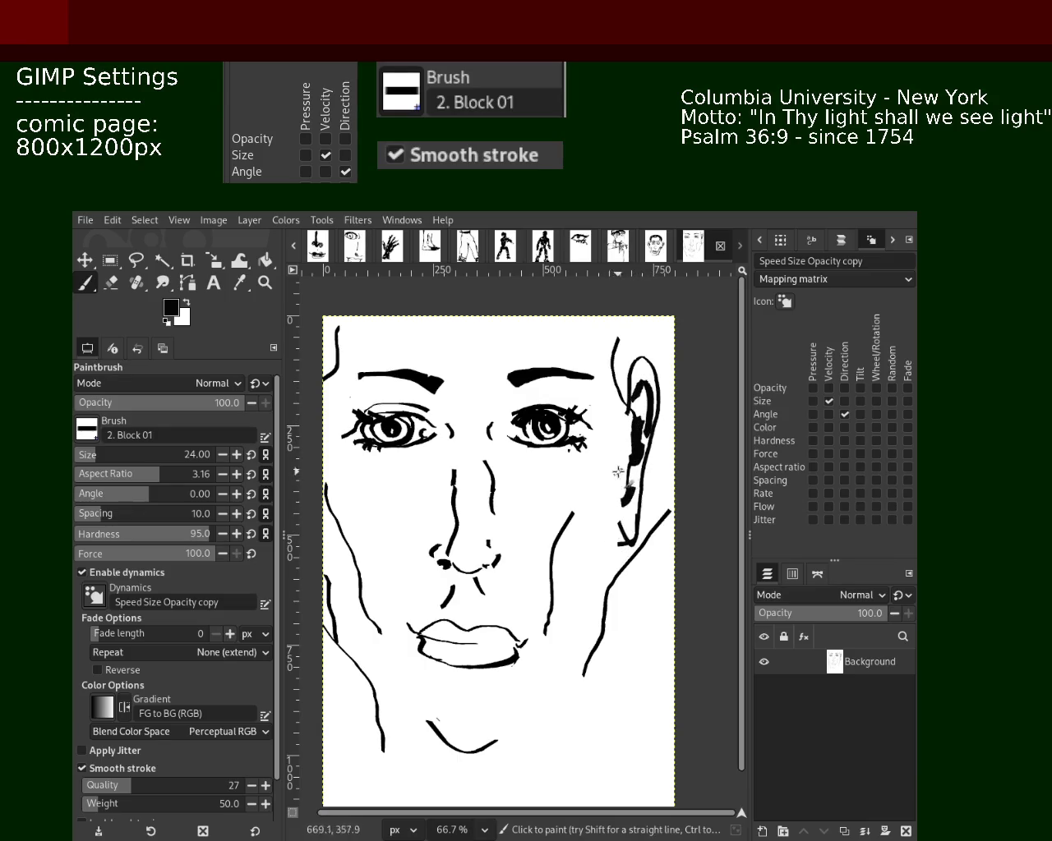
left_click_drag(629, 496, 621, 513)
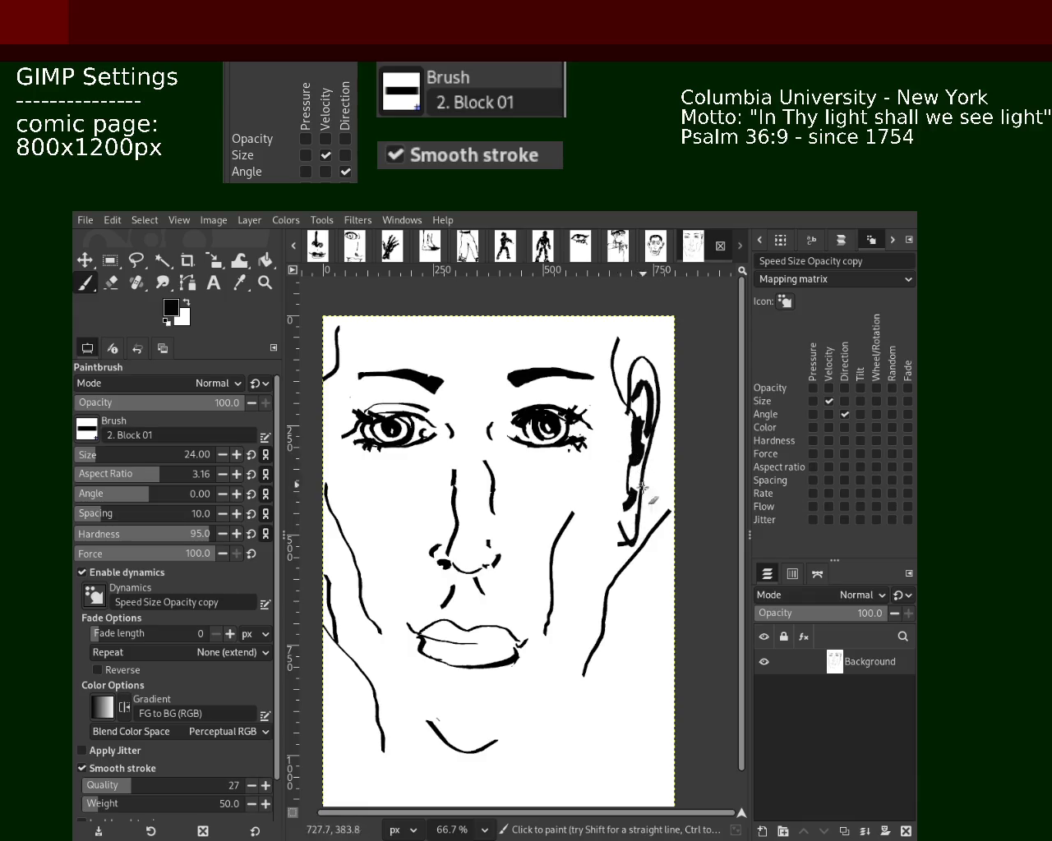
key("ctrl+z")
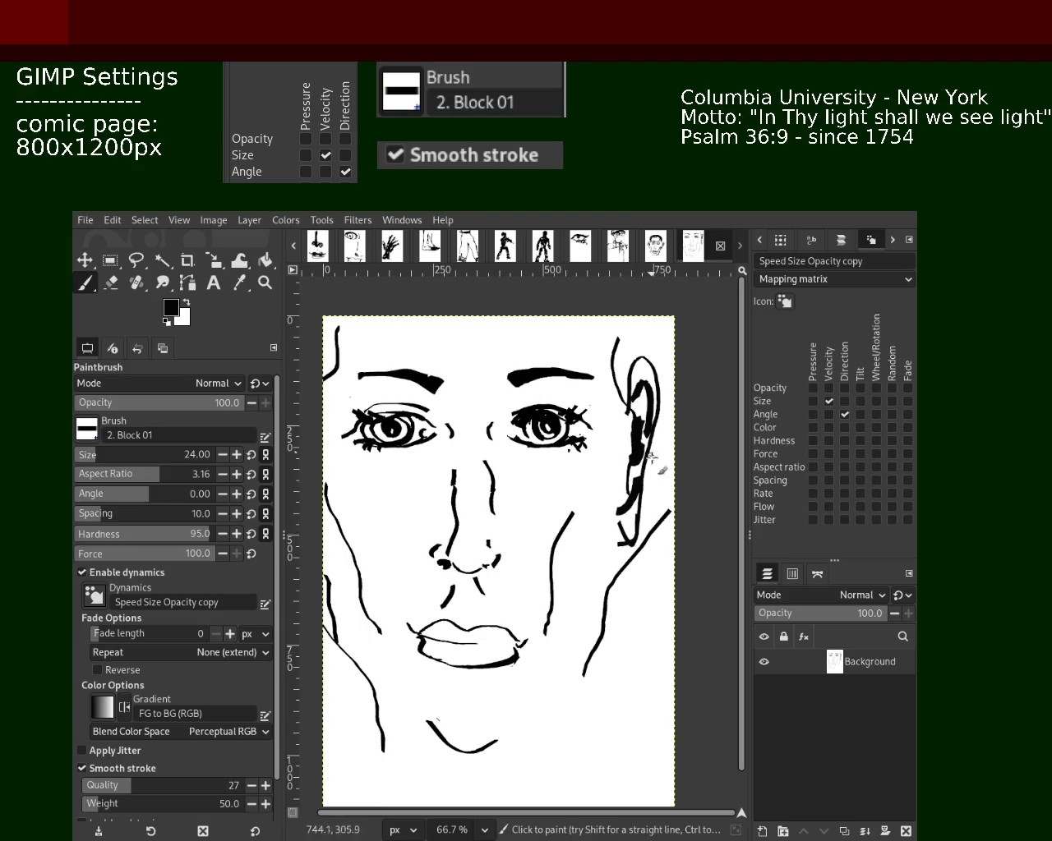
left_click_drag(634, 477, 631, 526)
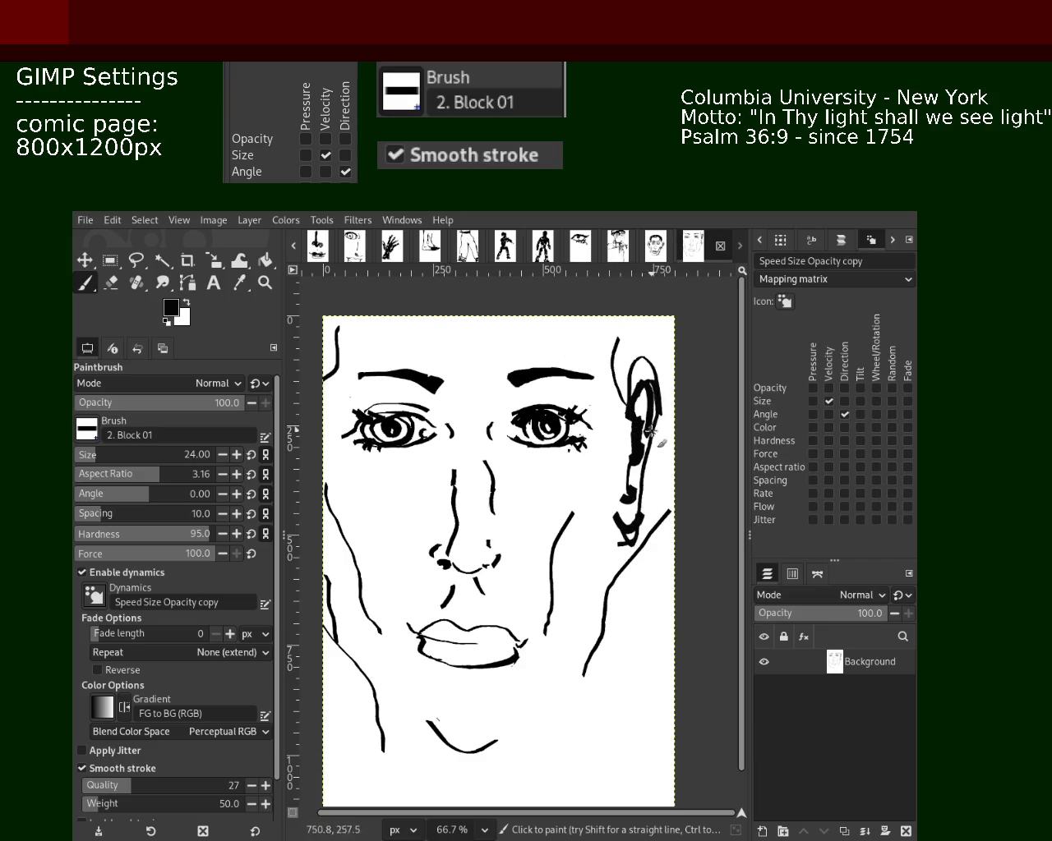
- Paint white over parts of the ear outline, then darken the upper ear in black at size 10
left_click(596, 366, "ctrl")
mouse_move(632, 365)
left_mouse_down()
mouse_move(626, 383)
mouse_move(658, 362)
mouse_move(649, 387)
mouse_move(667, 443)
left_mouse_up()
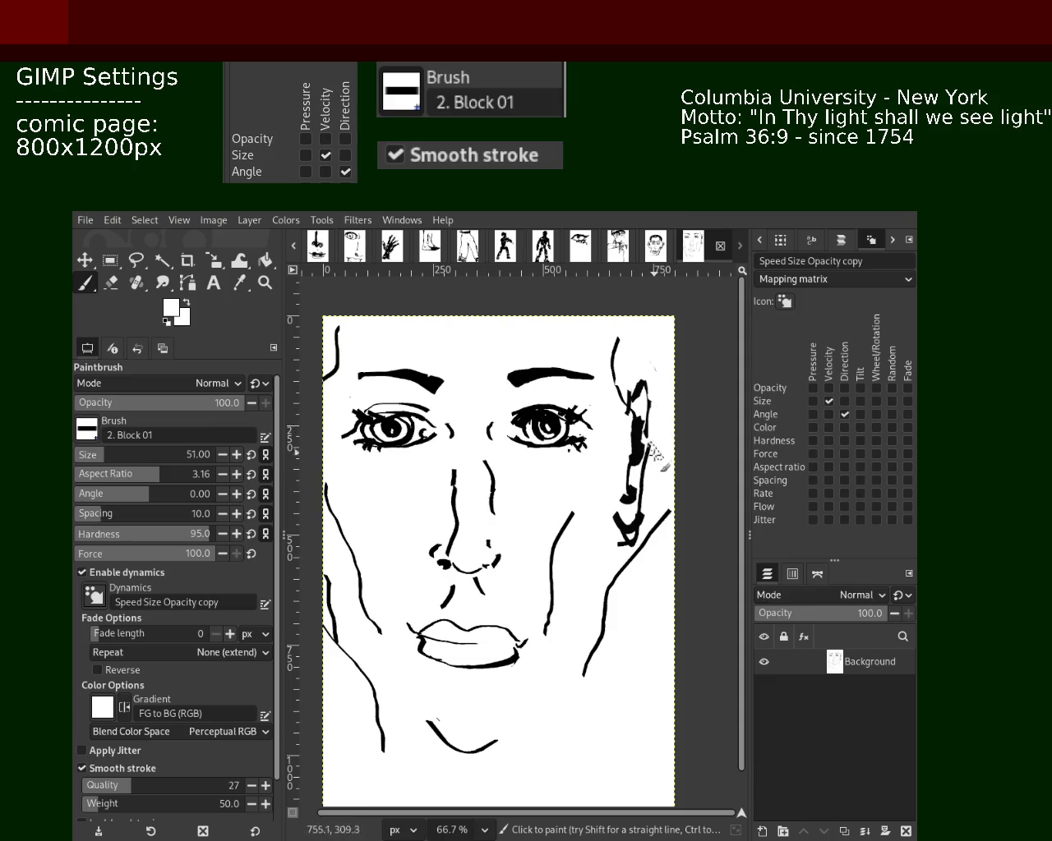
mouse_move(650, 494)
left_mouse_down()
mouse_move(647, 520)
mouse_move(621, 546)
mouse_move(633, 522)
left_mouse_up()
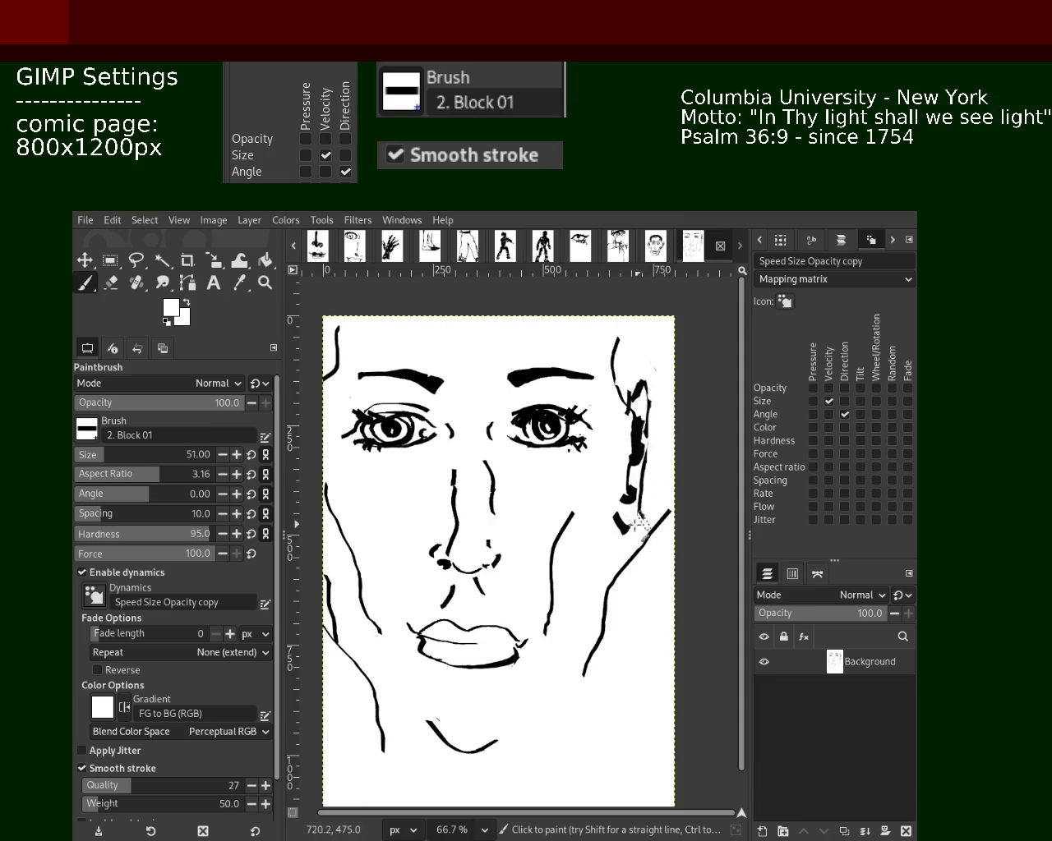
left_click(85, 458)
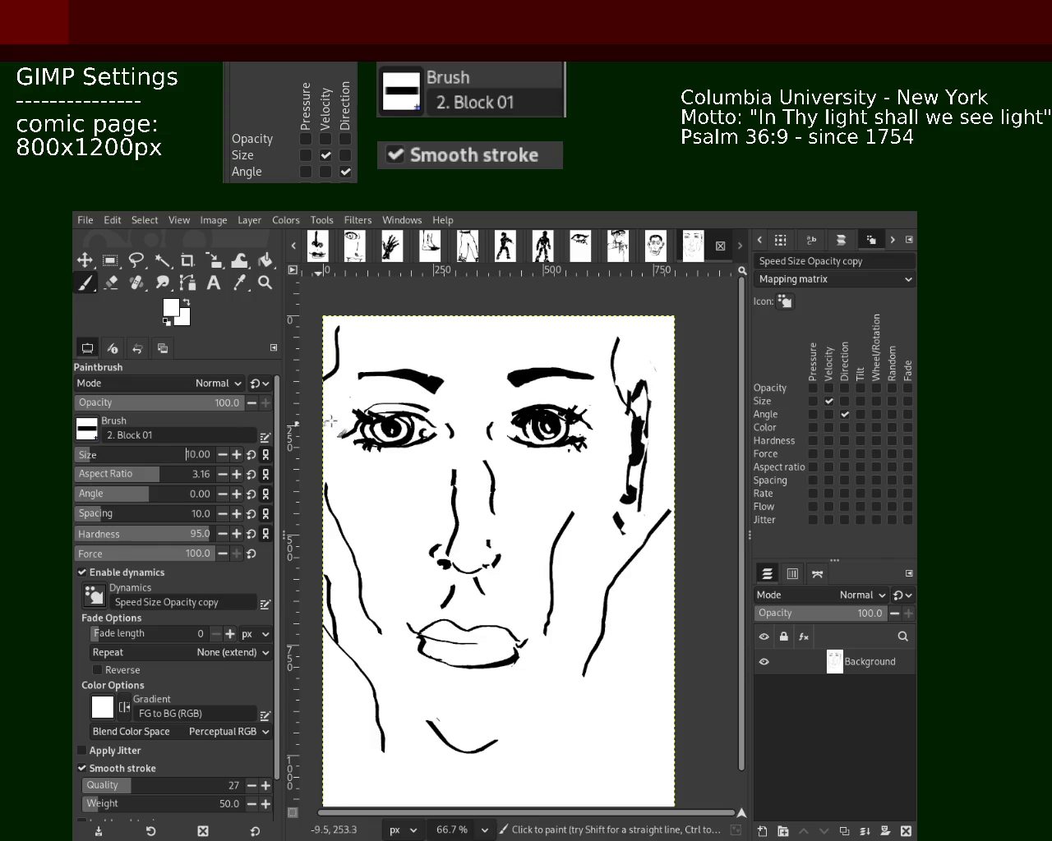
key("x")
left_click_drag(627, 413, 651, 374)
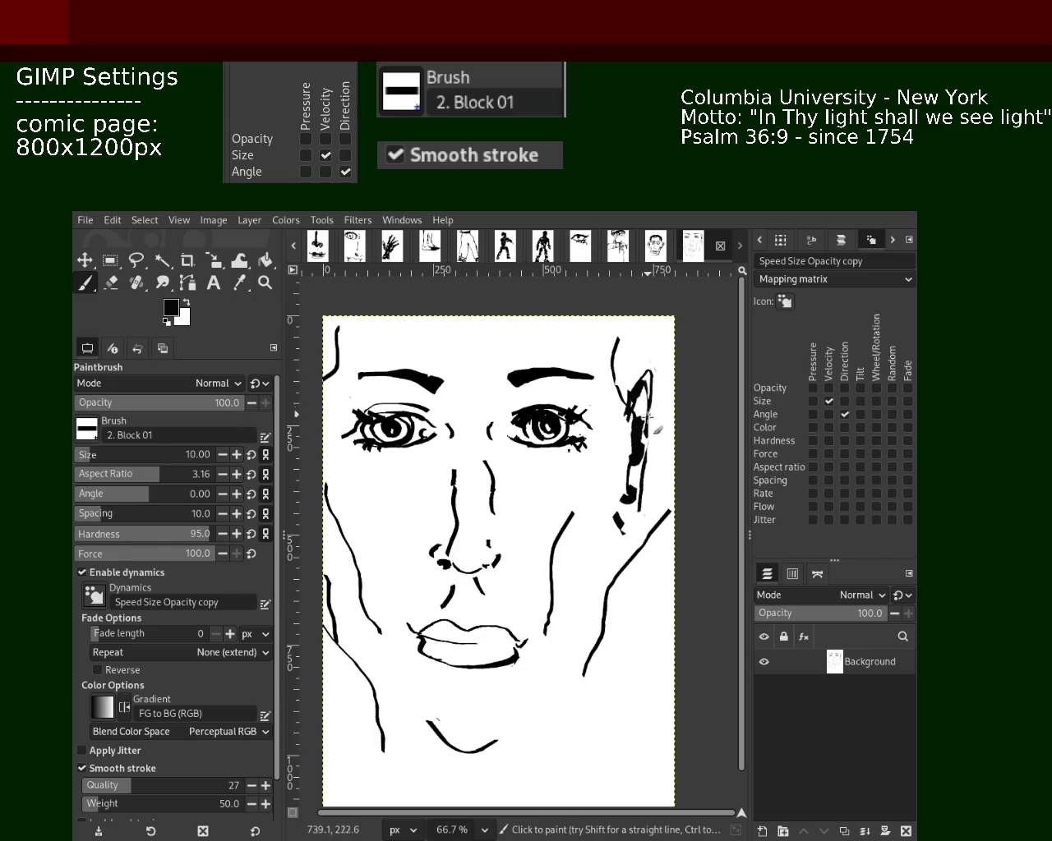
- At brush size 40, paint a thick black rim along the ear's top and down to the jaw
left_click(96, 460)
mouse_move(623, 418)
left_mouse_down()
mouse_move(653, 469)
mouse_move(648, 493)
left_mouse_up()
key("ctrl+z")
mouse_move(634, 414)
left_mouse_down()
mouse_move(662, 446)
mouse_move(644, 492)
left_mouse_up()
key("ctrl+z")
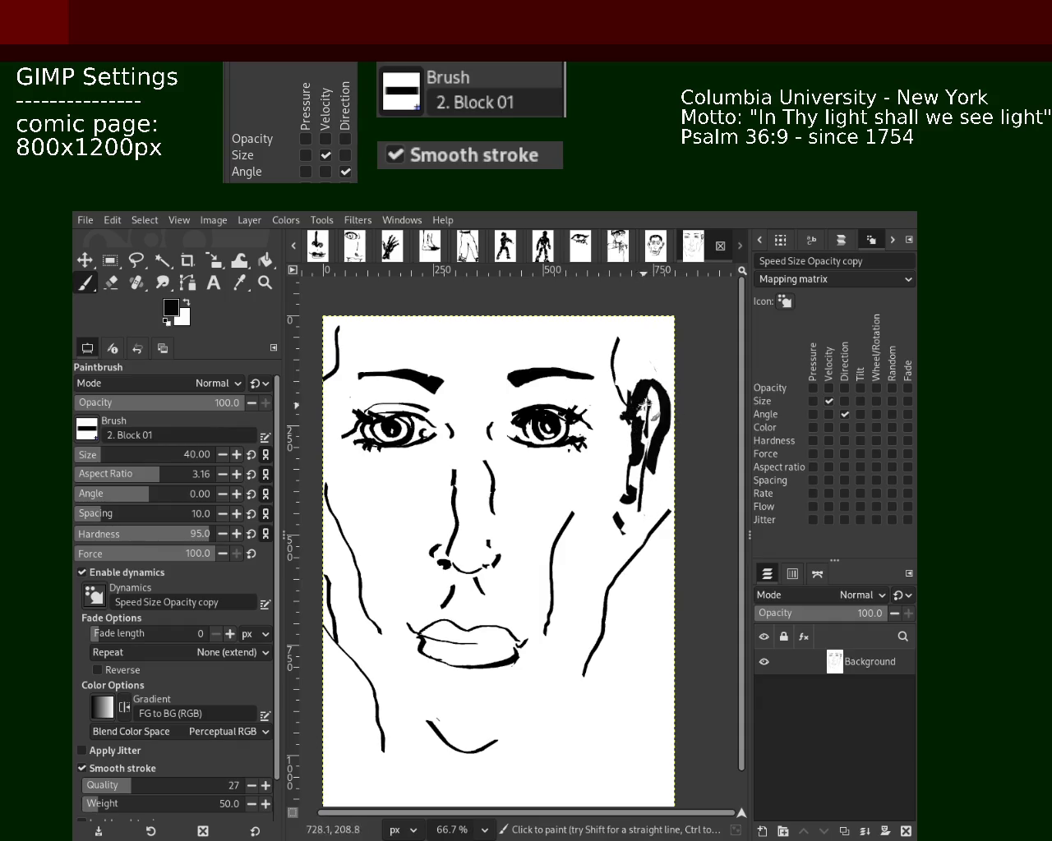
key("ctrl+z")
left_click_drag(631, 410, 649, 371)
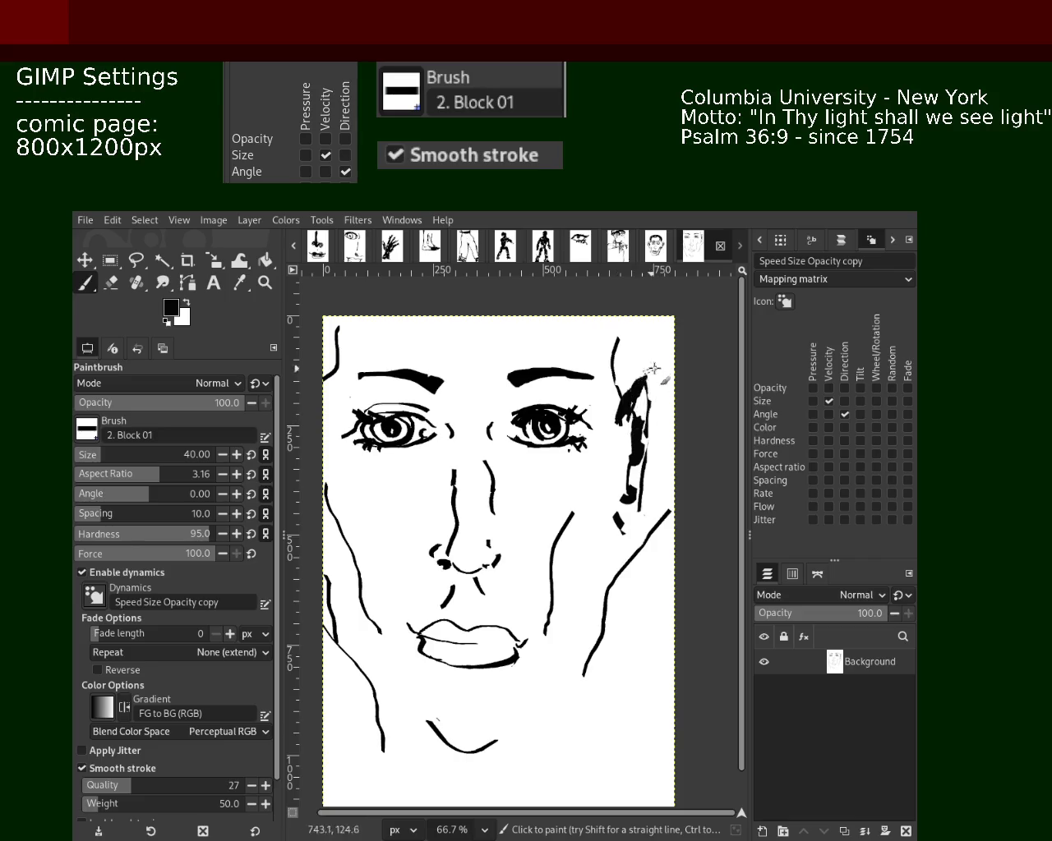
key("ctrl+z")
key("ctrl+z")
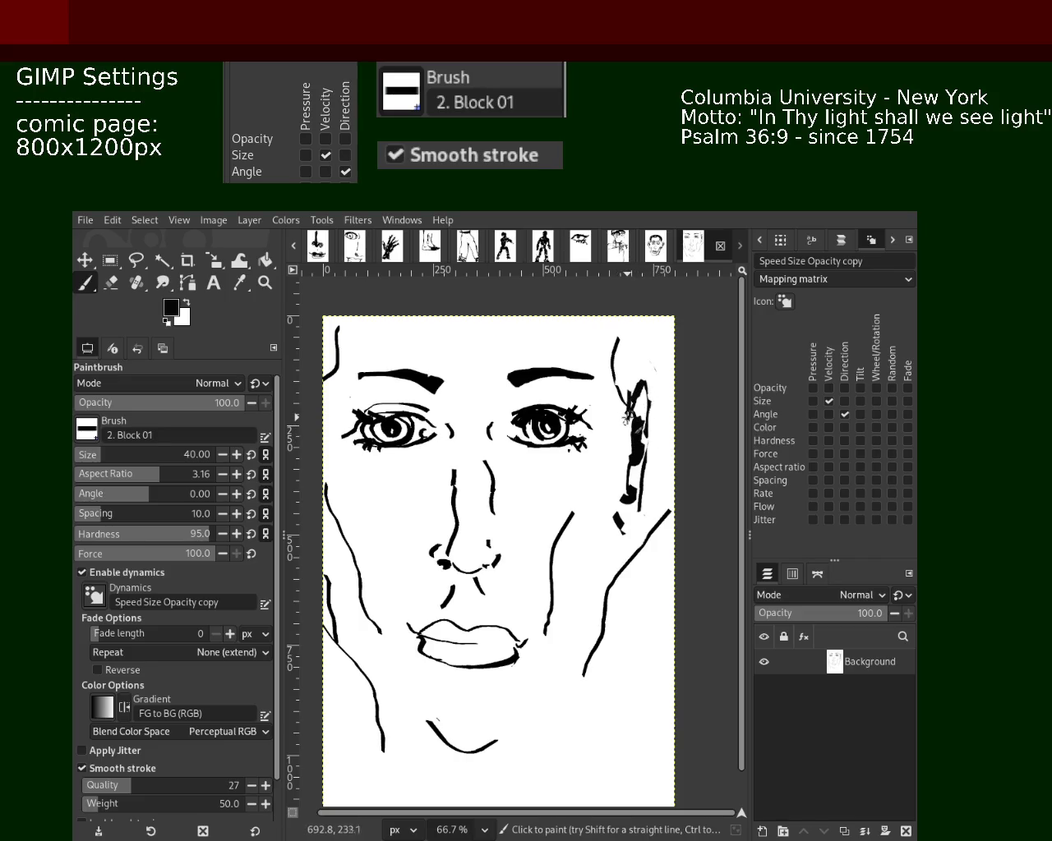
left_click_drag(631, 423, 661, 403)
key("ctrl+z")
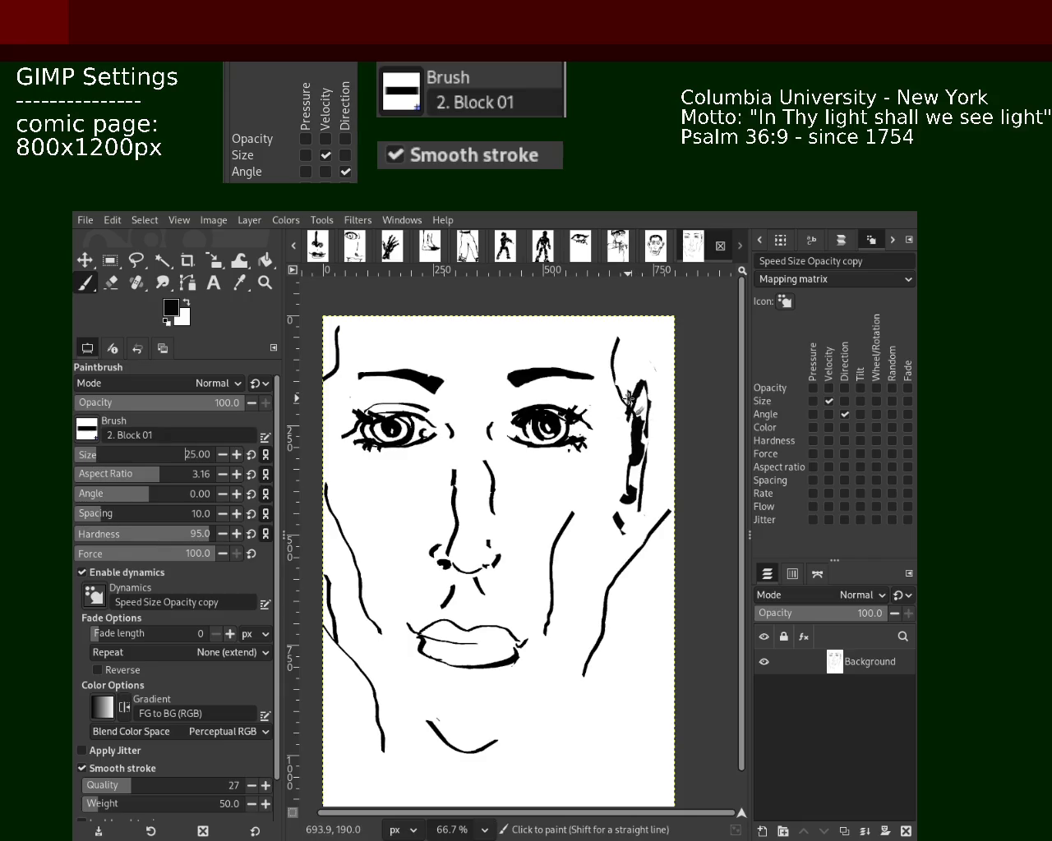
mouse_move(631, 423)
left_mouse_down()
mouse_move(640, 382)
mouse_move(633, 496)
left_mouse_up()
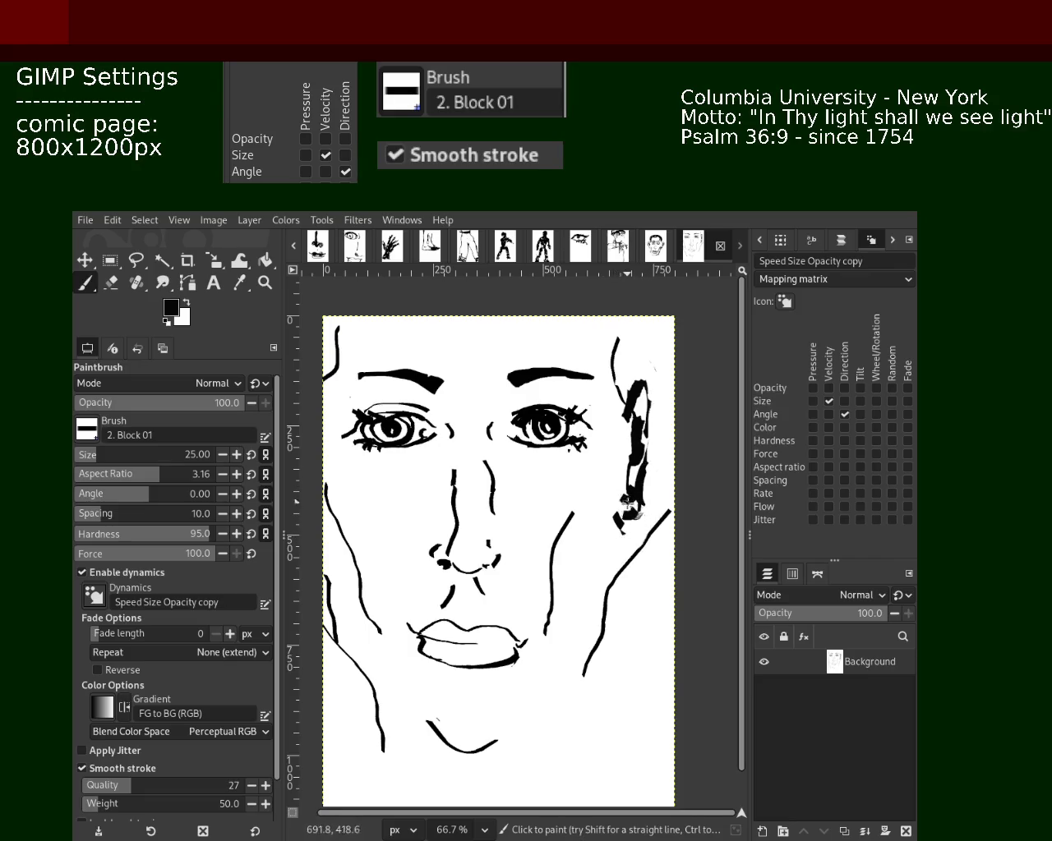
left_click_drag(639, 497, 618, 526)
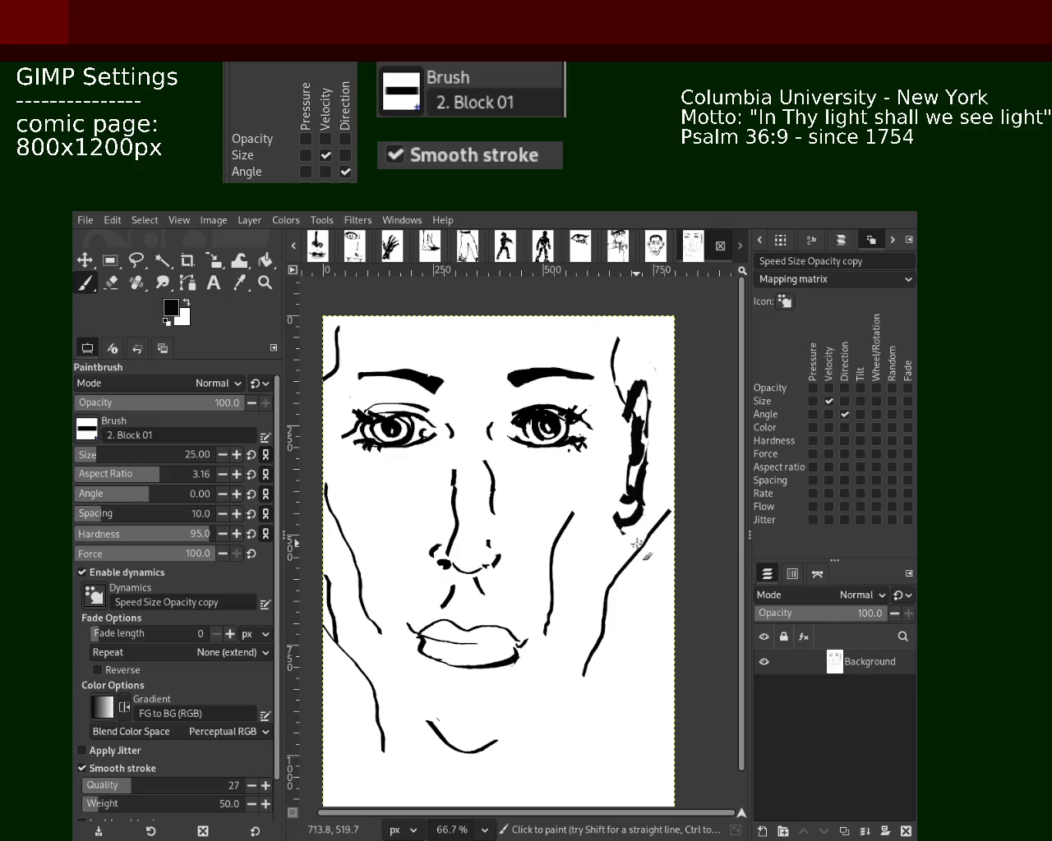
- Pick white from the canvas and cut gaps through the middle of the thick ear stroke
left_click(612, 579, "ctrl")
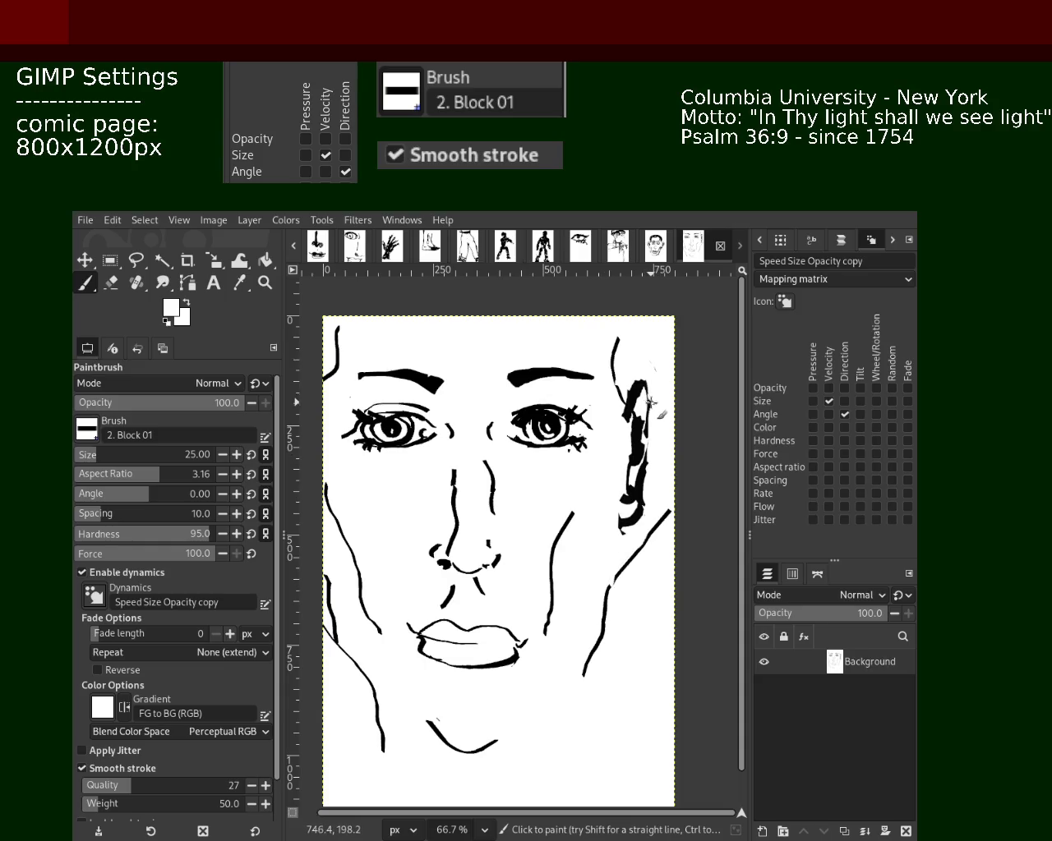
left_click_drag(646, 467, 641, 493)
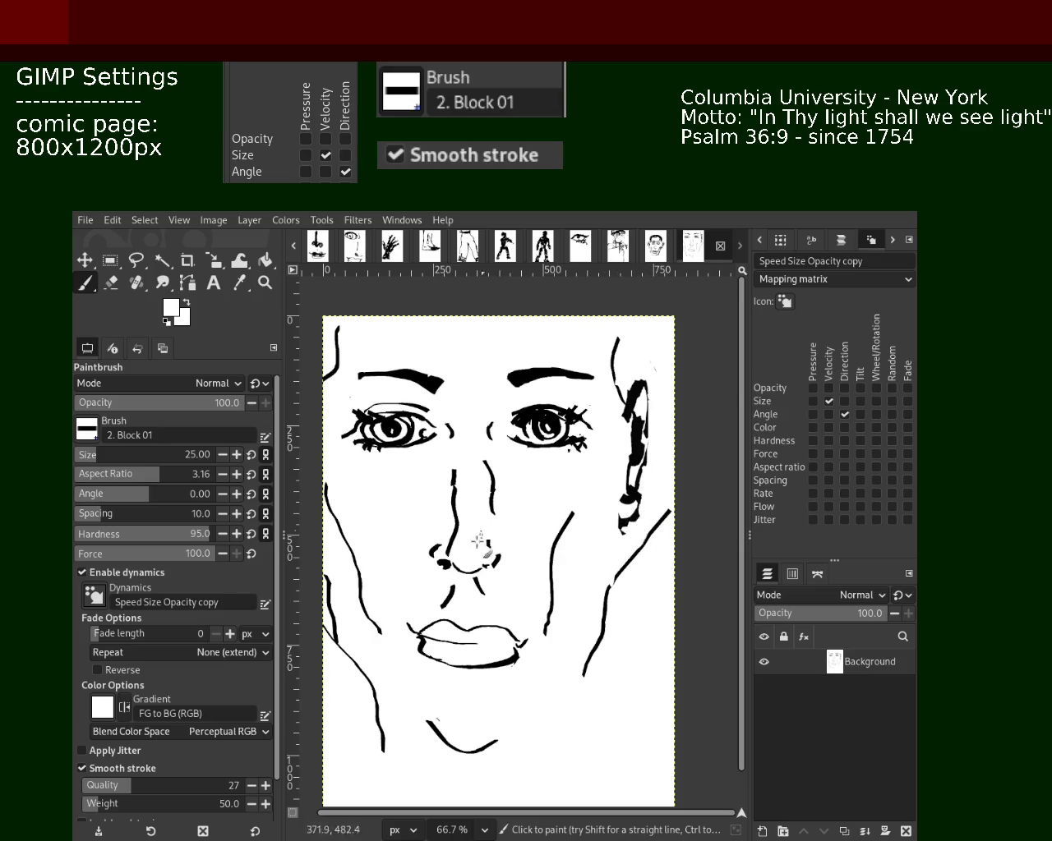
left_click_drag(642, 424, 628, 457)
left_click_drag(641, 406, 626, 493)
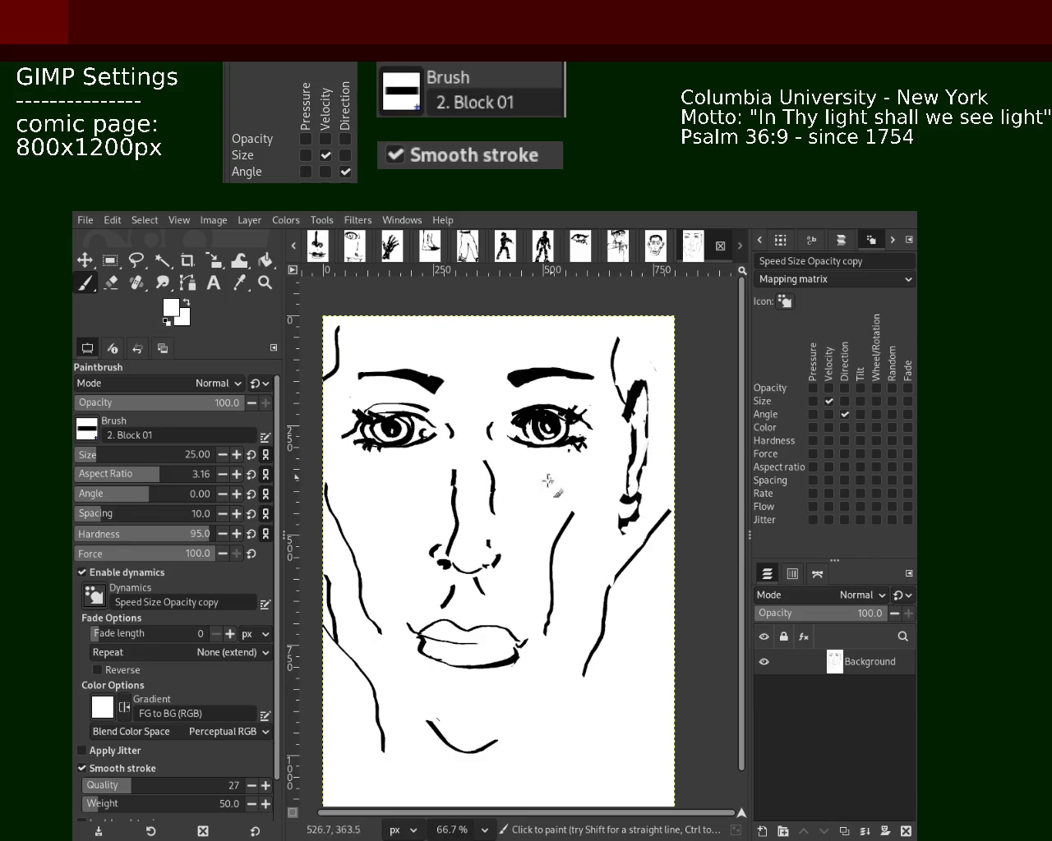
- Reframe the face, set brush size 54, and paint white over the ear's top and lower strokes
left_click(264, 282)
scroll(509, 442, "down", 2)
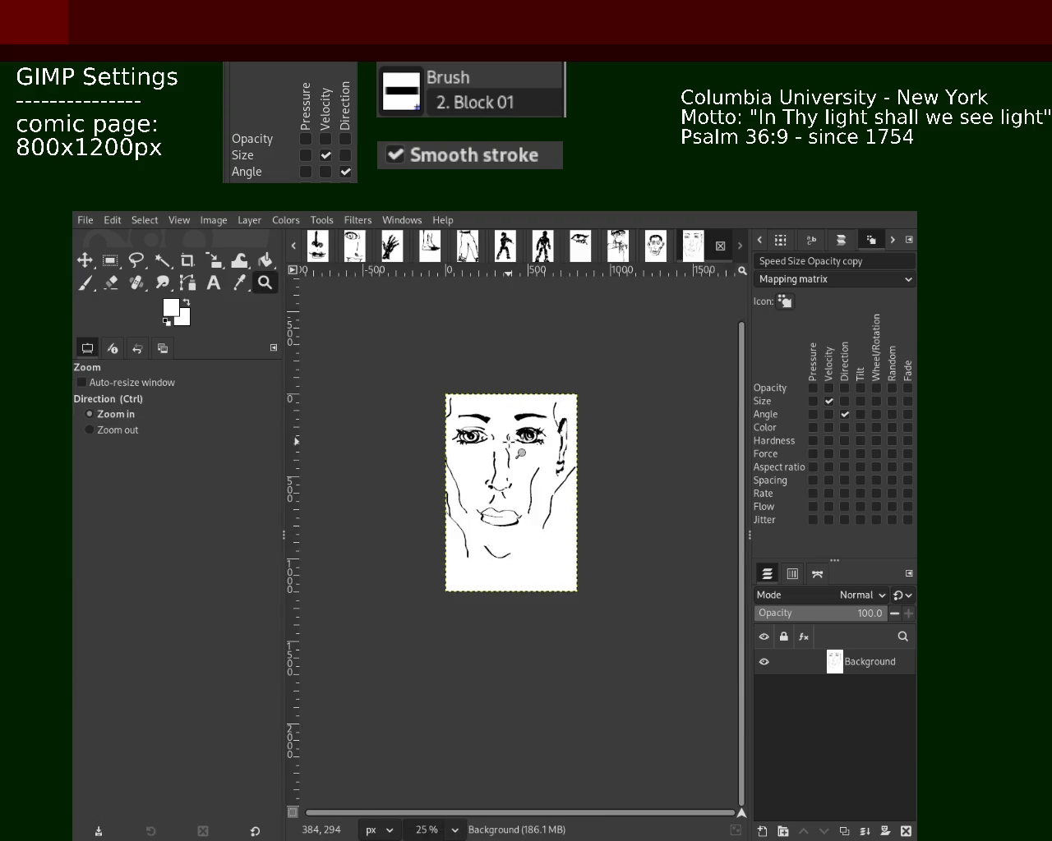
left_click(509, 443)
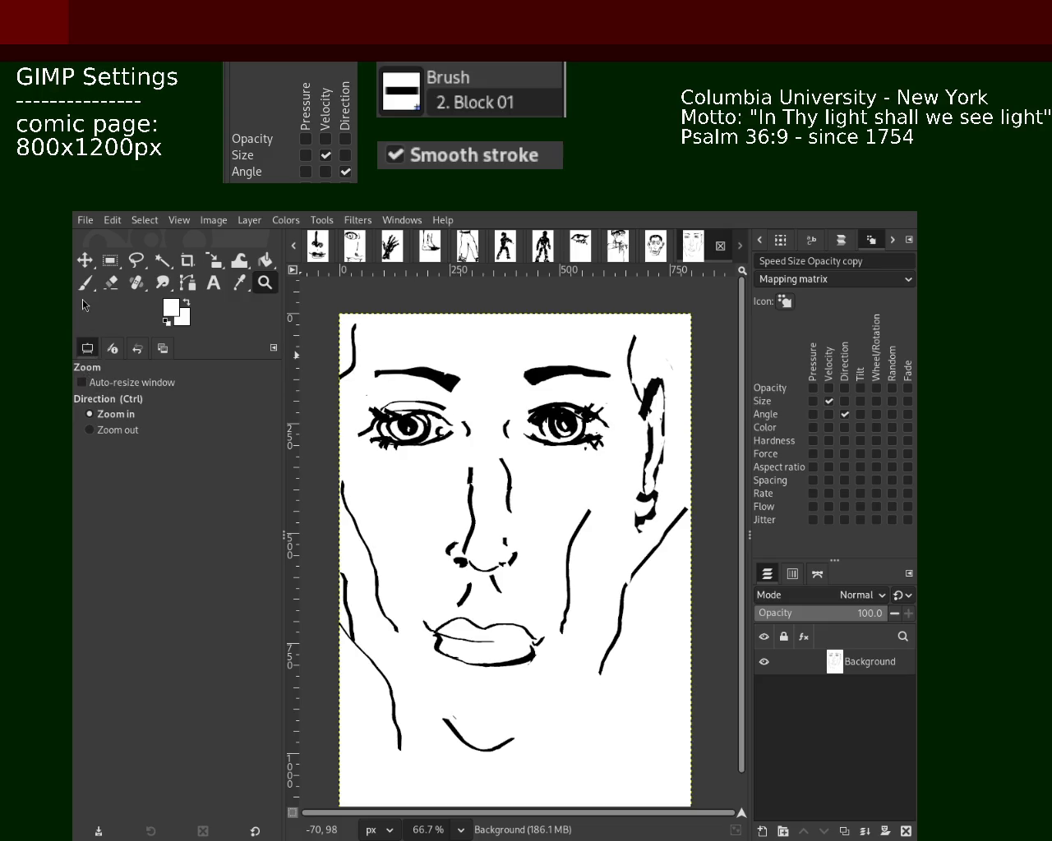
key("p")
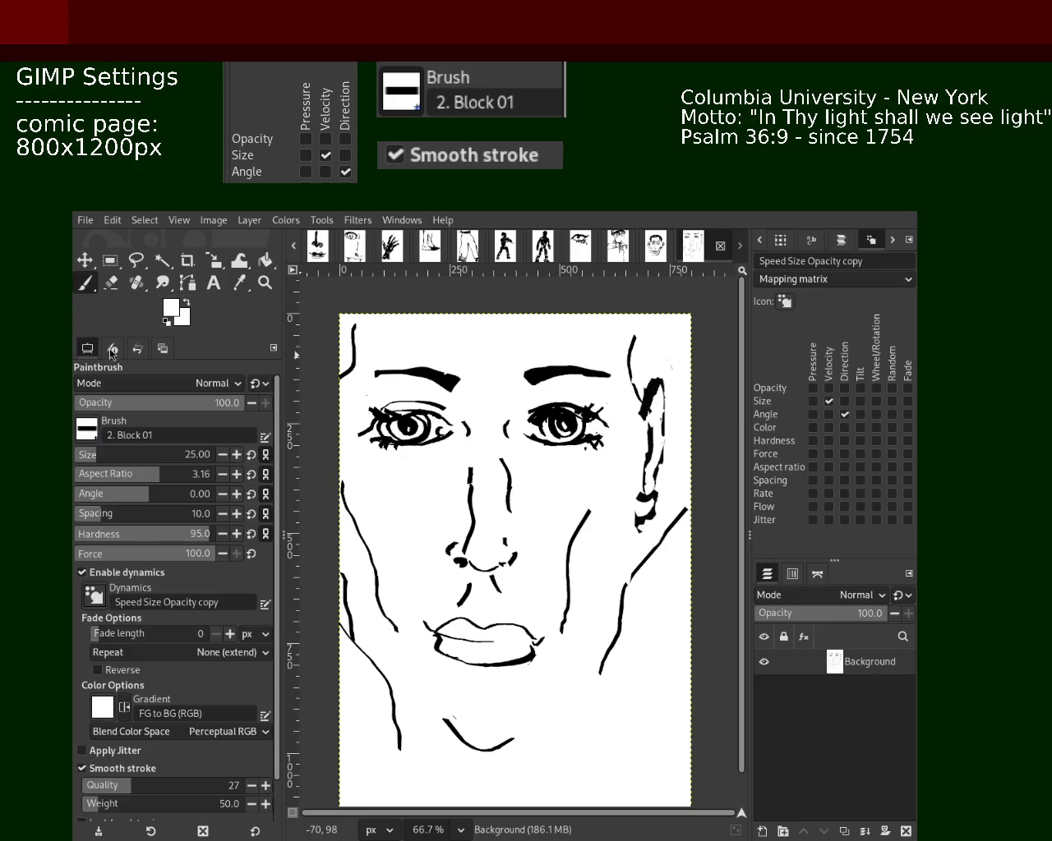
left_click(99, 451)
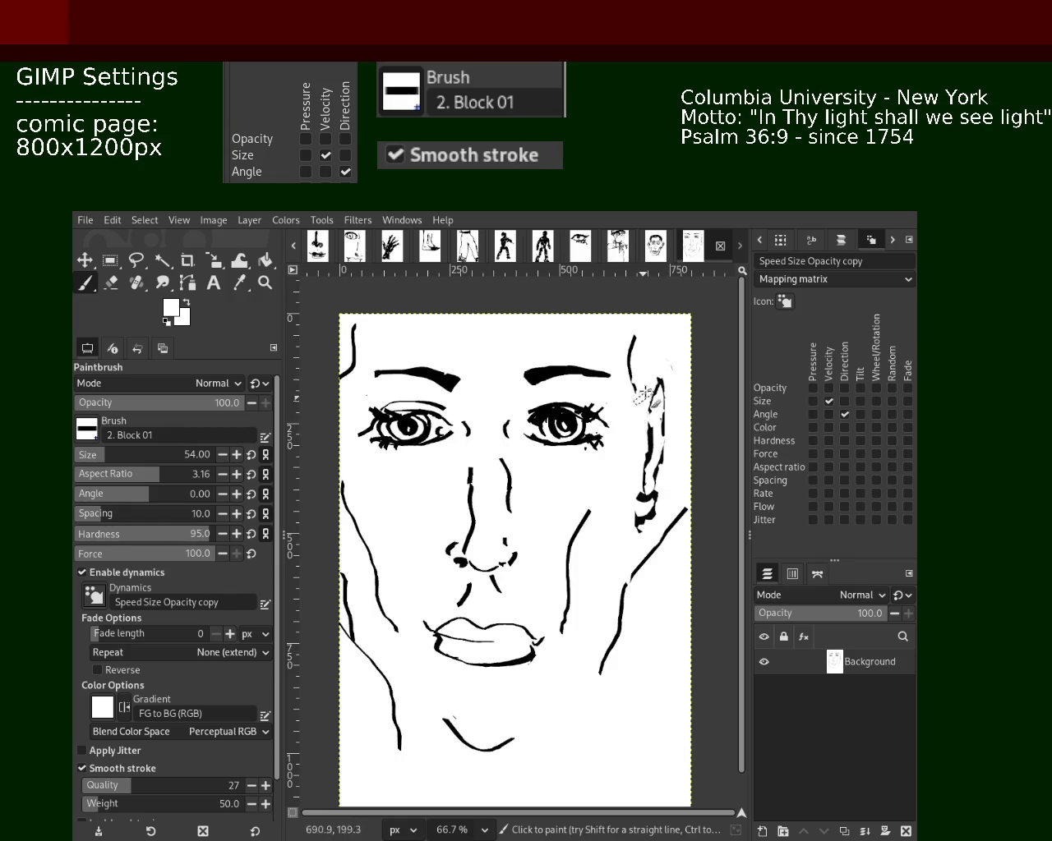
mouse_move(658, 380)
left_mouse_down()
mouse_move(646, 412)
mouse_move(637, 401)
left_mouse_up()
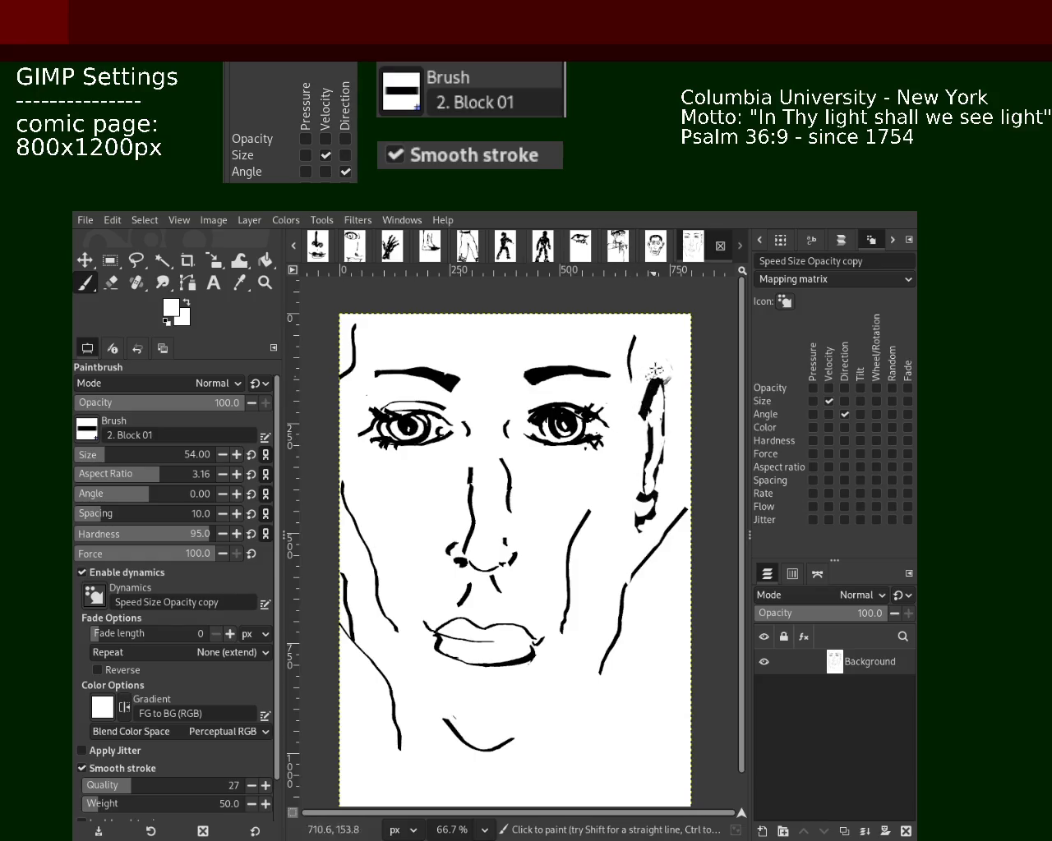
mouse_move(667, 469)
left_mouse_down()
mouse_move(661, 506)
mouse_move(683, 543)
mouse_move(661, 511)
left_mouse_up()
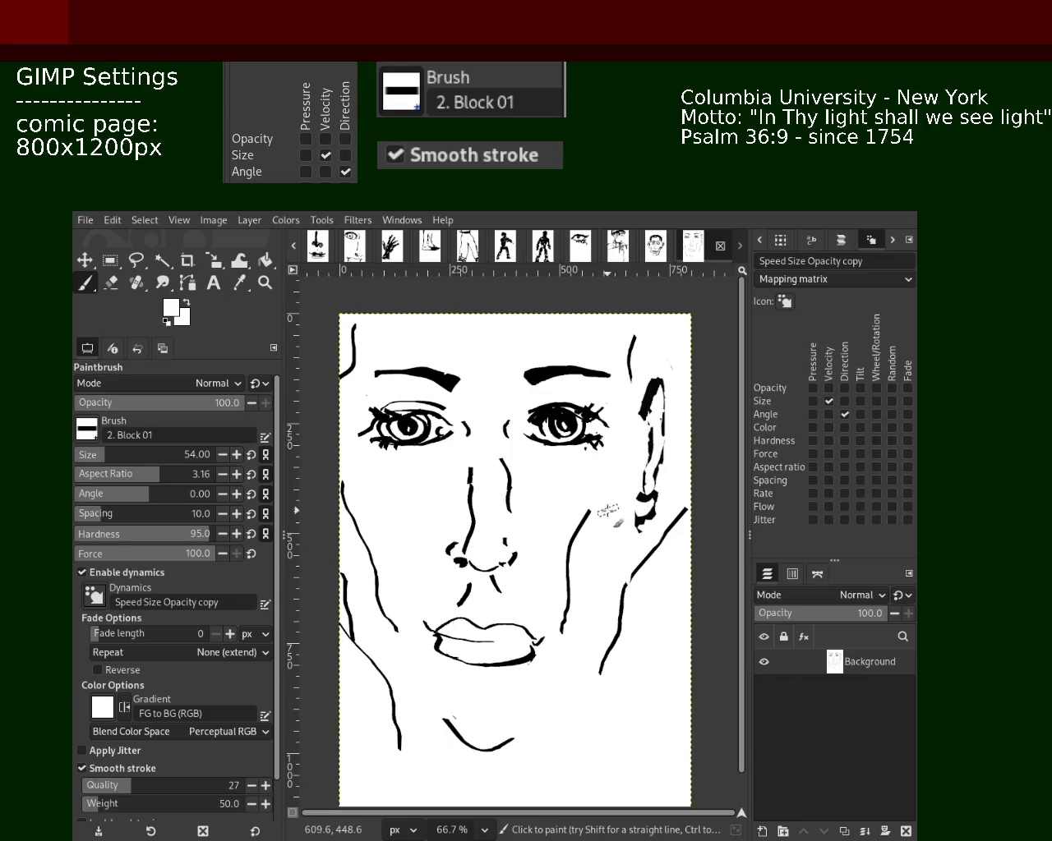
left_click_drag(637, 460, 641, 501)
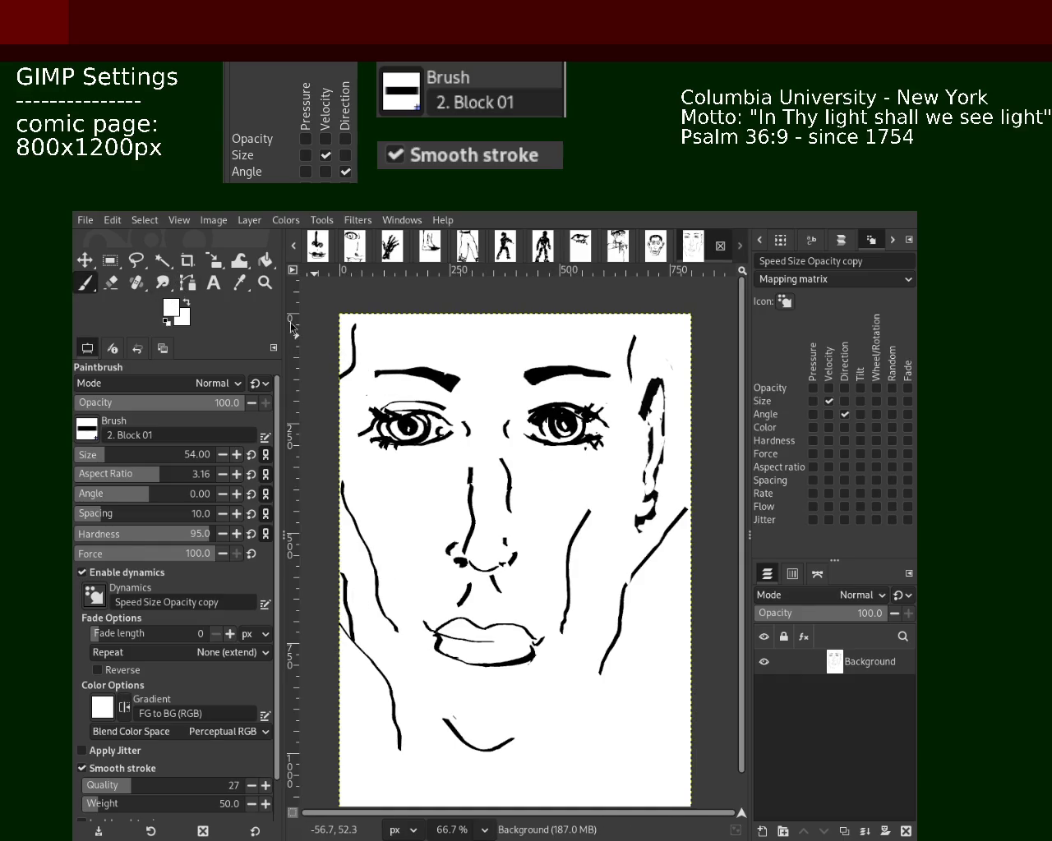
- Reset to black and paint hair strokes curving down the upper-left of the head
left_click(167, 321)
left_click_drag(496, 315, 424, 368)
key("ctrl+z")
left_click_drag(409, 316, 341, 402)
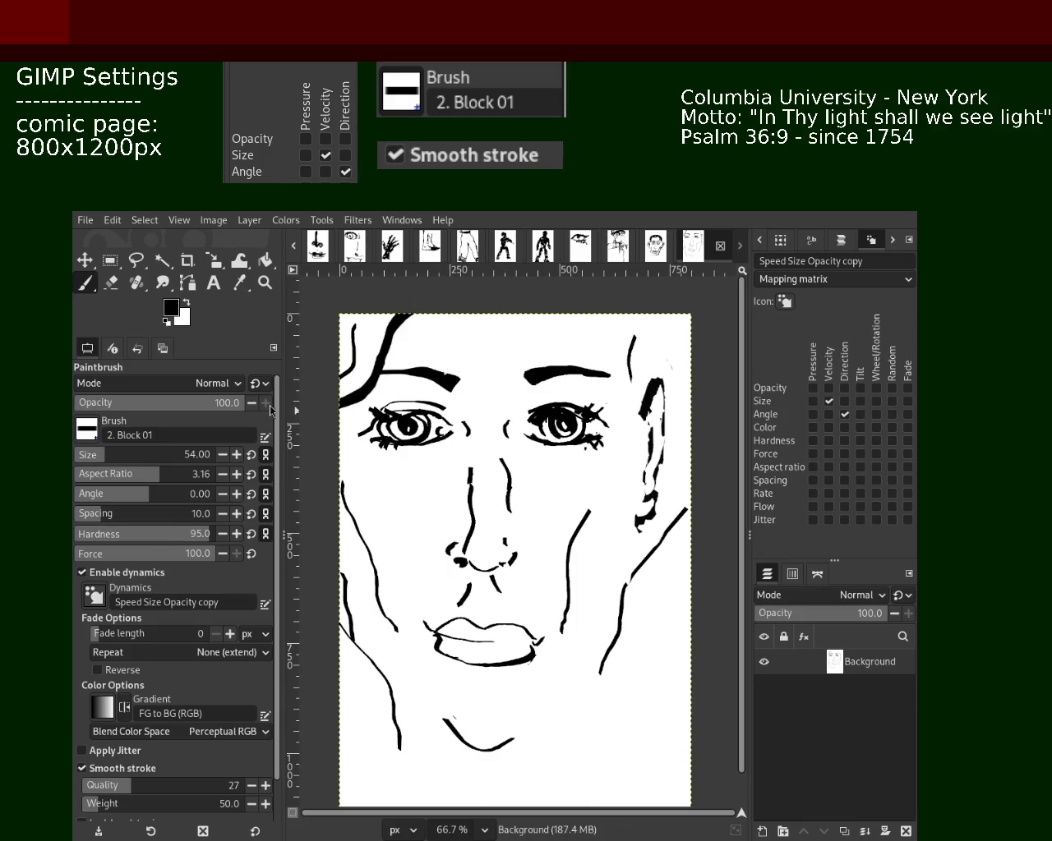
left_click_drag(434, 320, 345, 423)
left_click_drag(390, 316, 345, 386)
left_click_drag(555, 337, 565, 403)
key("ctrl+z")
- Try hair curves from the head top to the right ear, undoing each attempt
left_click_drag(542, 315, 667, 409)
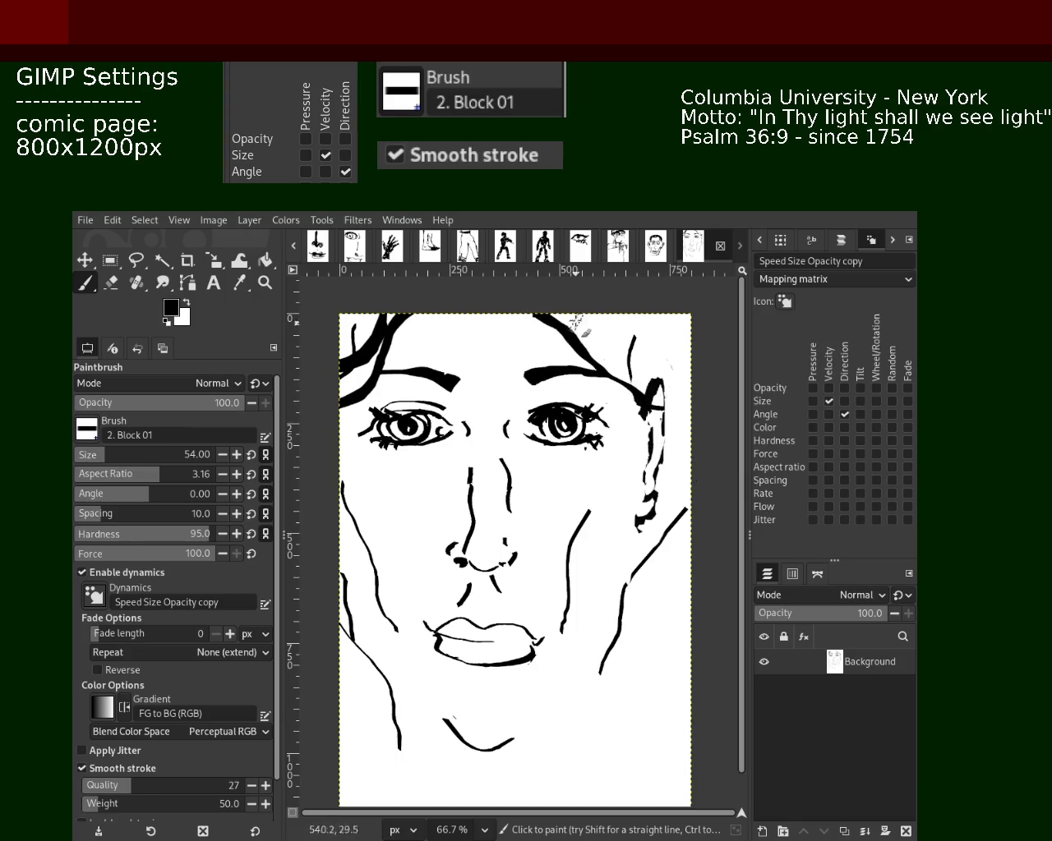
key("ctrl+z")
left_click_drag(537, 309, 662, 399)
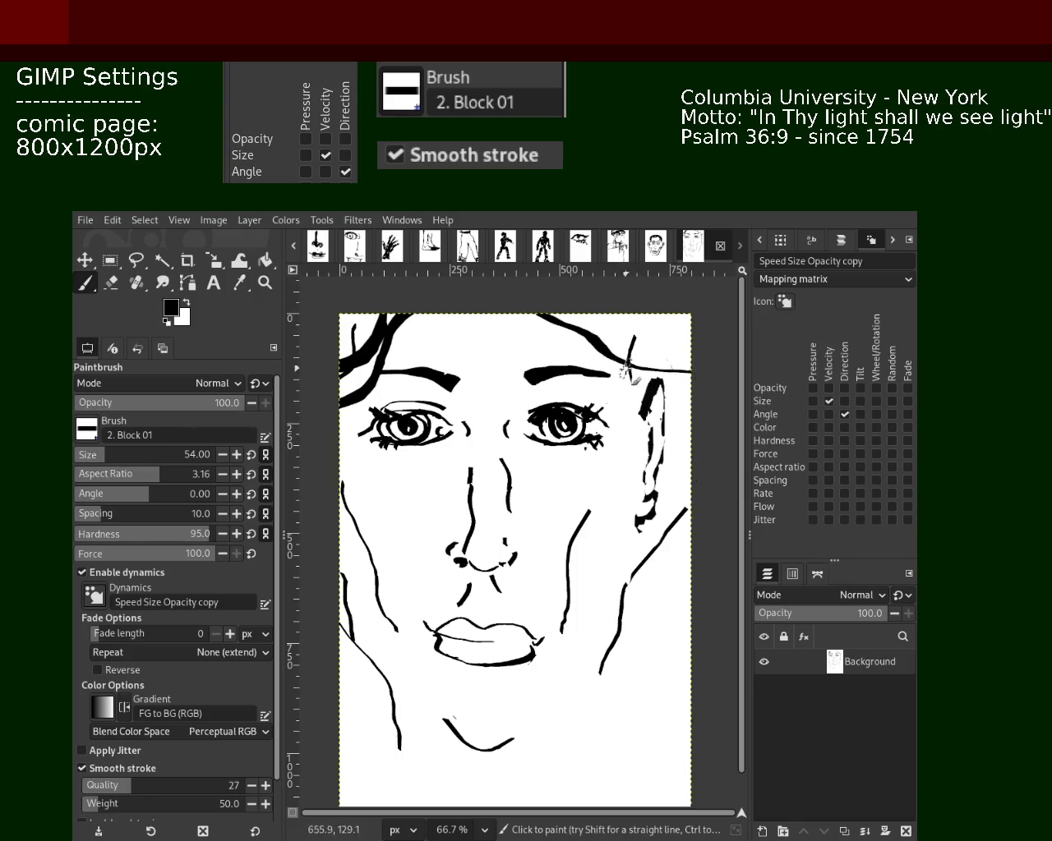
key("ctrl+z")
left_click_drag(532, 315, 661, 401)
key("ctrl+z")
mouse_move(645, 326)
left_mouse_down()
mouse_move(549, 333)
mouse_move(691, 362)
left_mouse_up()
key("ctrl+z")
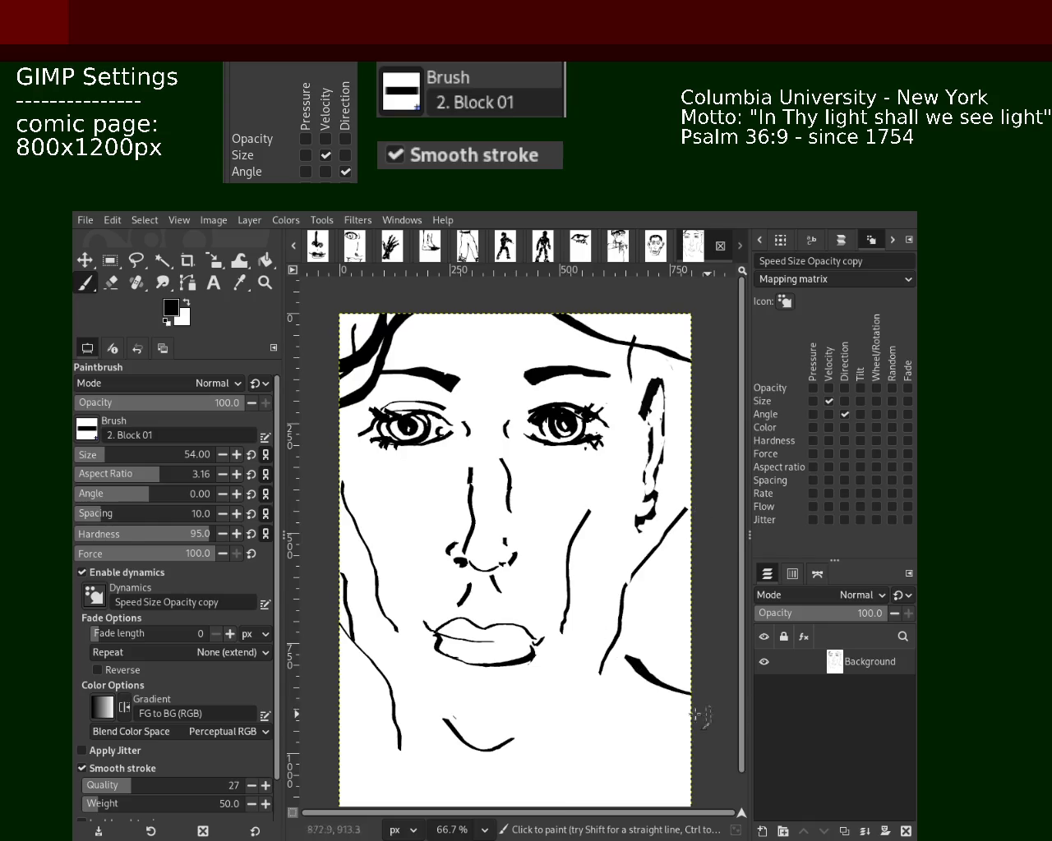
- Try diagonal and vertical neck lines at the lower right and lower left below the jaw
left_click_drag(618, 667, 687, 762)
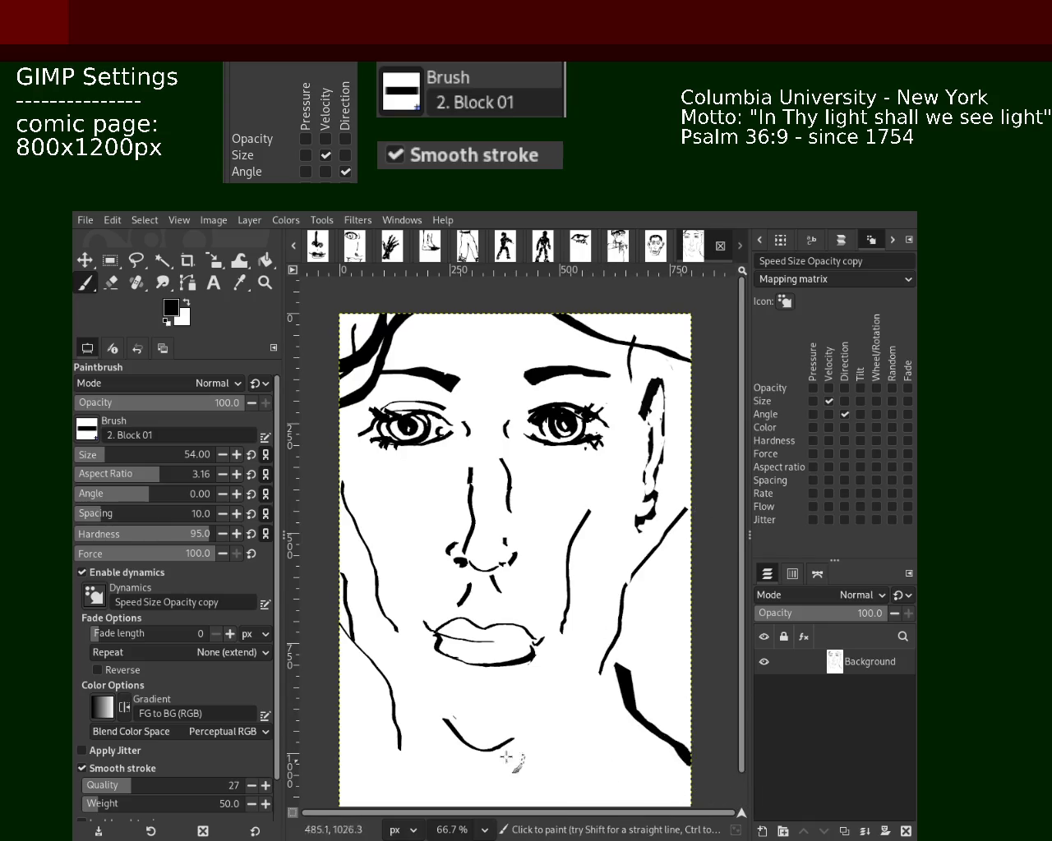
key("ctrl+z")
left_click_drag(575, 704, 547, 807)
key("ctrl+z")
left_click_drag(580, 711, 660, 807)
key("ctrl+z")
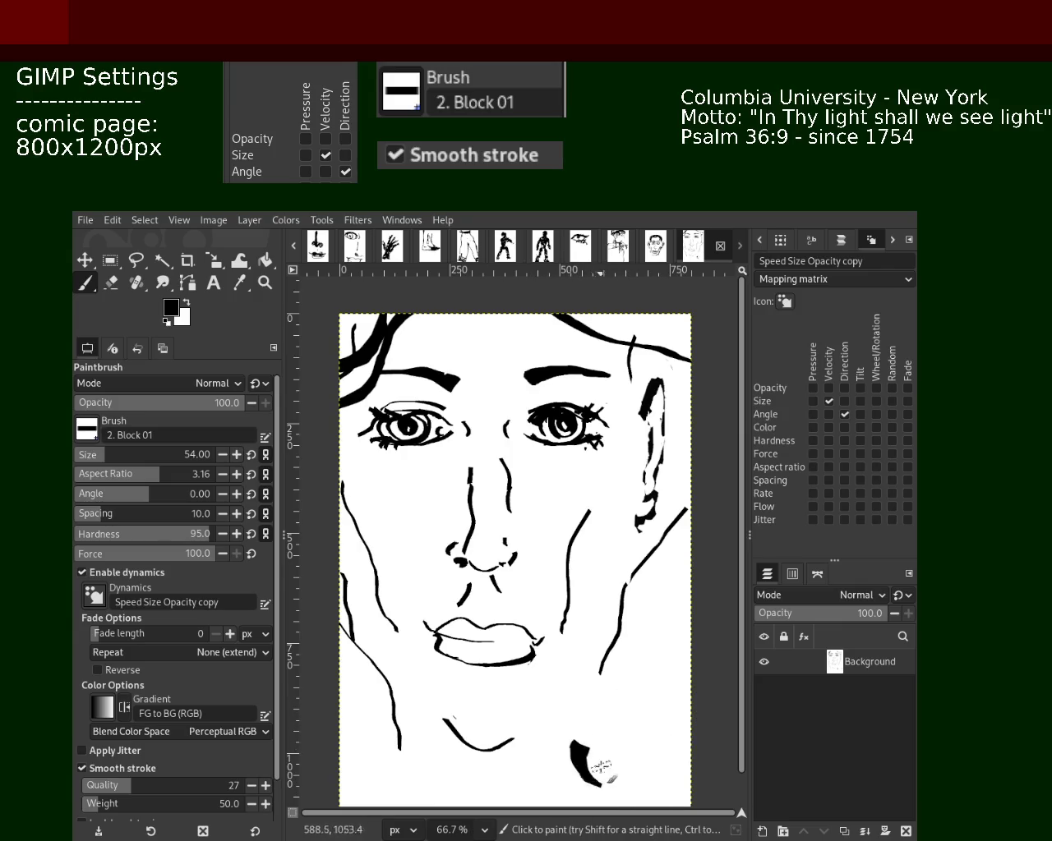
left_click_drag(589, 700, 612, 805)
left_click_drag(387, 698, 353, 797)
key("ctrl+z")
left_click_drag(374, 700, 359, 769)
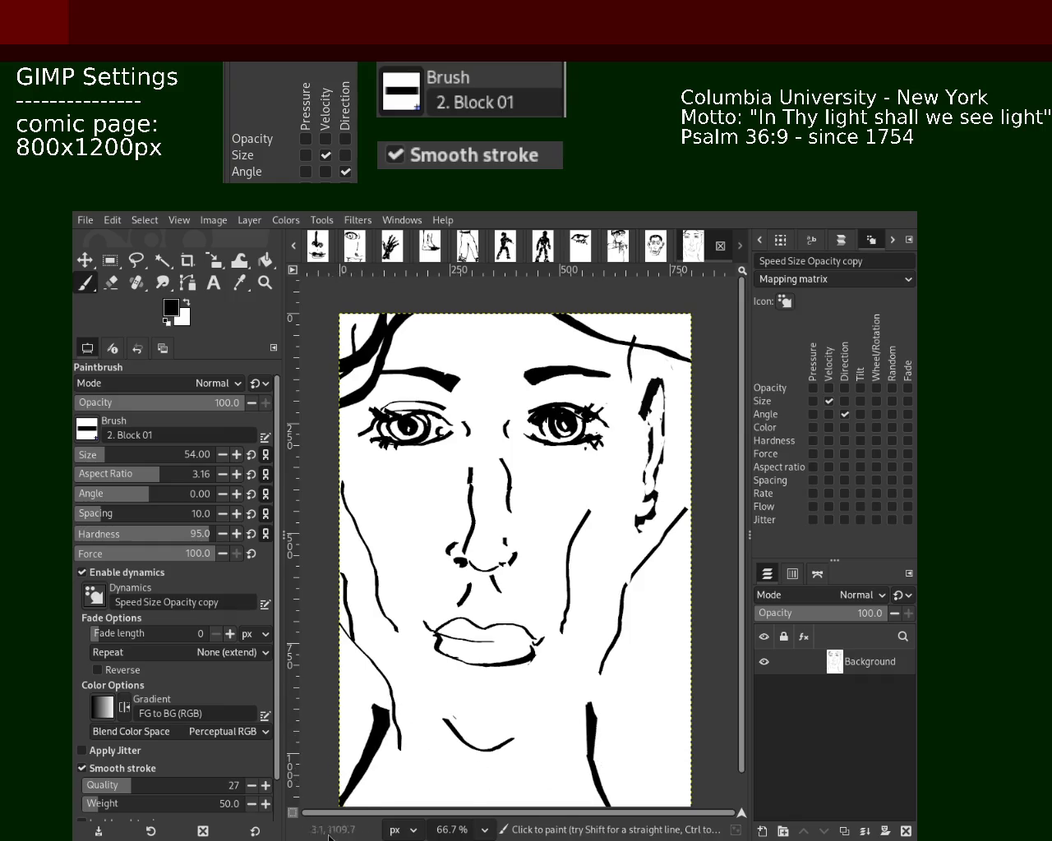
key("ctrl+z")
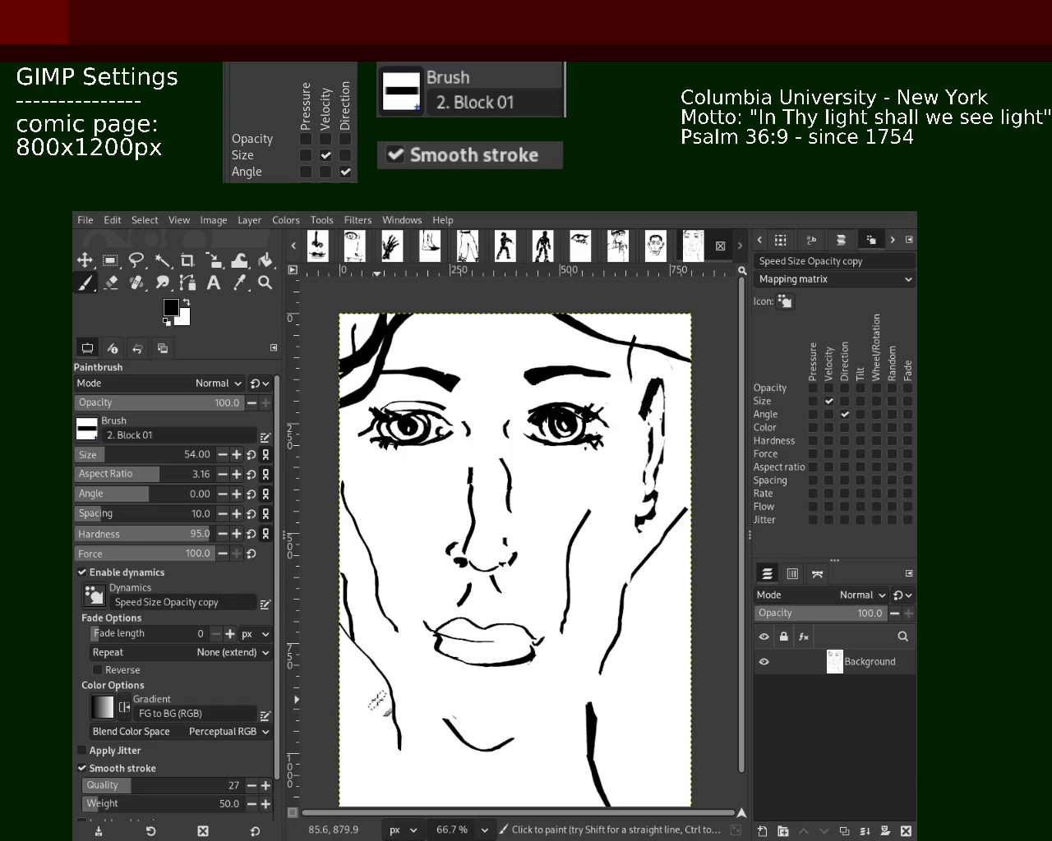
key("ctrl+z")
- Settle on a thick near-vertical neck line at the lower right, then zoom out
left_click_drag(577, 709, 641, 788)
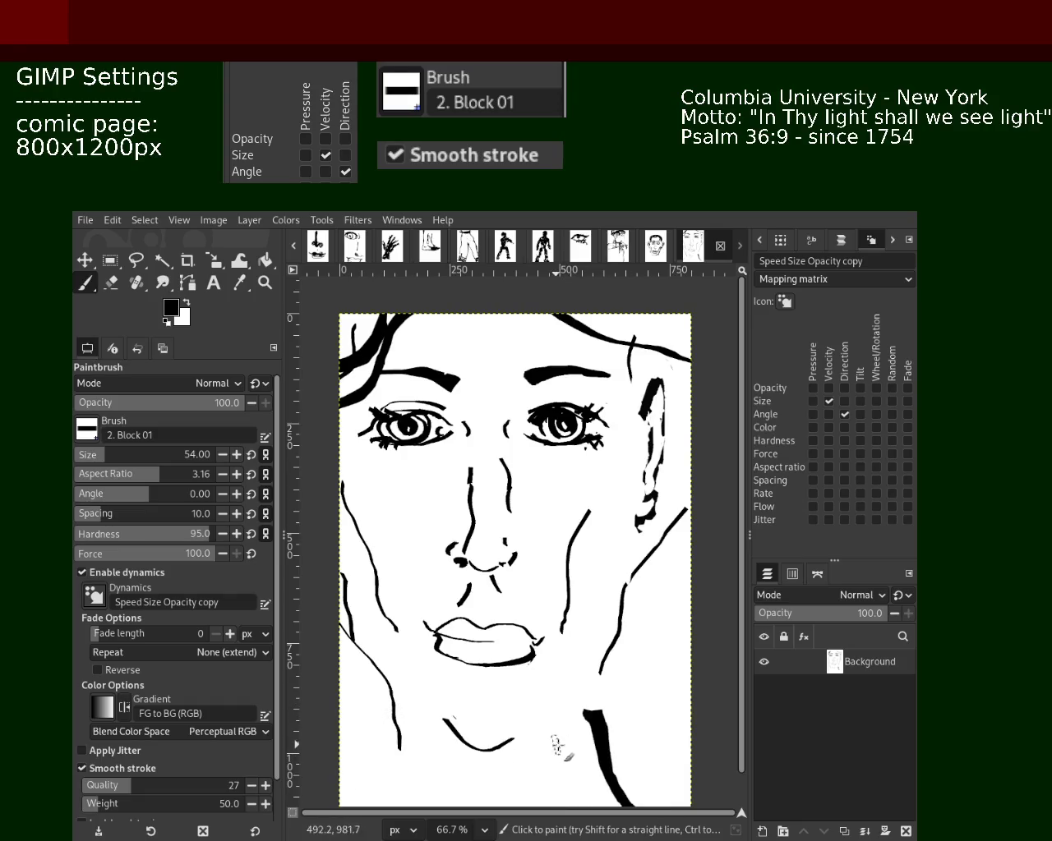
key("ctrl+z")
left_click_drag(606, 682, 608, 802)
key("ctrl+z")
left_click_drag(604, 695, 631, 805)
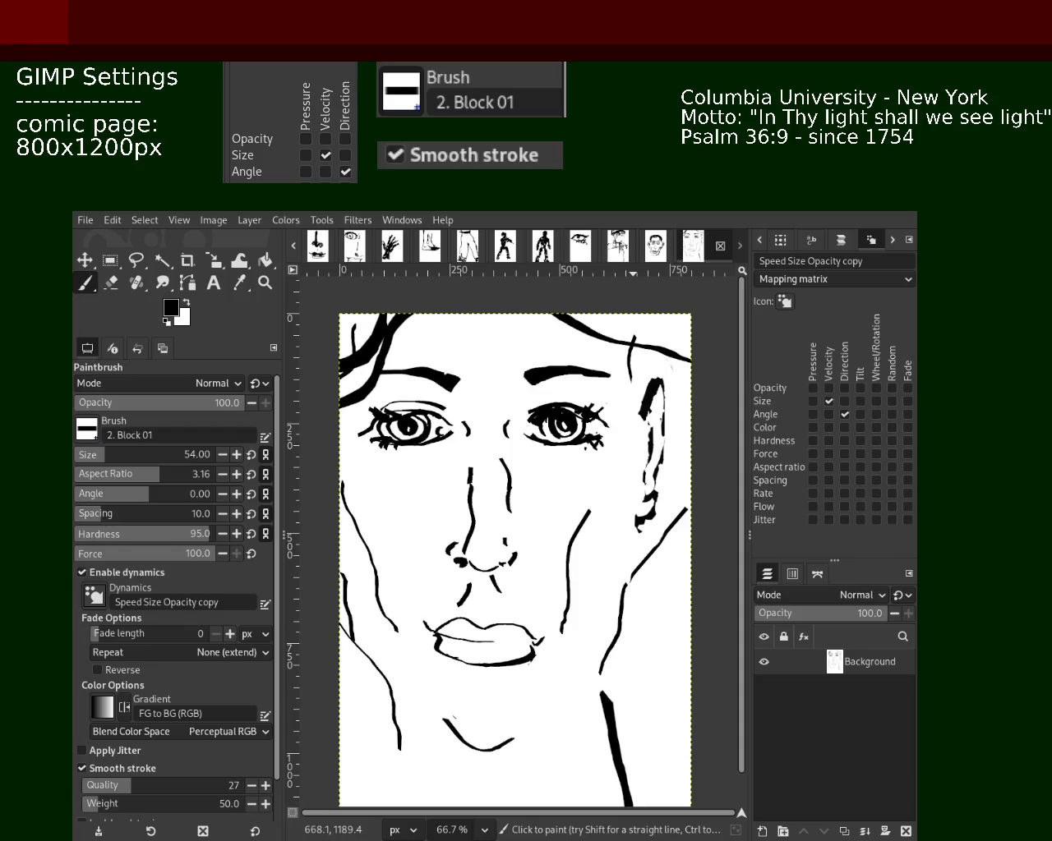
key("ctrl+z")
left_click_drag(605, 692, 627, 797)
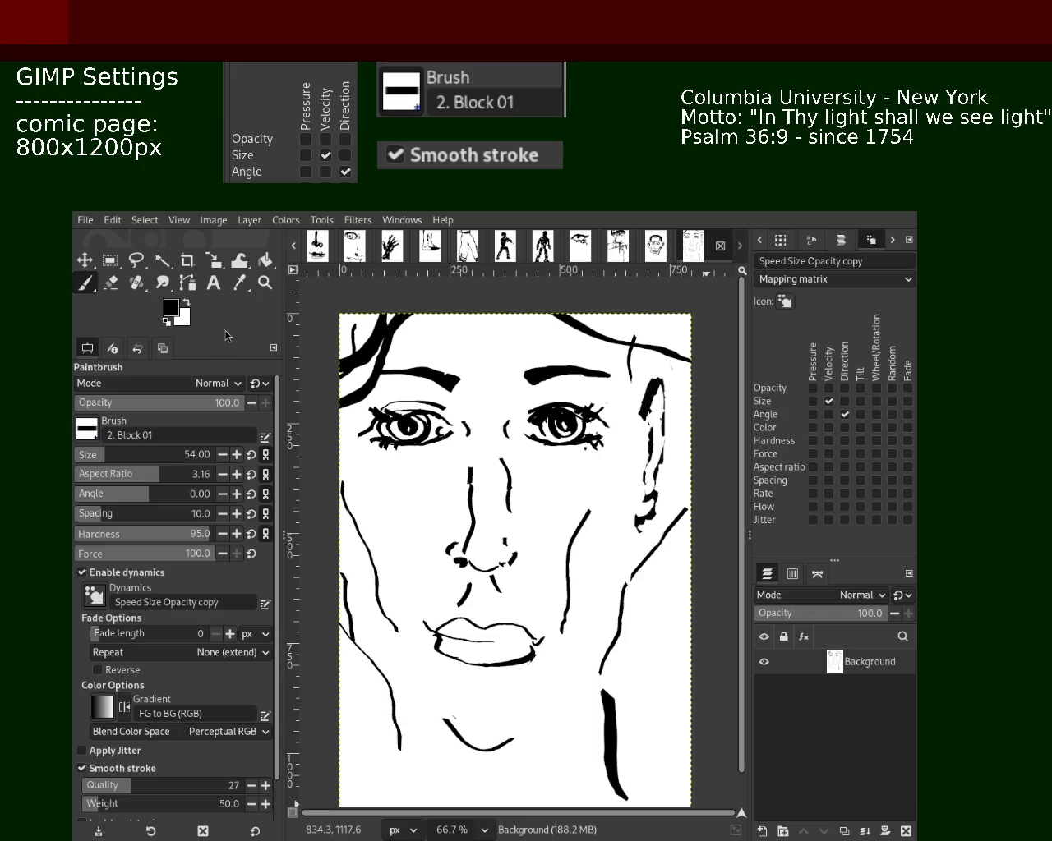
key("shift+b")
key("z")
left_click(491, 469, "ctrl")
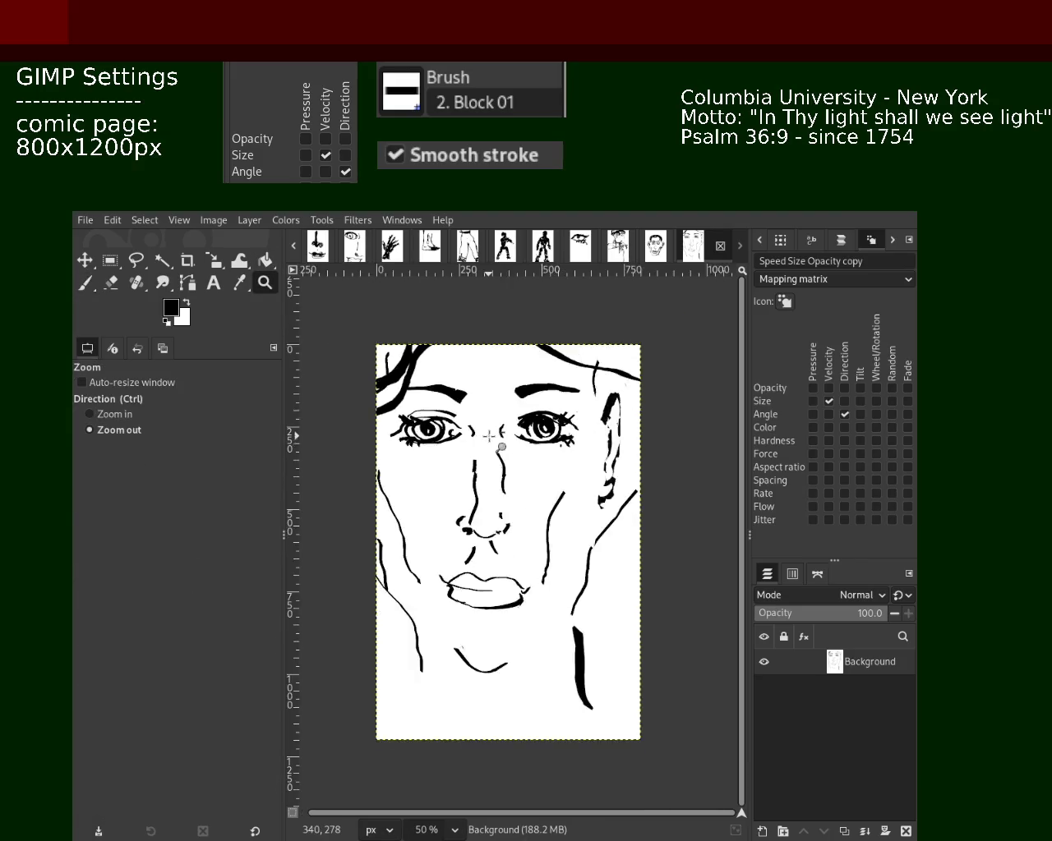
- Zoom in on the lower face and try a short black stroke under the chin
scroll(492, 576, "down", 2)
left_click(489, 606)
key("p")
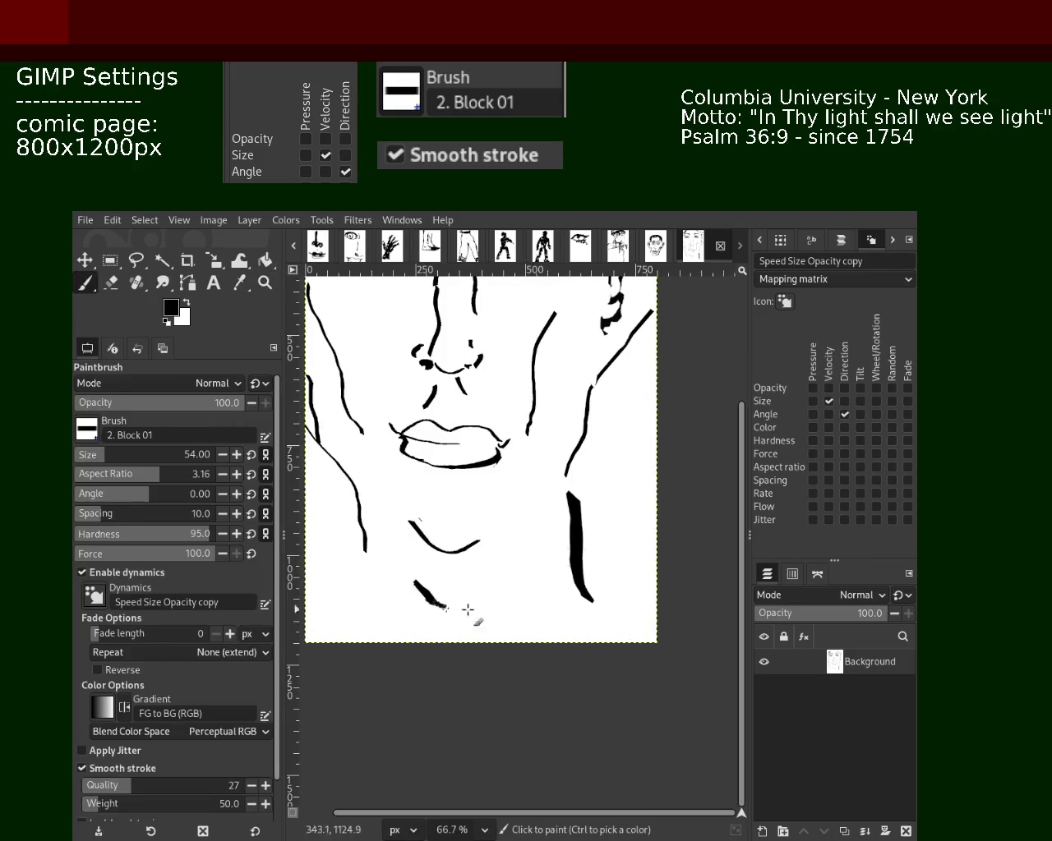
key("ctrl+z")
mouse_move(452, 598)
left_mouse_down()
mouse_move(476, 623)
mouse_move(459, 614)
mouse_move(485, 605)
mouse_move(468, 604)
left_mouse_up()
key("ctrl+z")
key("ctrl+z")
key("ctrl+z")
key("ctrl+z")
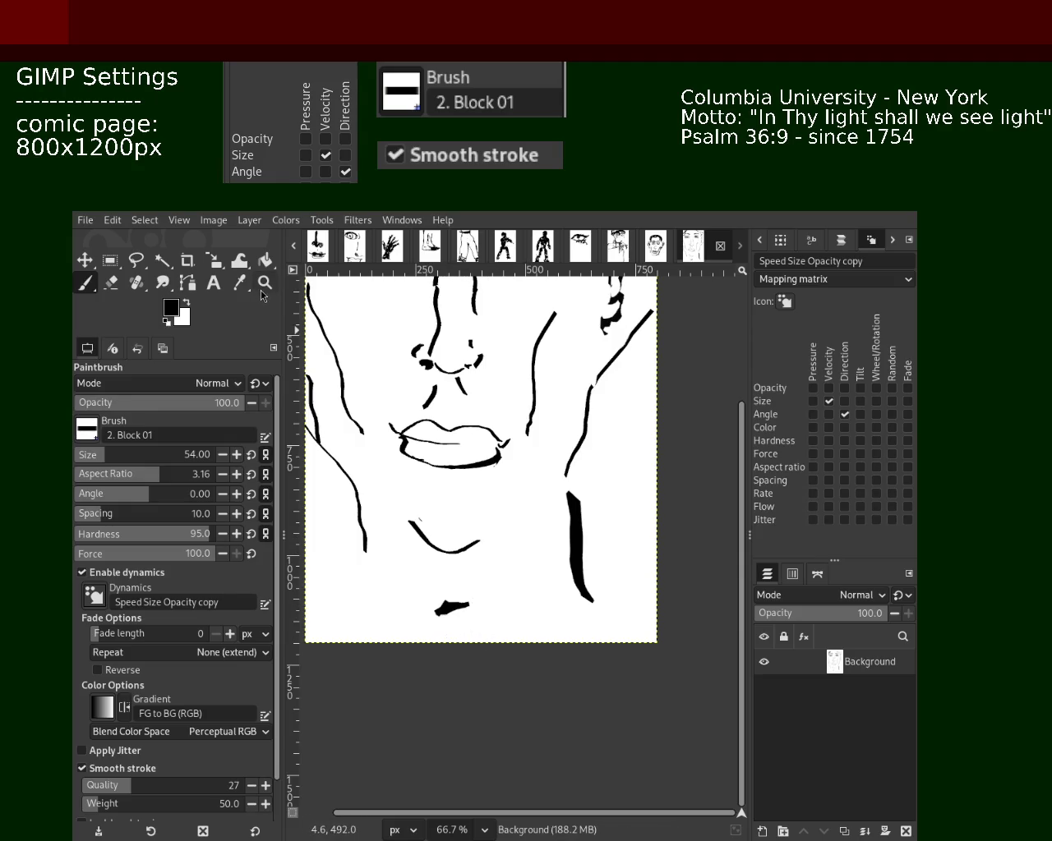
- Zoom out and try a short curved stroke near the lower-left edge
key("z")
left_click(441, 570, "ctrl")
key("p")
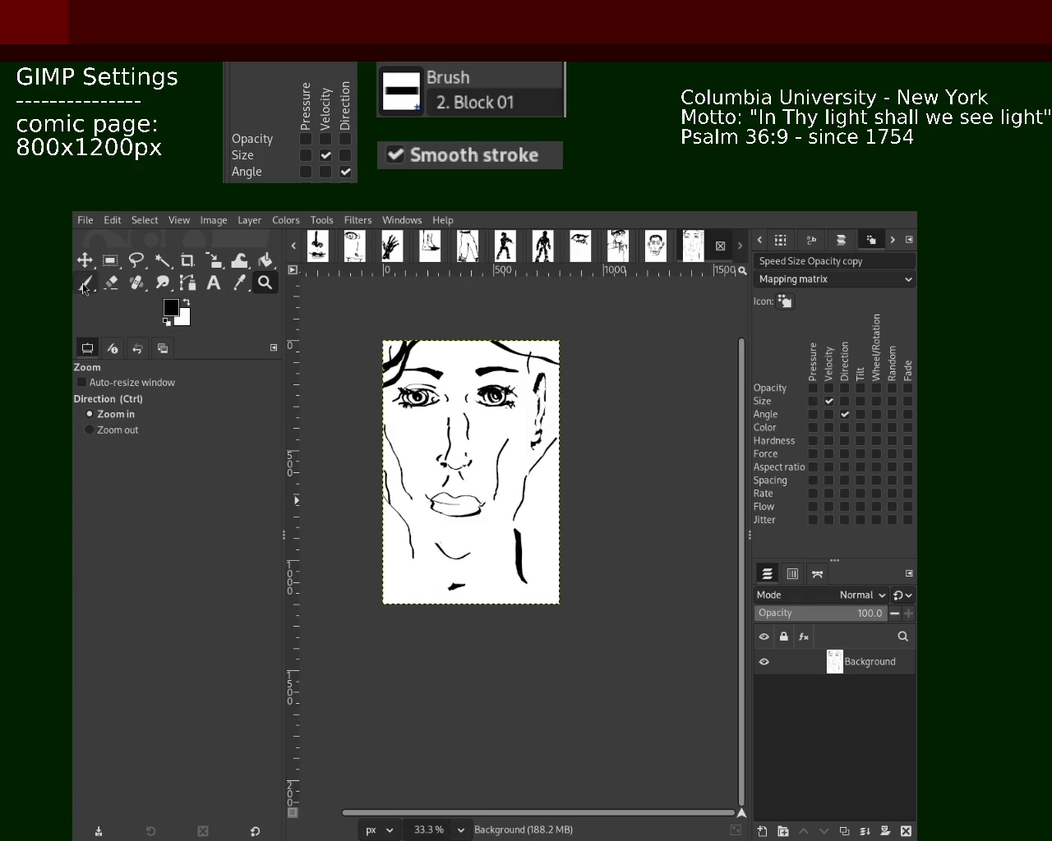
left_click_drag(404, 577, 384, 588)
key("ctrl+z")
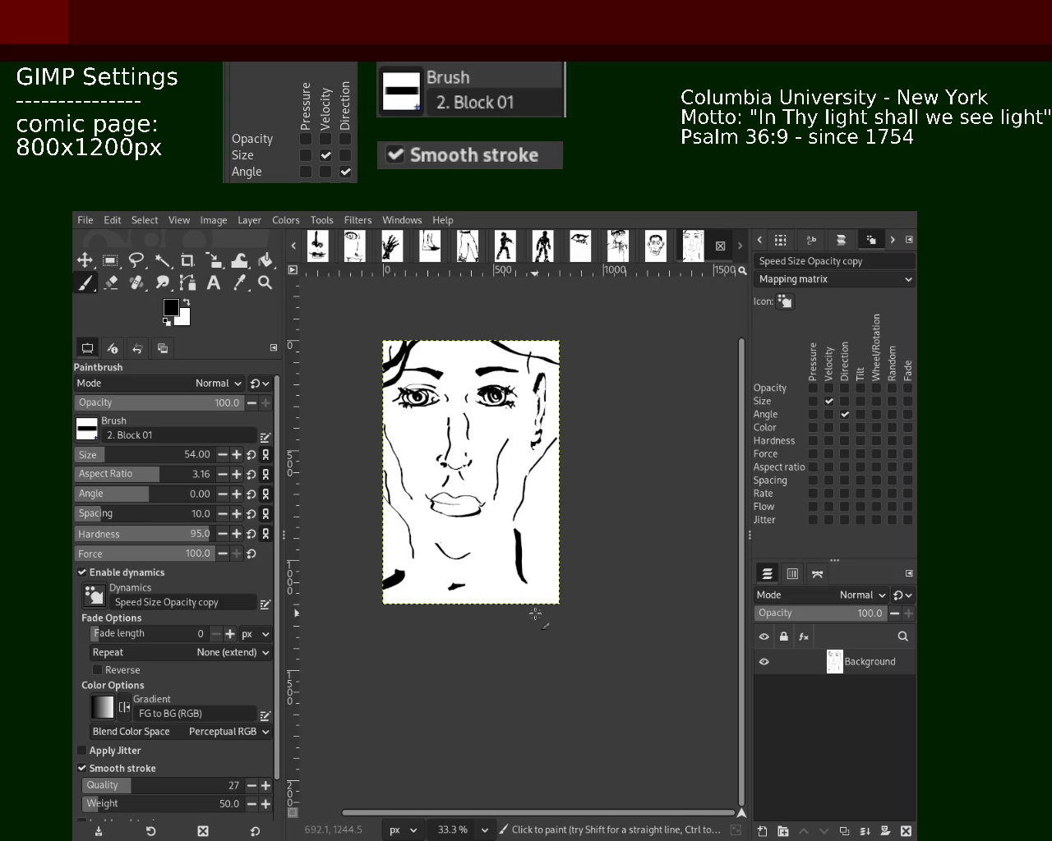